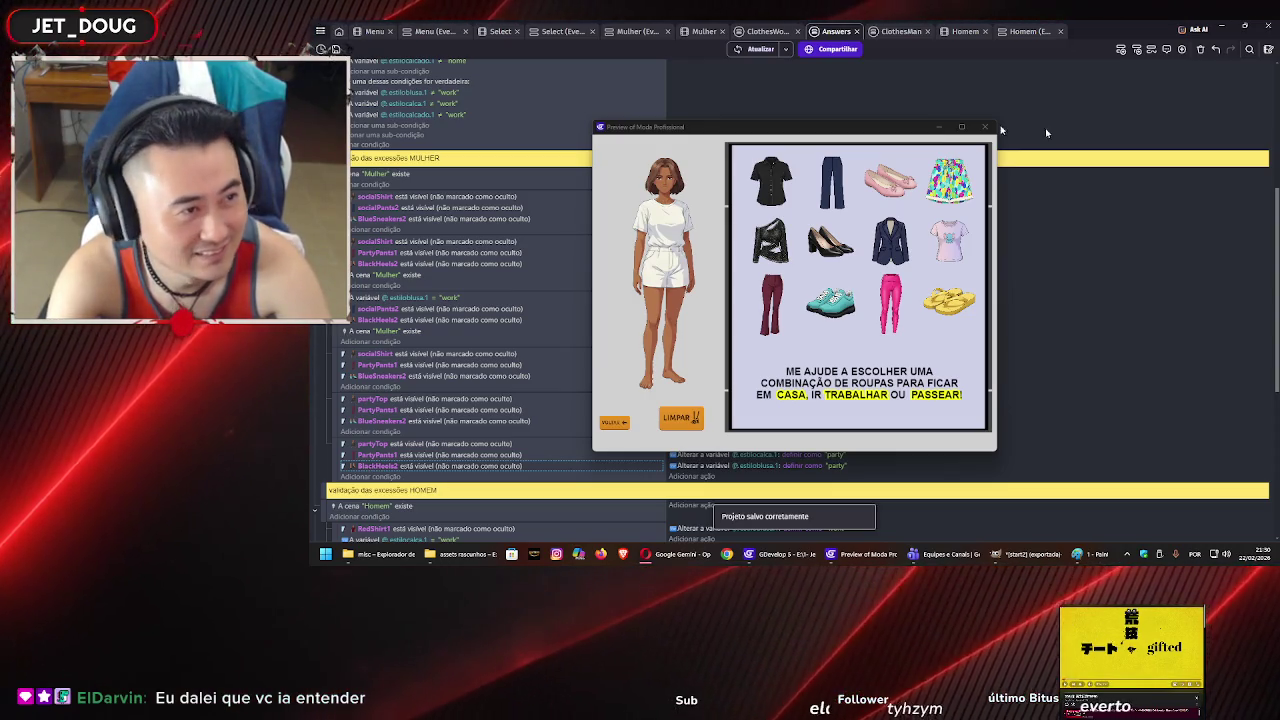
- Dress the character in black top, maroon pants and black heels, then swap in the blazer, navy pants and black shirt
left_click(642, 128)
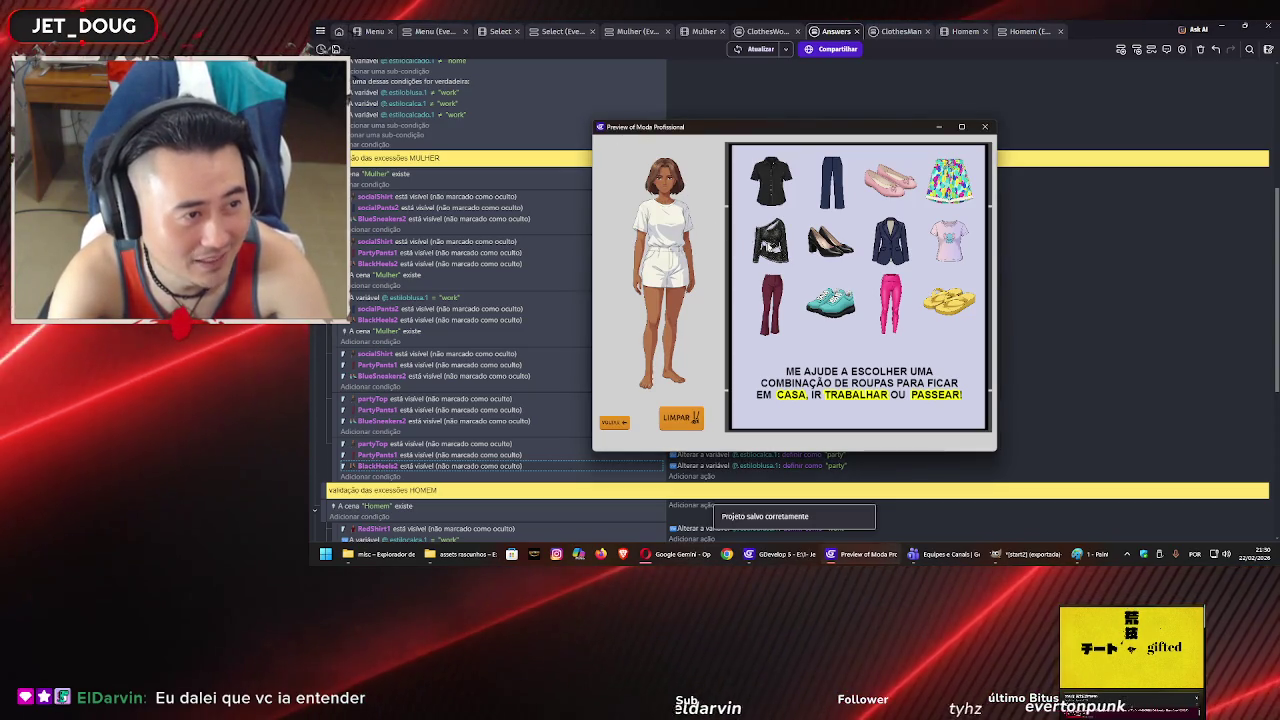
left_click(768, 240)
left_click(771, 305)
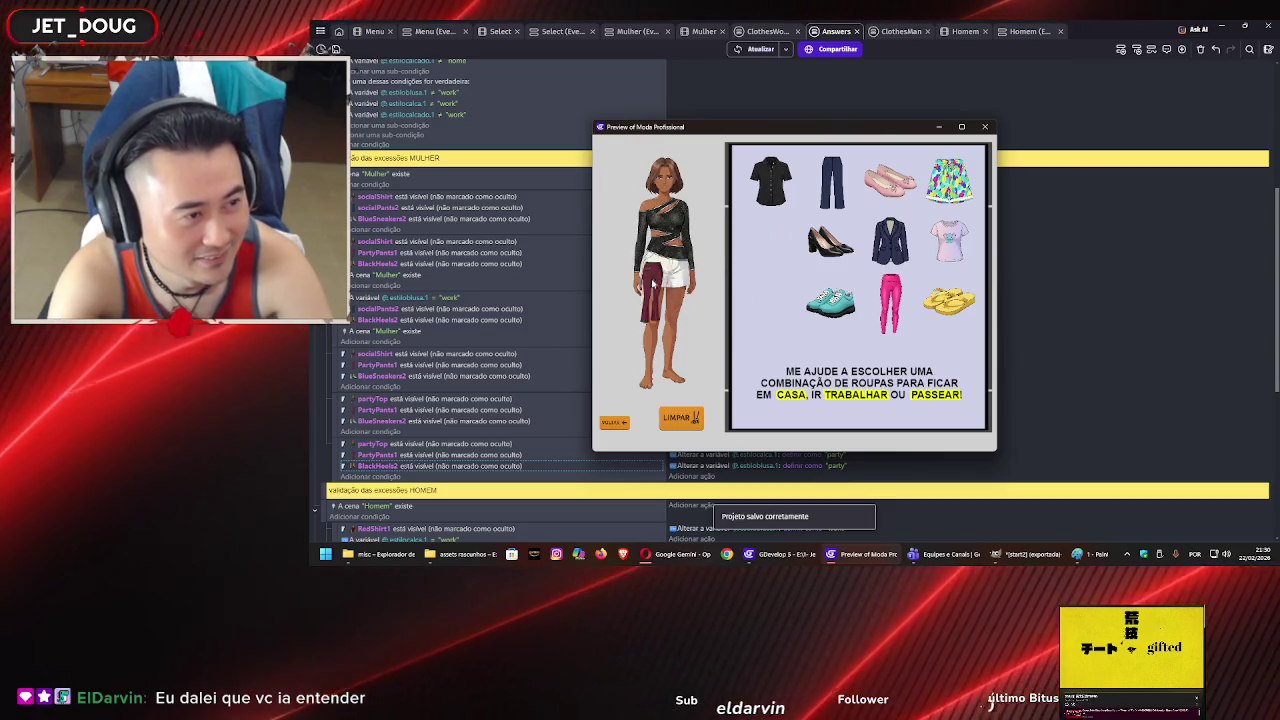
left_click_drag(820, 260, 648, 386)
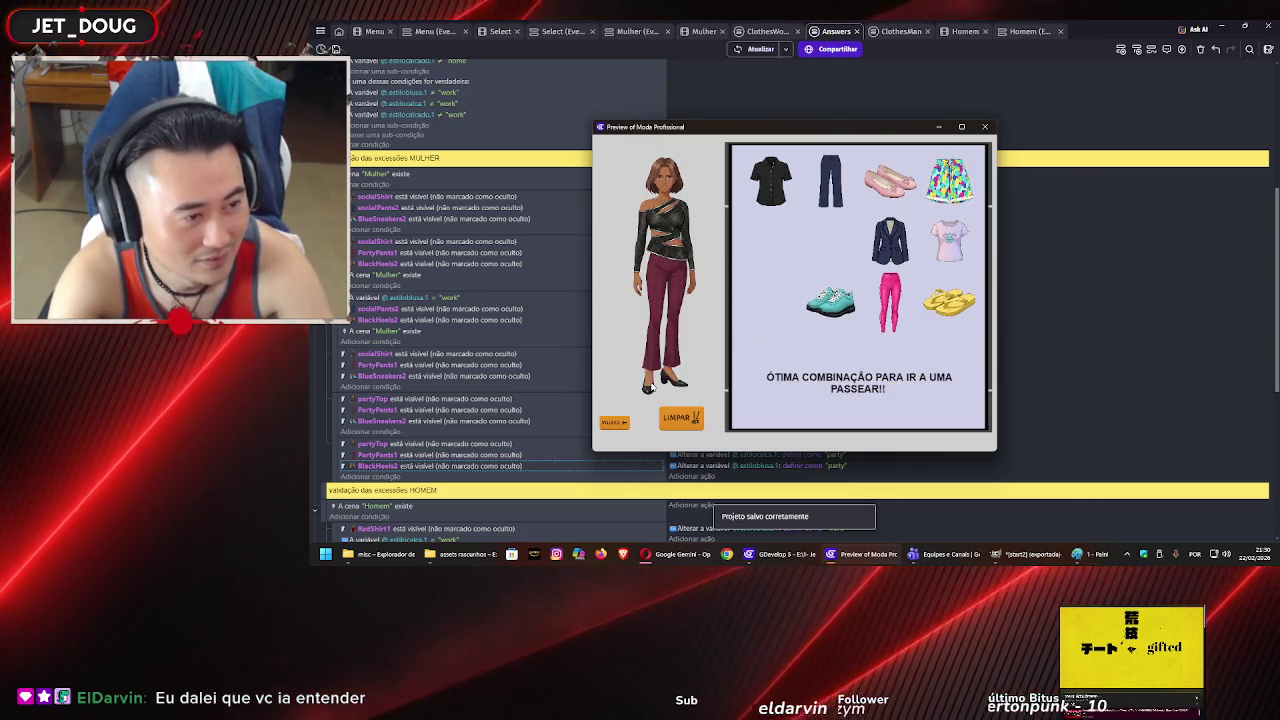
mouse_move(882, 250)
left_mouse_down()
mouse_move(725, 225)
mouse_move(665, 240)
left_mouse_up()
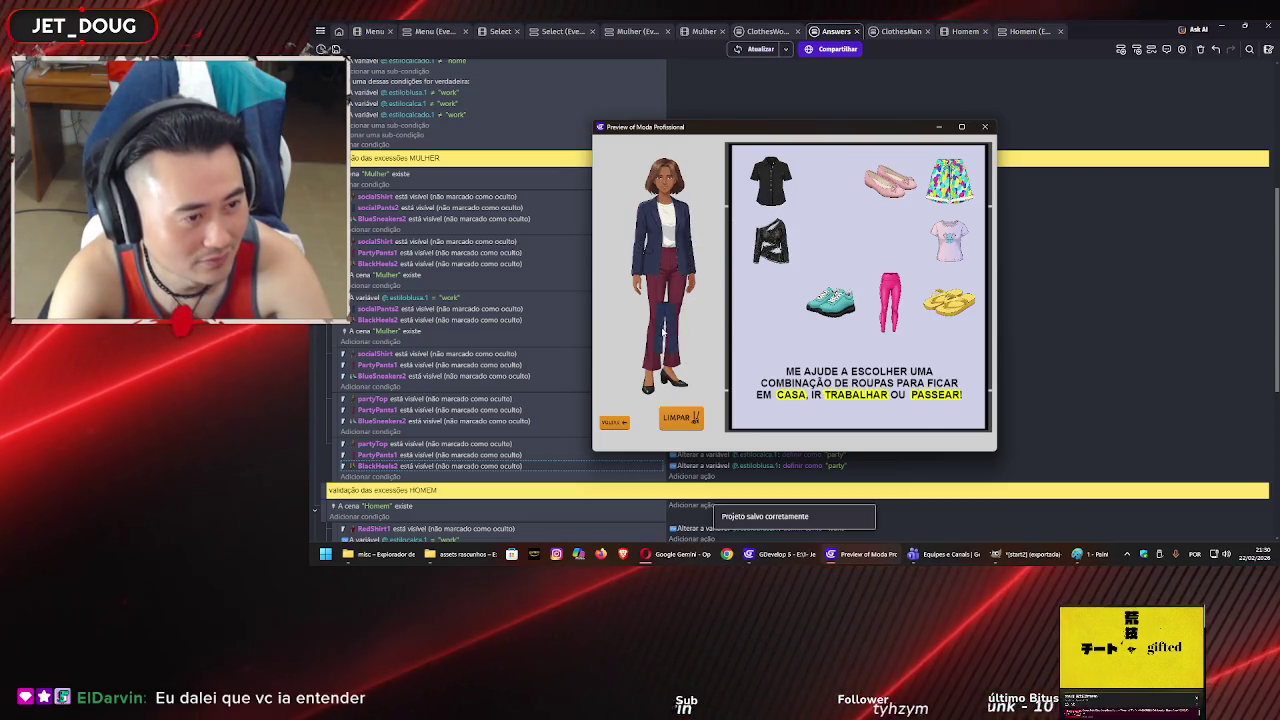
left_click_drag(662, 332, 662, 332)
left_click_drag(765, 192, 667, 225)
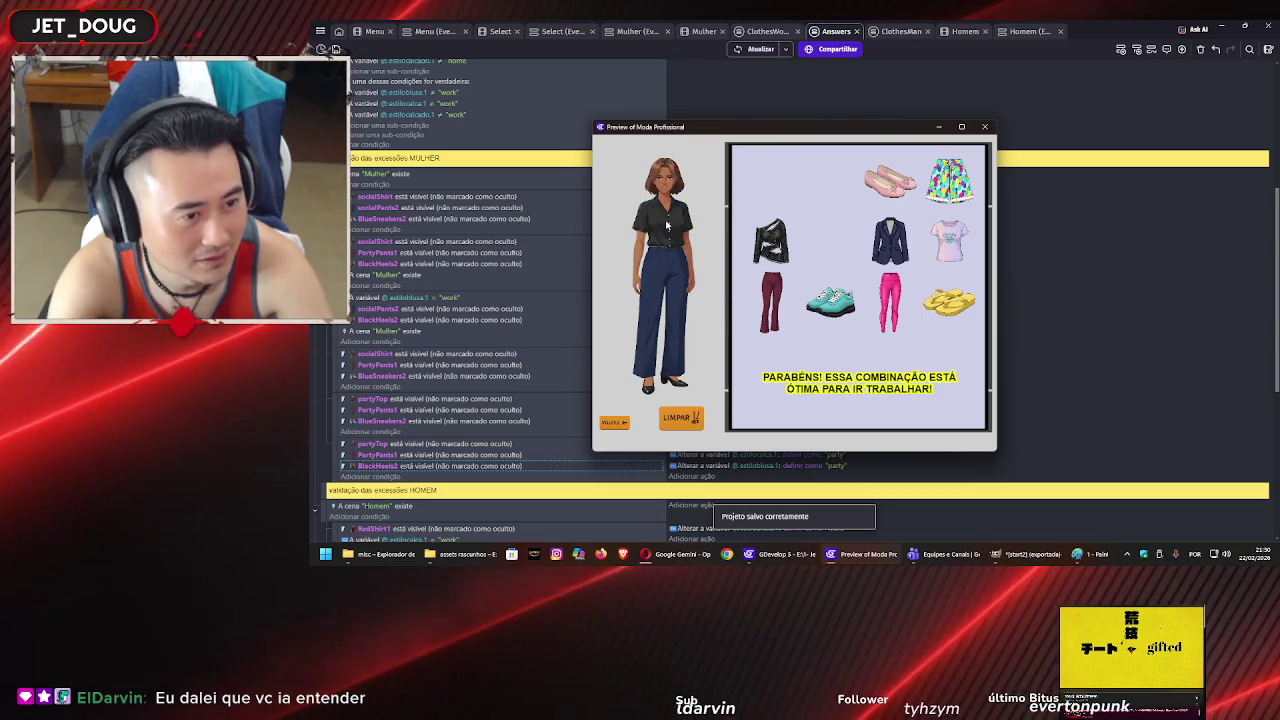
- Redress the reset character in black shirt, maroon pants, black heels and navy pants, then move the preview top-right
left_click_drag(770, 188, 668, 215)
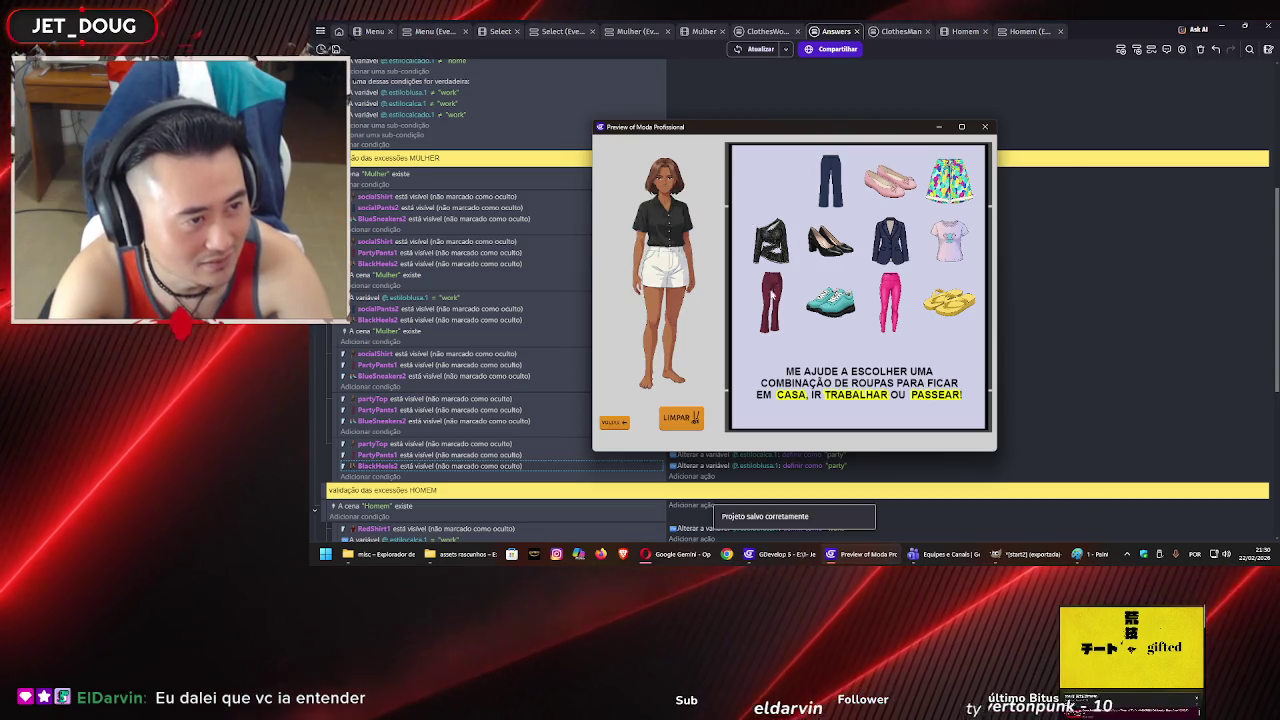
left_click_drag(771, 300, 660, 287)
mouse_move(830, 240)
left_mouse_down()
mouse_move(730, 358)
mouse_move(660, 383)
left_mouse_up()
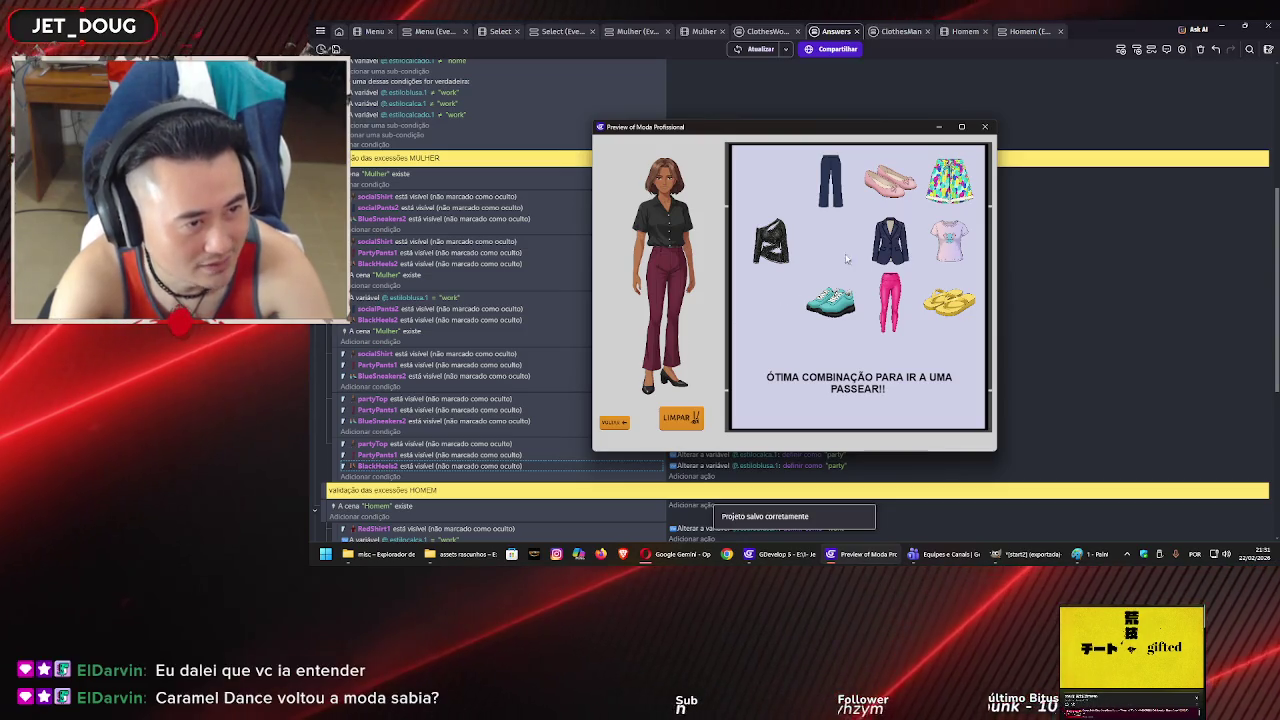
left_click(683, 288)
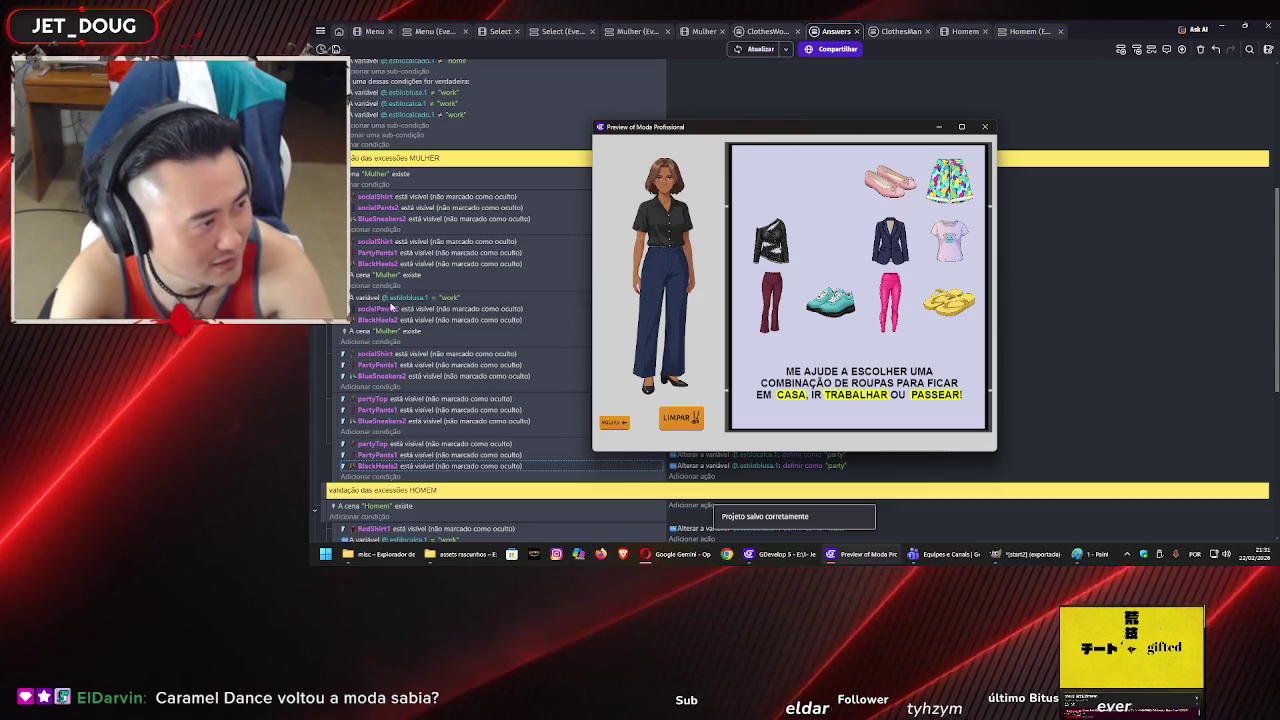
mouse_move(703, 133)
left_mouse_down()
mouse_move(899, 86)
mouse_move(965, 46)
mouse_move(957, 56)
left_mouse_up()
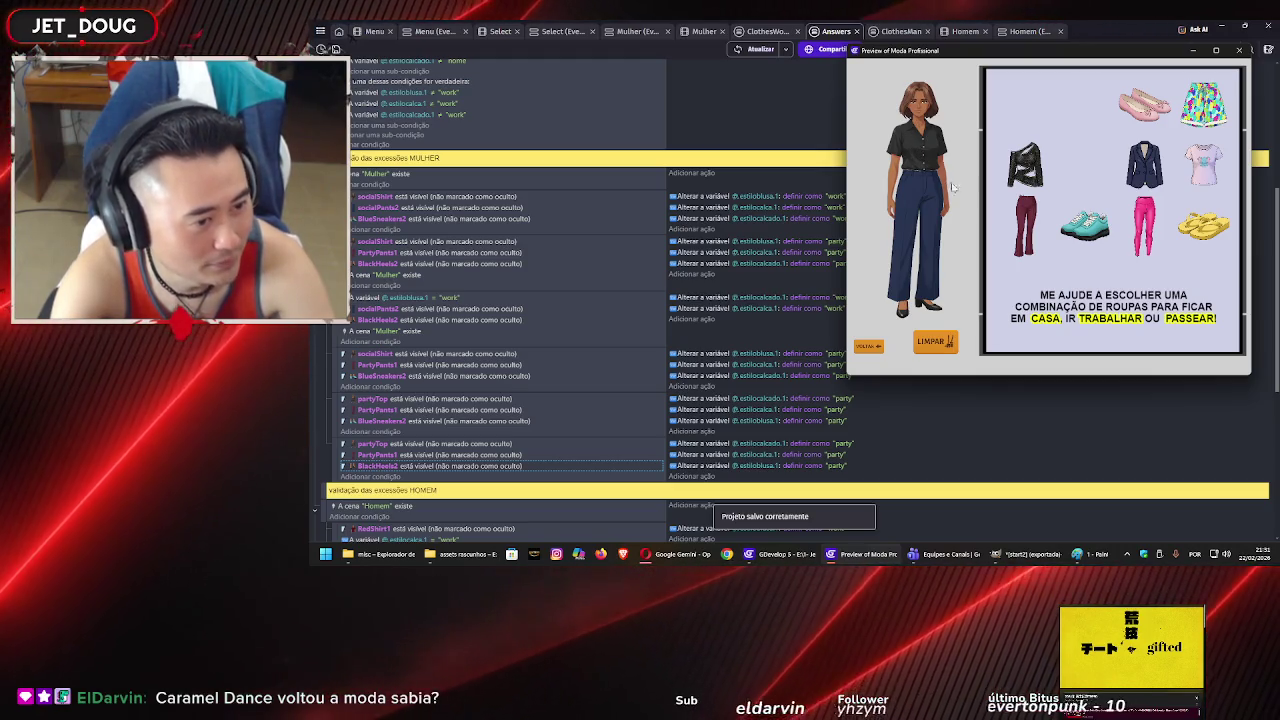
- Close the preview and add a socialShirt Visibilidade condition to the women's work block
left_click(1238, 49)
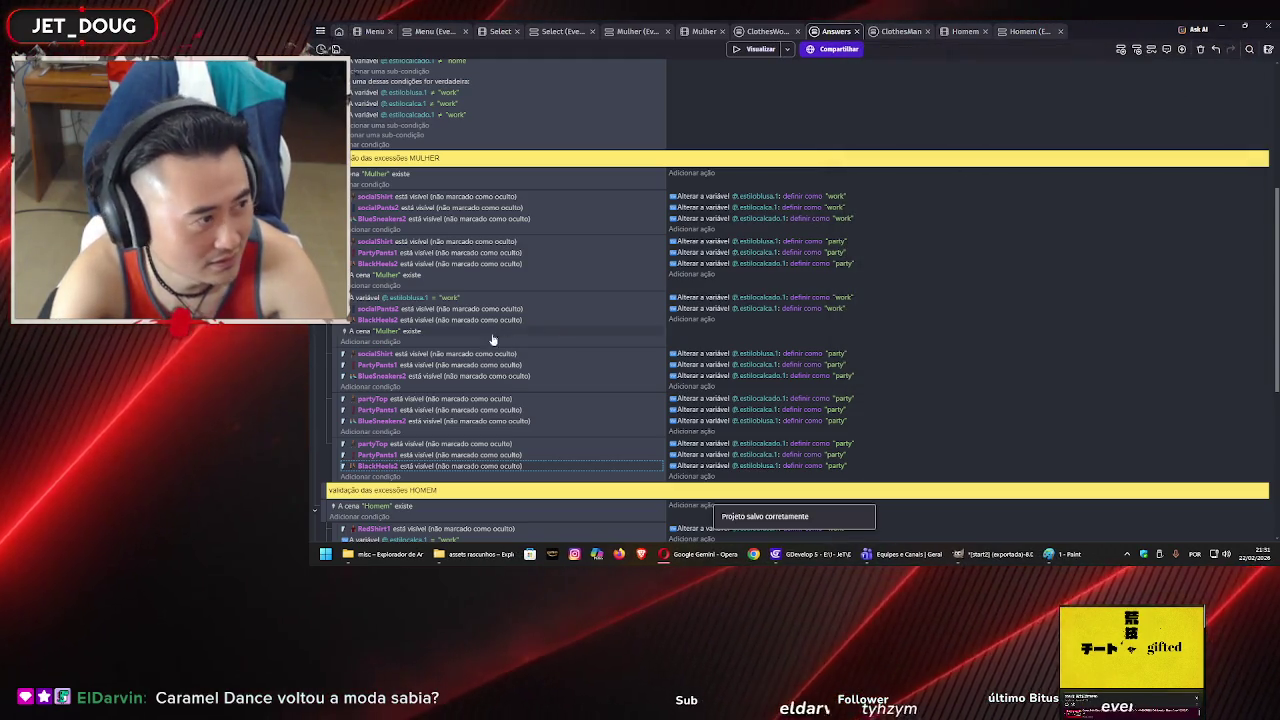
left_click(355, 298)
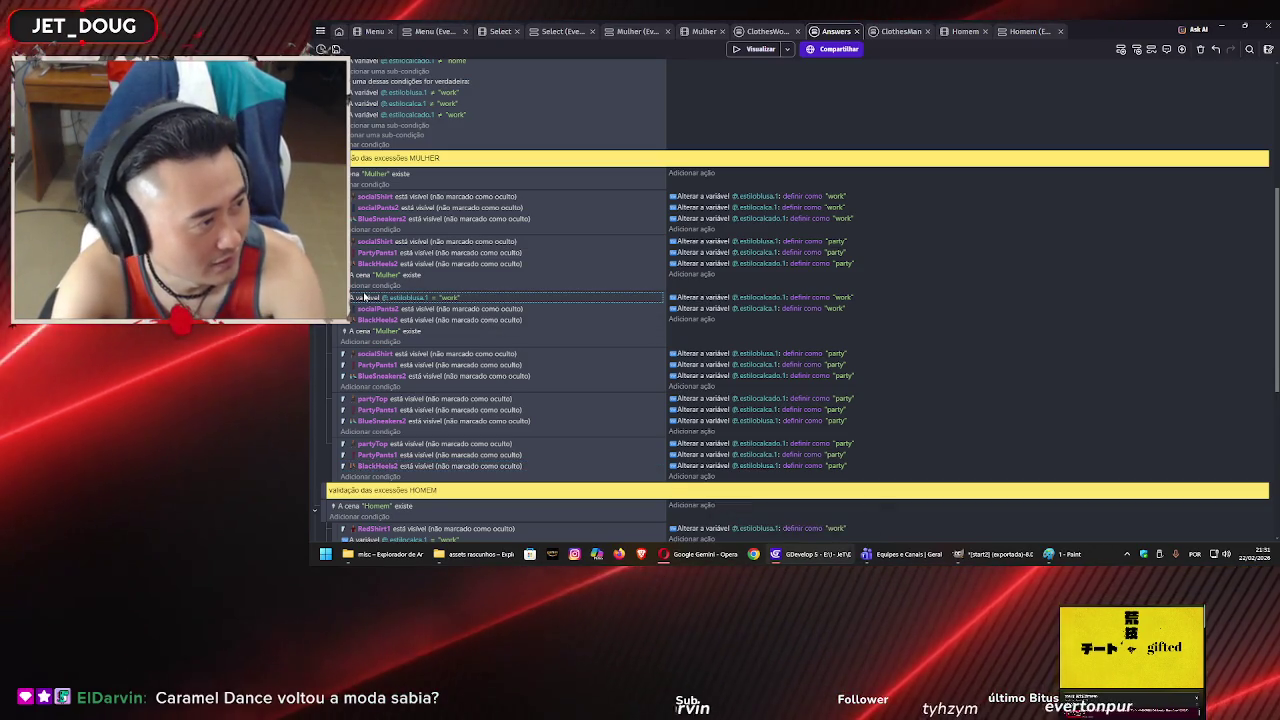
left_click(390, 285)
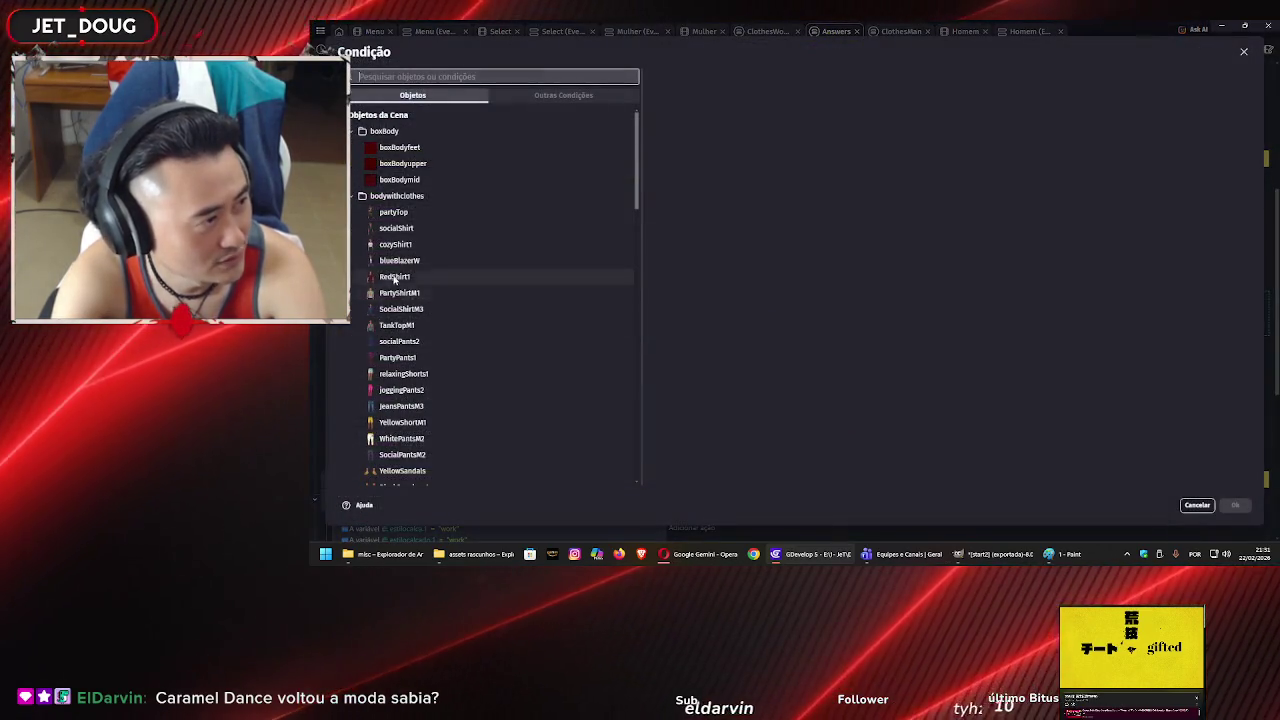
left_click(405, 228)
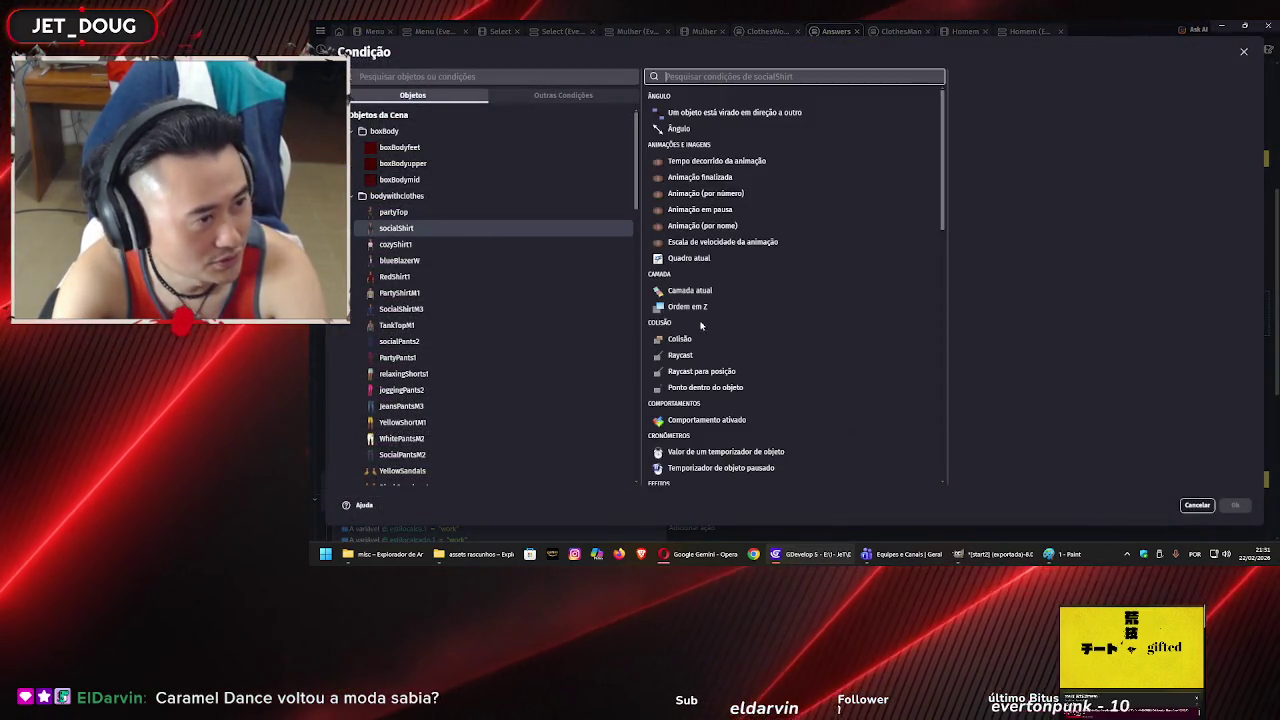
scroll(697, 323, "down", 15)
left_click(690, 448)
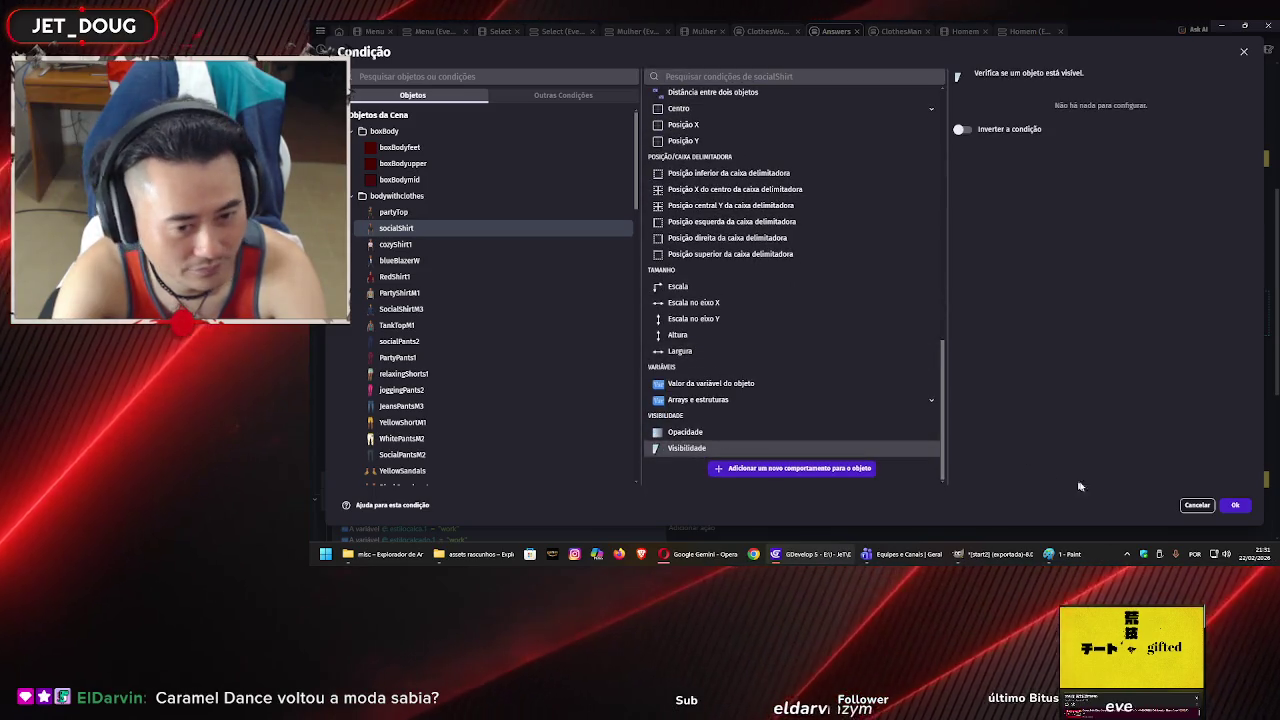
left_click(1235, 505)
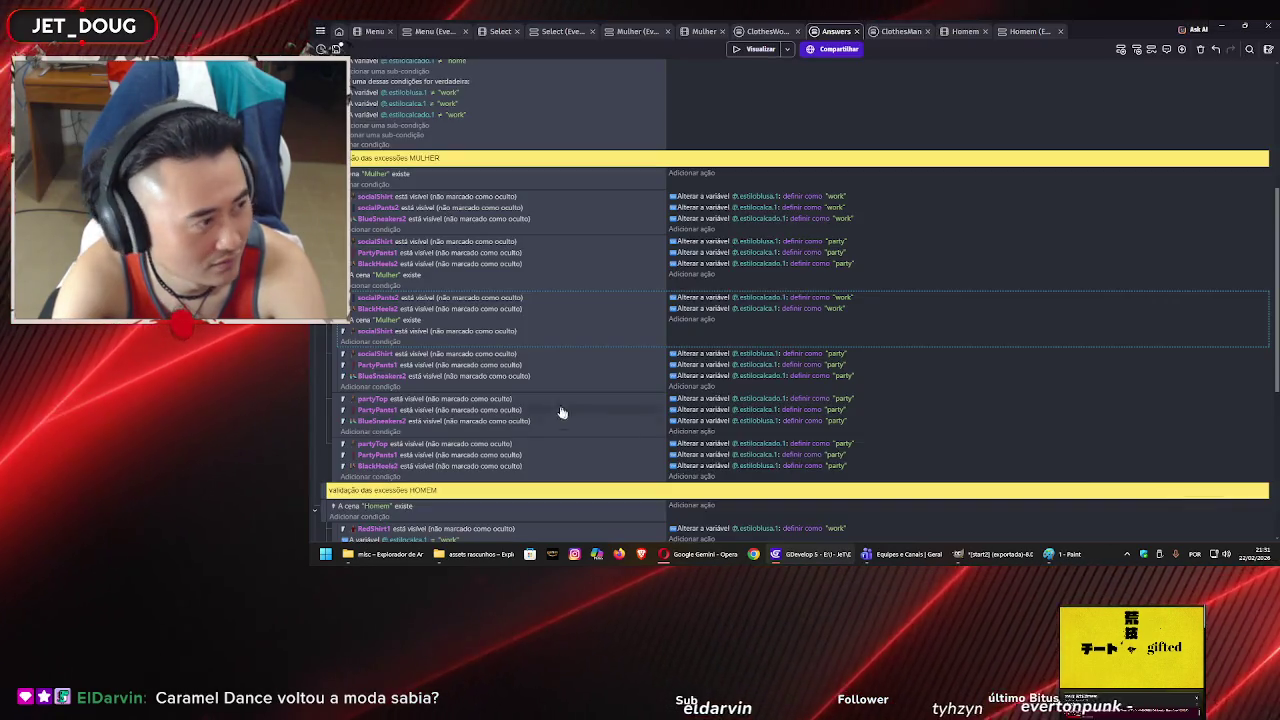
left_click(412, 335)
left_click_drag(417, 299, 419, 298)
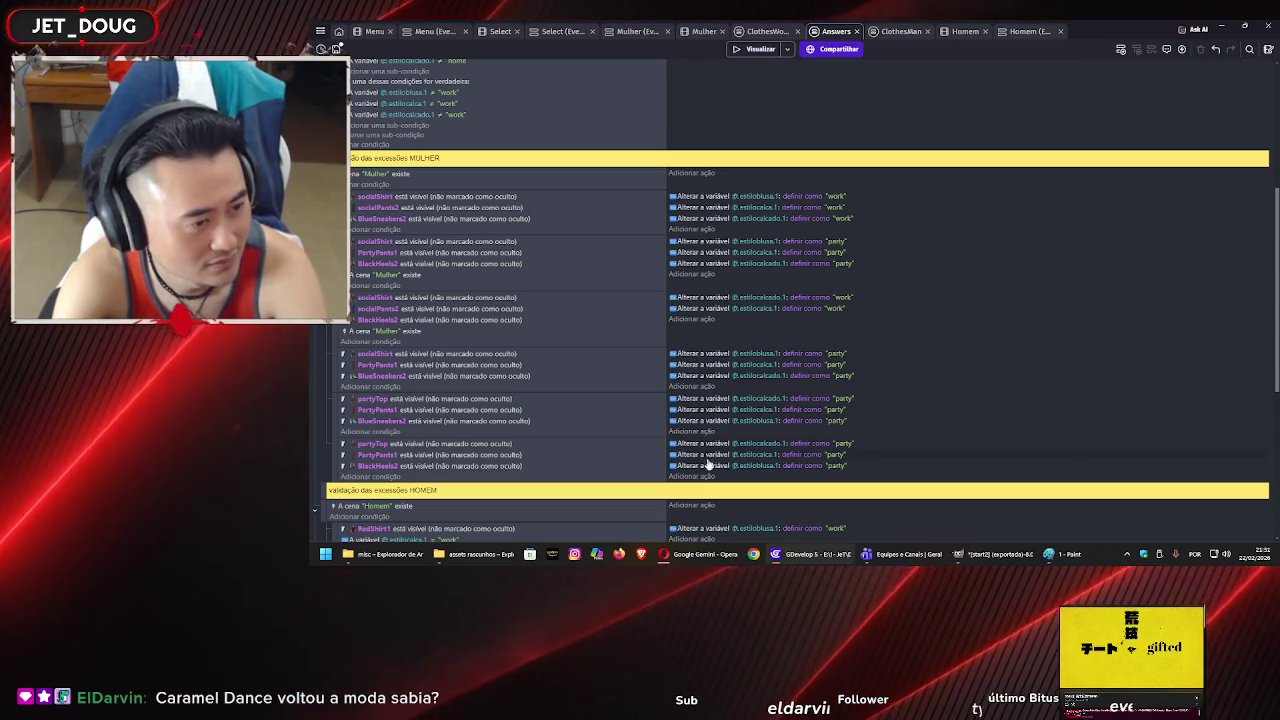
- Attempt to reorder the block's actions, undoing the accidental footwear action move
left_click_drag(709, 455, 711, 460)
left_click(711, 456)
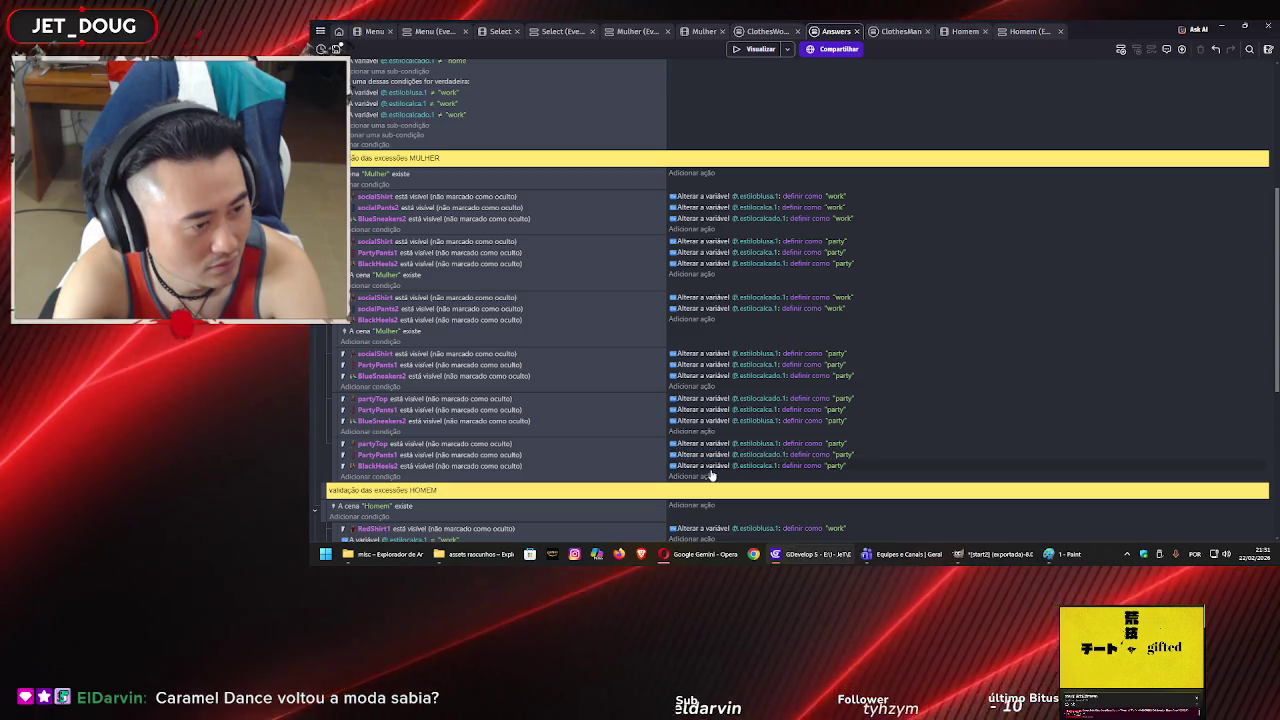
left_click_drag(713, 467, 720, 403)
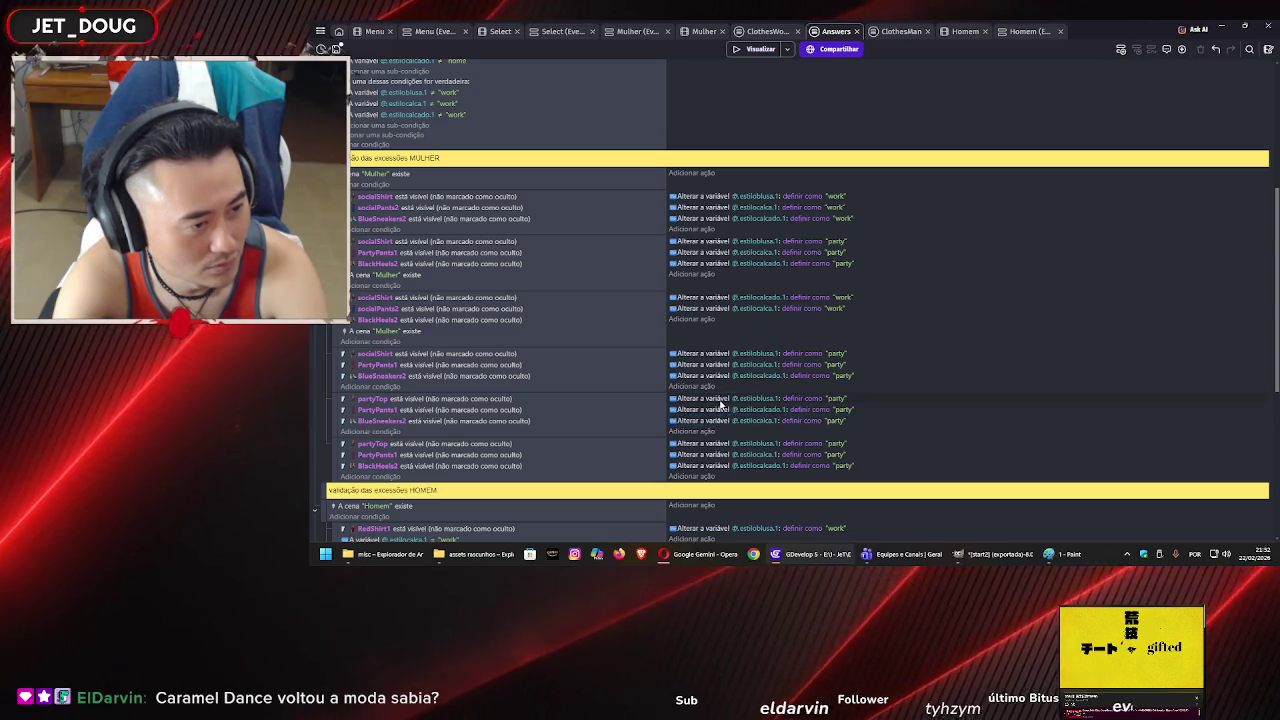
key("ctrl+z")
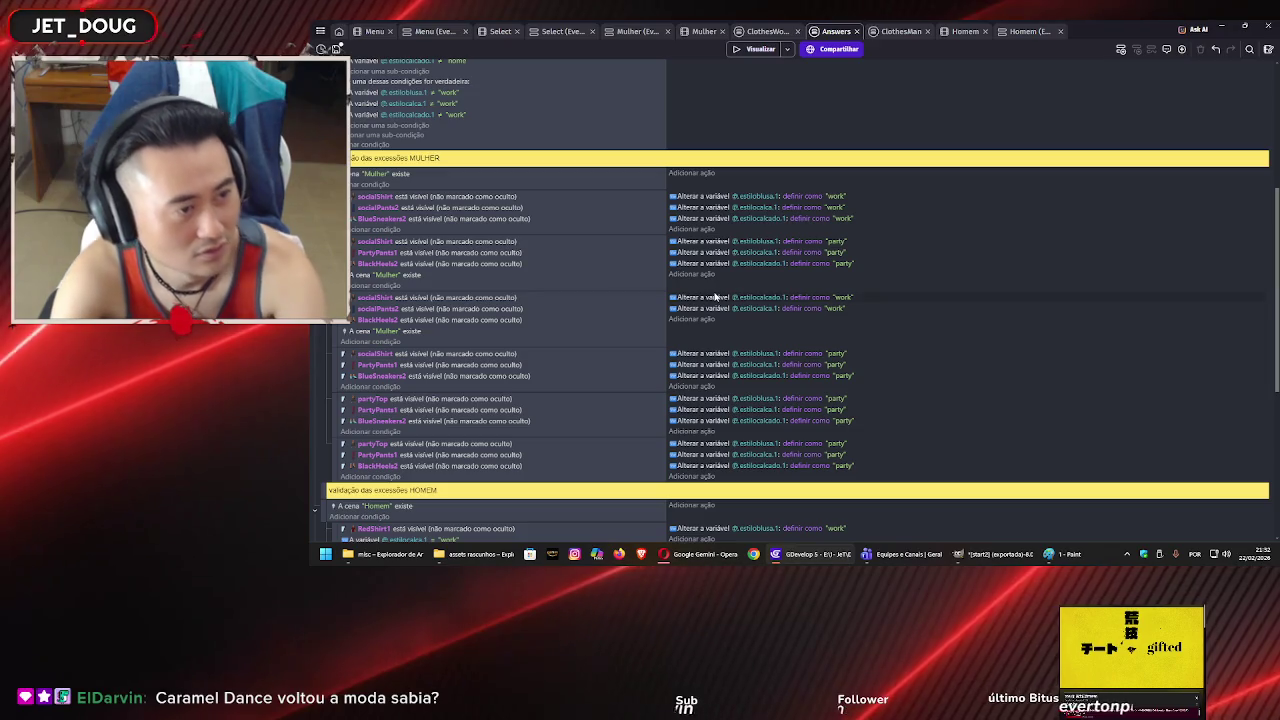
- Copy the estiloblusa.1 party action, paste it into the work actions, and move it to the top
left_click(711, 243)
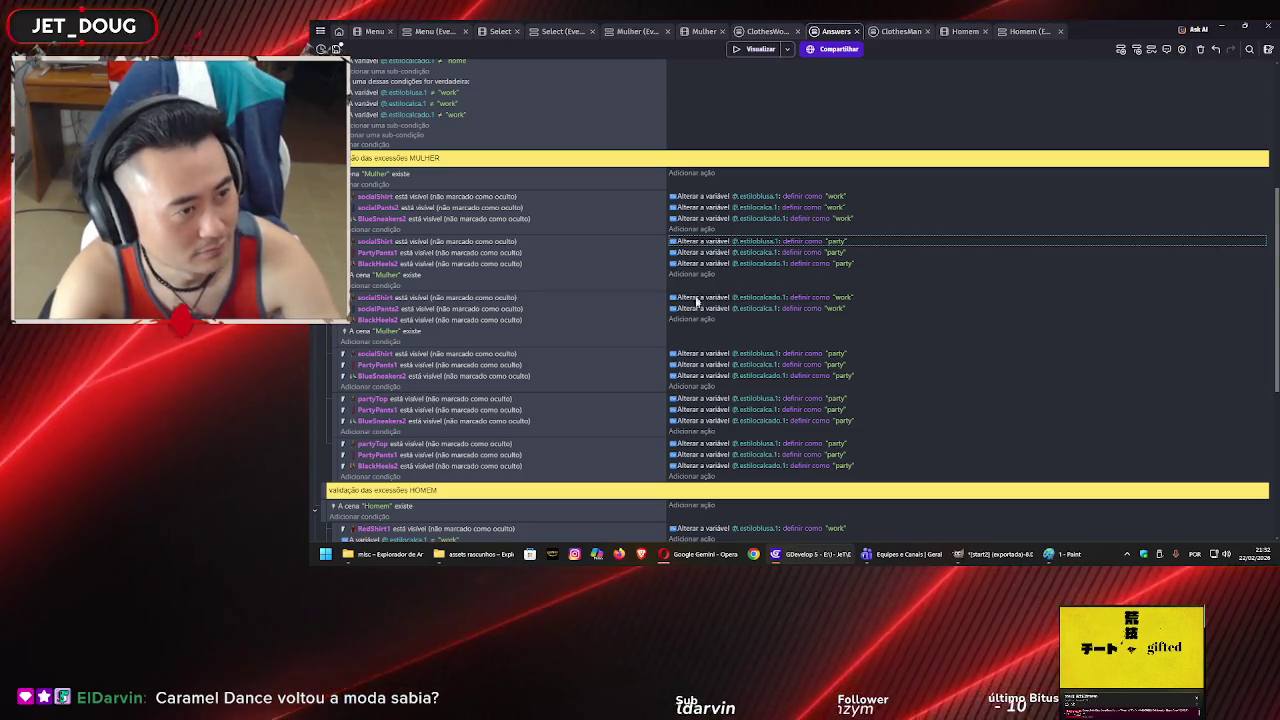
left_click(693, 319)
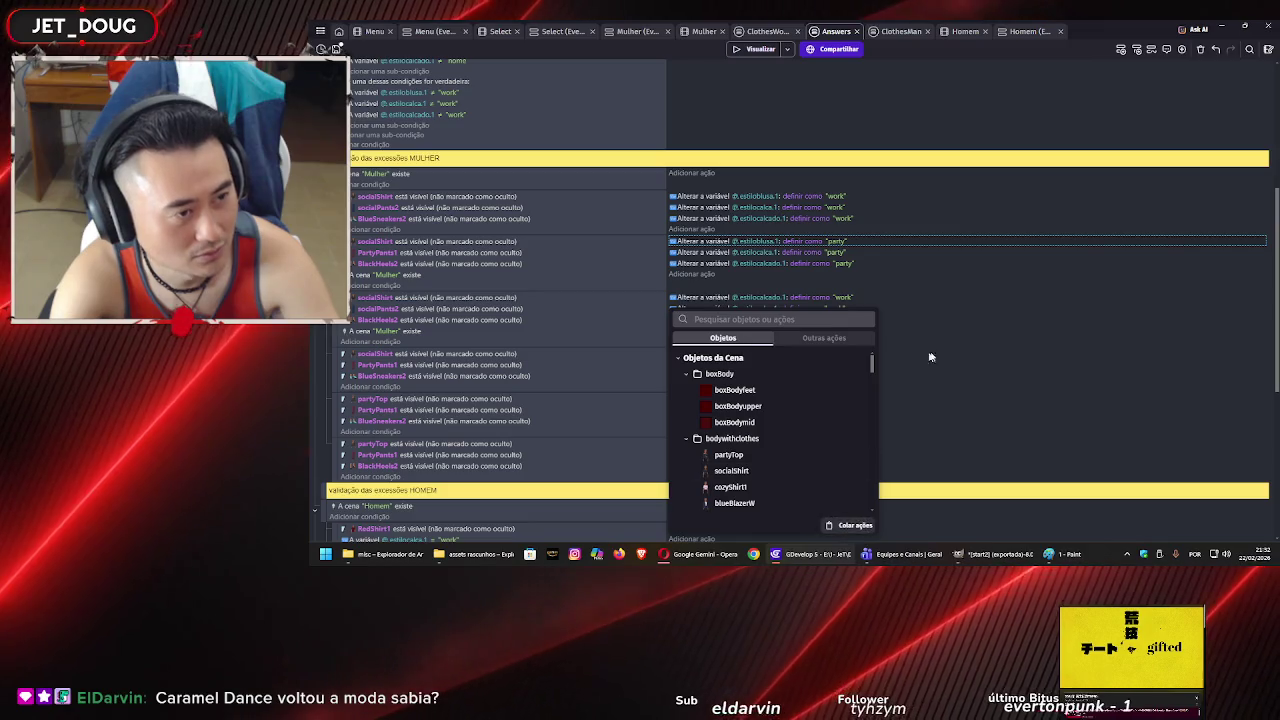
left_click(964, 345)
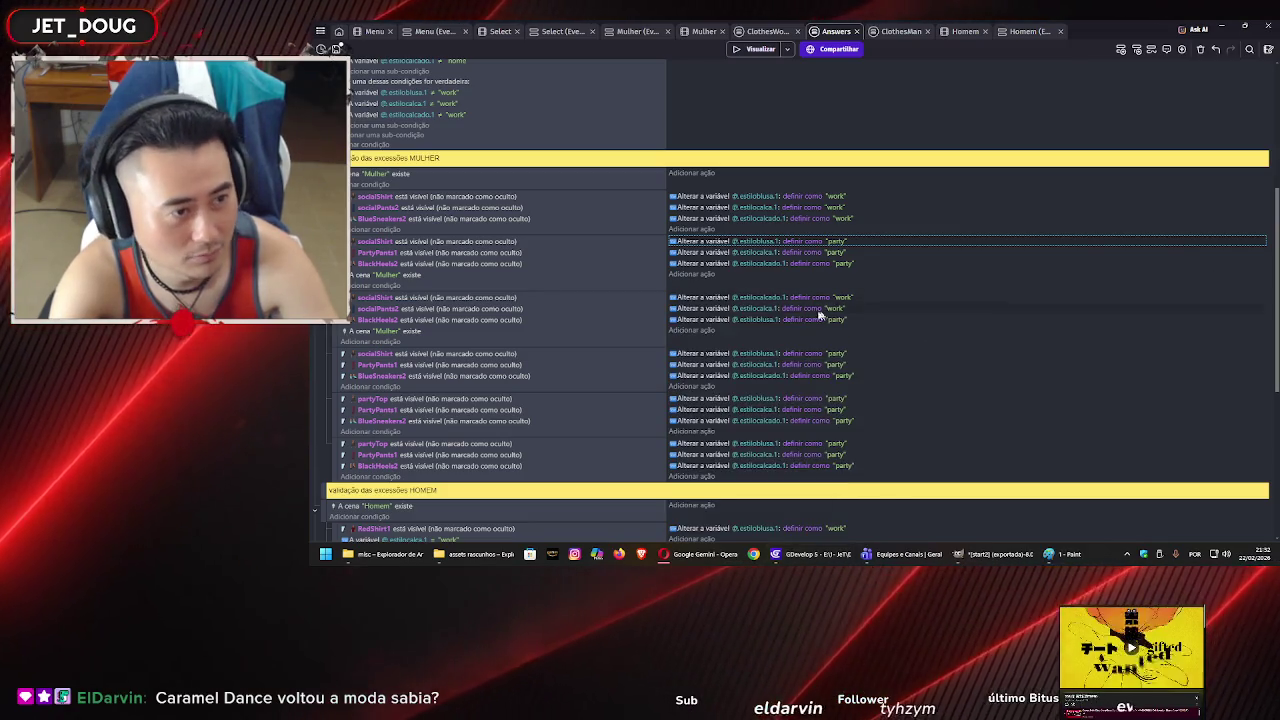
left_click(700, 320)
left_click_drag(700, 322, 703, 302)
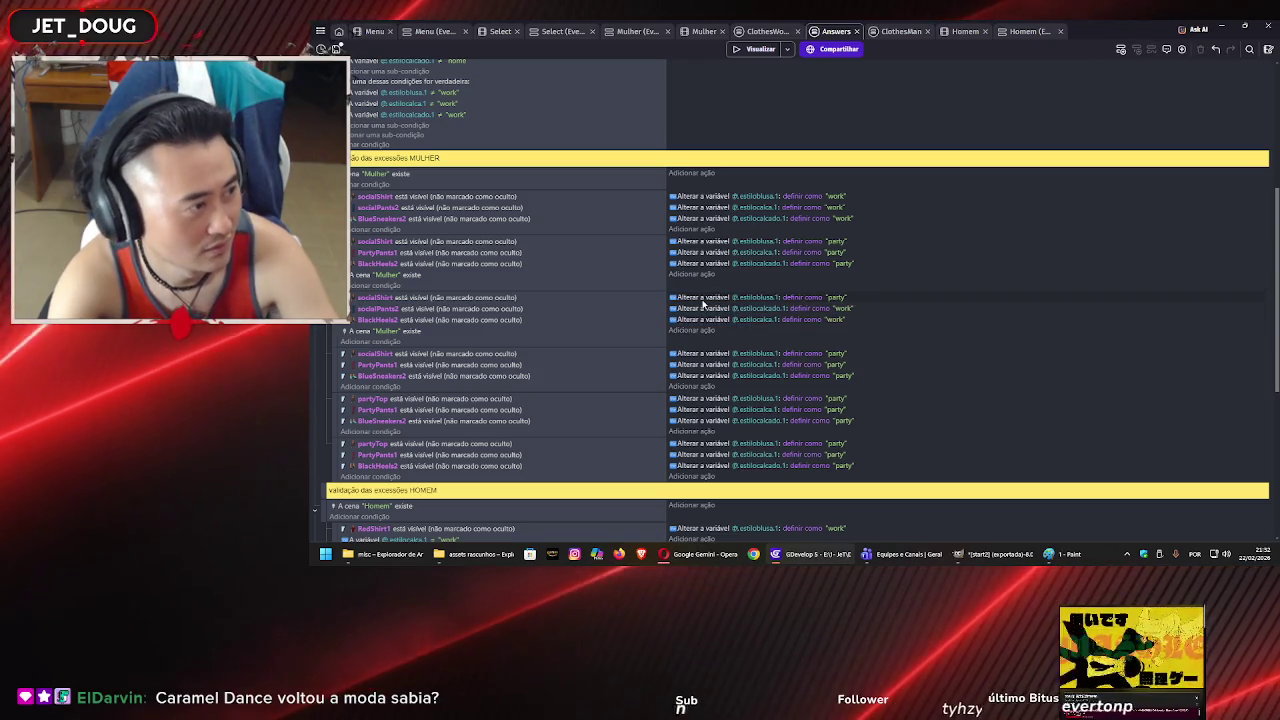
- Change the pasted estiloblusa.1 action's value to "work", save the project, and launch a preview
left_click(836, 298)
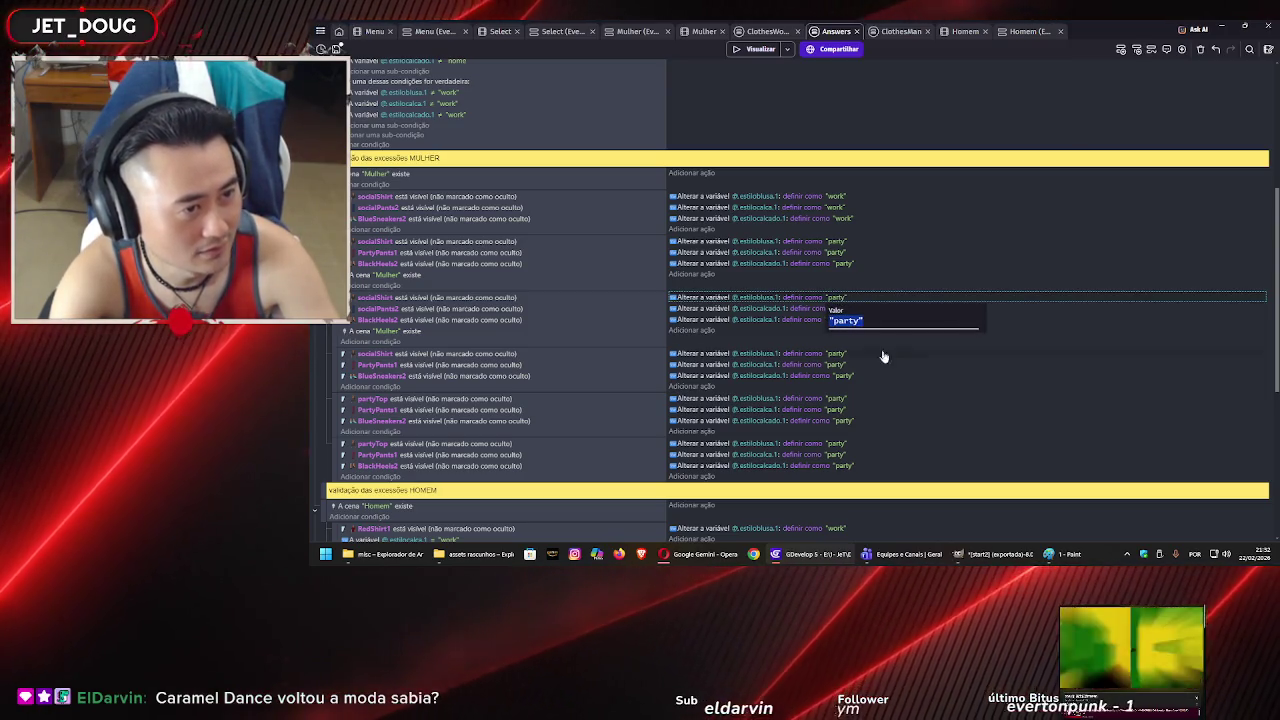
left_click(877, 362)
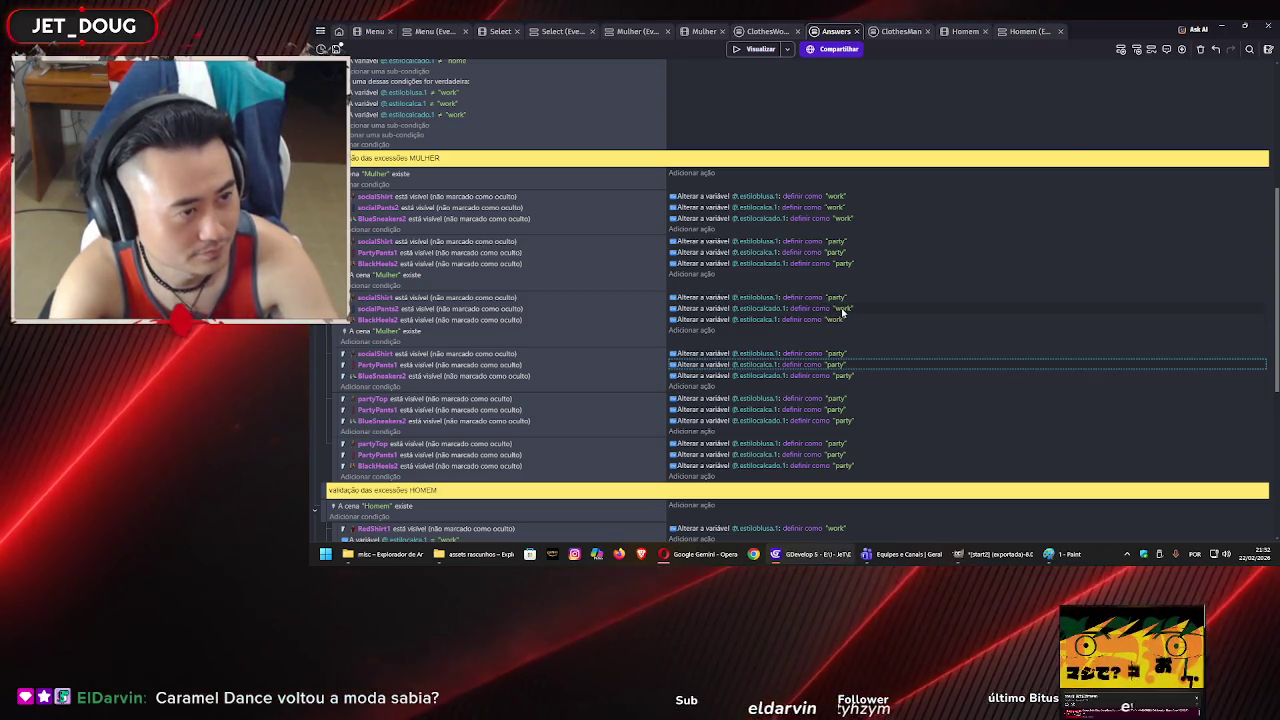
left_click(841, 309)
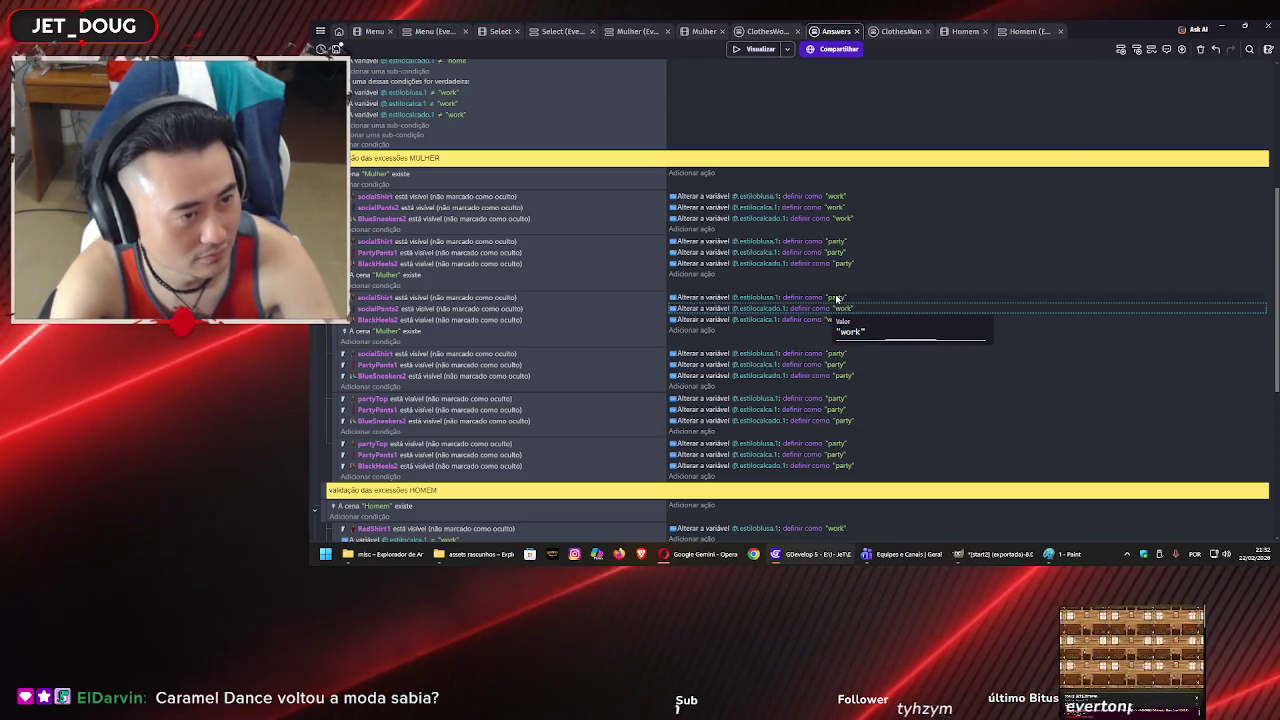
left_click(838, 298)
type("\"work\"")
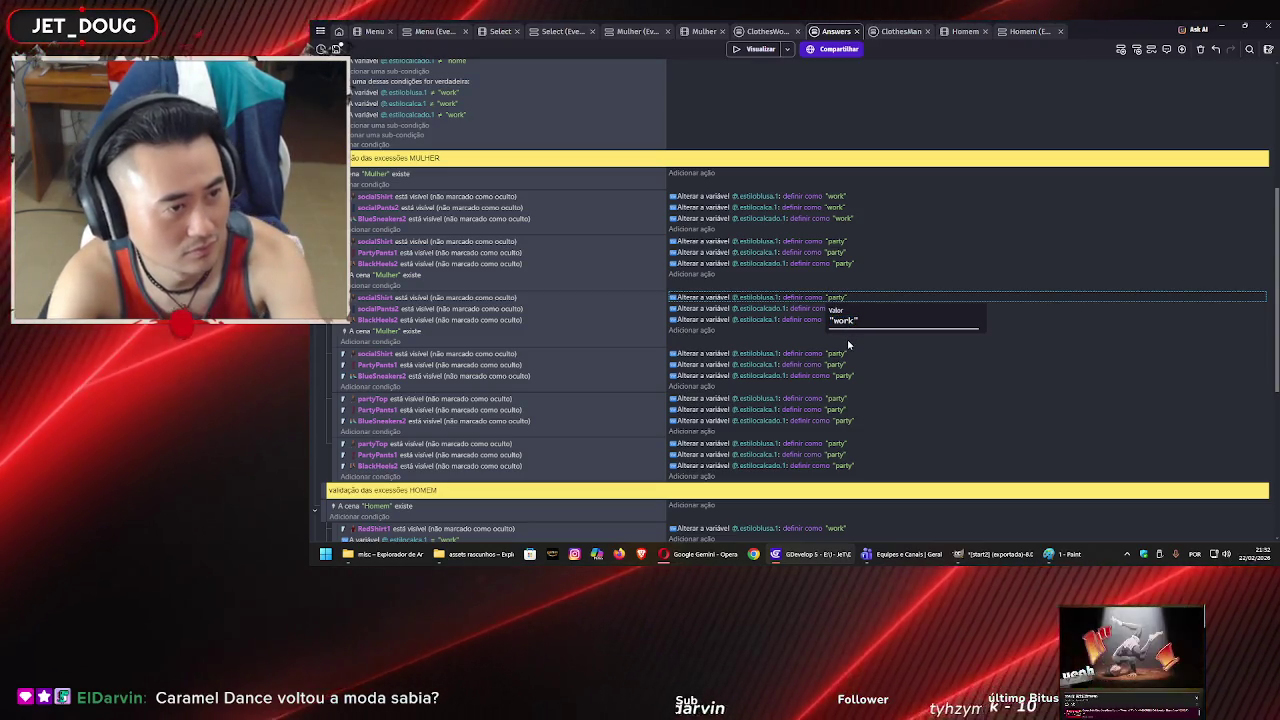
left_click(737, 344)
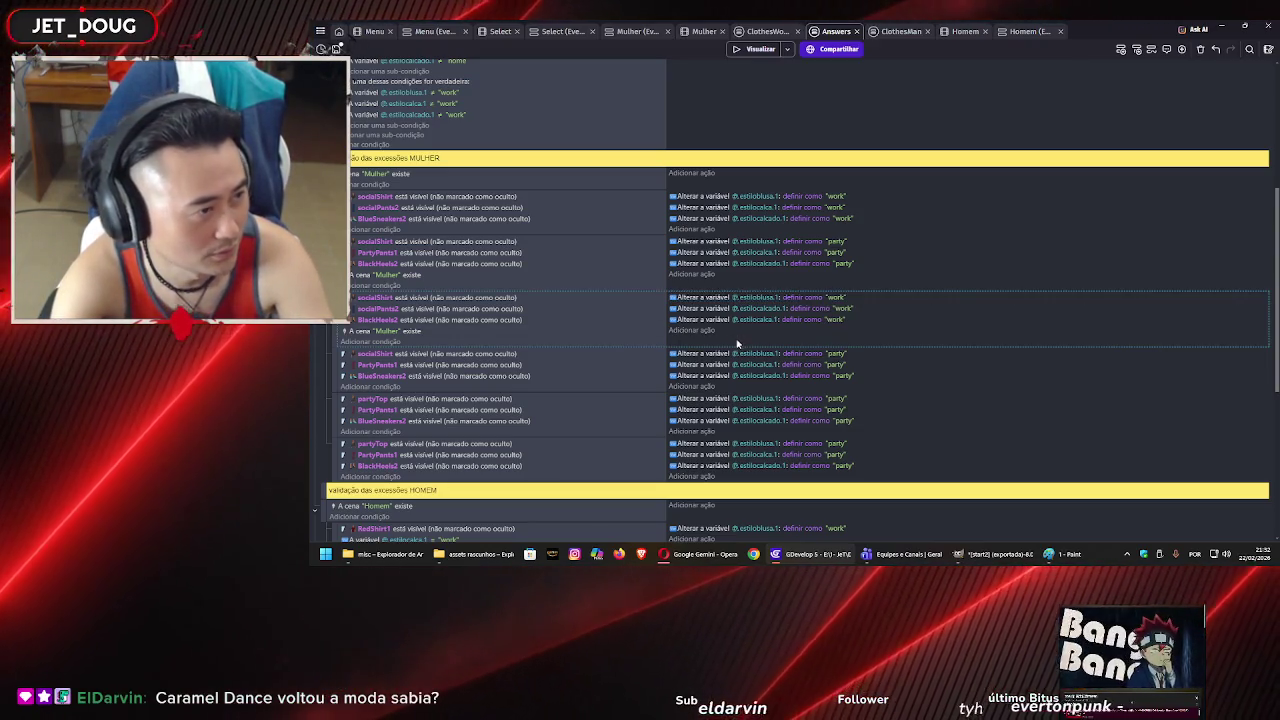
key("ctrl+s")
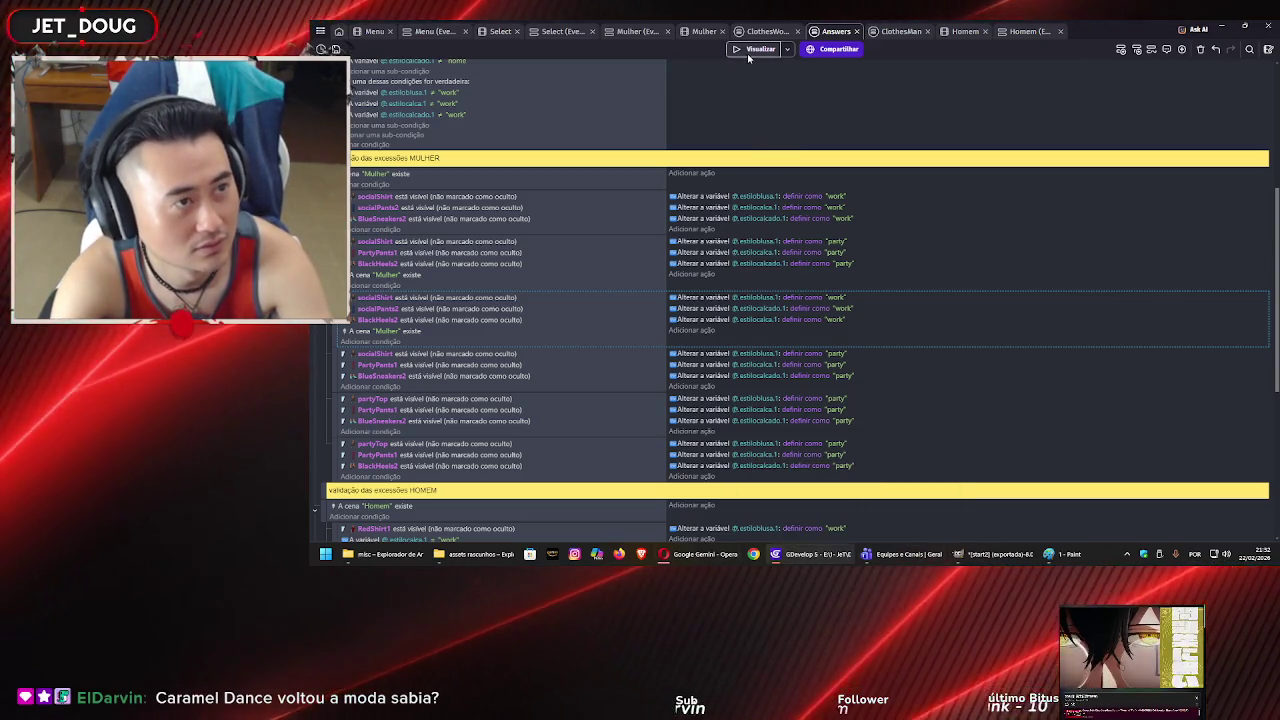
left_click(755, 50)
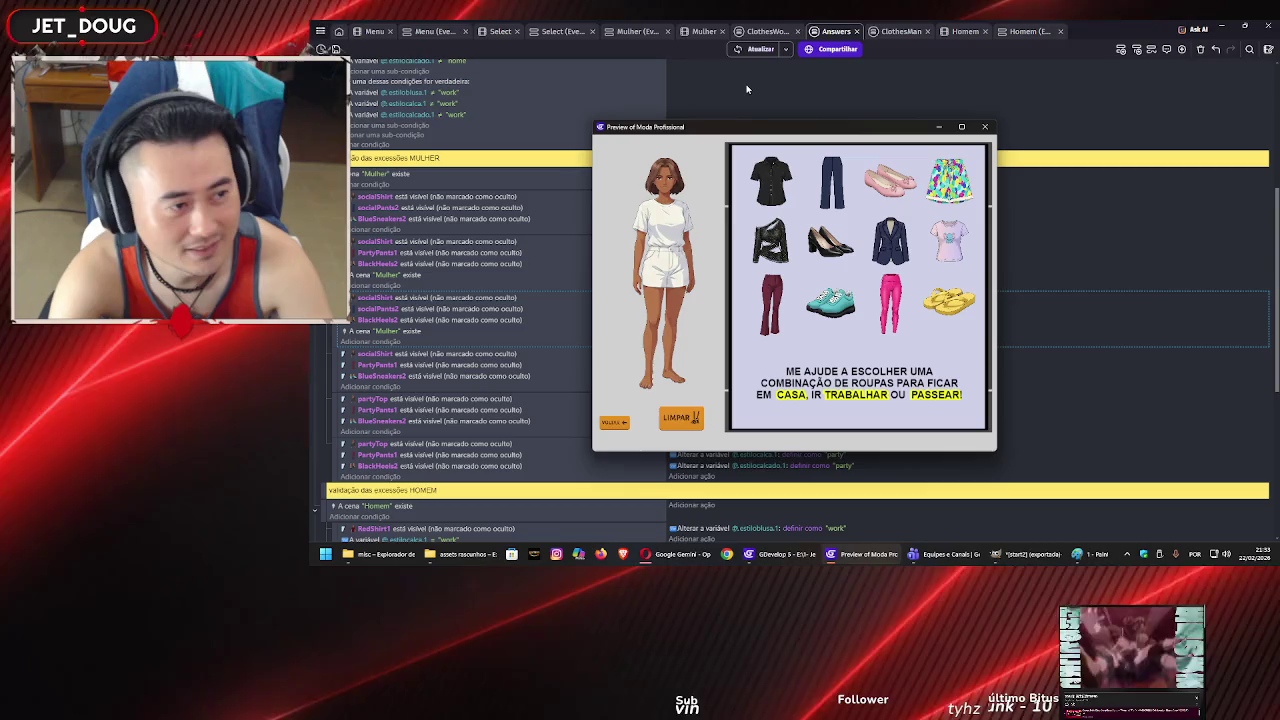
- Try the black shirt and black cut-out top with maroon pants, switching between pink flats and teal sneakers
left_click(764, 190)
left_click(760, 243)
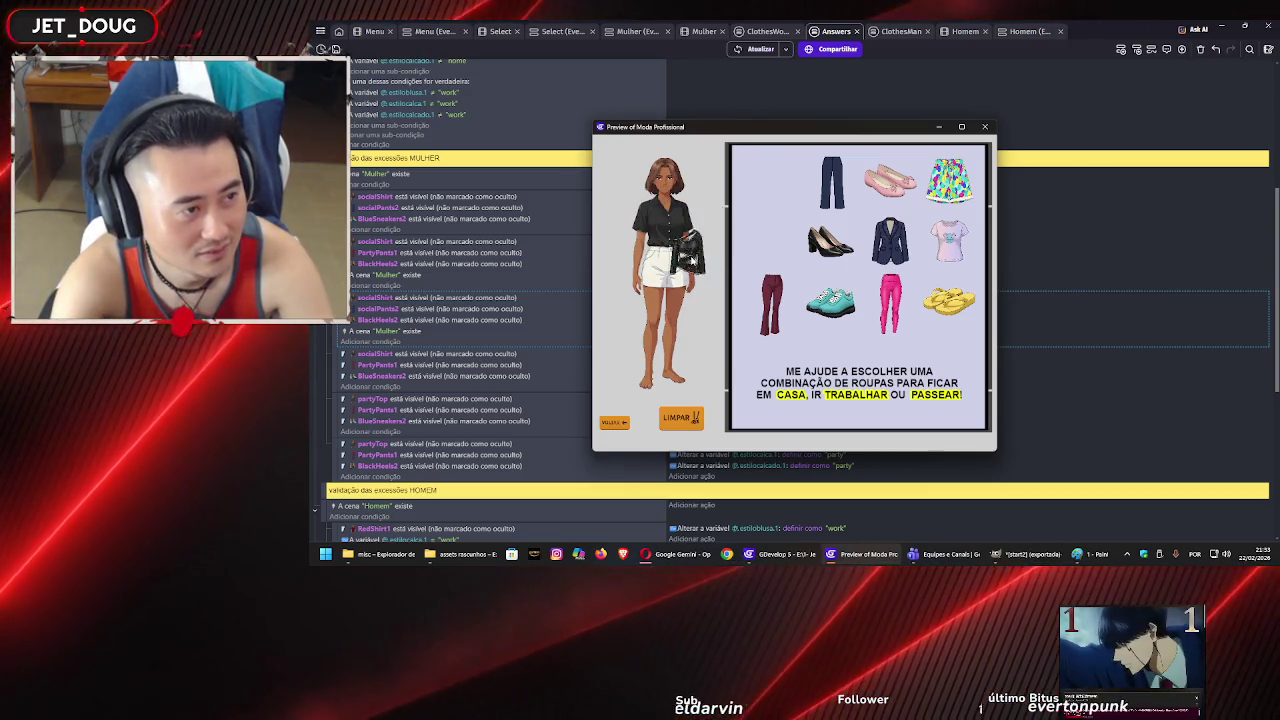
left_click(767, 197)
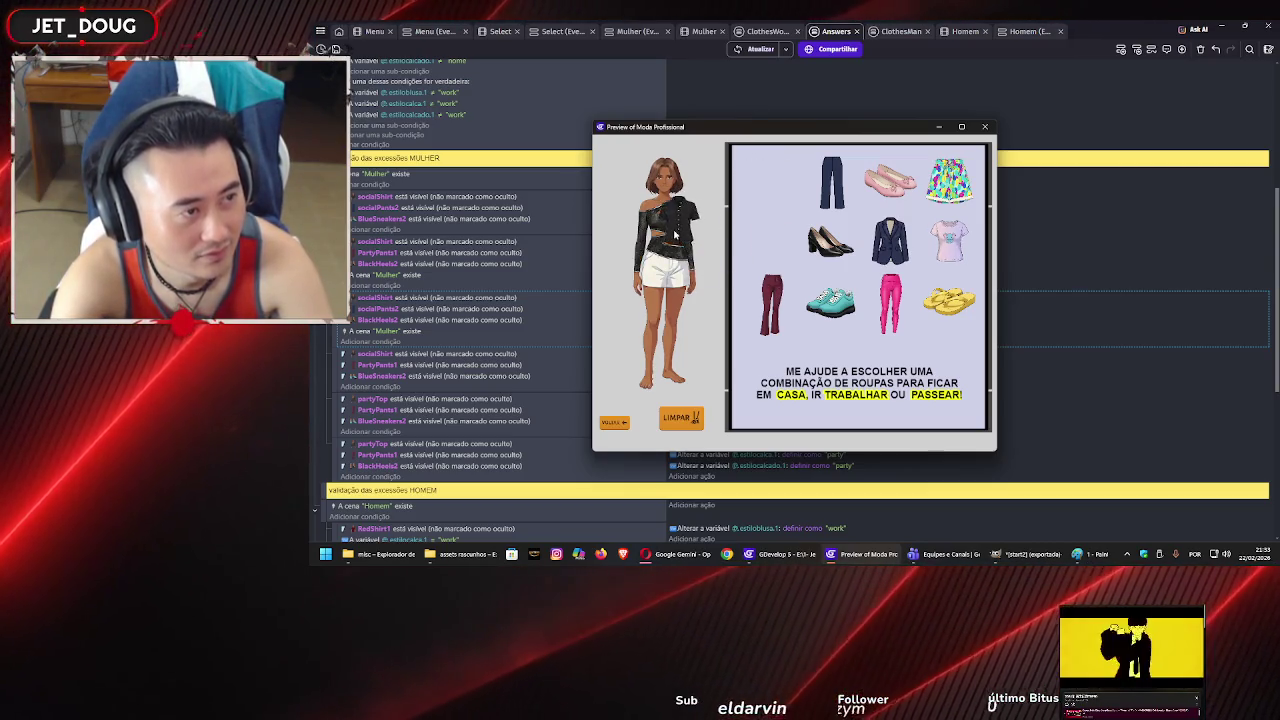
left_click(772, 305)
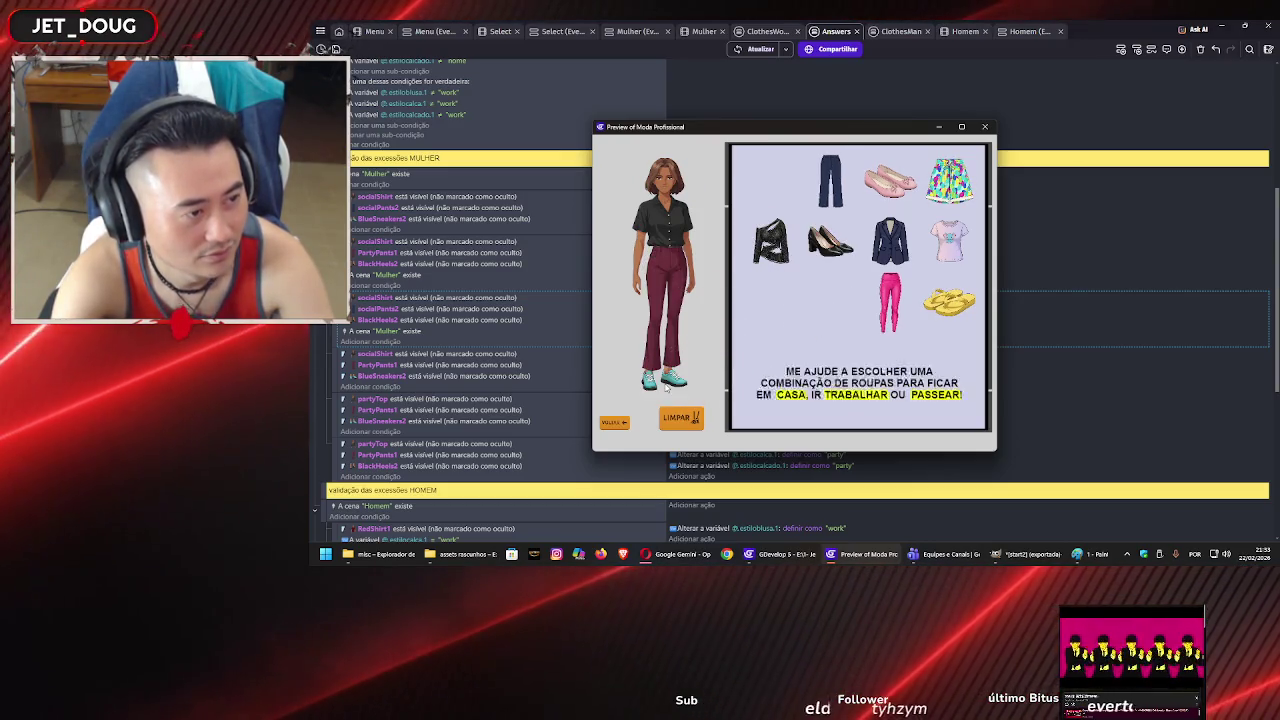
left_click(769, 243)
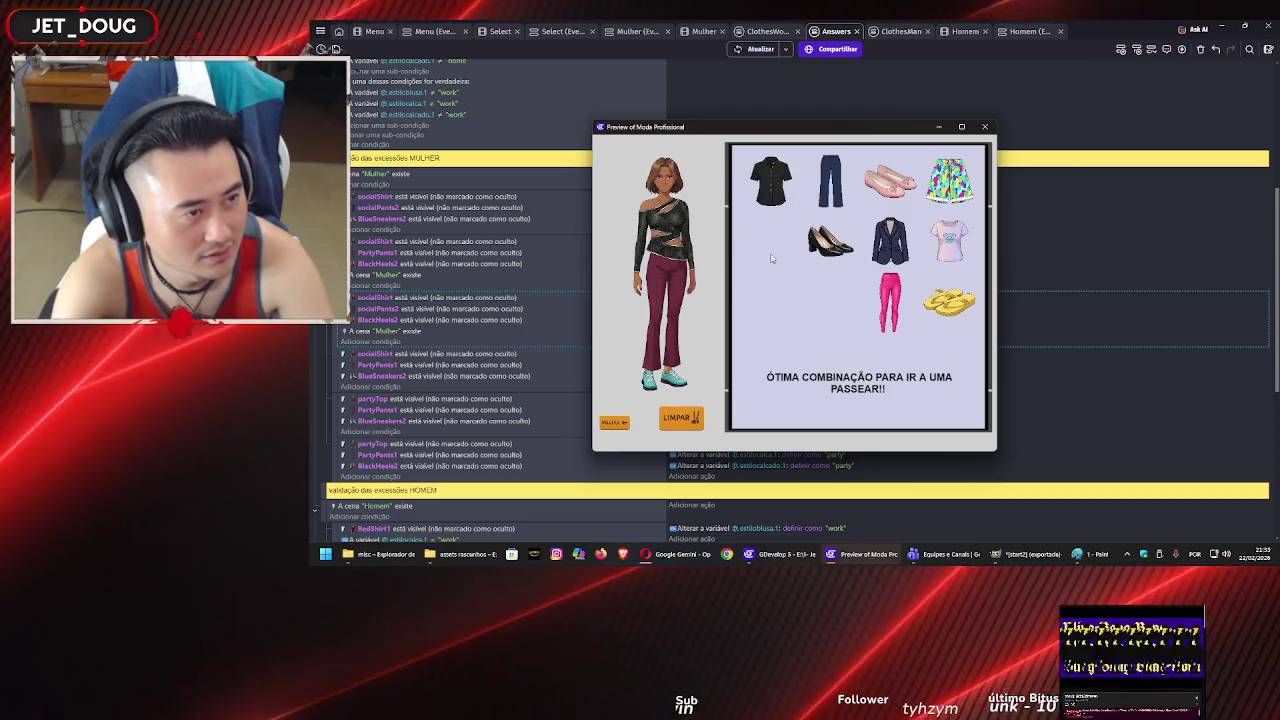
left_click(890, 180)
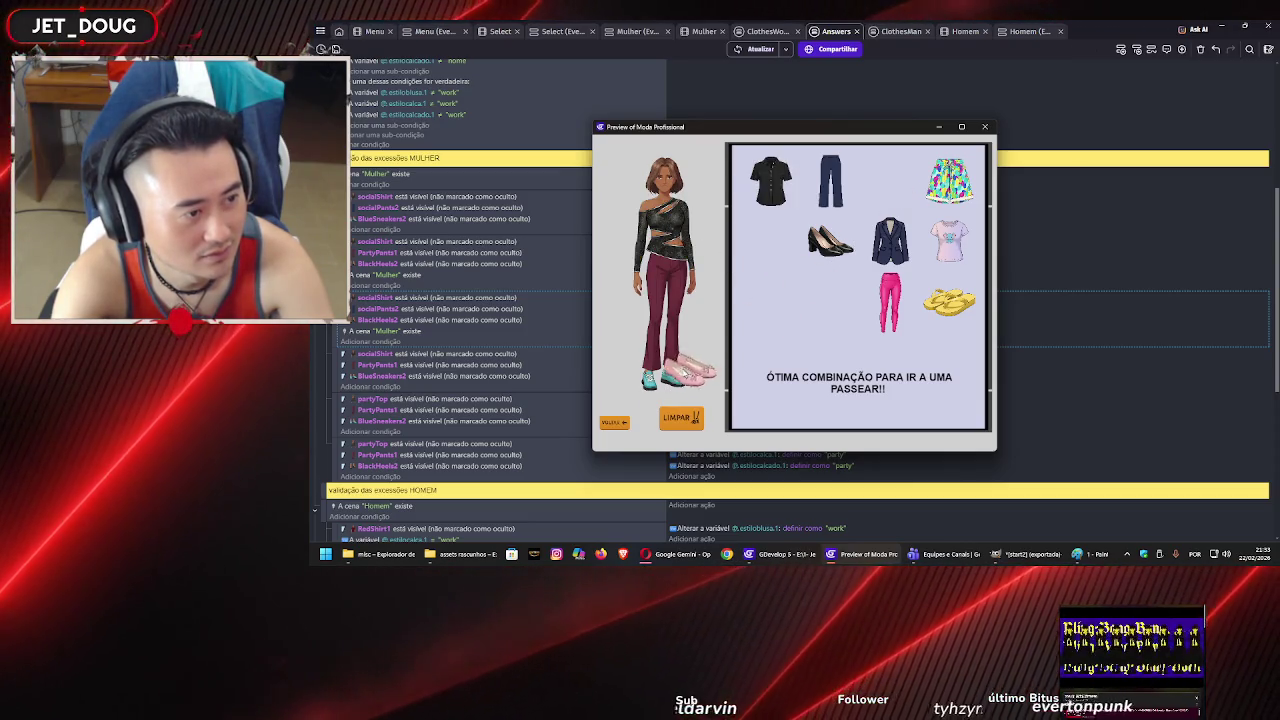
left_click(830, 300)
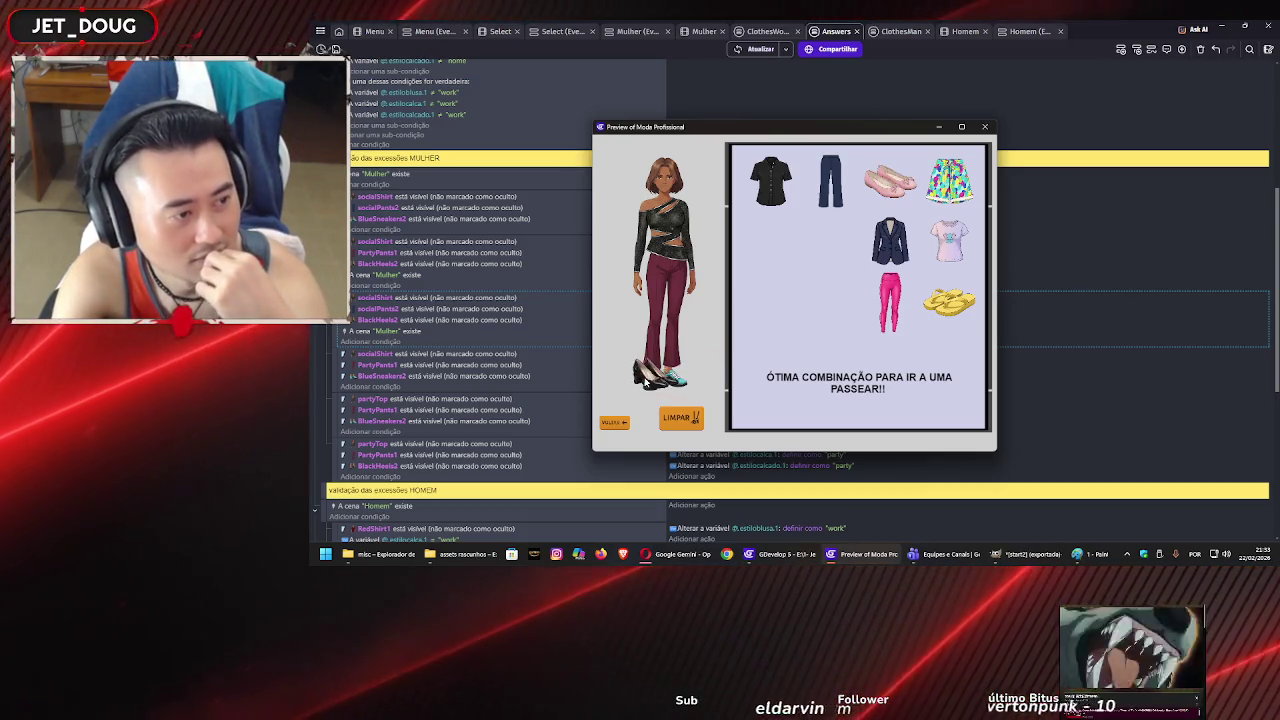
- Test pink pants, pink t-shirt, yellow sandals, colourful shorts and dark blue pants on the character
left_click_drag(688, 295, 673, 288)
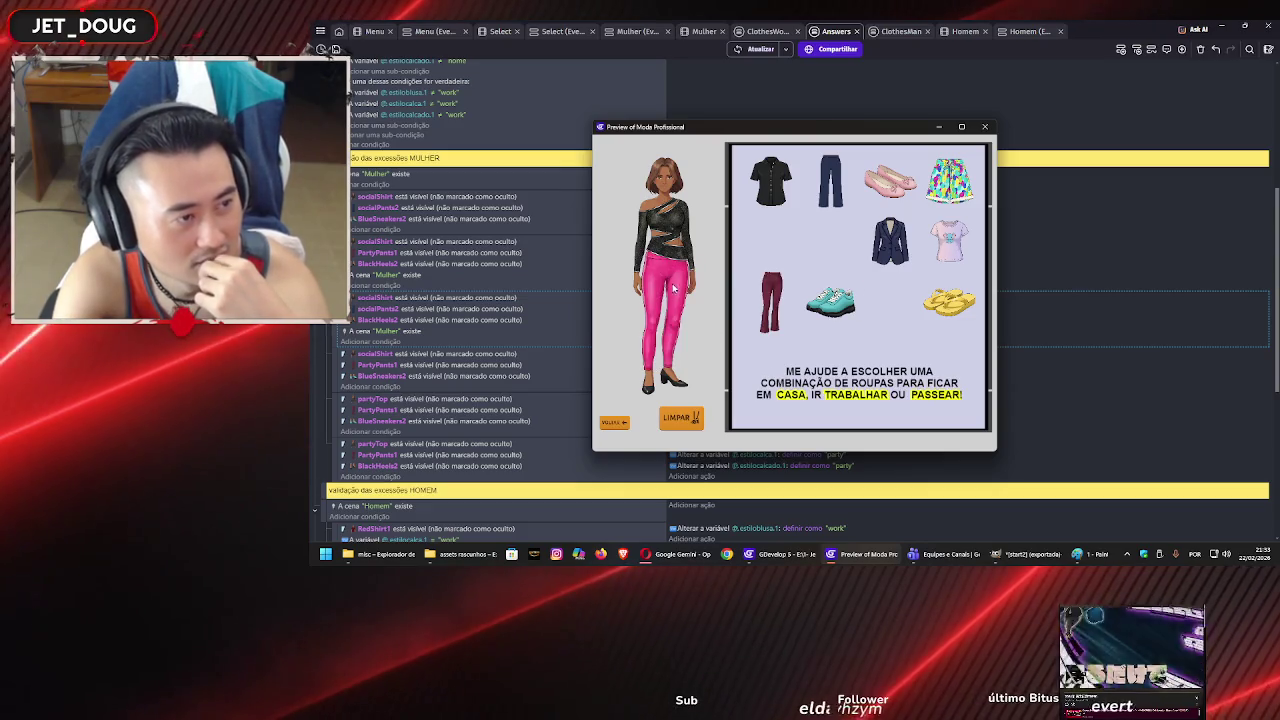
left_click(950, 240)
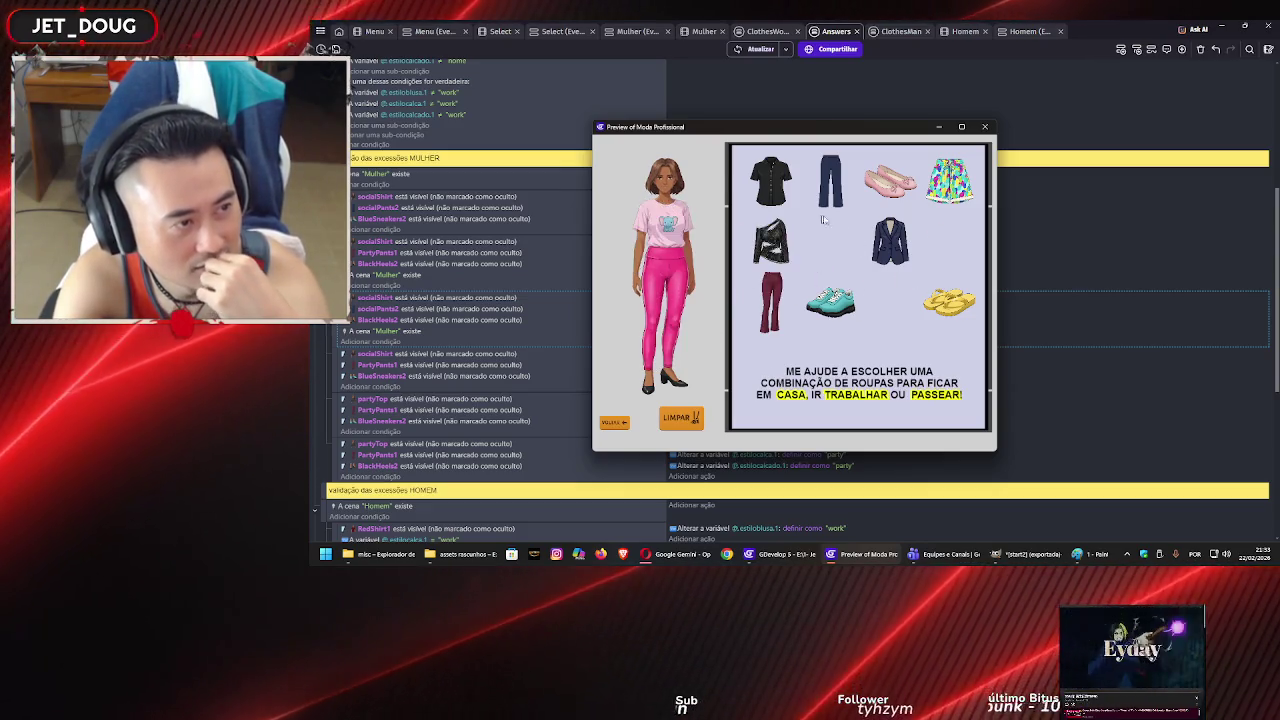
mouse_move(950, 300)
left_mouse_down()
mouse_move(733, 386)
mouse_move(667, 388)
left_mouse_up()
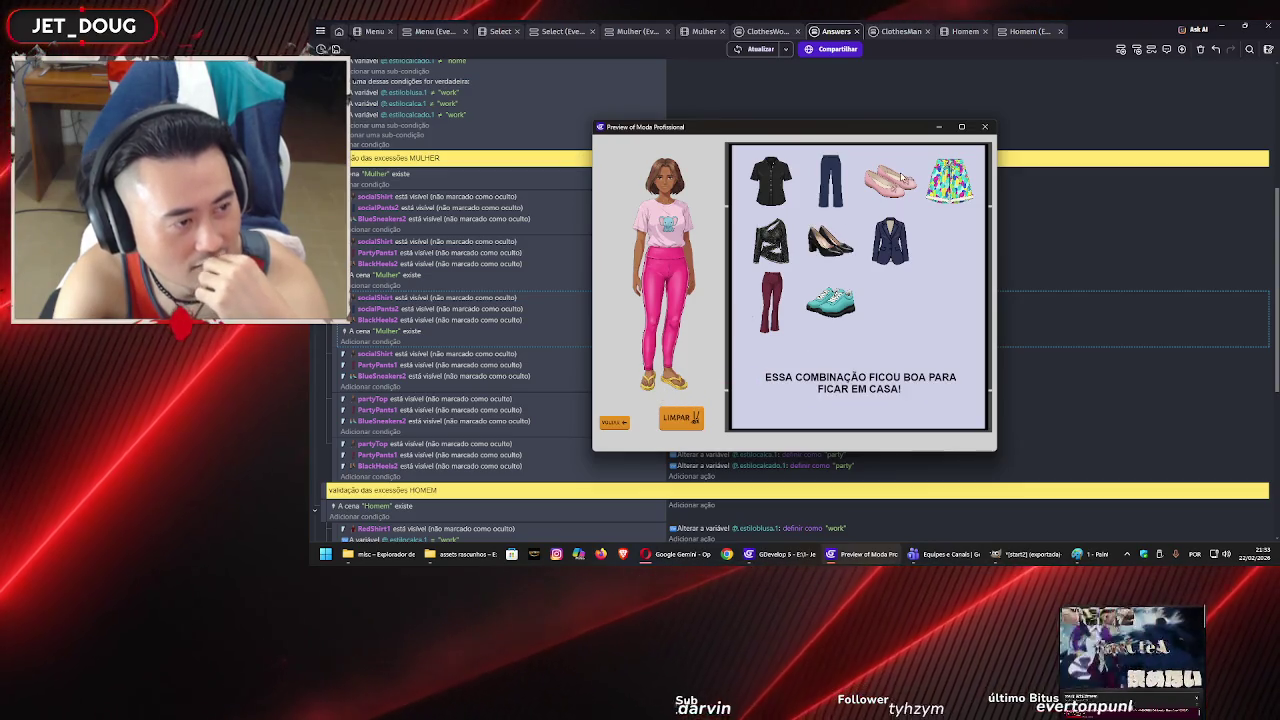
mouse_move(945, 180)
left_mouse_down()
mouse_move(832, 252)
mouse_move(674, 290)
mouse_move(670, 270)
left_mouse_up()
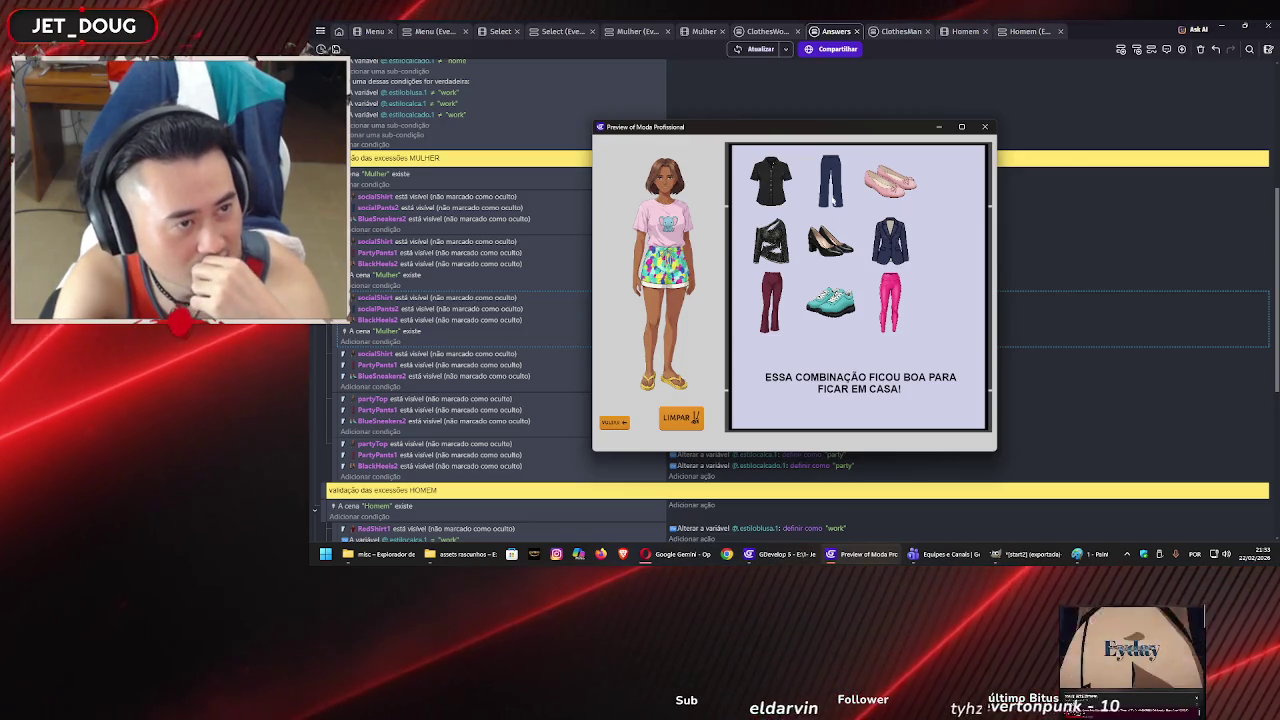
left_click_drag(697, 284, 661, 312)
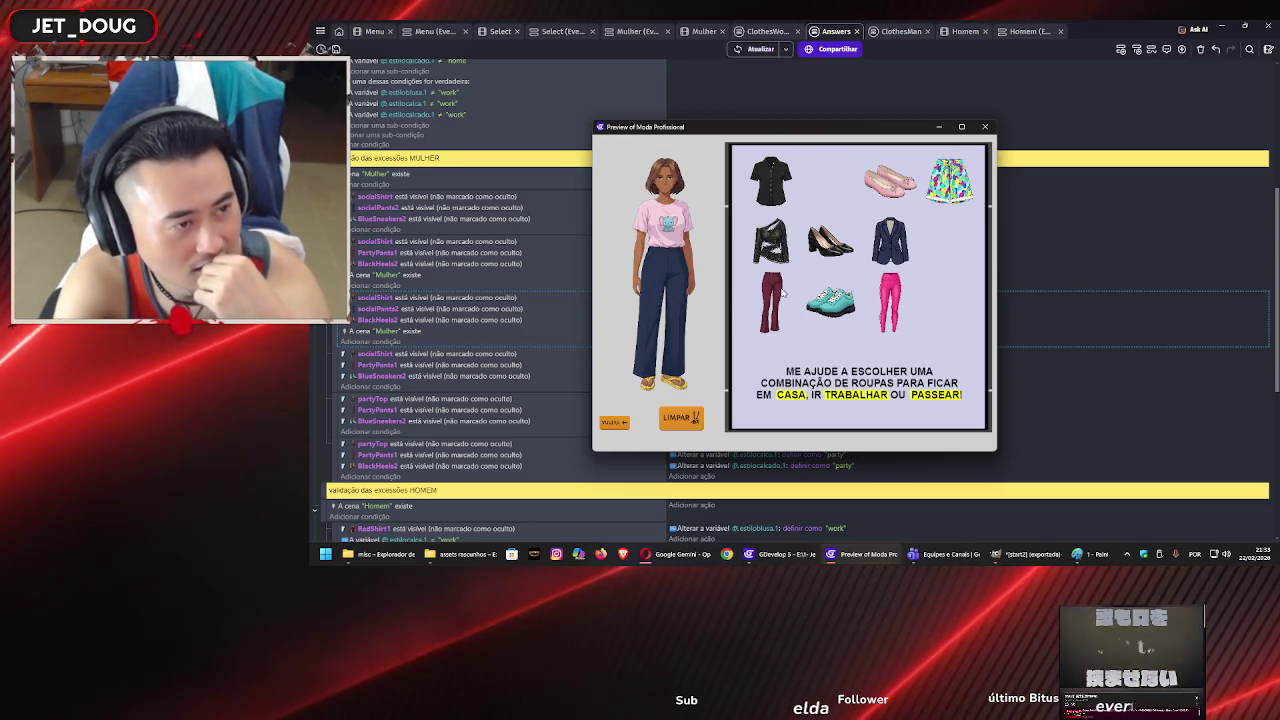
left_click(657, 295)
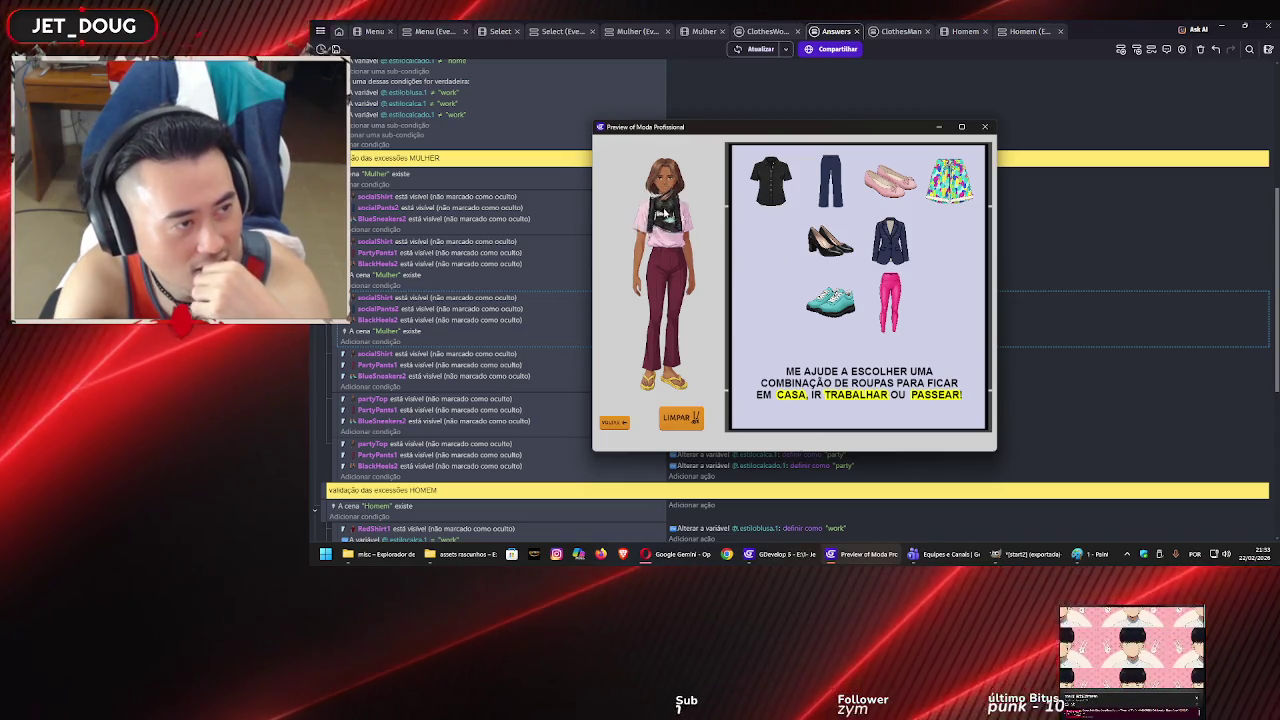
- Build the work outfit with dark blue pants, navy blazer and black heels
mouse_move(890, 180)
left_mouse_down()
mouse_move(737, 332)
mouse_move(670, 378)
left_mouse_up()
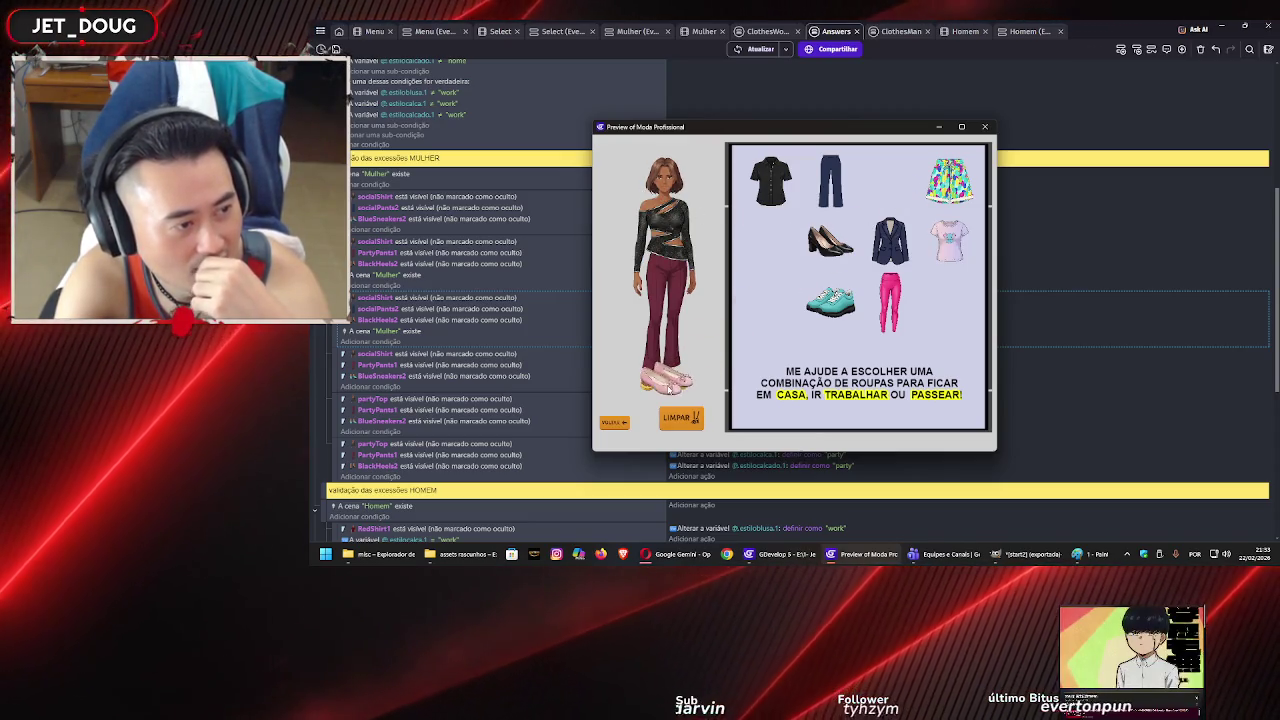
left_click_drag(830, 180, 662, 300)
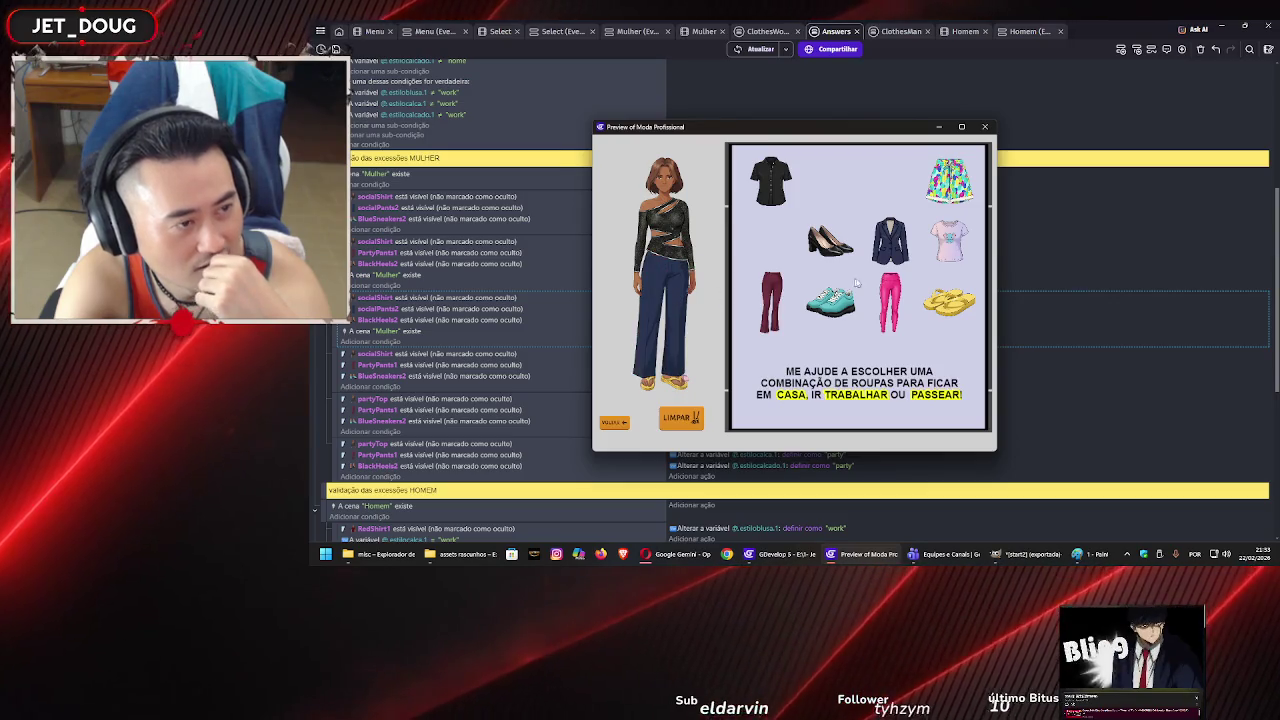
mouse_move(901, 244)
left_mouse_down()
mouse_move(695, 250)
mouse_move(665, 265)
left_mouse_up()
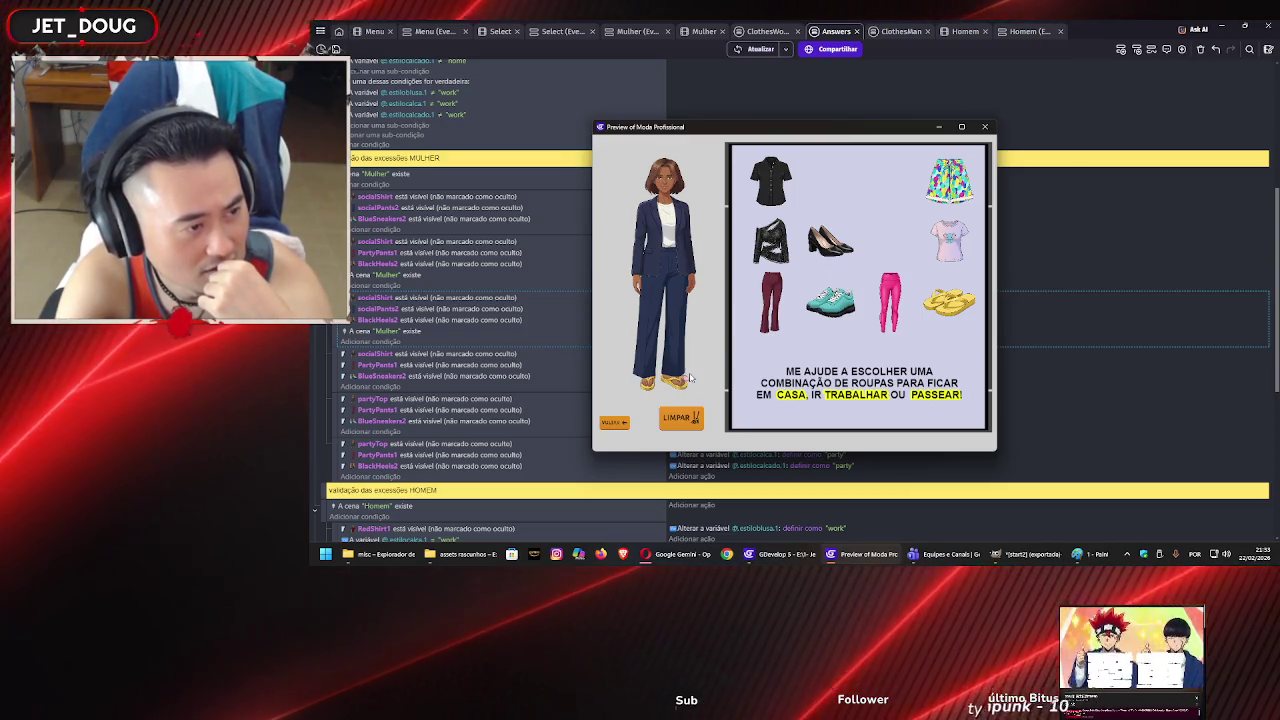
left_click_drag(771, 302, 665, 380)
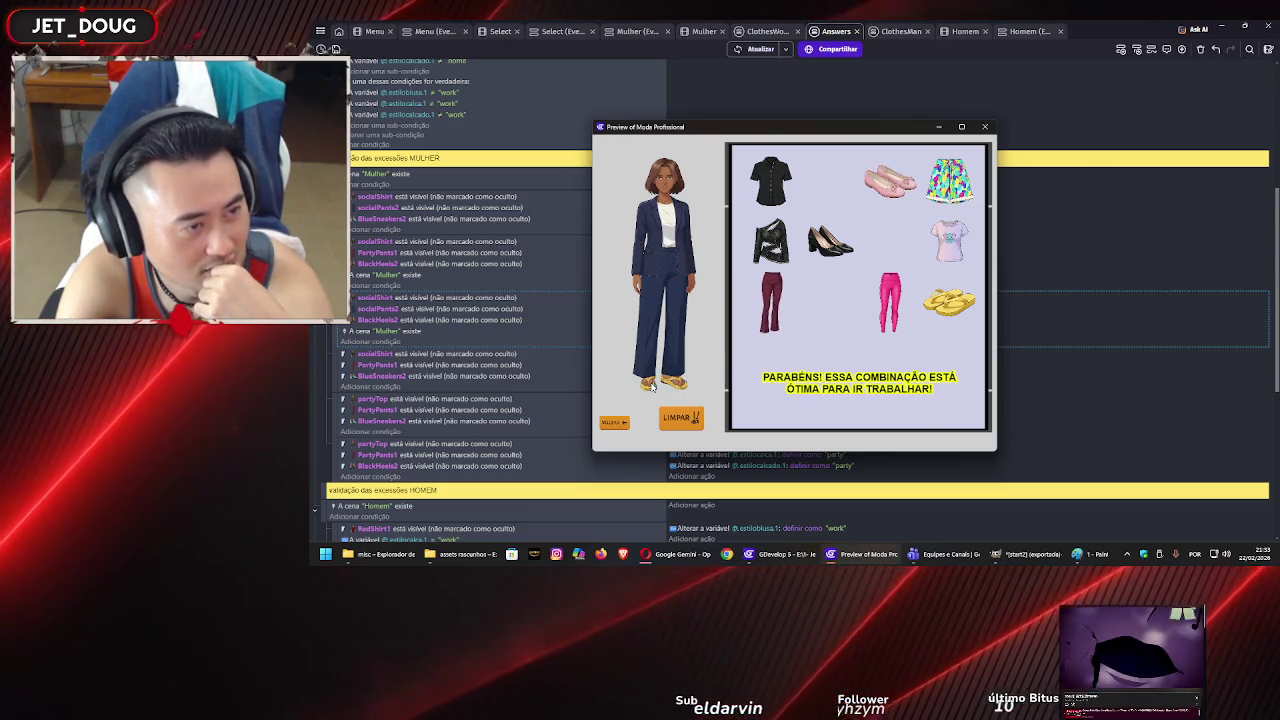
left_click_drag(890, 180, 672, 380)
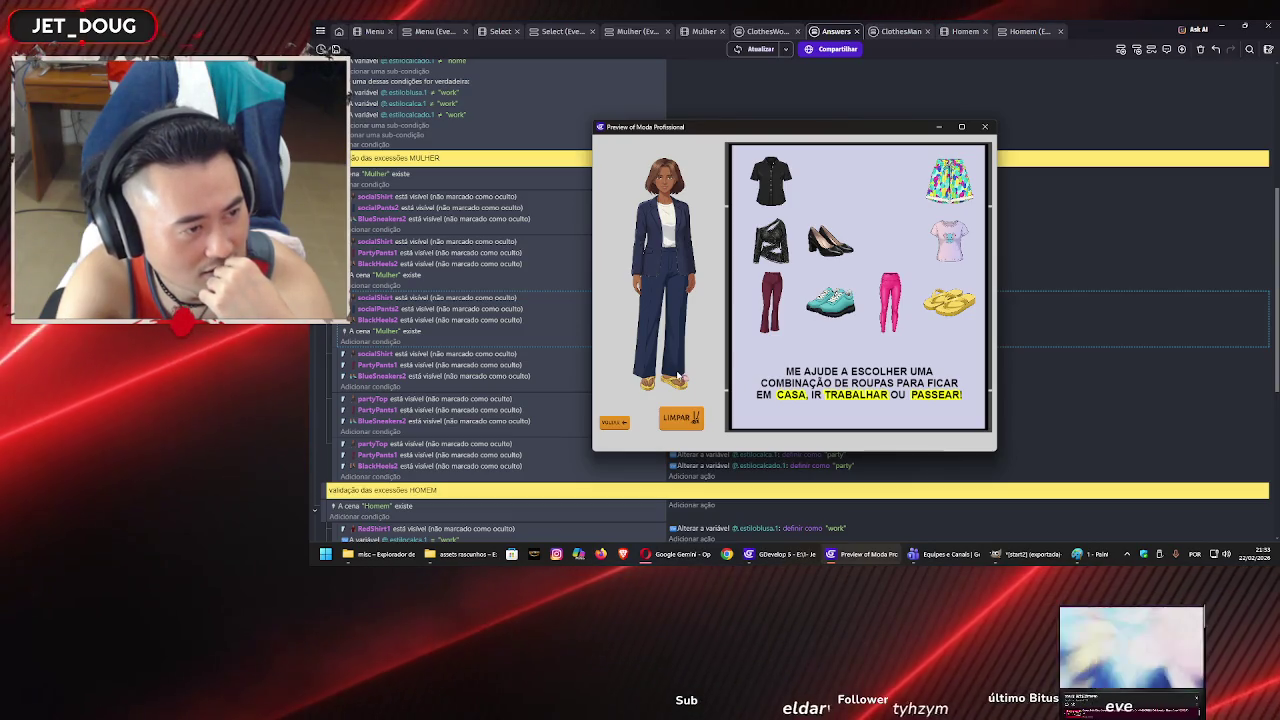
left_click_drag(830, 242, 660, 383)
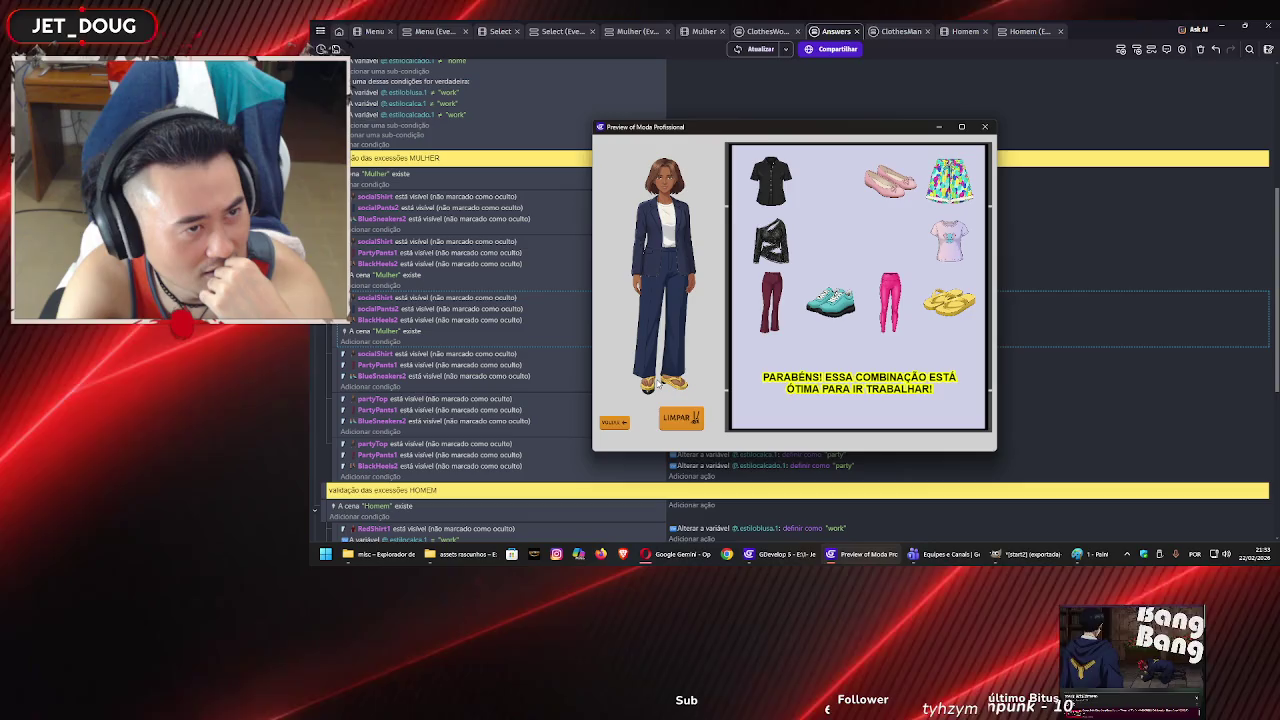
- Compare black heels, pink flats and teal sneakers, then clear the outfit with LIMPAR and close the preview
left_click_drag(830, 300, 668, 381)
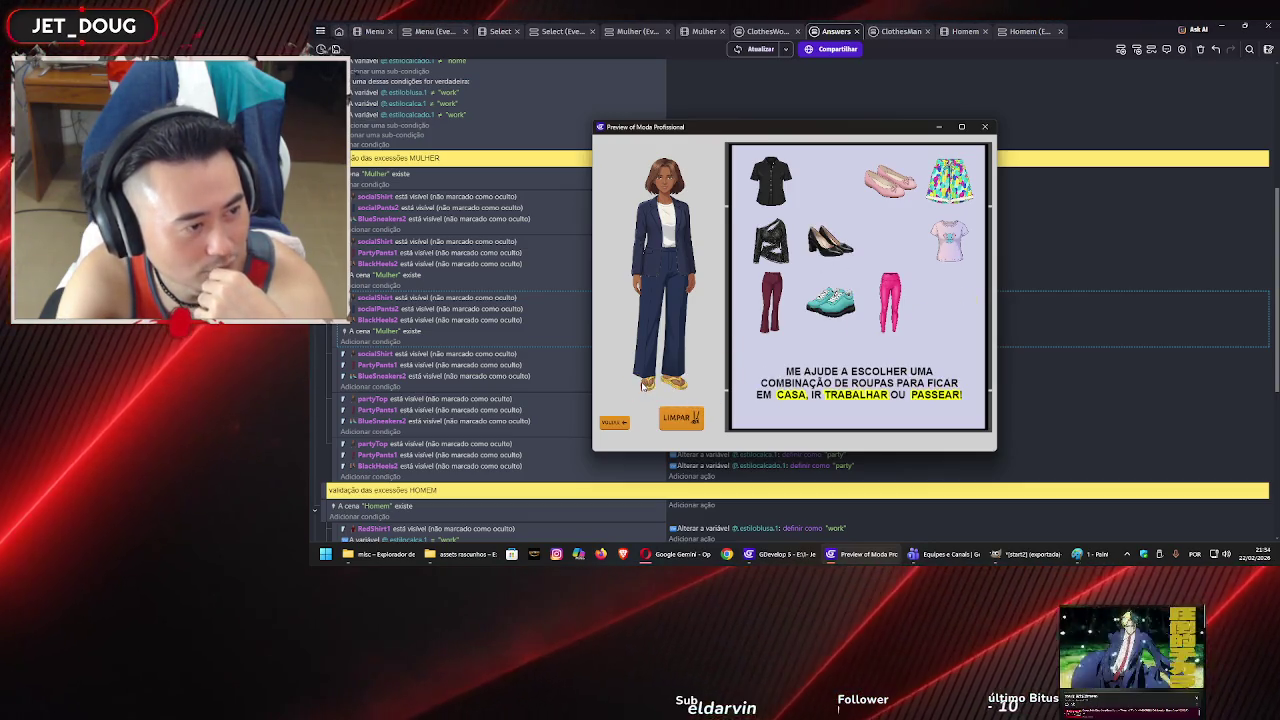
mouse_move(830, 242)
left_mouse_down()
mouse_move(670, 395)
mouse_move(668, 384)
left_mouse_up()
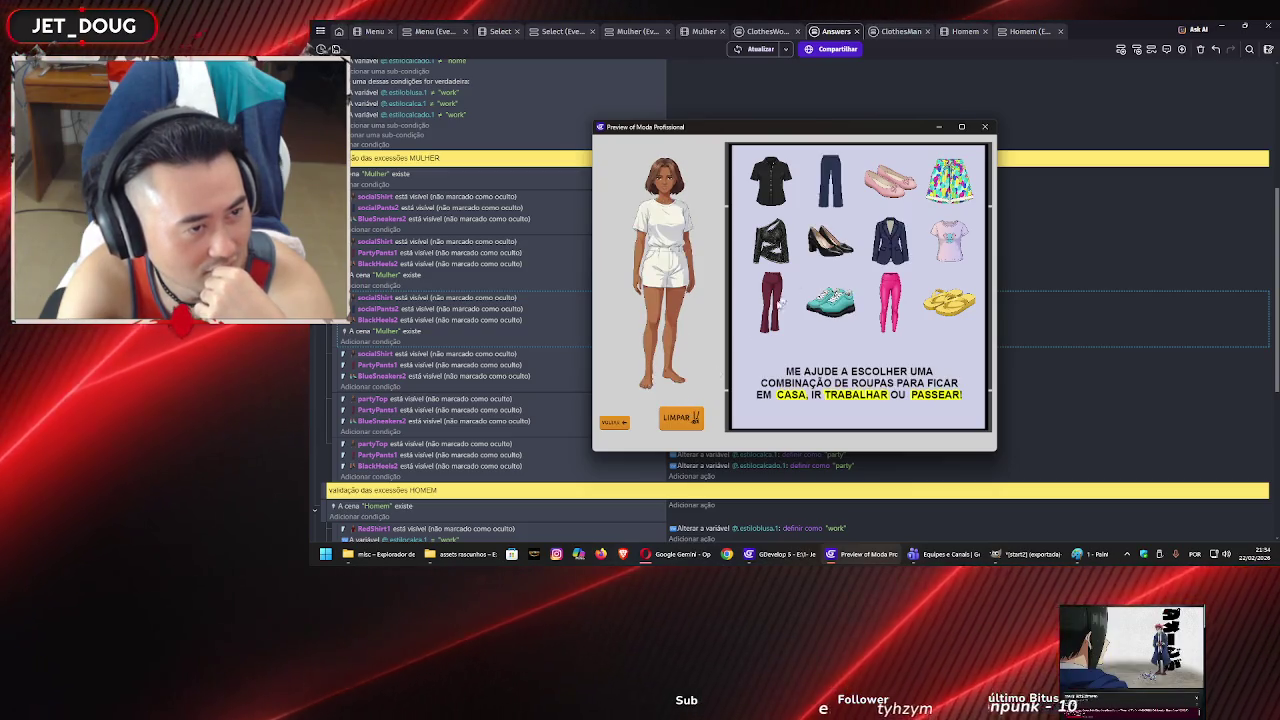
mouse_move(890, 183)
left_mouse_down()
mouse_move(740, 350)
mouse_move(655, 386)
left_mouse_up()
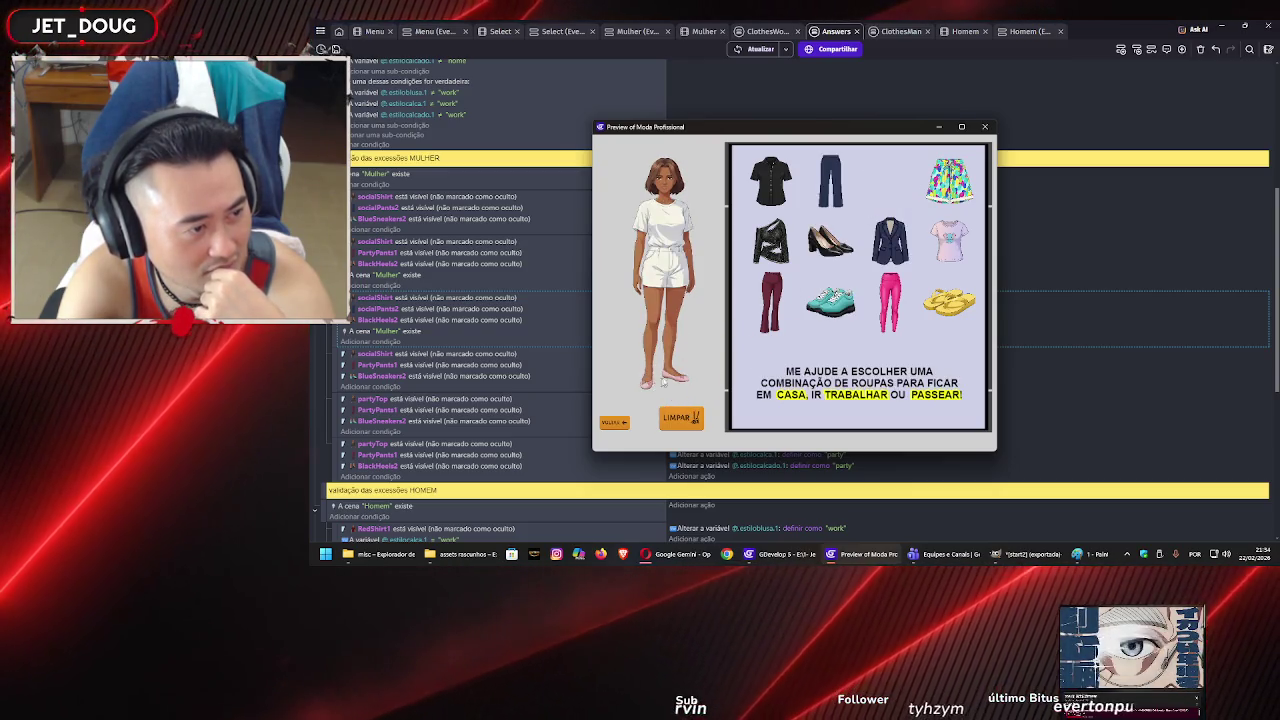
mouse_move(830, 300)
left_mouse_down()
mouse_move(671, 360)
mouse_move(668, 382)
left_mouse_up()
left_click_drag(818, 266, 662, 384)
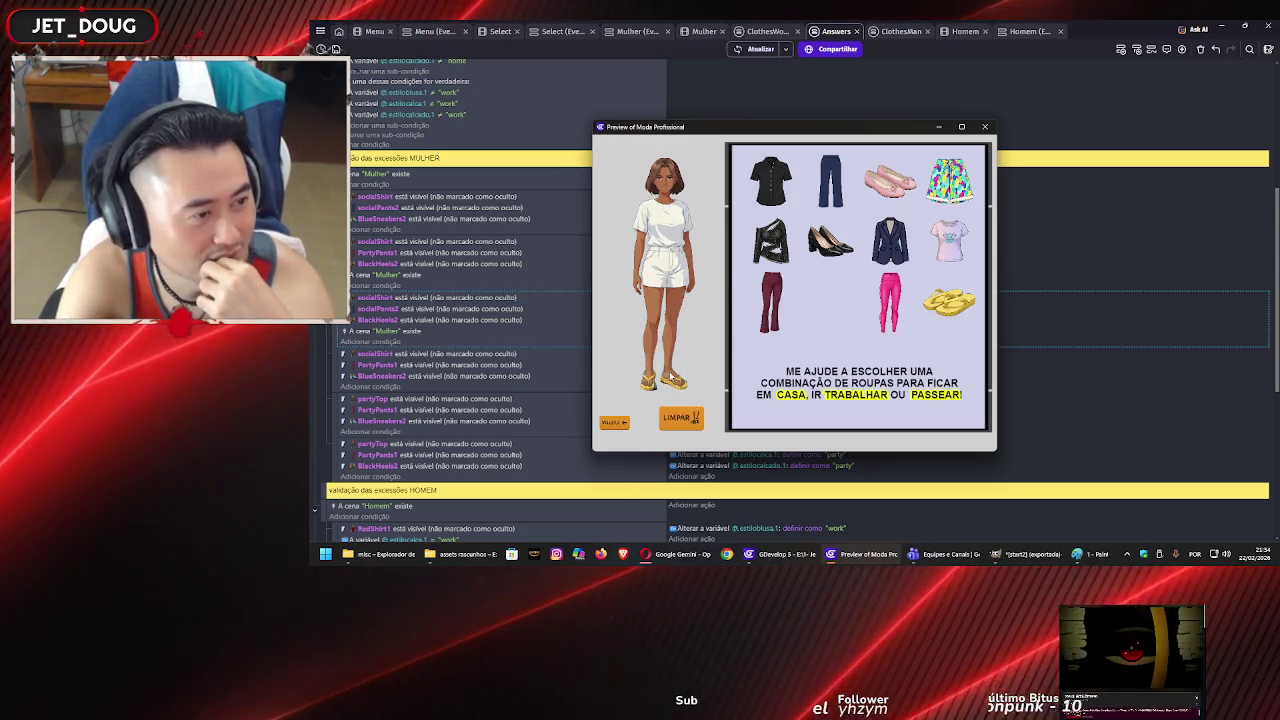
left_click(684, 418)
left_click(985, 126)
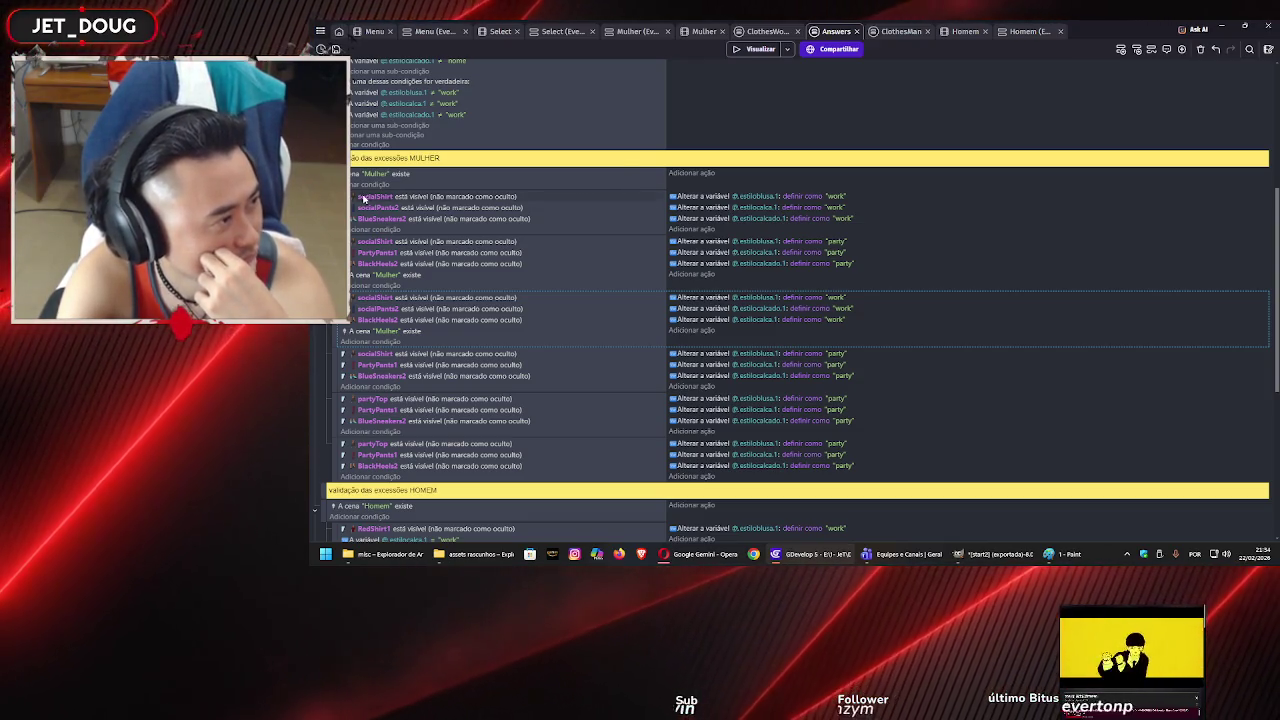
- Delete the Mulher scene-exists condition and the first two "A cena Homem existe" conditions
left_click(363, 334)
key("Delete")
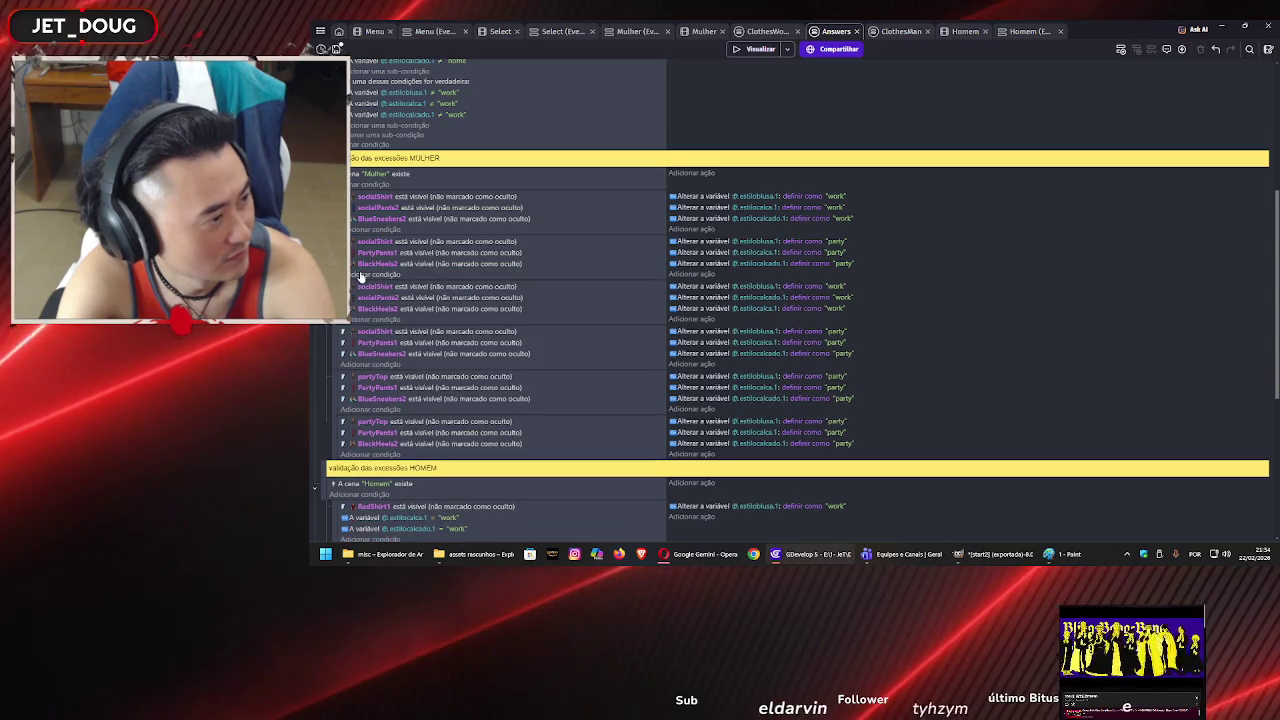
scroll(361, 276, "down", 5)
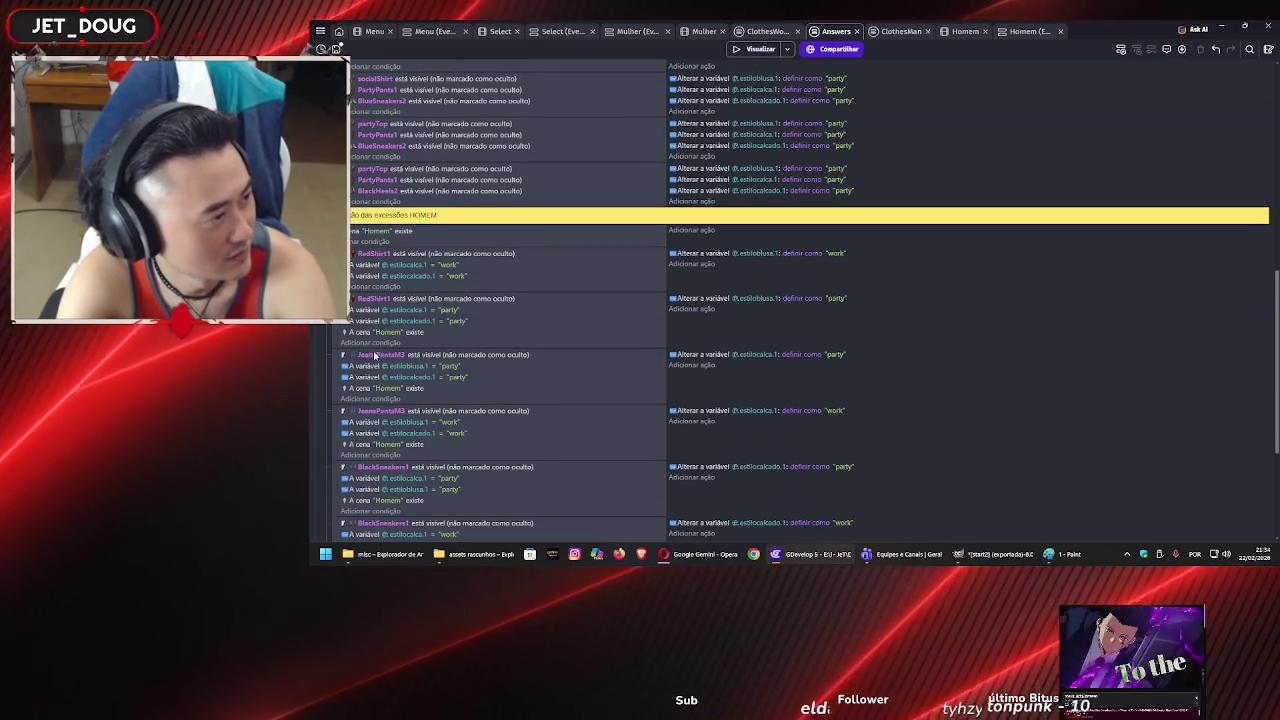
scroll(370, 260, "down", 4)
left_click(358, 189)
key("Delete")
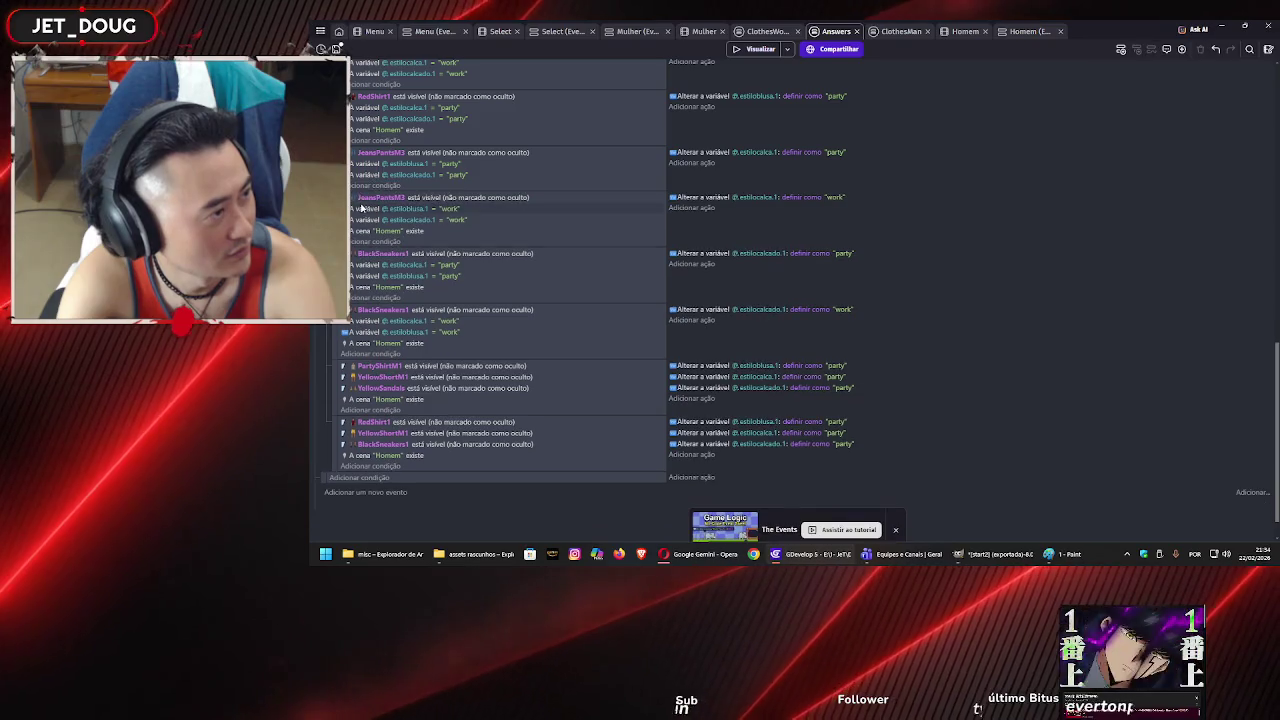
left_click(364, 231)
key("Delete")
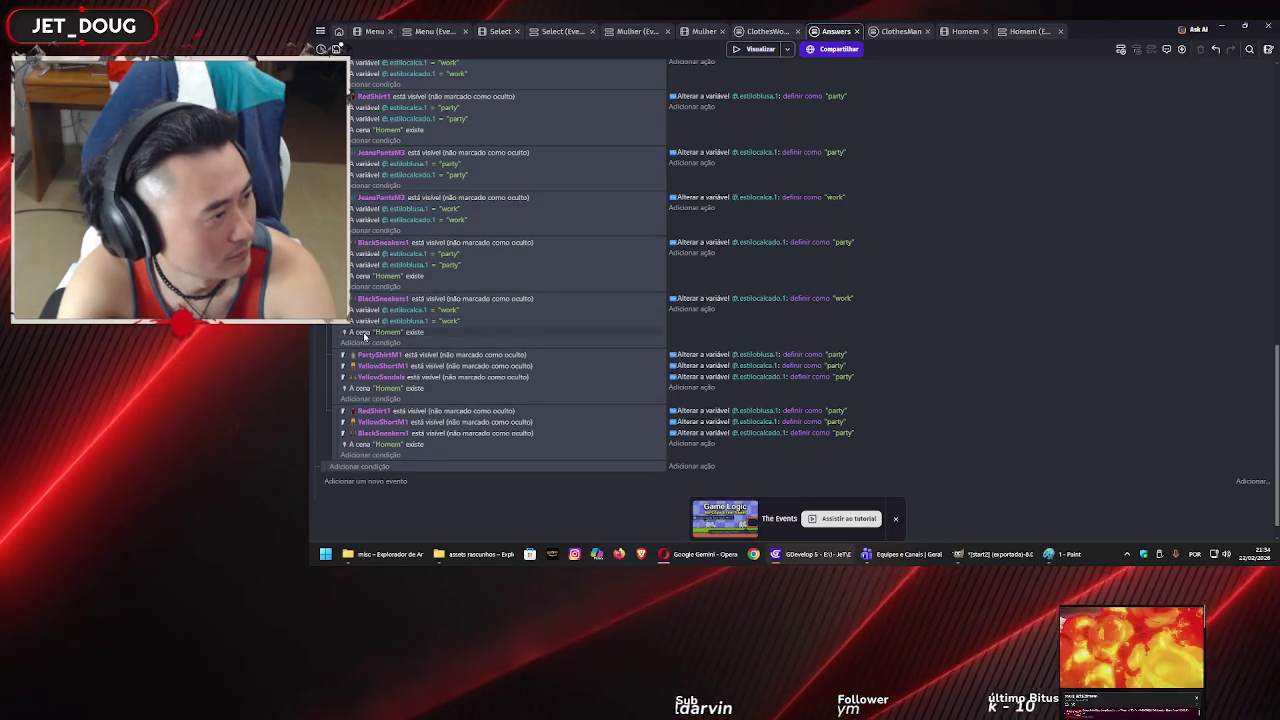
- Delete the remaining Homem conditions, including those in BlackSneakers1 and PartyShirtM1, and save the project
left_click(364, 333)
key("Delete")
left_click(364, 378)
key("Delete")
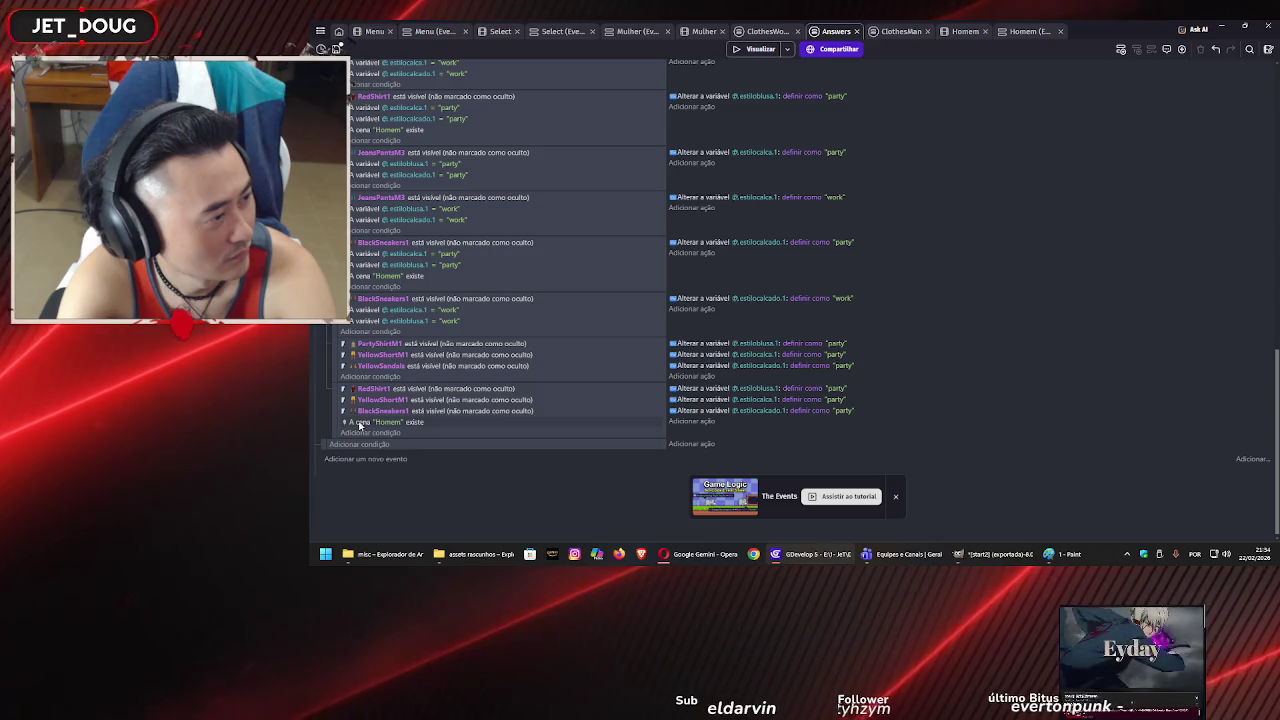
key("Delete")
scroll(492, 327, "up", 3)
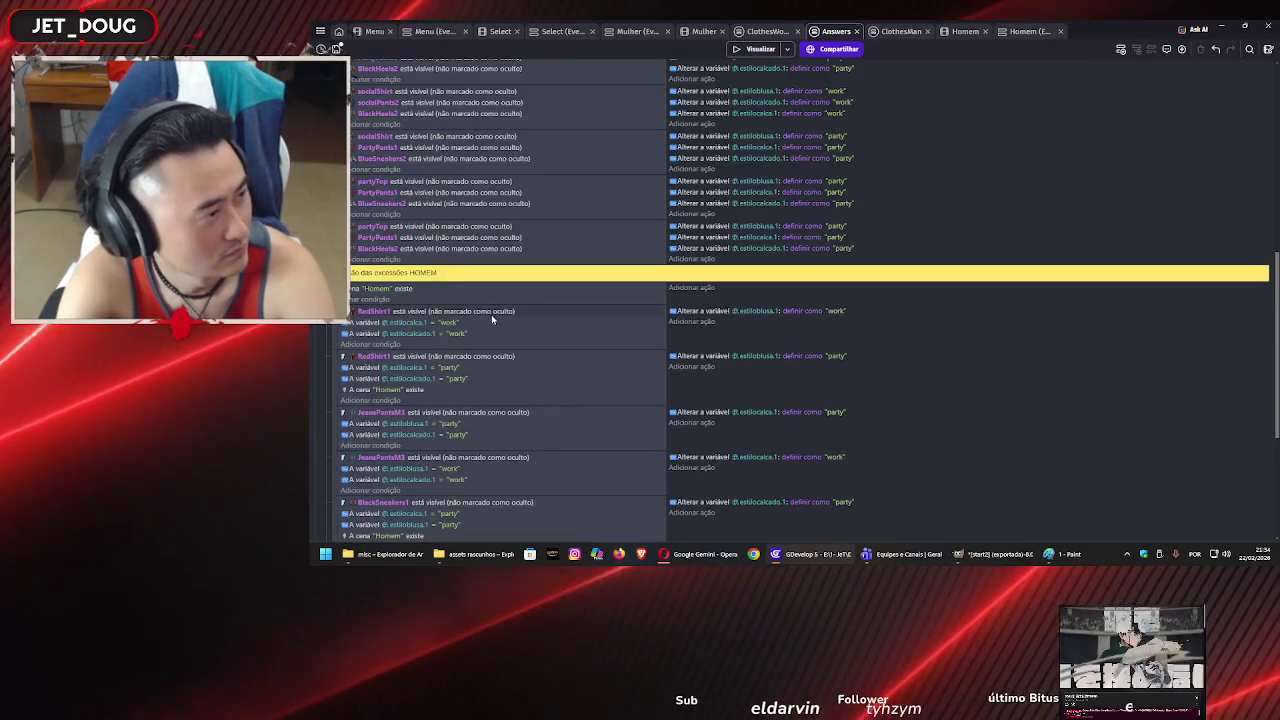
scroll(489, 317, "up", 4)
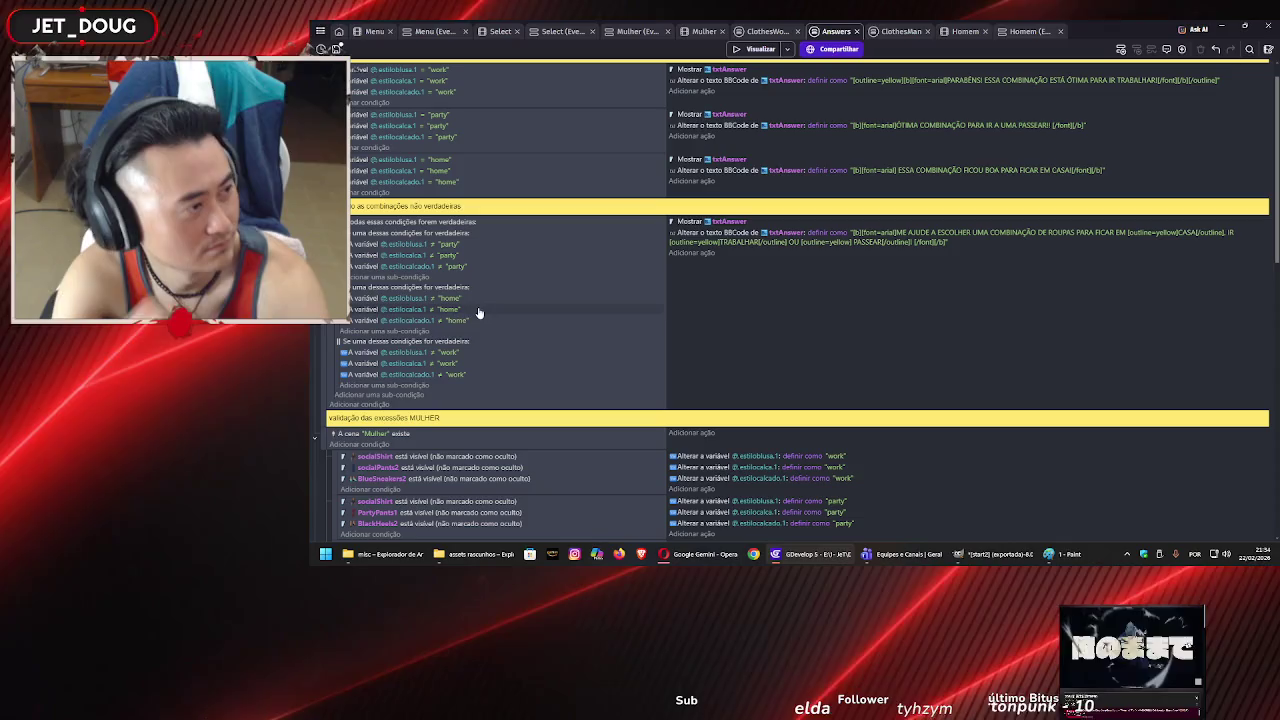
key("ctrl+s")
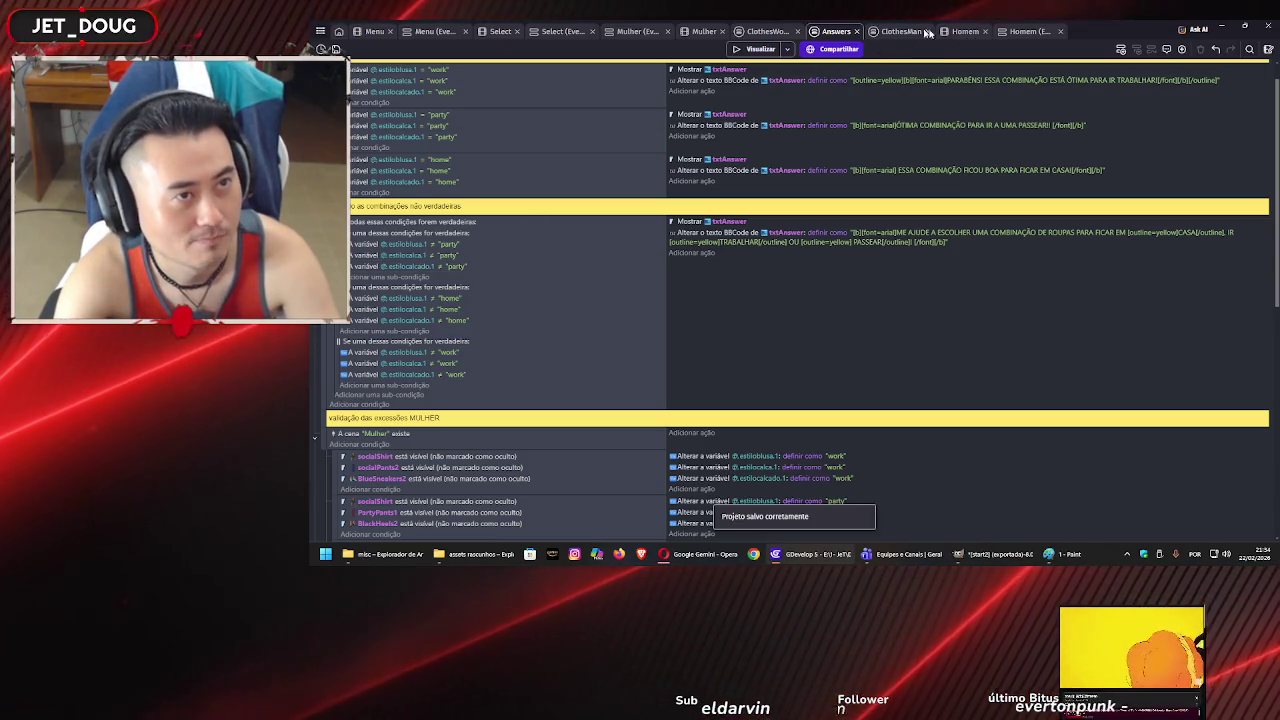
- Review the ClothesWo… women's clothes event sheet, then return to the Mulher scene editor
left_click(695, 33)
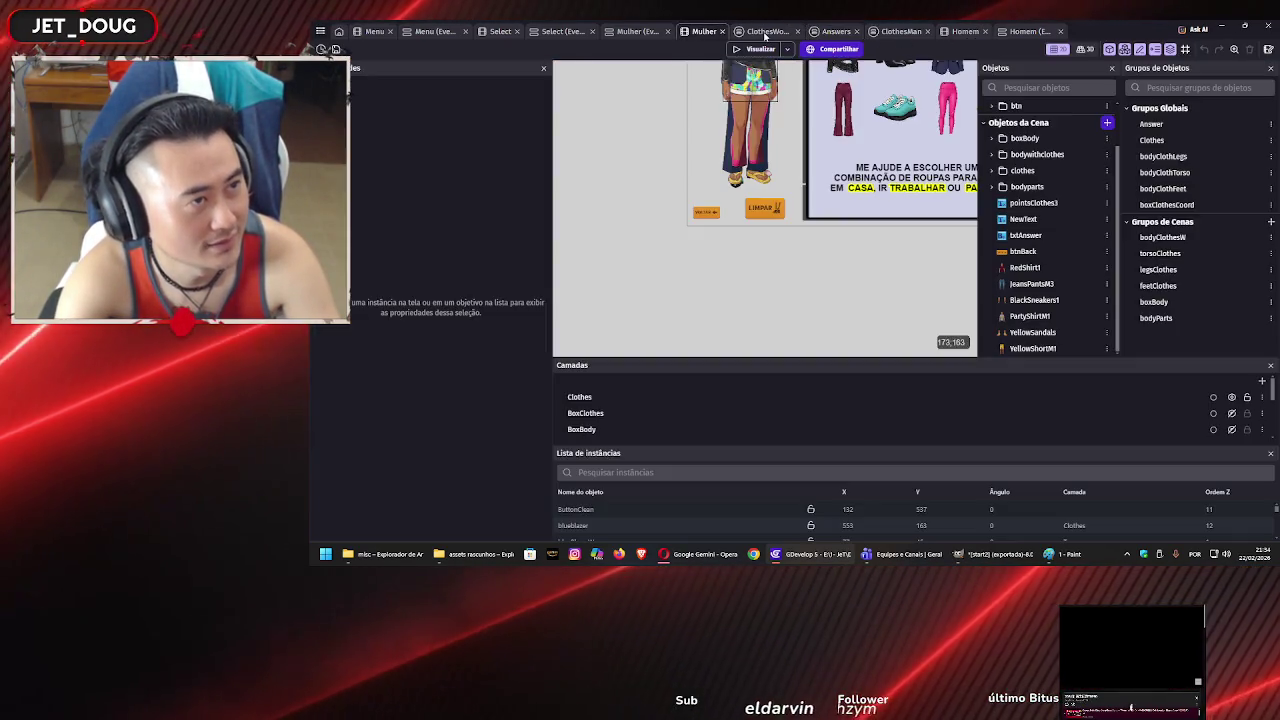
left_click(762, 33)
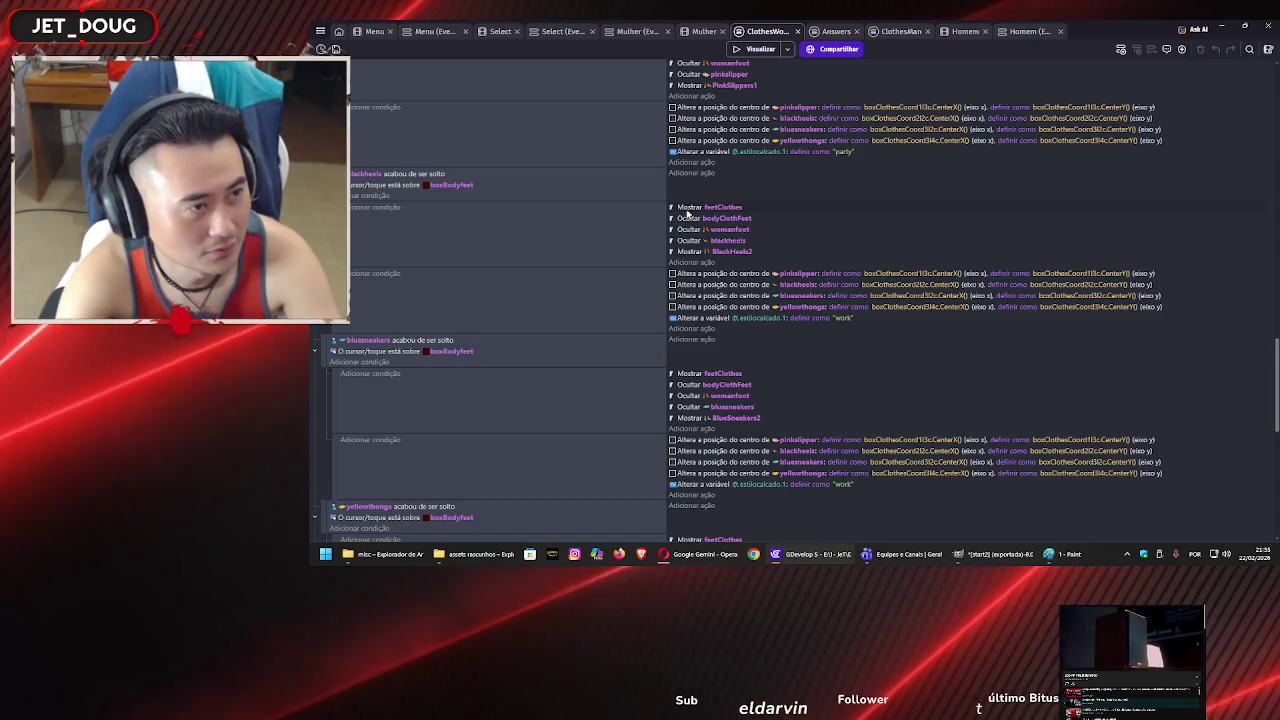
left_click(704, 31)
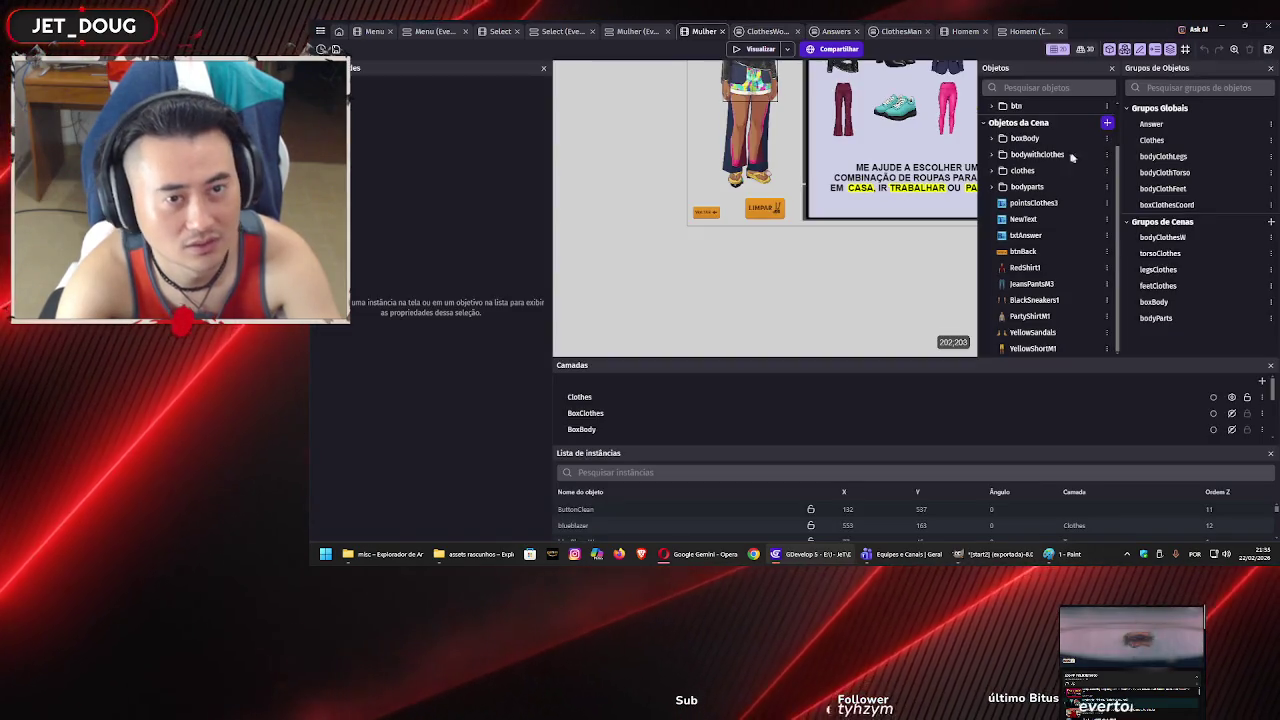
double_click(1160, 188)
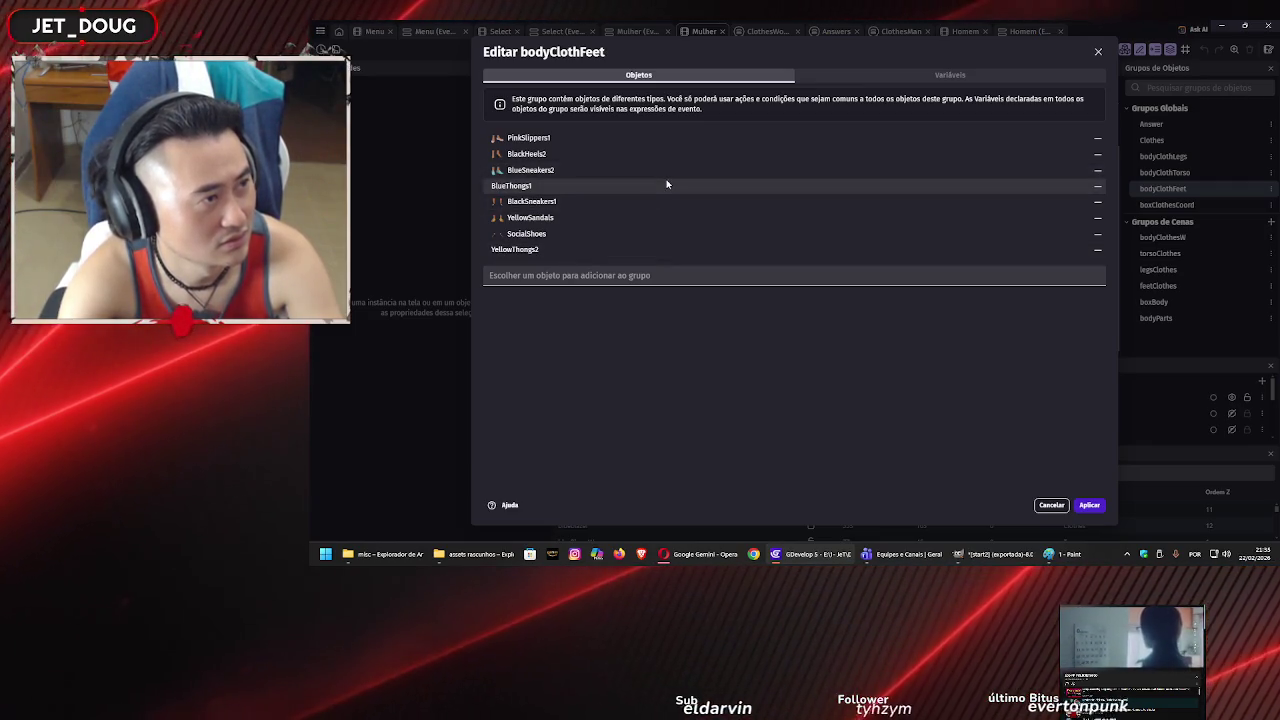
left_click(636, 273)
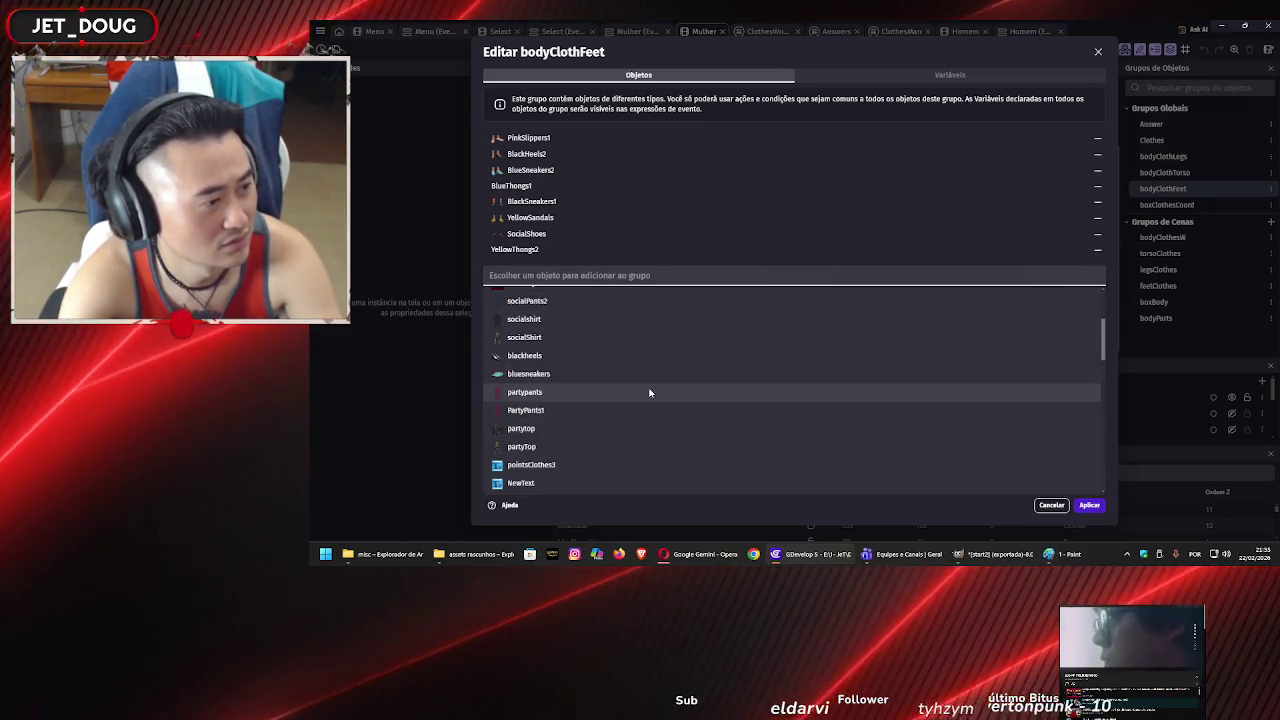
scroll(648, 390, "down", 3)
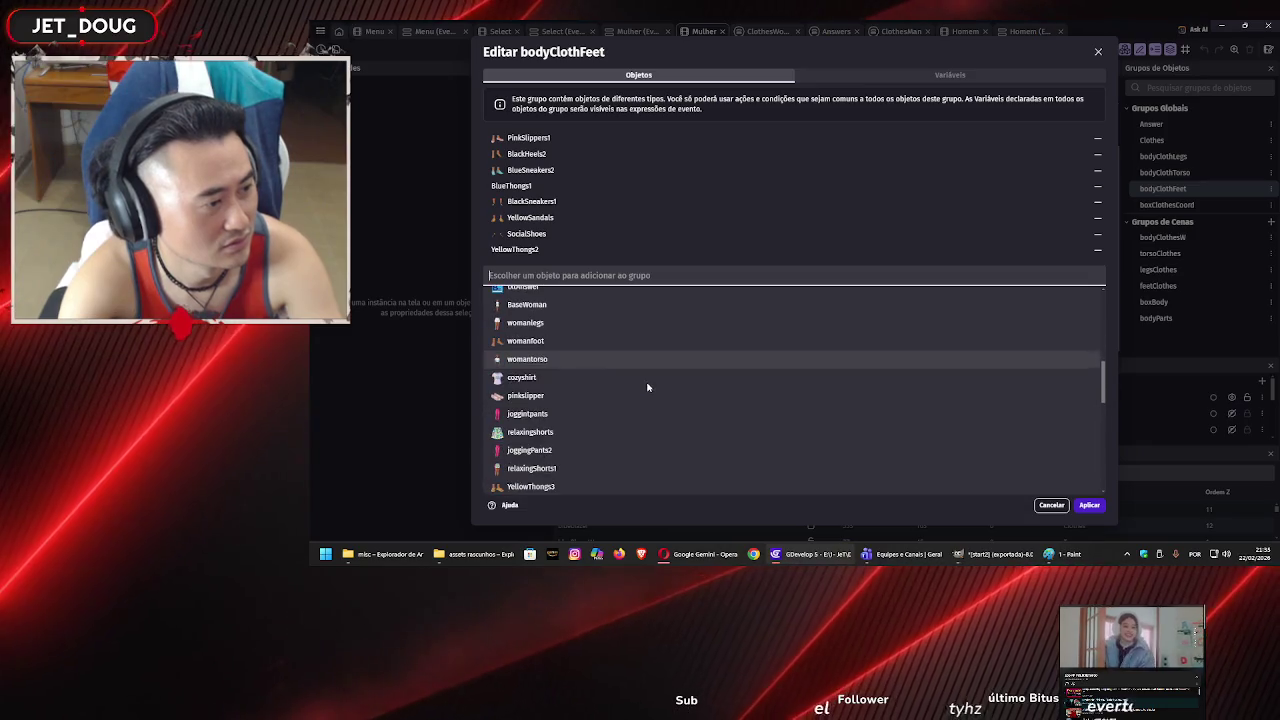
scroll(647, 387, "down", 2)
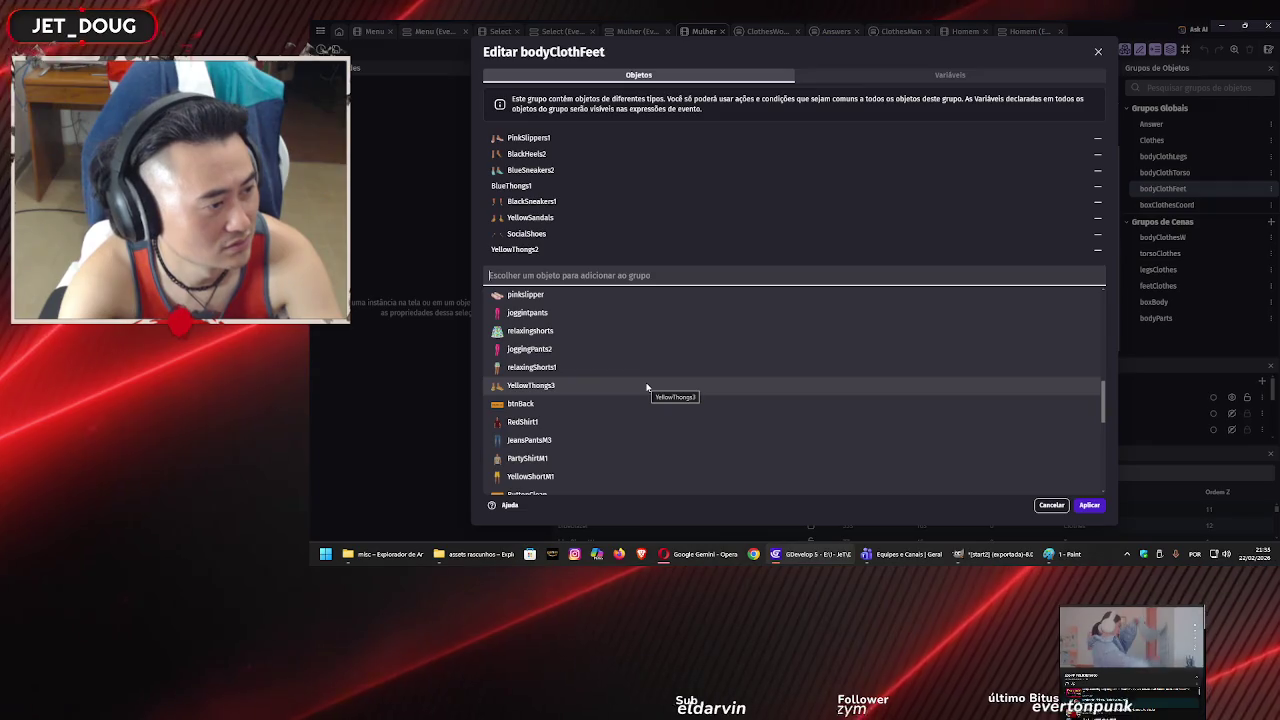
scroll(647, 387, "down", 3)
scroll(639, 386, "up", 2)
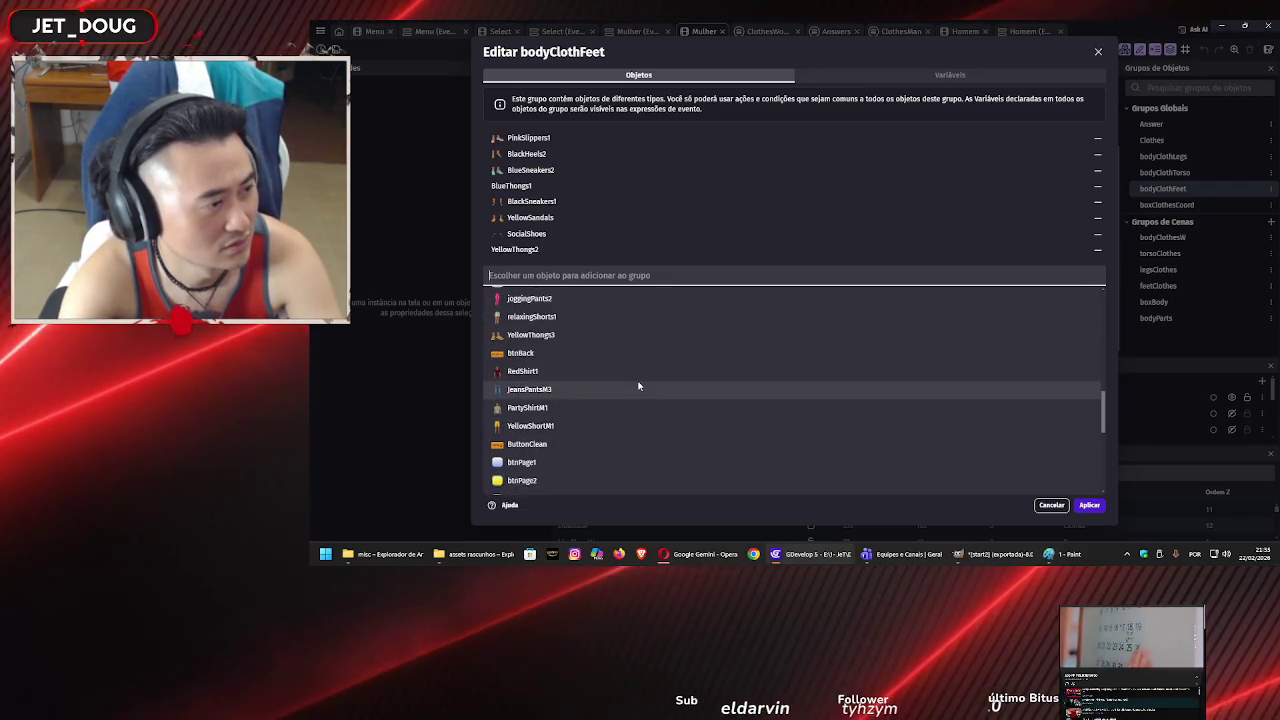
scroll(639, 386, "up", 6)
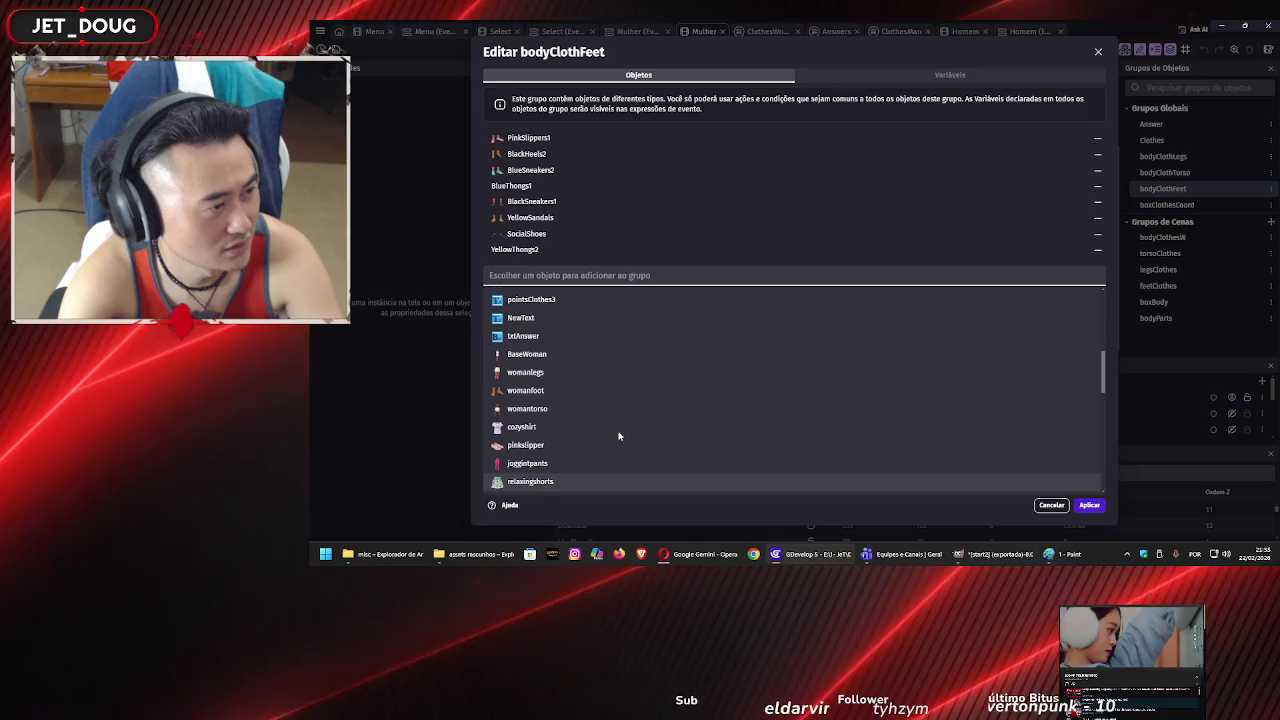
scroll(618, 433, "up", 8)
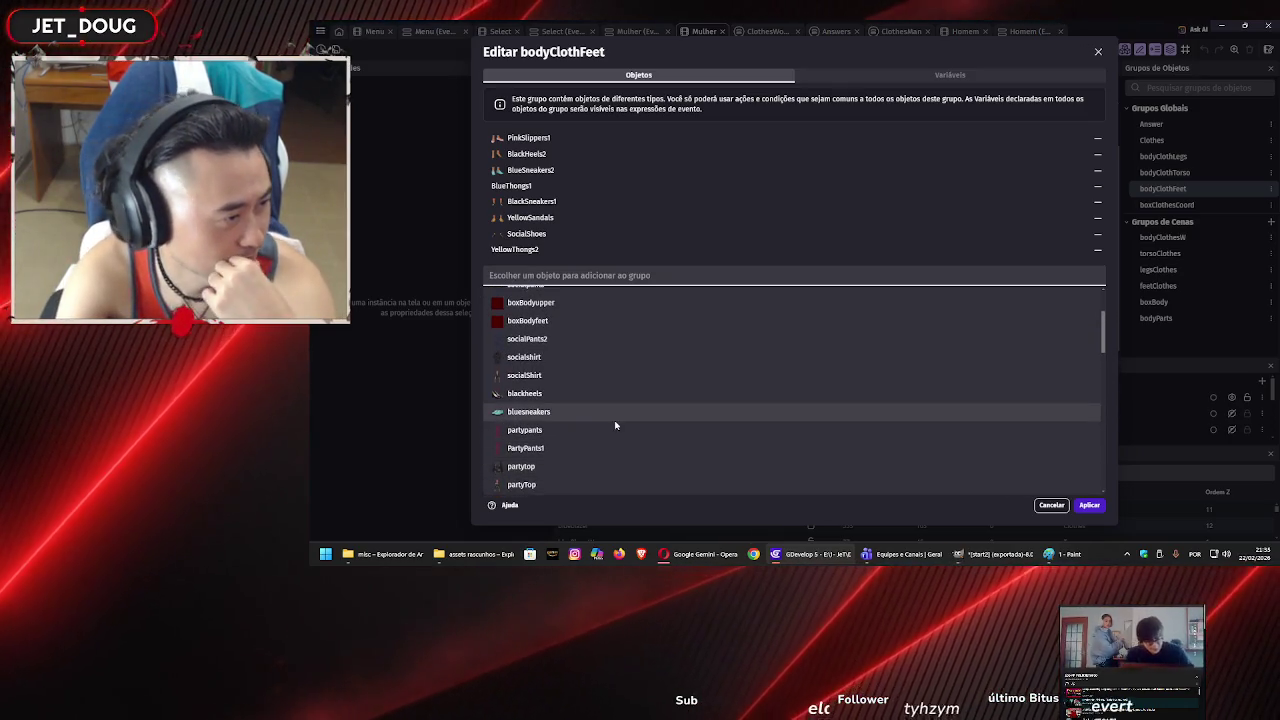
scroll(613, 422, "up", 5)
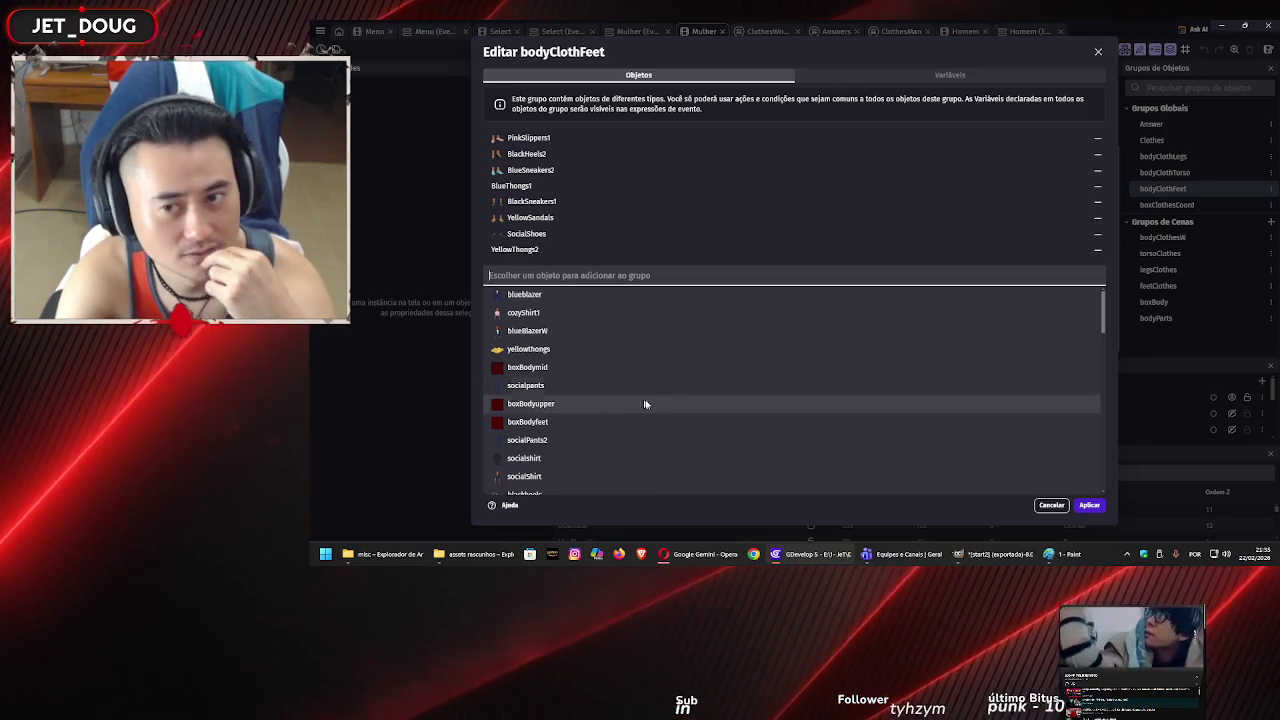
left_click(1051, 506)
scroll(851, 257, "down", 3)
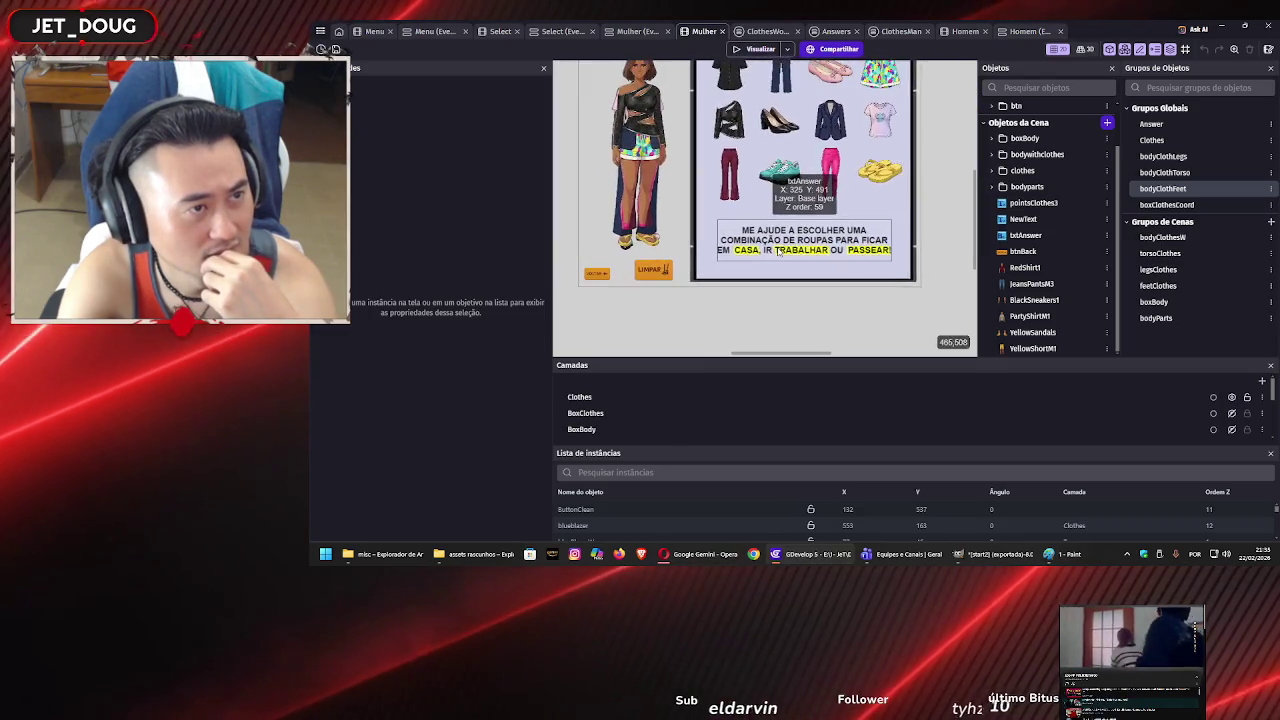
- In the bodyClothFeet group, add YellowThongs3, remove YellowThongs2 and apply
scroll(778, 251, "down", 2)
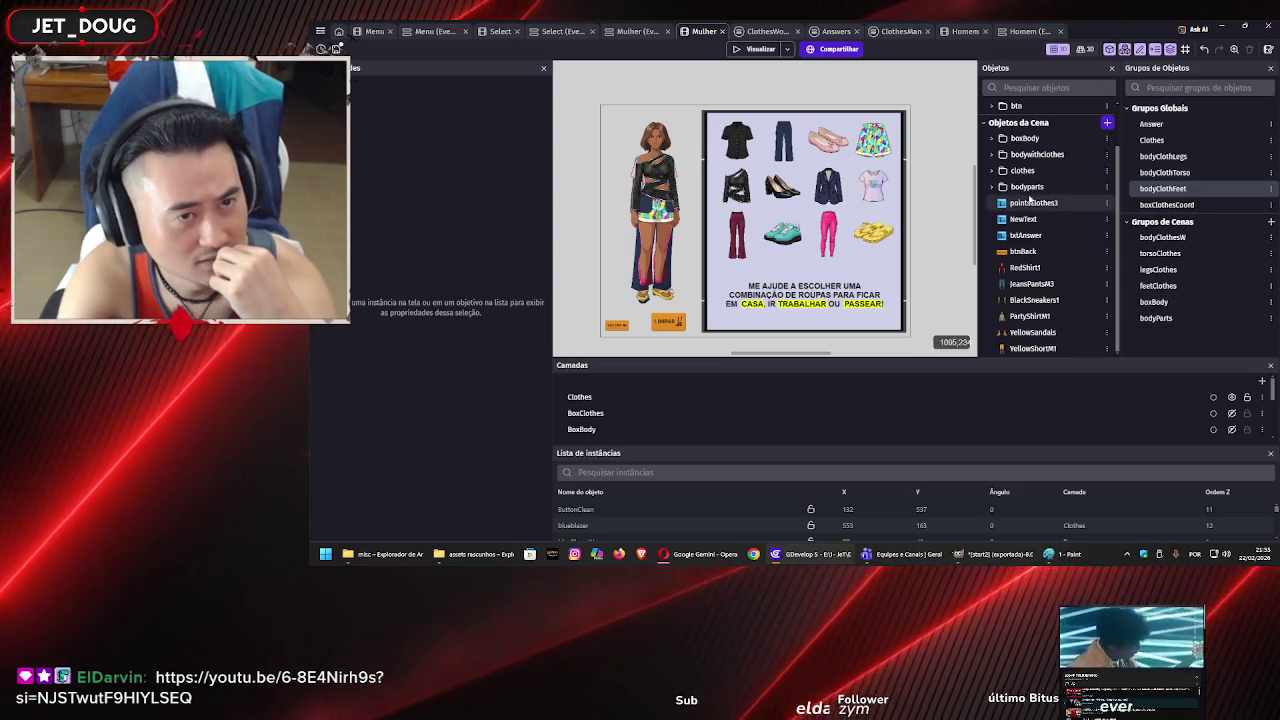
double_click(1165, 189)
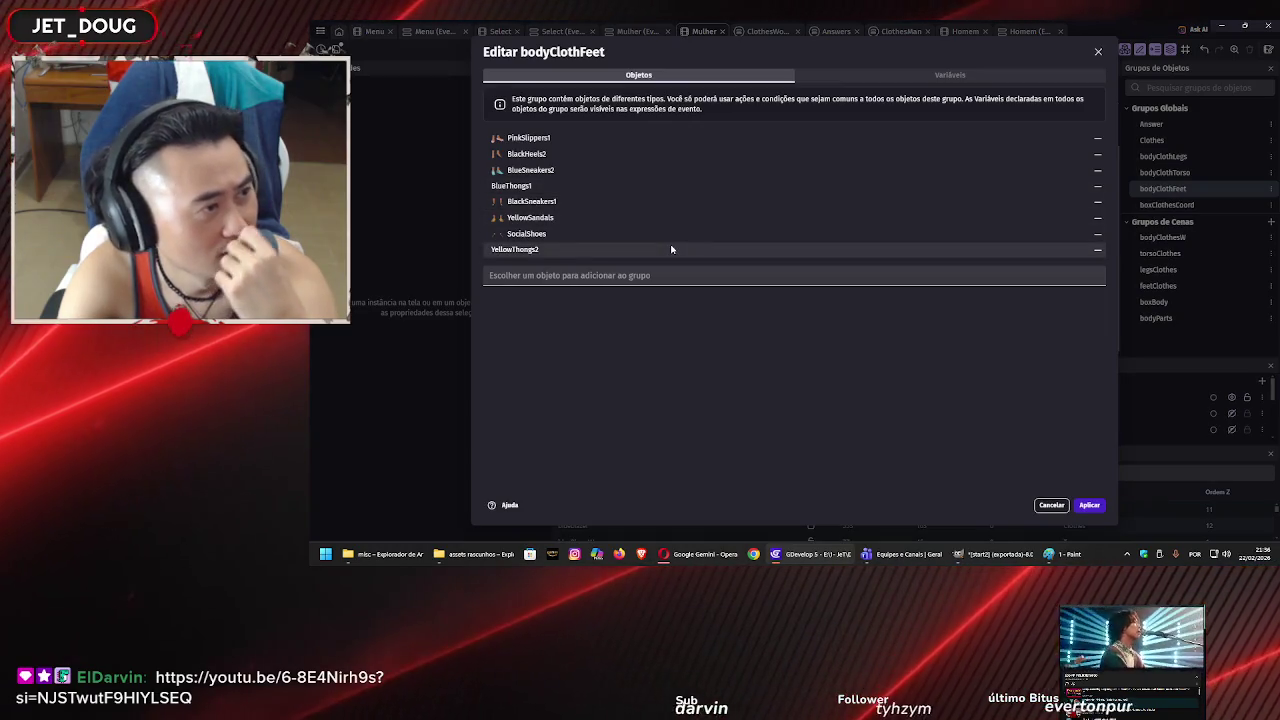
left_click(650, 275)
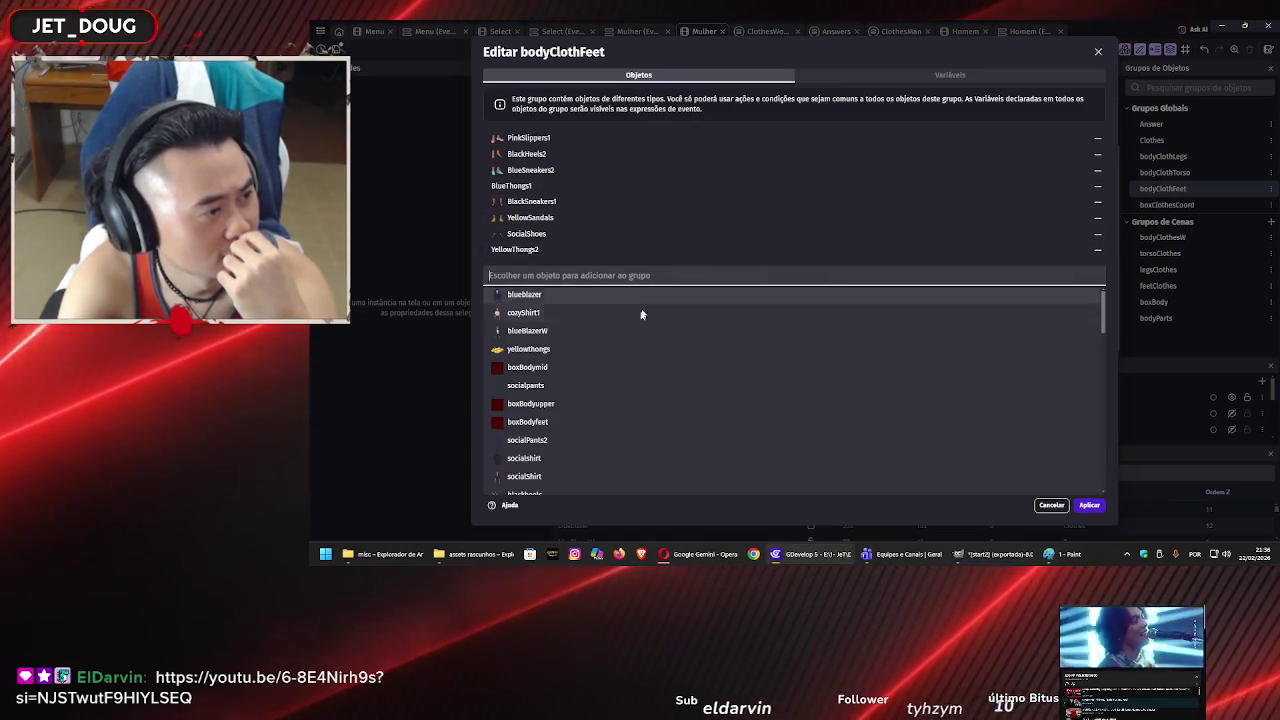
scroll(623, 356, "down", 5)
scroll(619, 360, "down", 6)
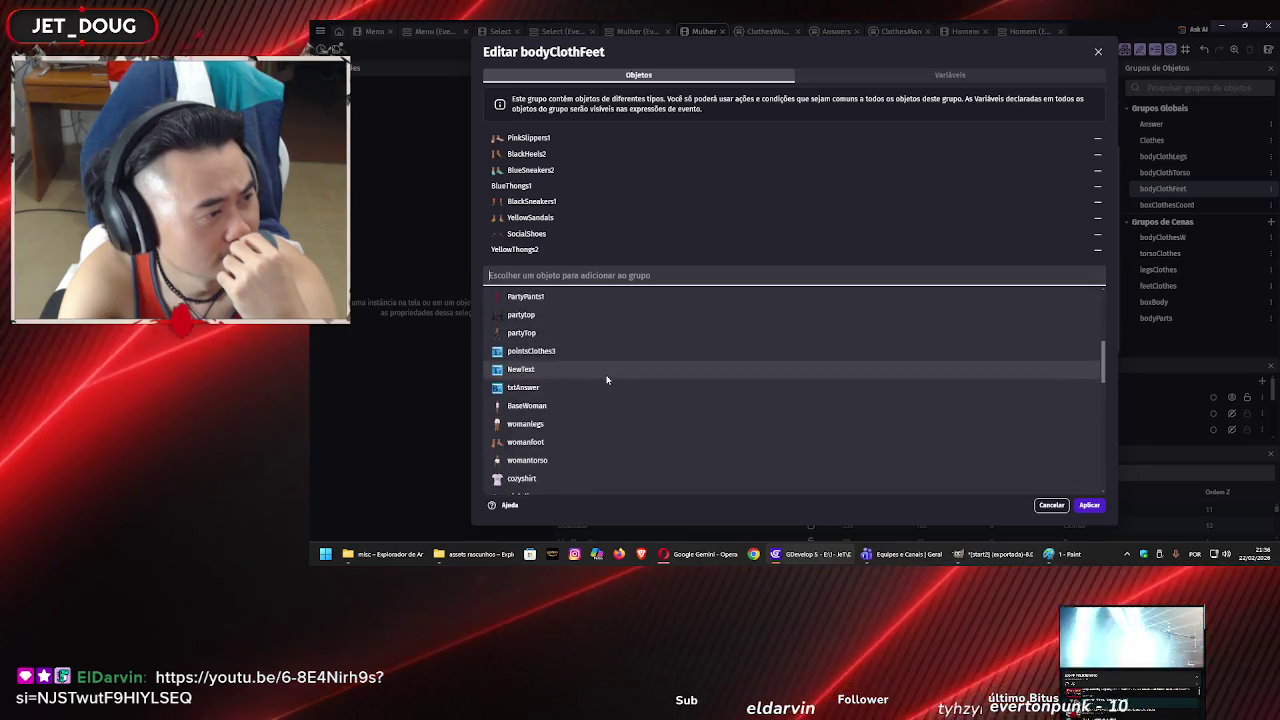
scroll(607, 360, "down", 3)
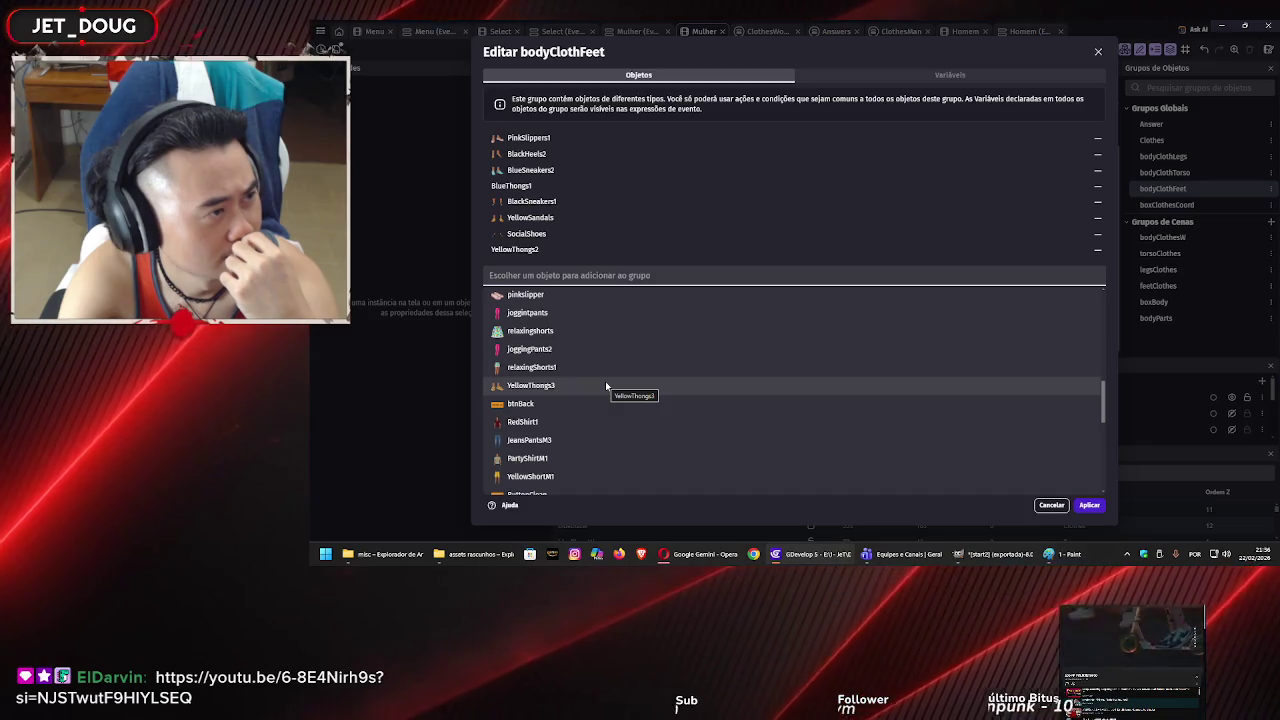
left_click(606, 385)
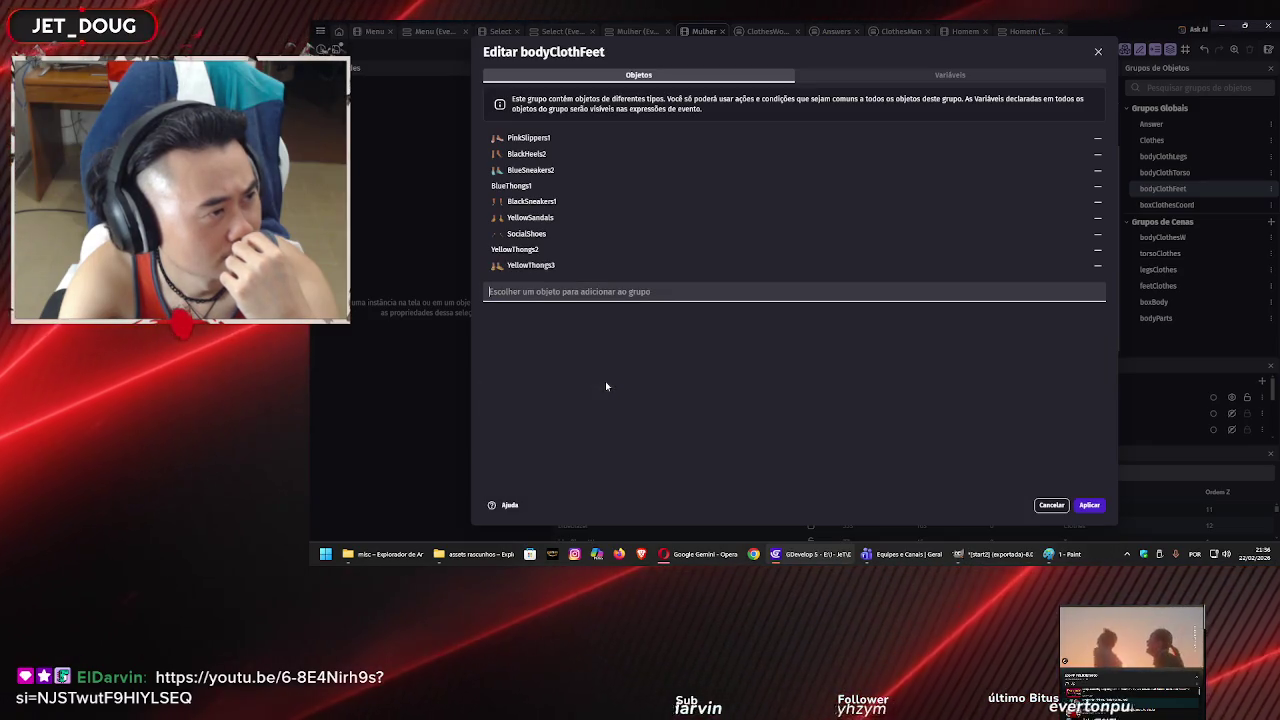
left_click(1099, 250)
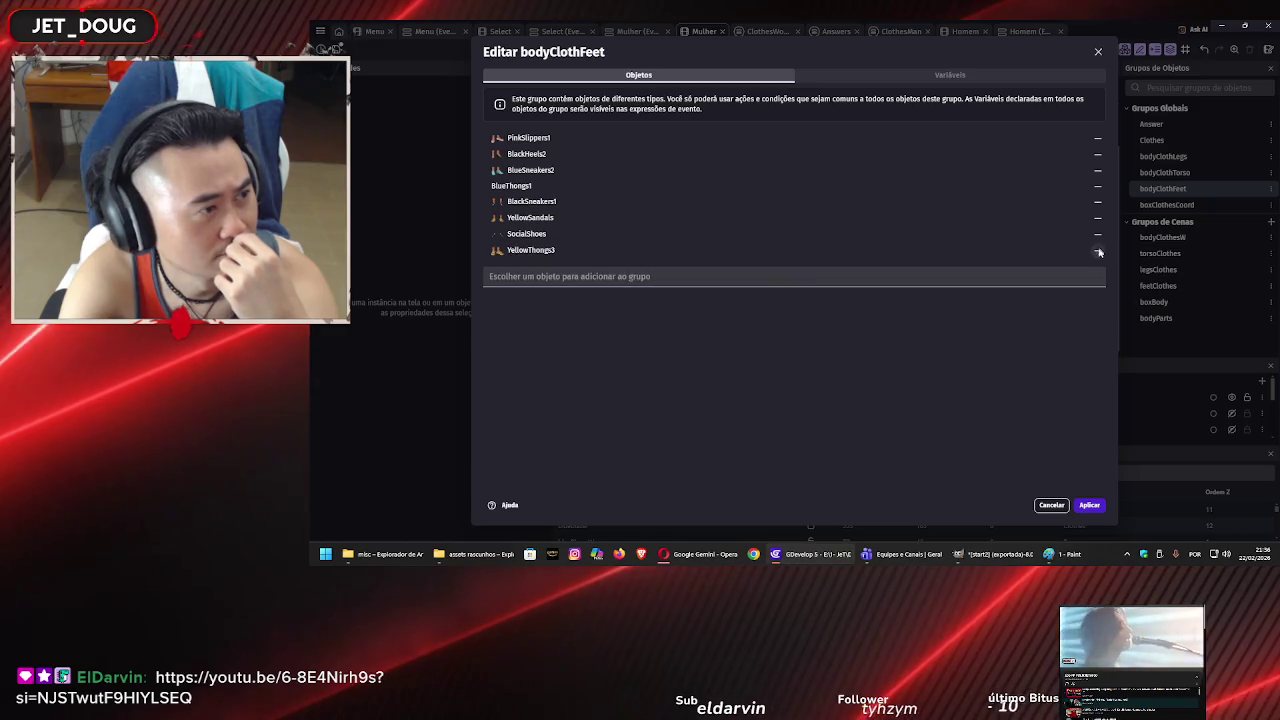
left_click(1088, 505)
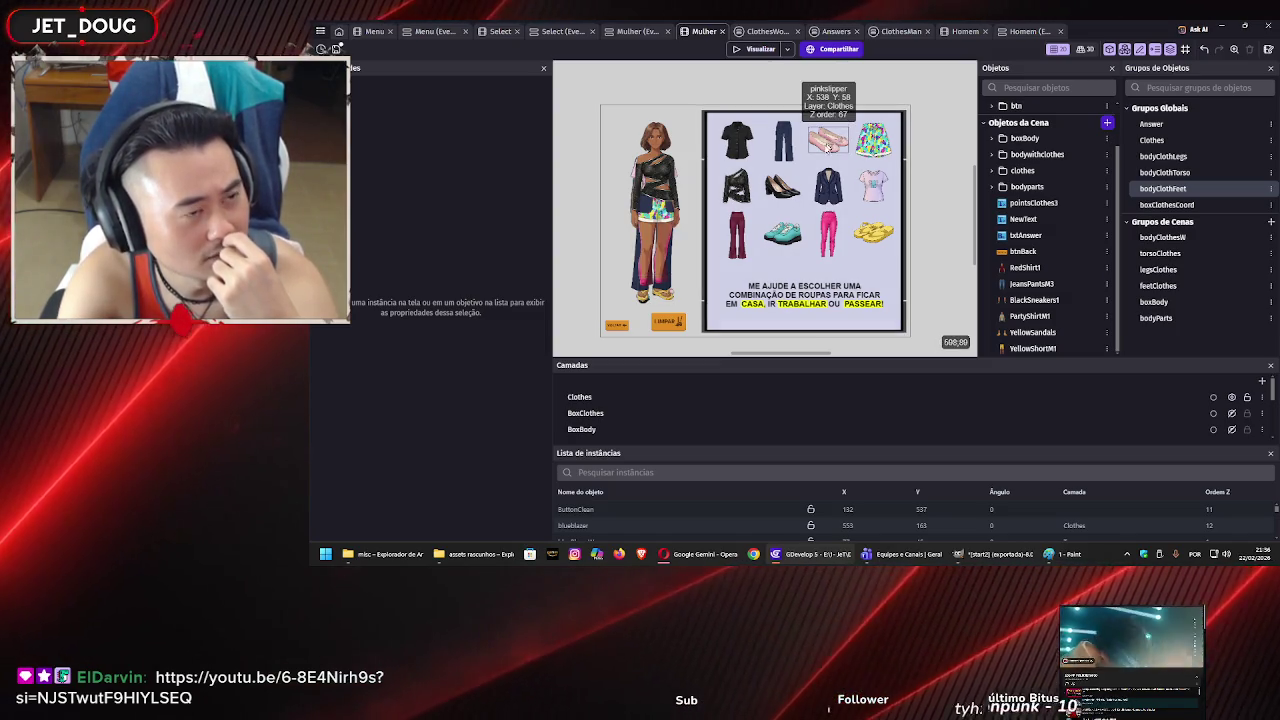
- Reopen bodyClothFeet, scroll through the Escolher um objeto list, and cancel without adding anything
double_click(1163, 189)
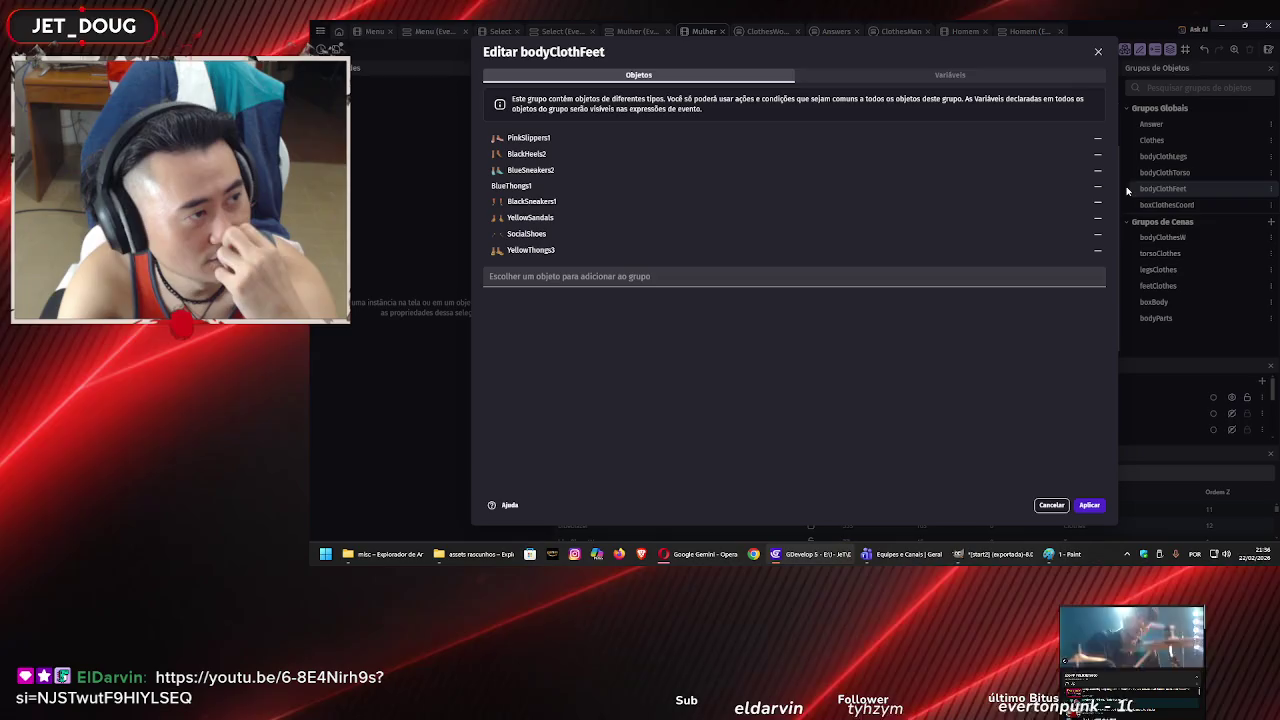
left_click(495, 278)
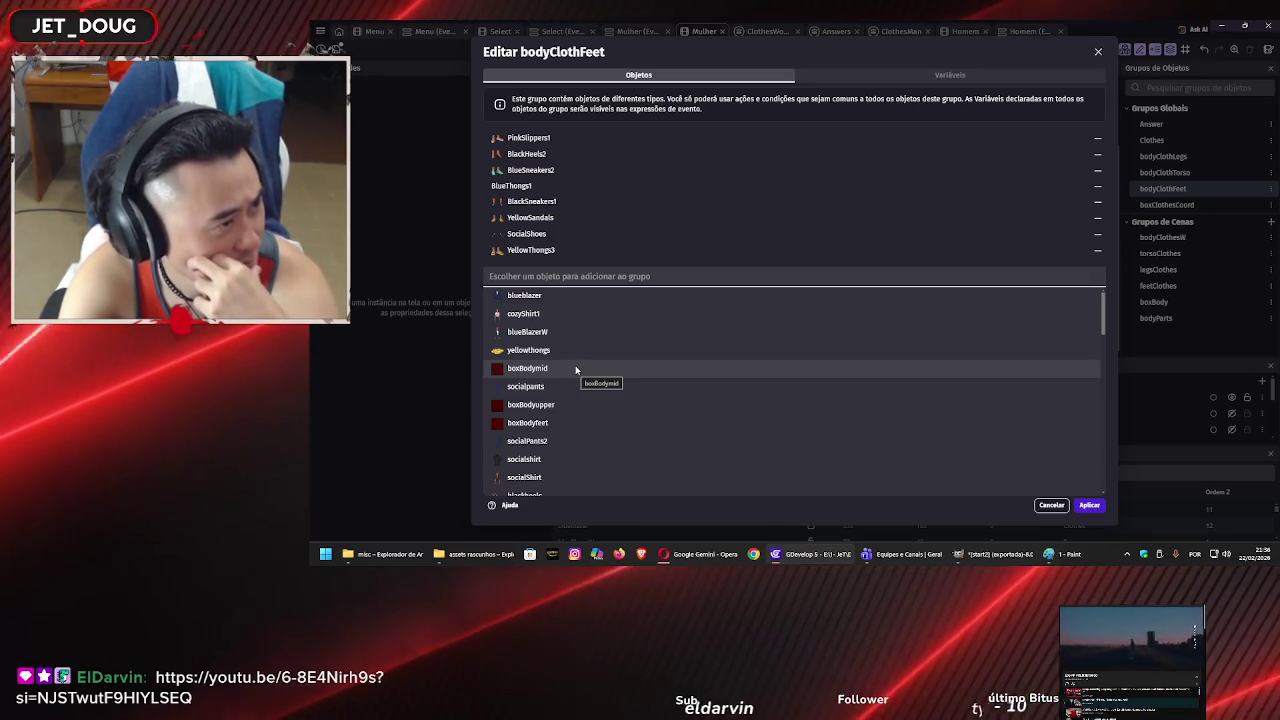
scroll(577, 372, "down", 1)
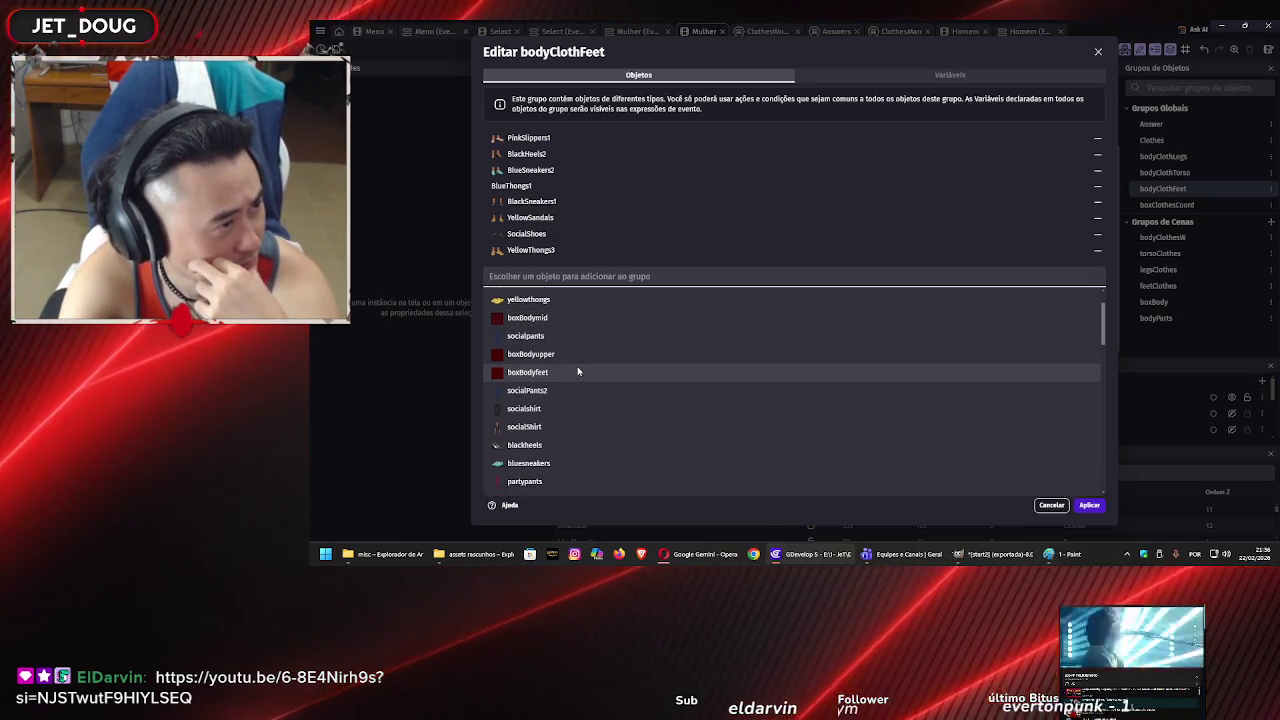
scroll(579, 360, "down", 2)
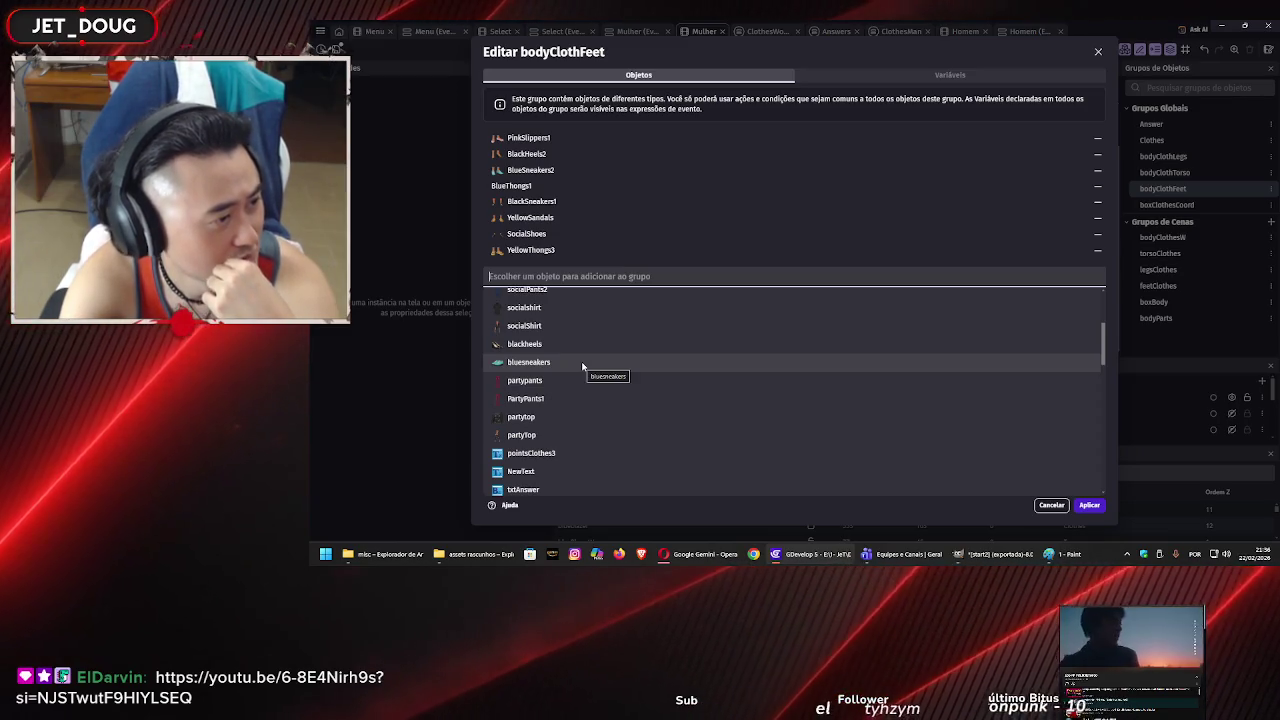
scroll(583, 366, "down", 5)
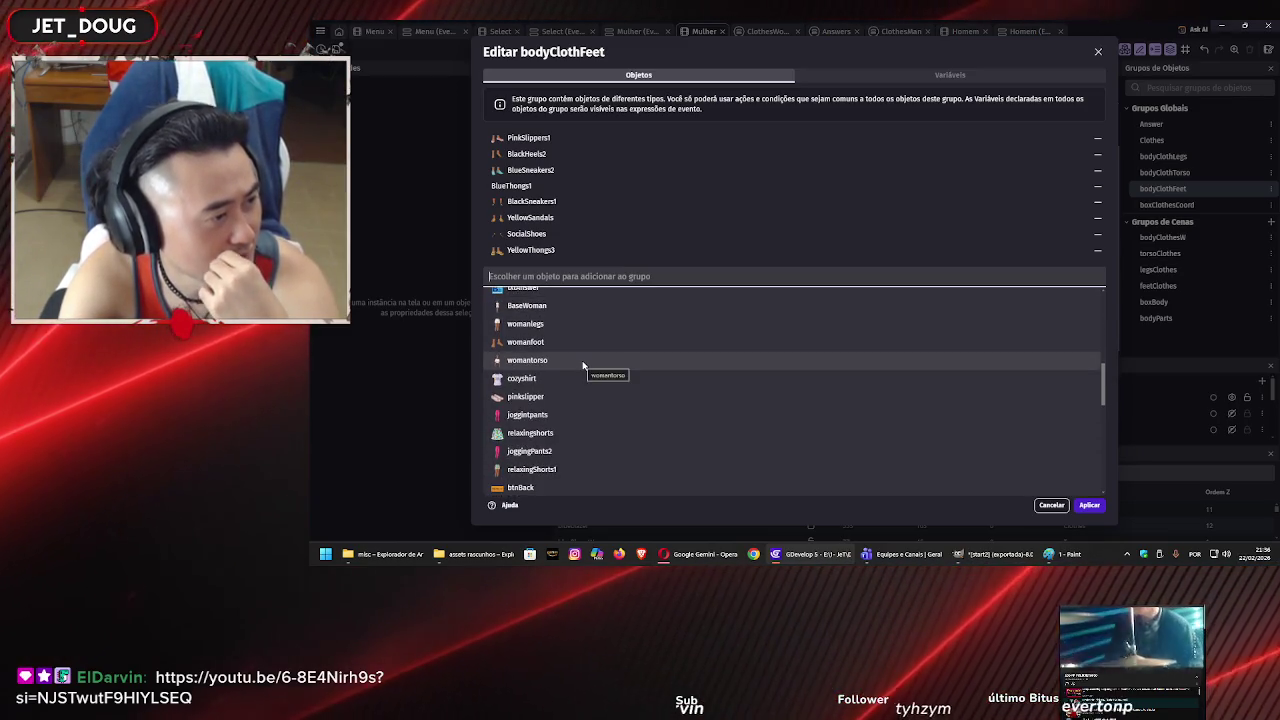
scroll(583, 365, "down", 4)
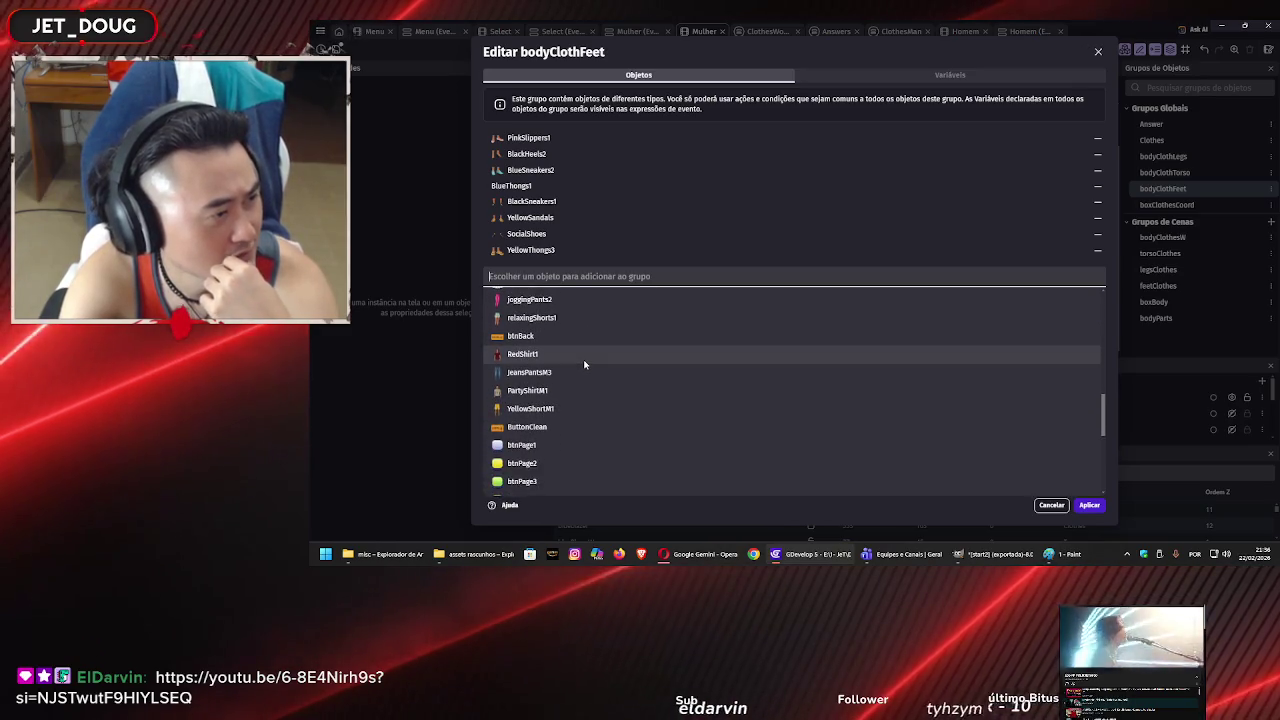
scroll(585, 365, "down", 8)
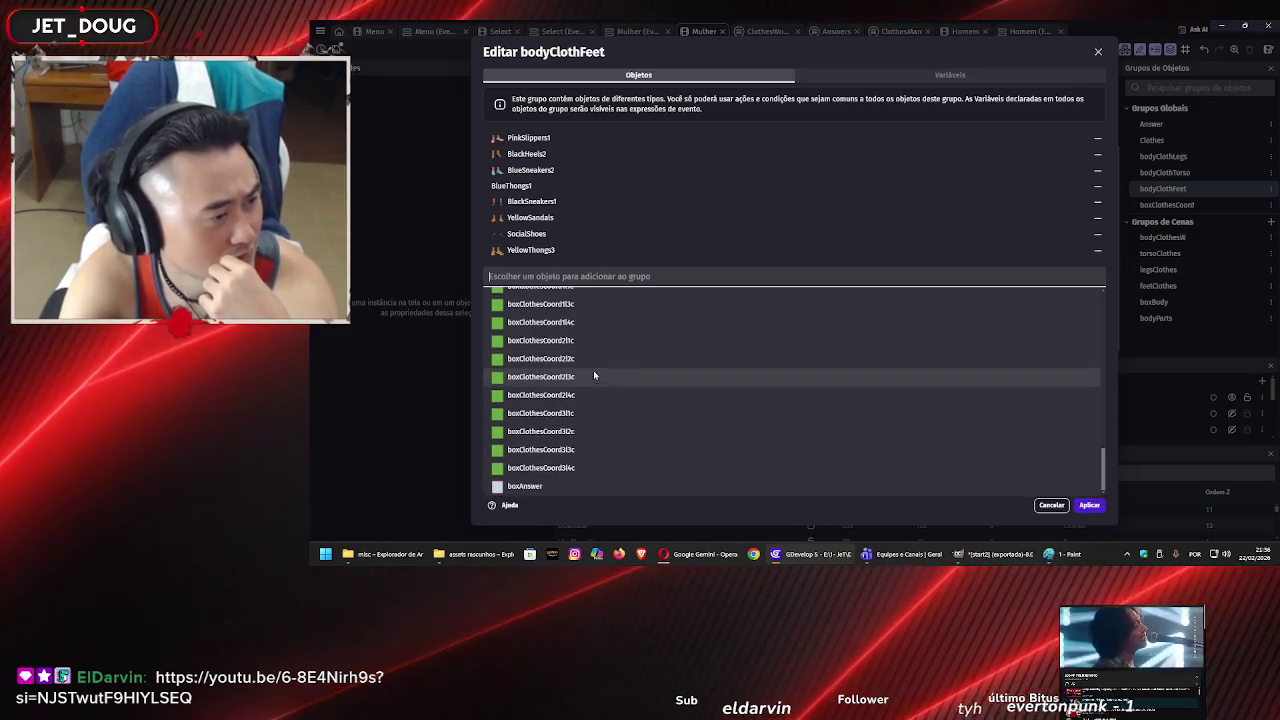
left_click(1051, 505)
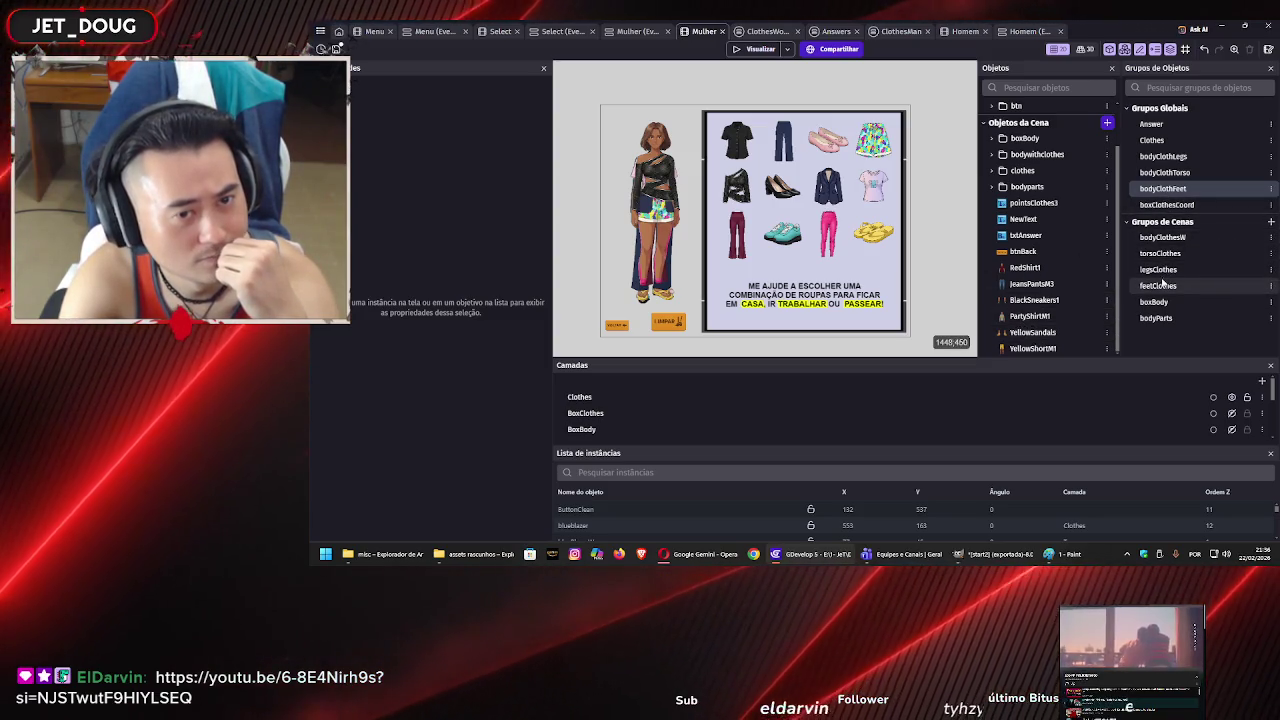
- Expand the bodywithclothes folder in the Objects panel to view its clothing objects
left_click(1003, 156)
scroll(1072, 233, "down", 1)
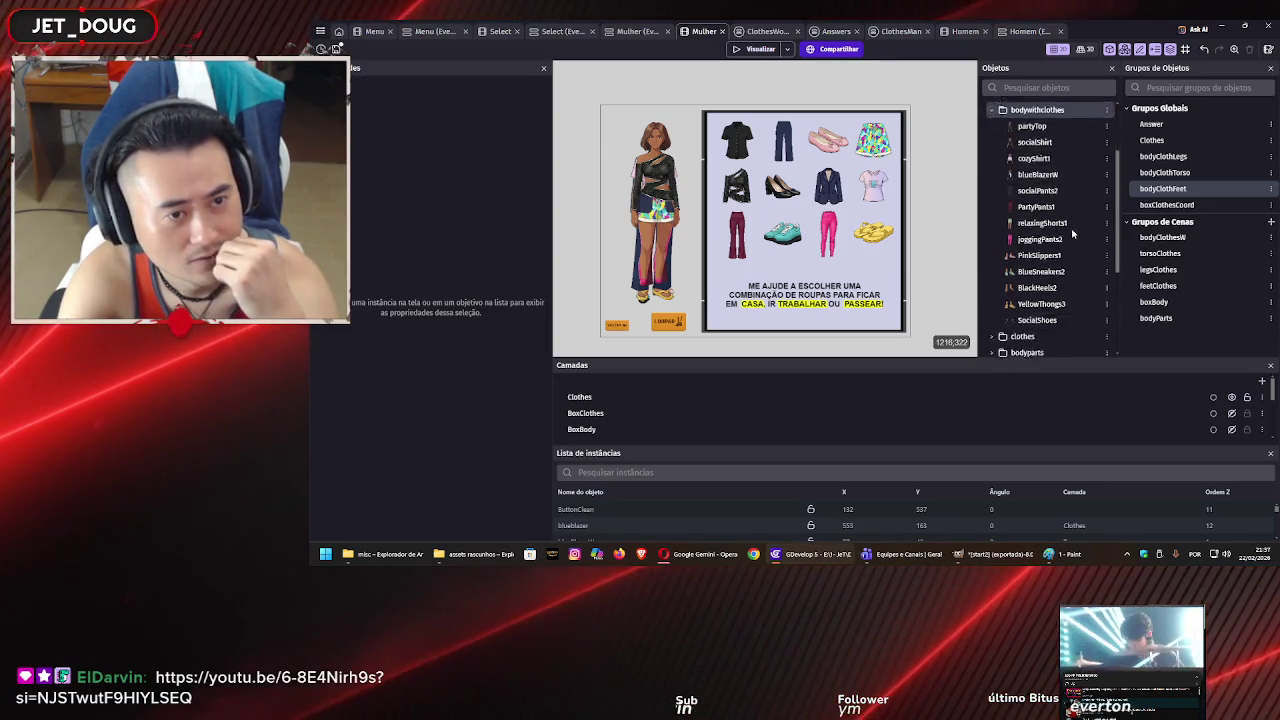
scroll(1072, 233, "down", 2)
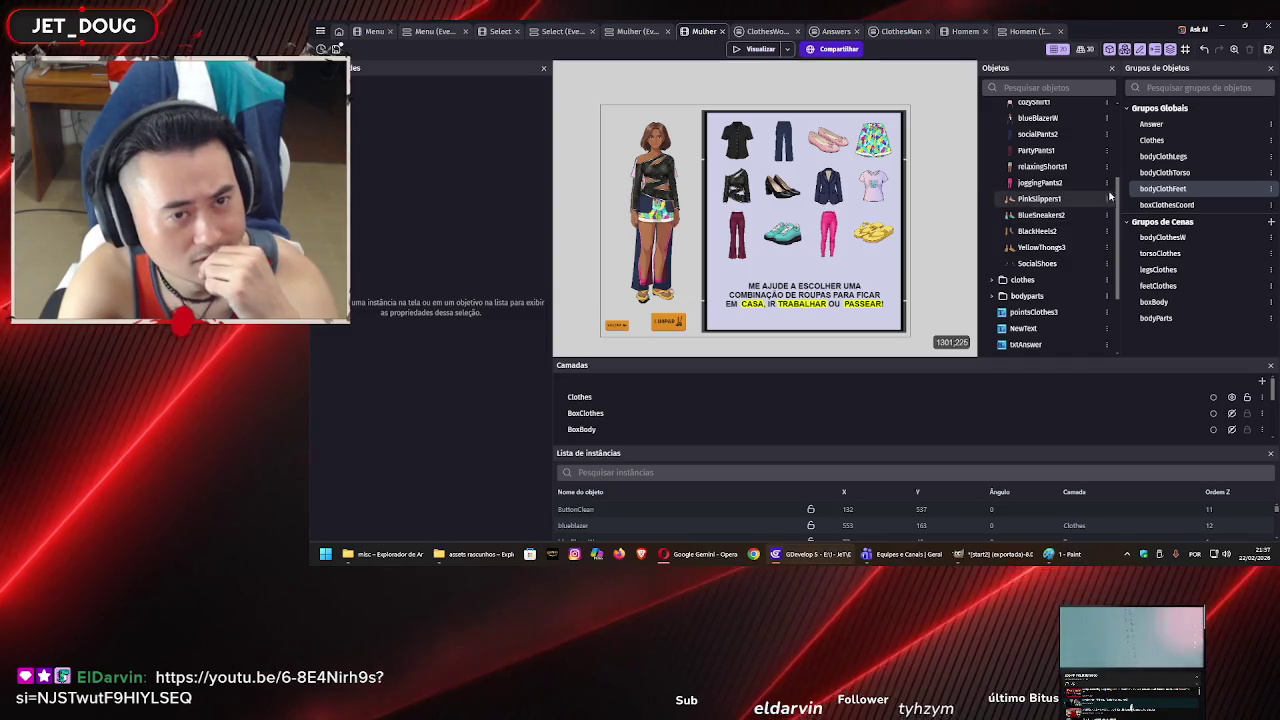
- Open the bodyClothFeet group, browse the object dropdown, and cancel without changes
double_click(1162, 188)
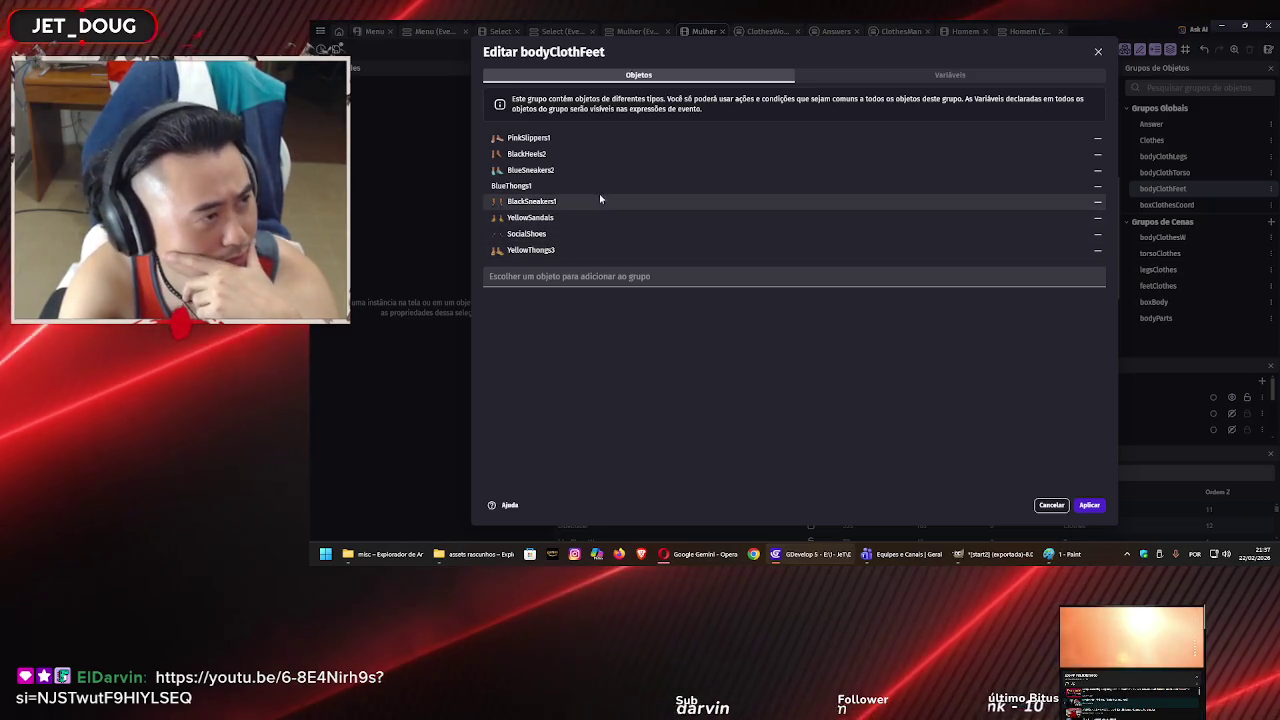
left_click(816, 275)
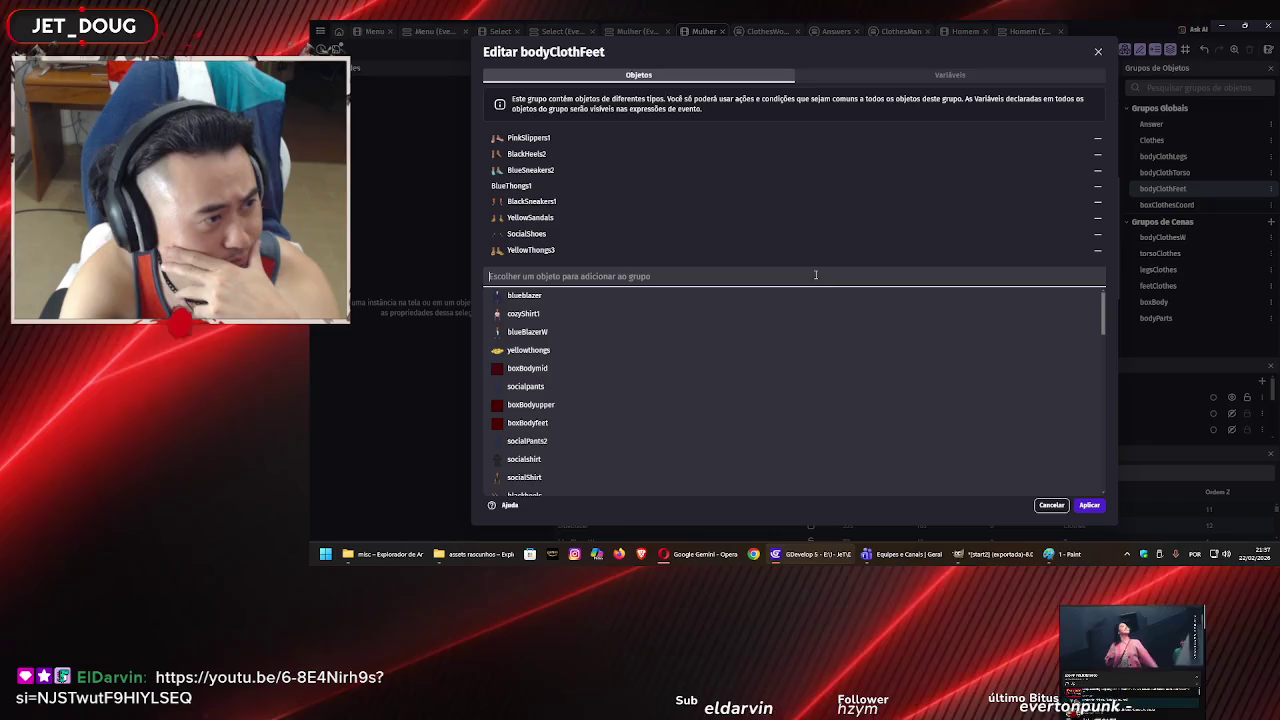
scroll(785, 367, "down", 5)
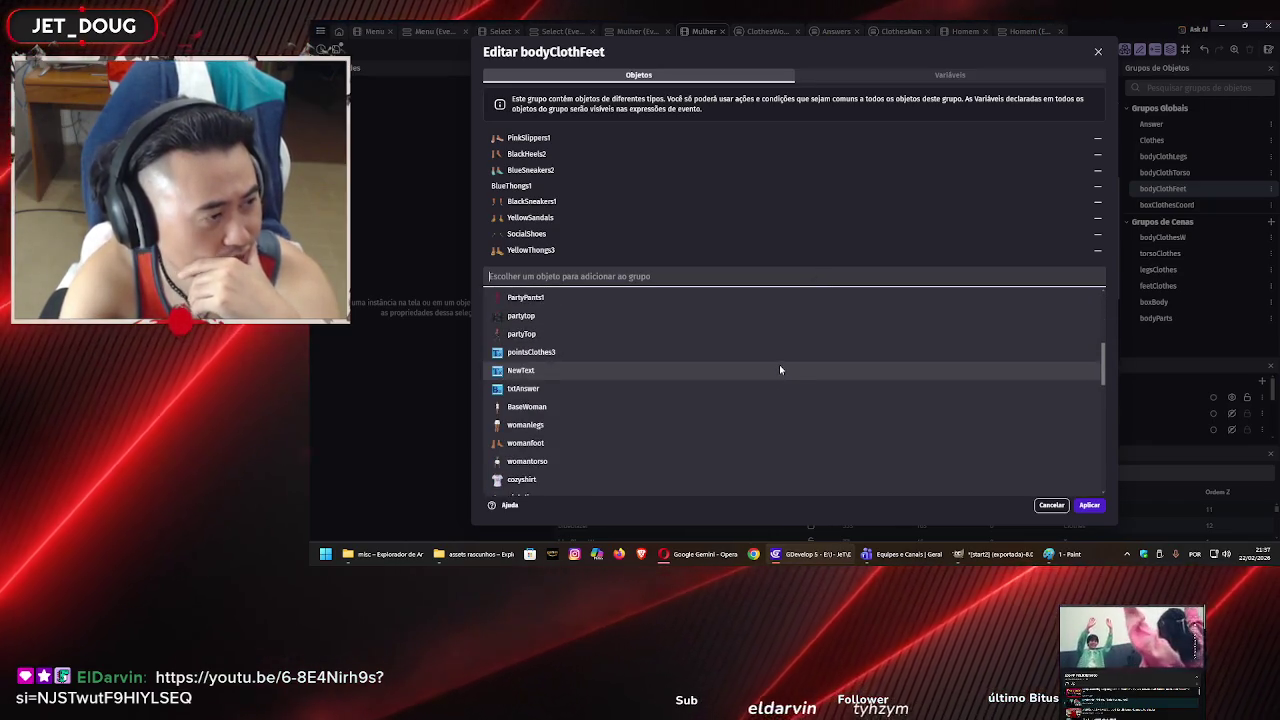
scroll(780, 368, "down", 10)
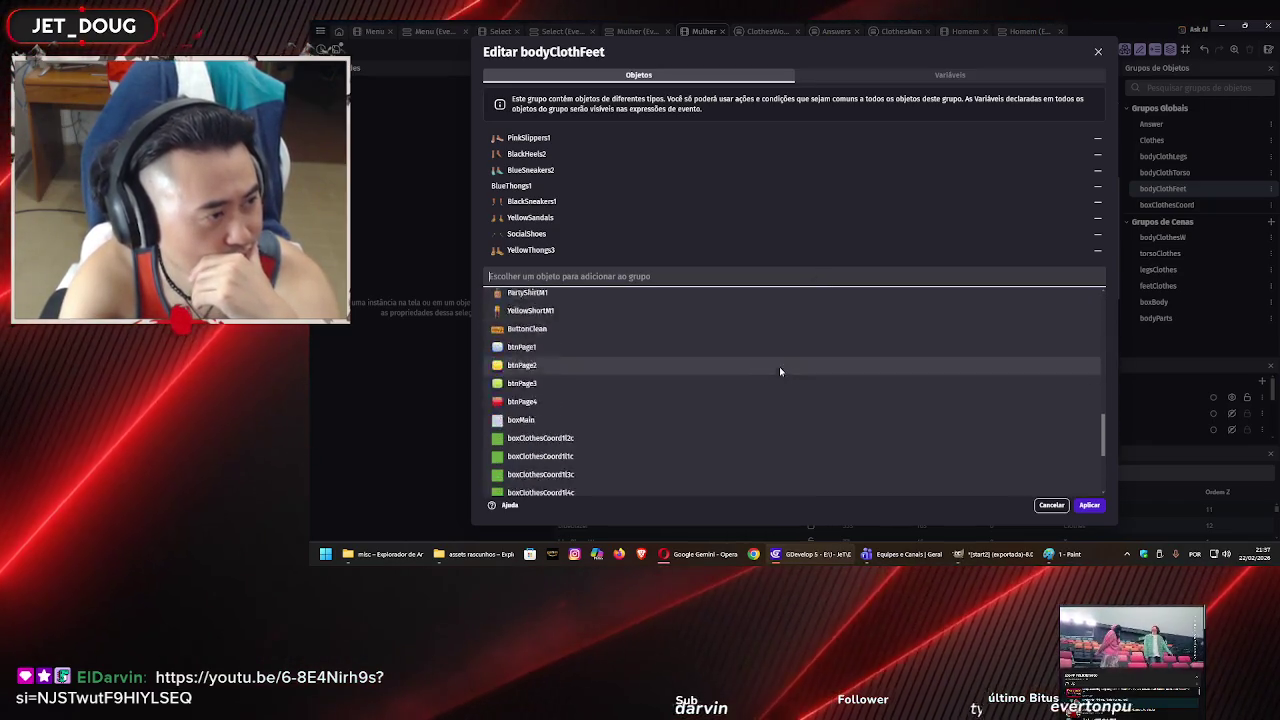
left_click(1089, 505)
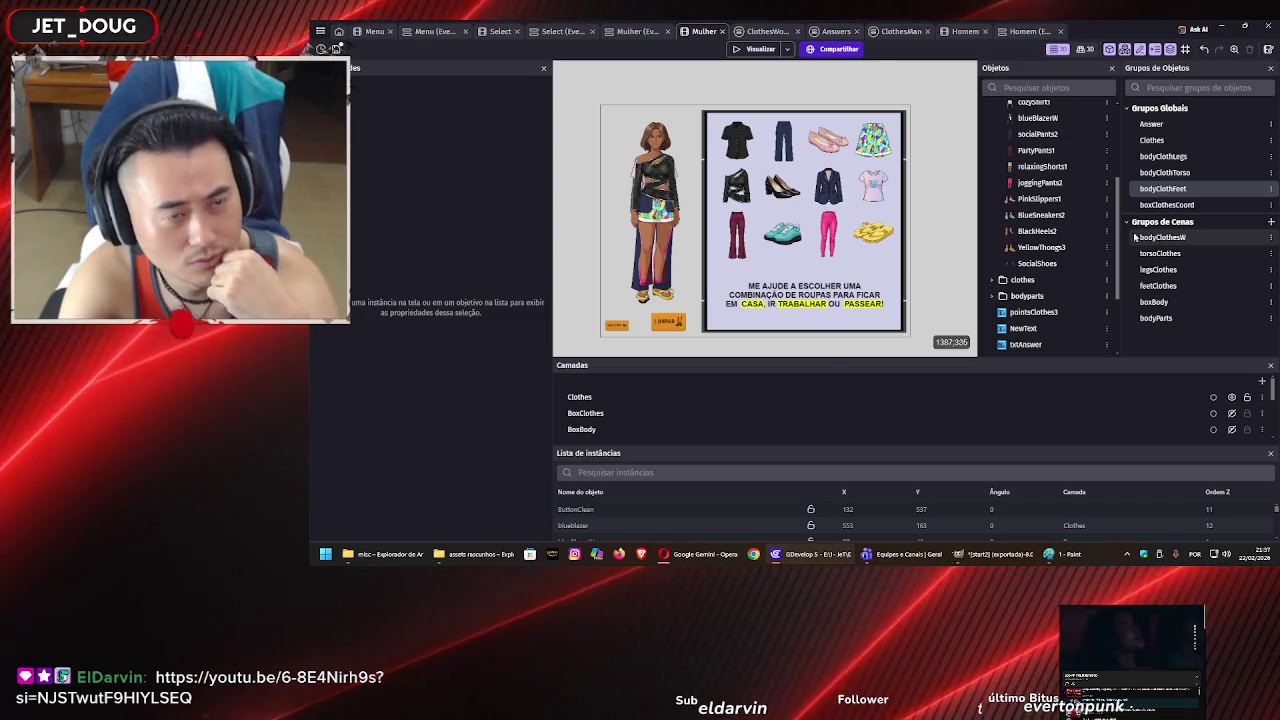
- Scroll through the ClothesWoman sheet's shoe and clothing drop events, then launch a game preview
left_click(763, 31)
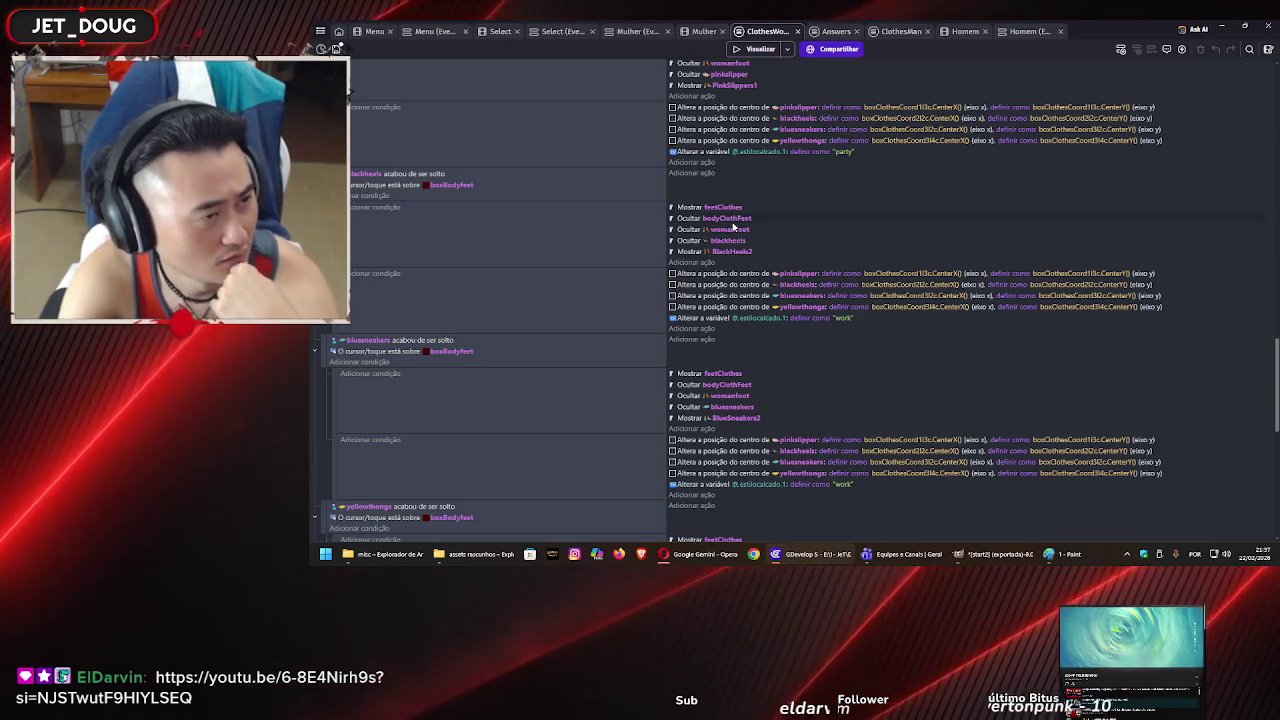
scroll(733, 227, "down", 3)
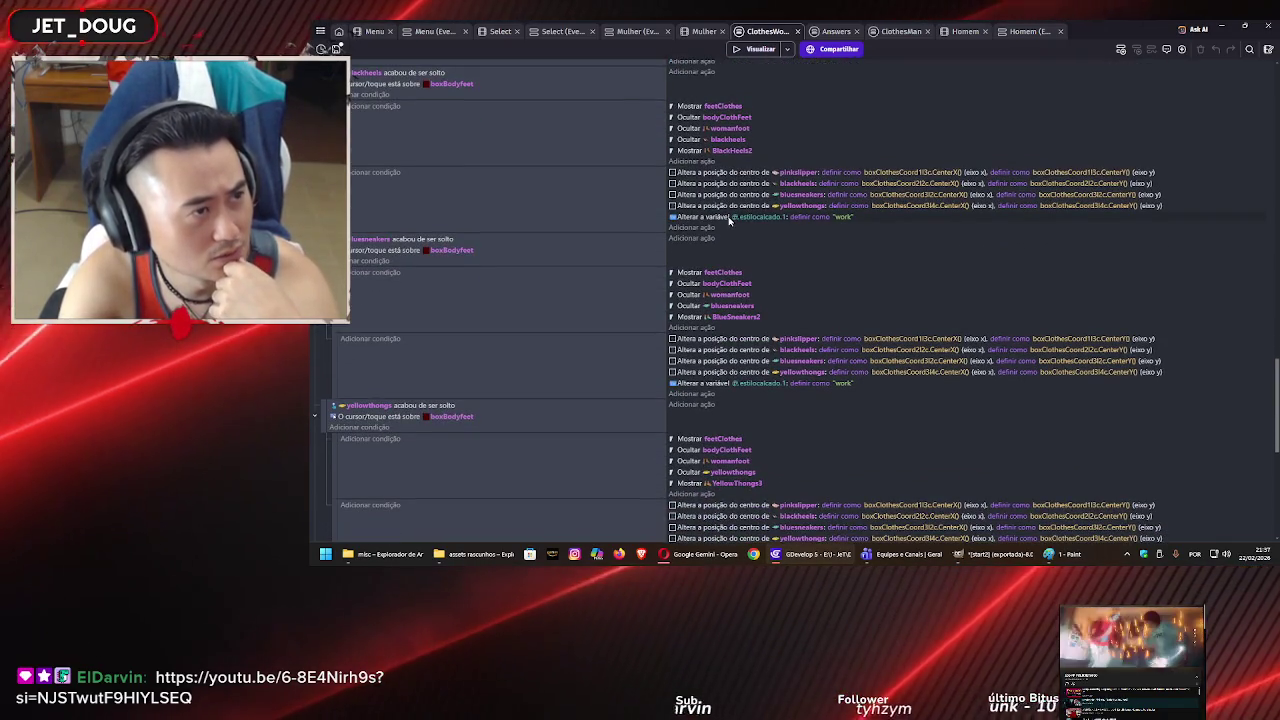
scroll(729, 220, "up", 3)
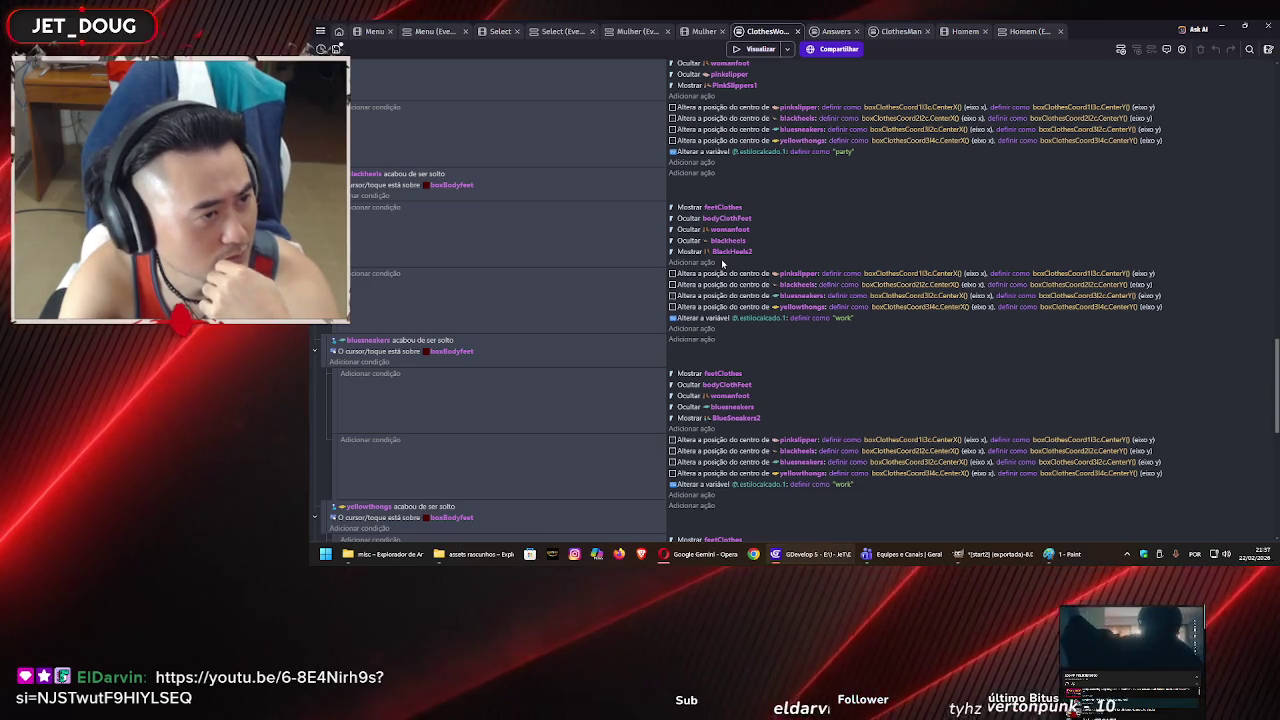
scroll(721, 258, "down", 3)
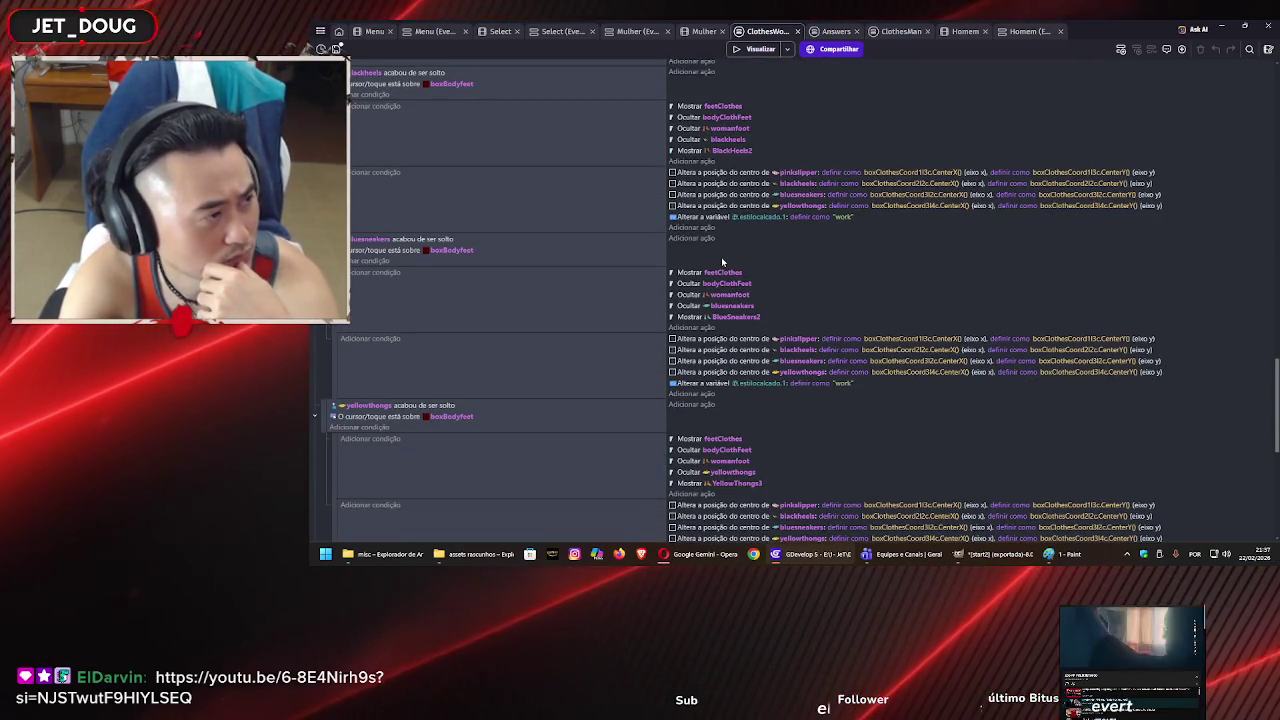
scroll(721, 257, "down", 3)
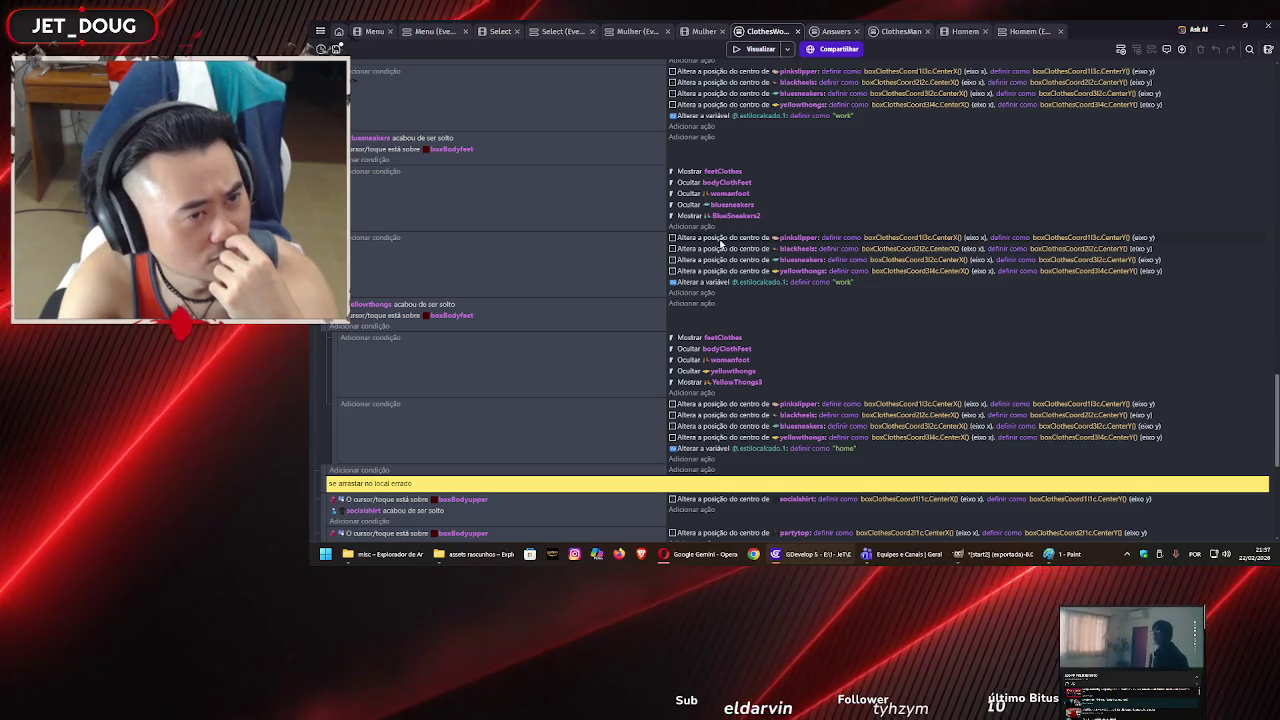
scroll(721, 237, "down", 1)
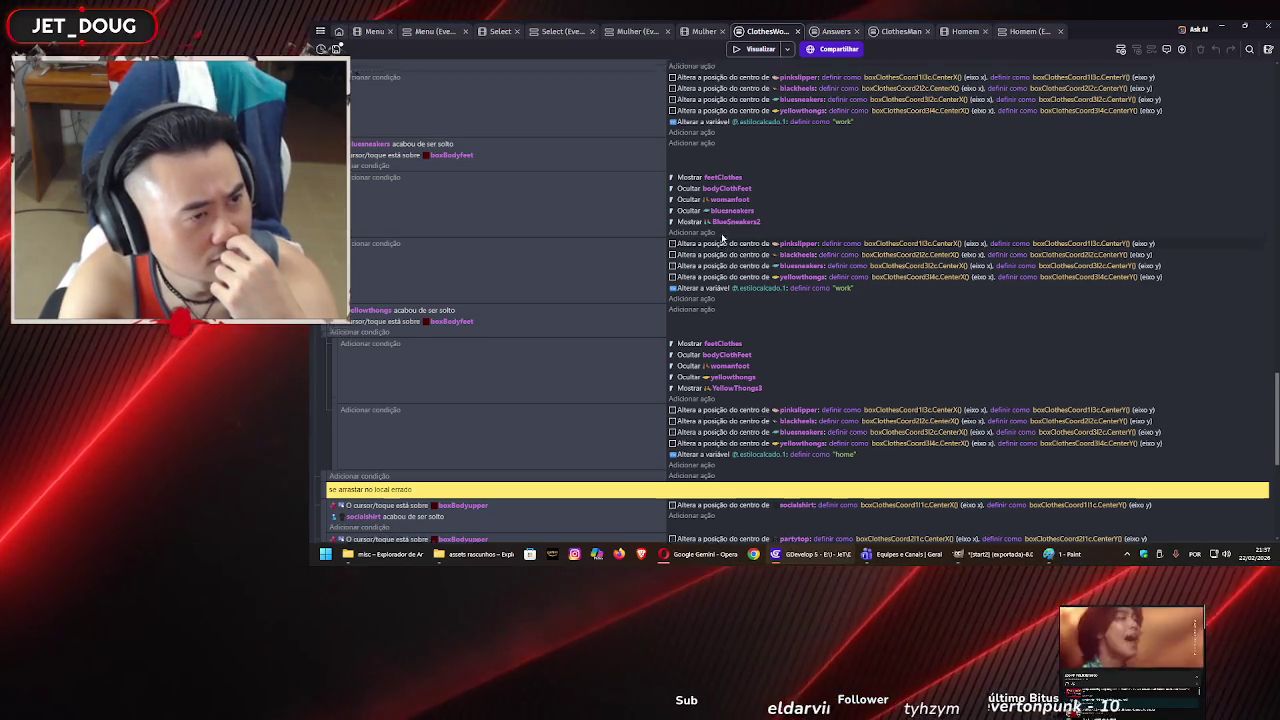
scroll(721, 237, "down", 1)
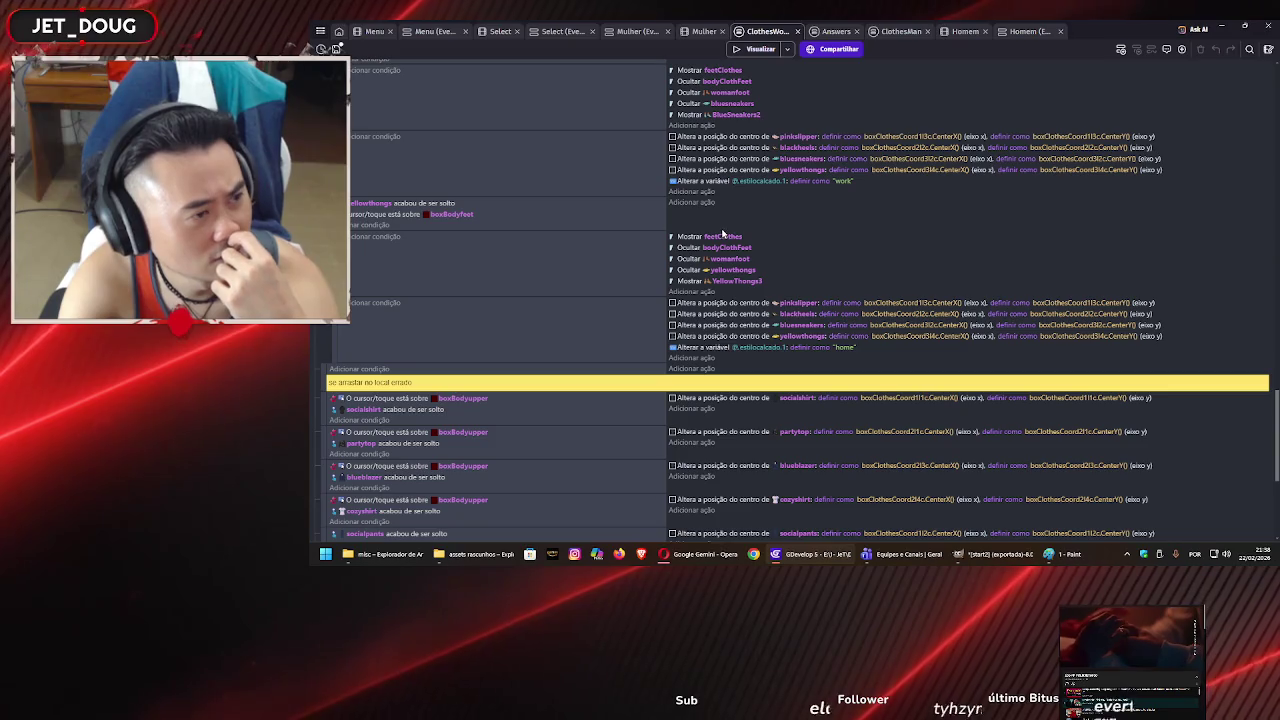
scroll(724, 236, "down", 7)
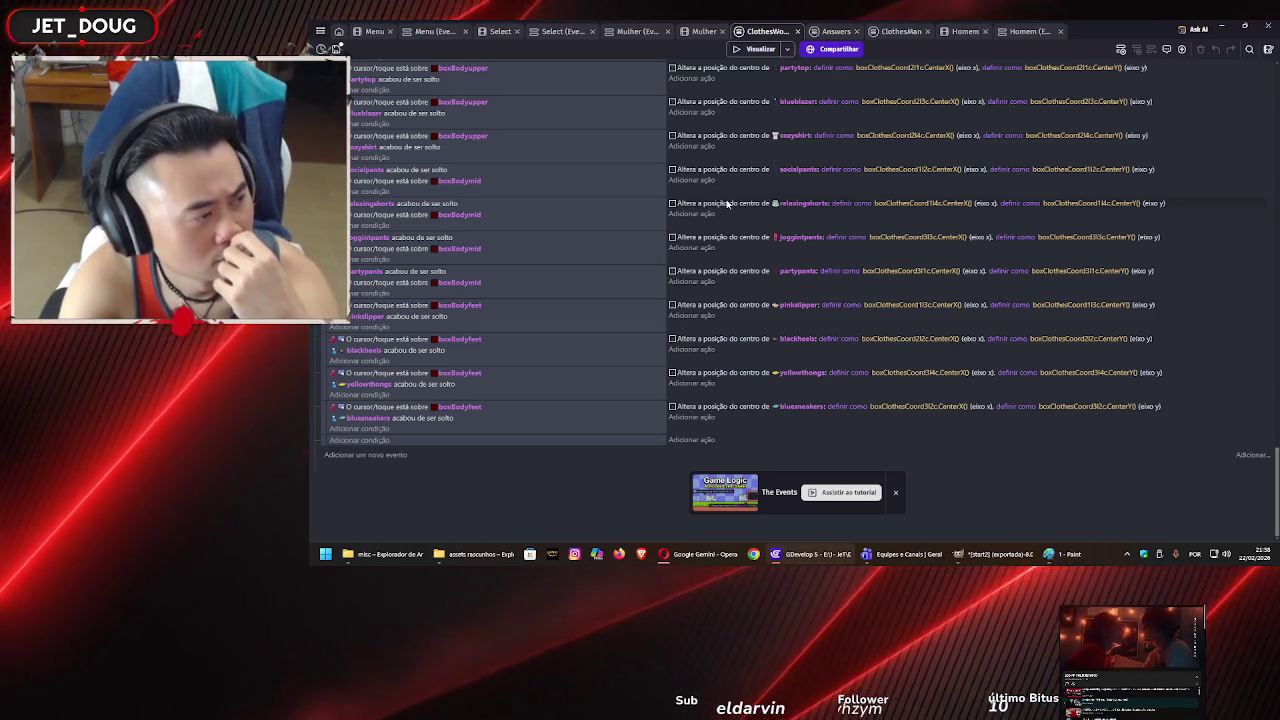
scroll(729, 197, "up", 2)
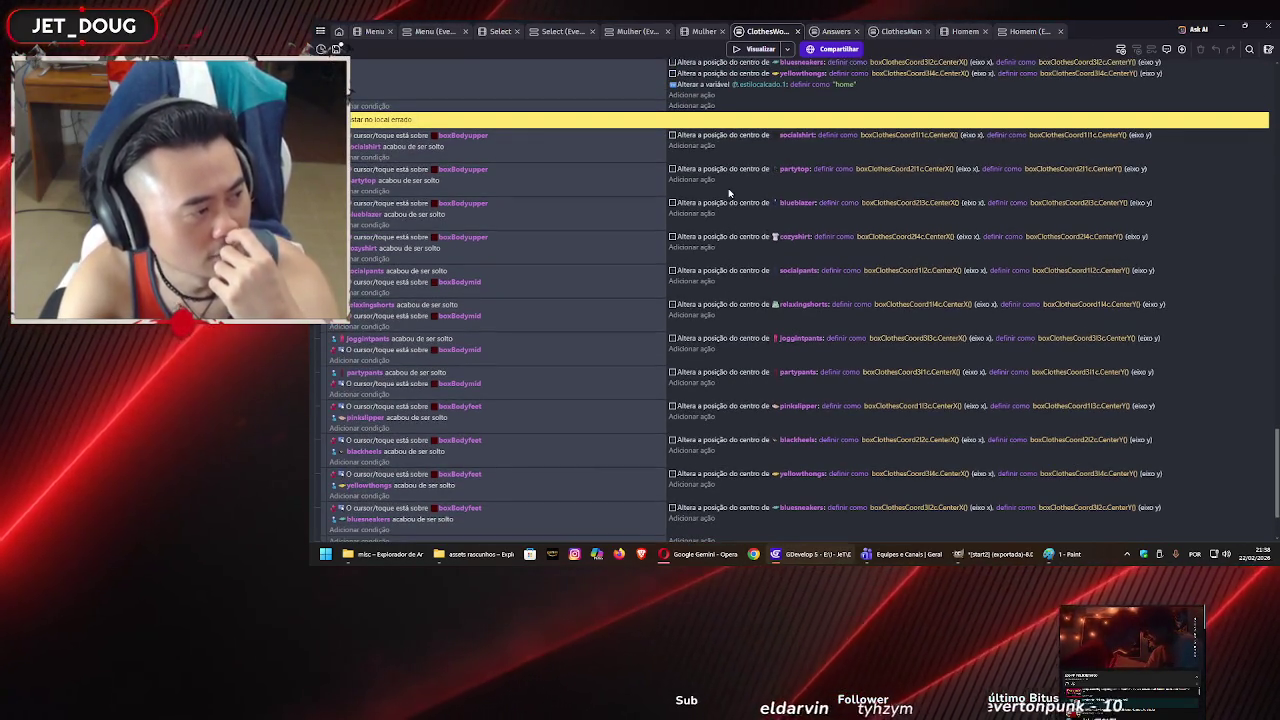
left_click(744, 50)
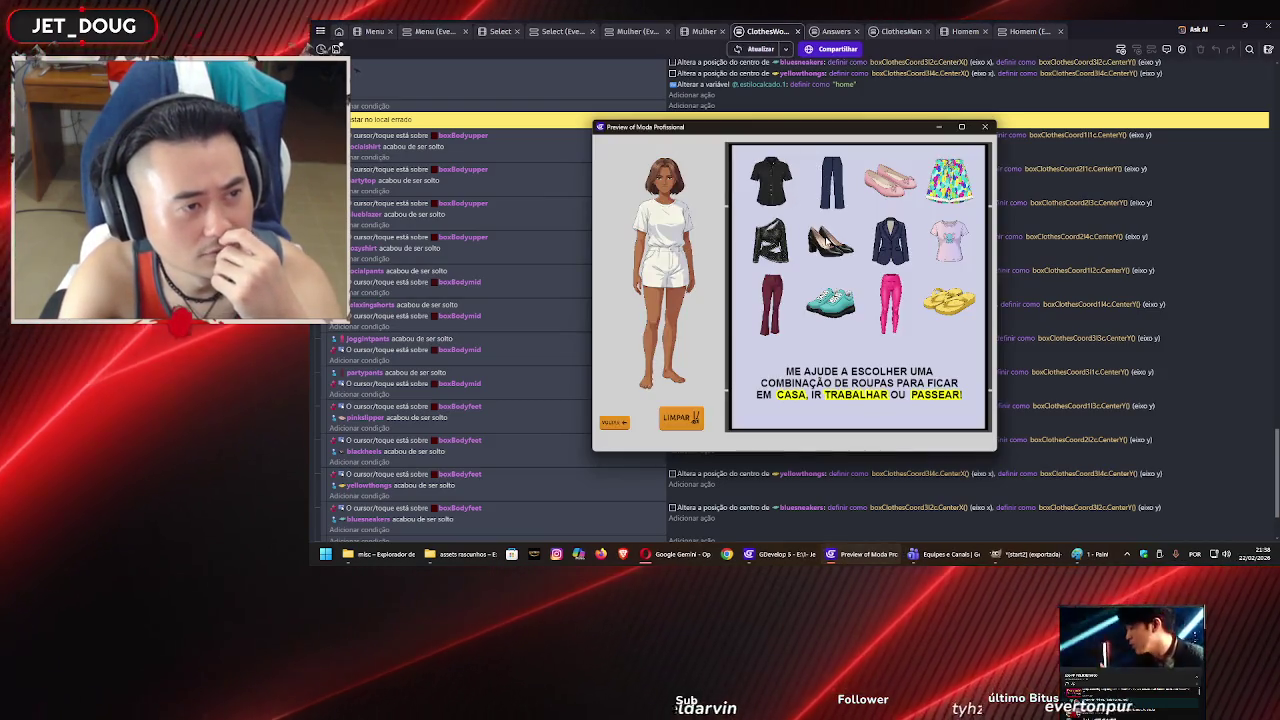
- Dress the model in black heels, then try the black top, navy blazer, black shirt and pink T-shirt
left_click_drag(830, 240, 665, 378)
left_click_drag(770, 240, 665, 220)
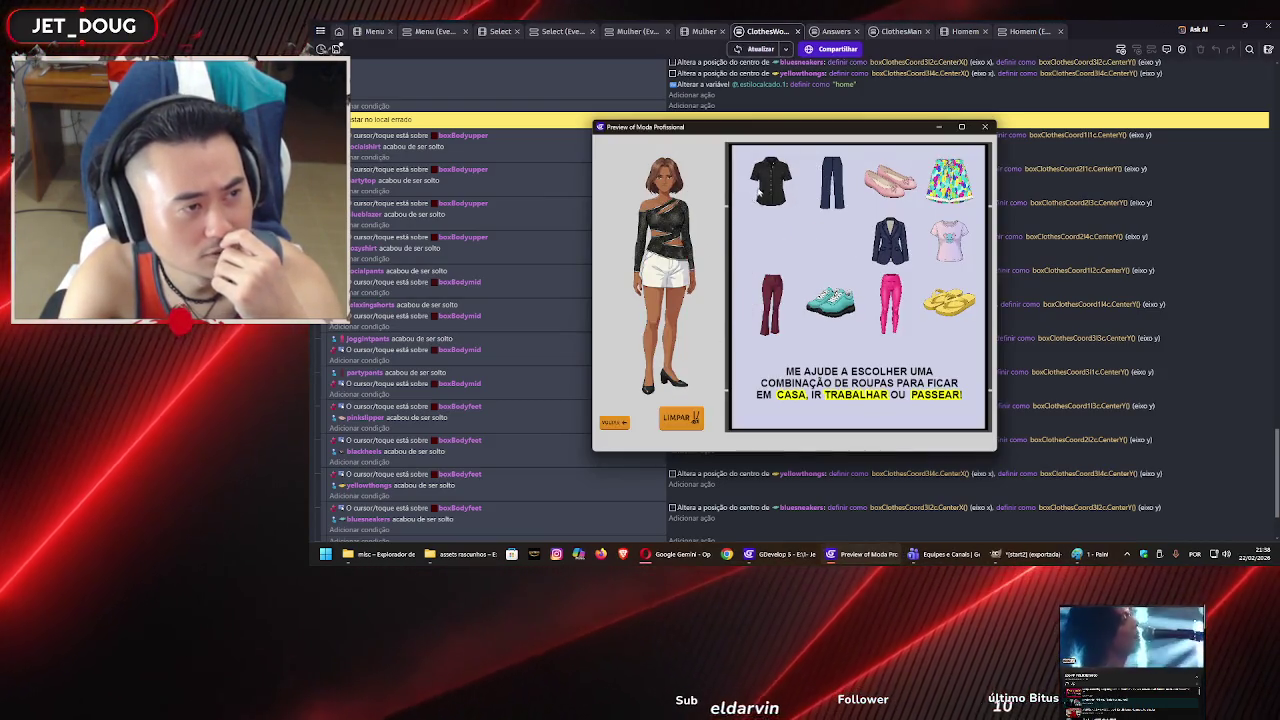
left_click(665, 220)
mouse_move(905, 214)
left_mouse_down()
mouse_move(728, 246)
mouse_move(665, 240)
left_mouse_up()
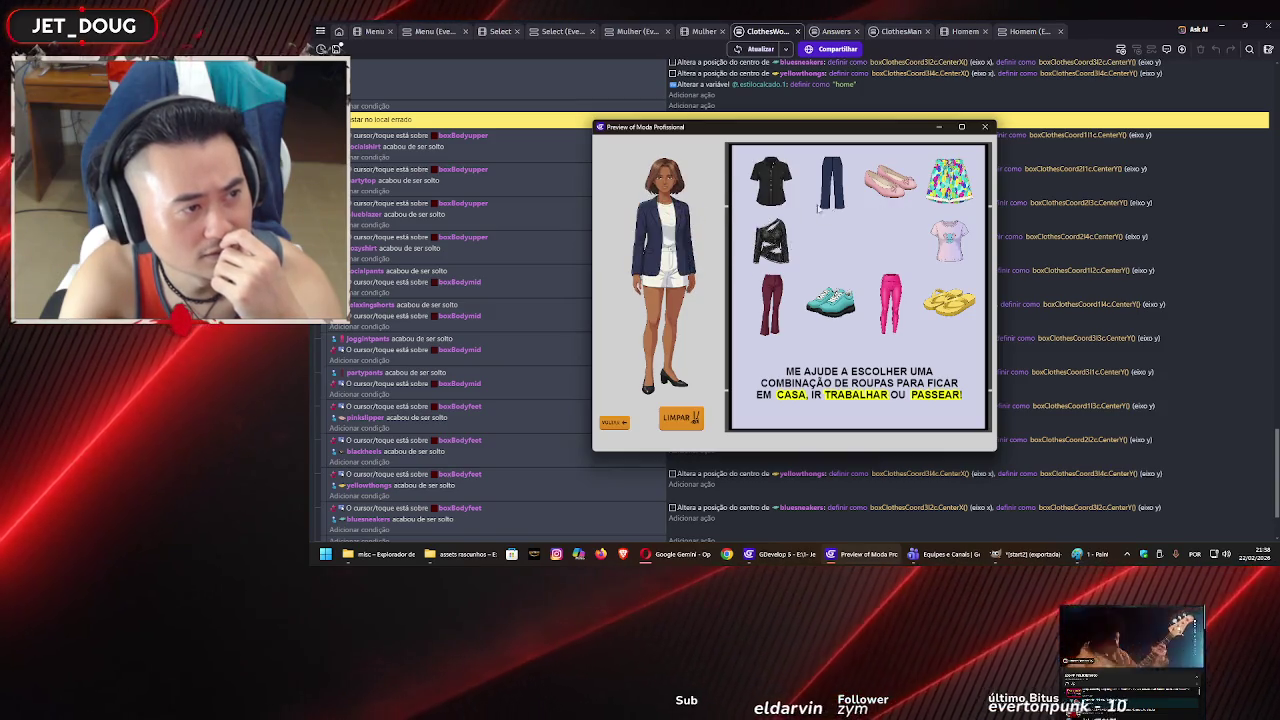
left_click_drag(770, 180, 665, 230)
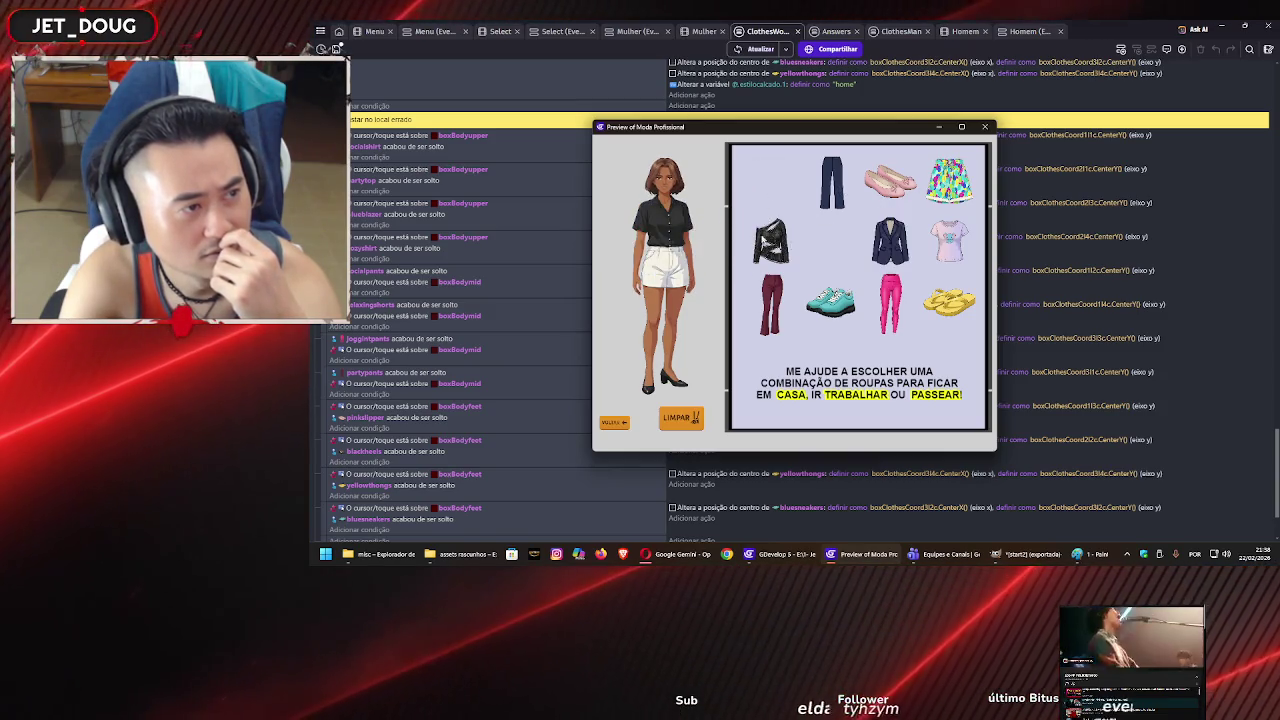
left_click(690, 248)
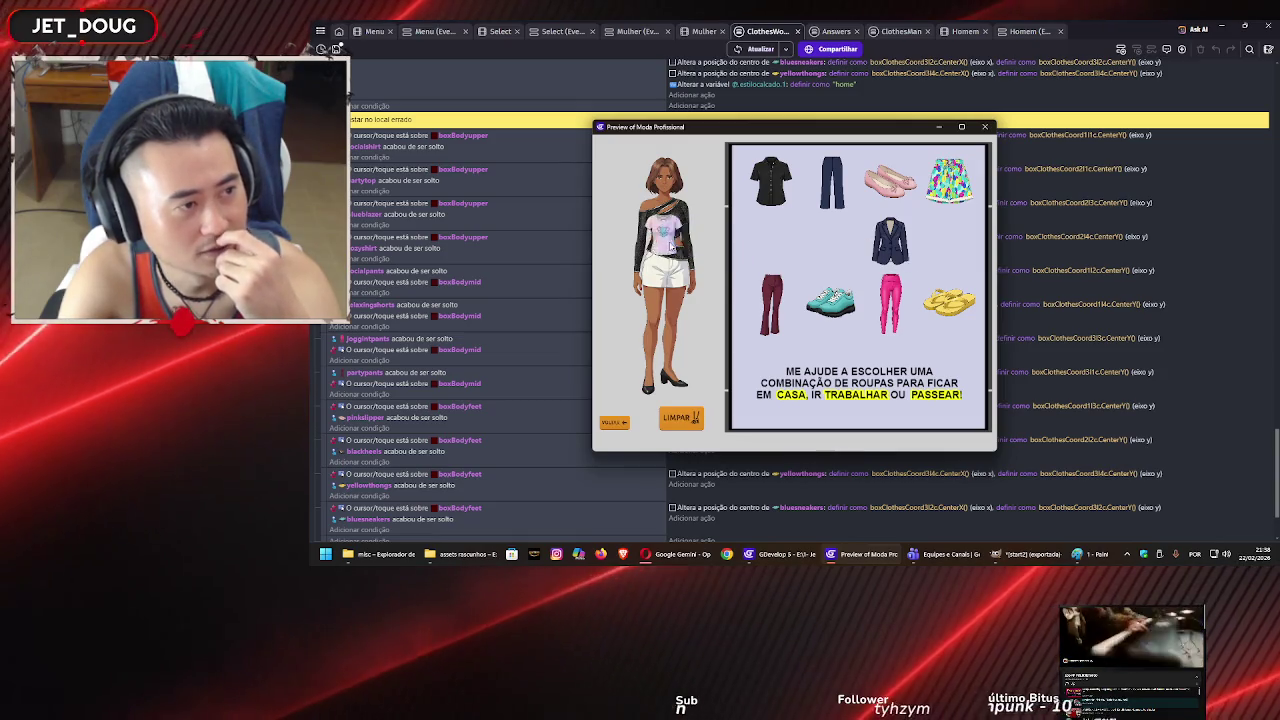
left_click(665, 230)
left_click_drag(770, 180, 665, 230)
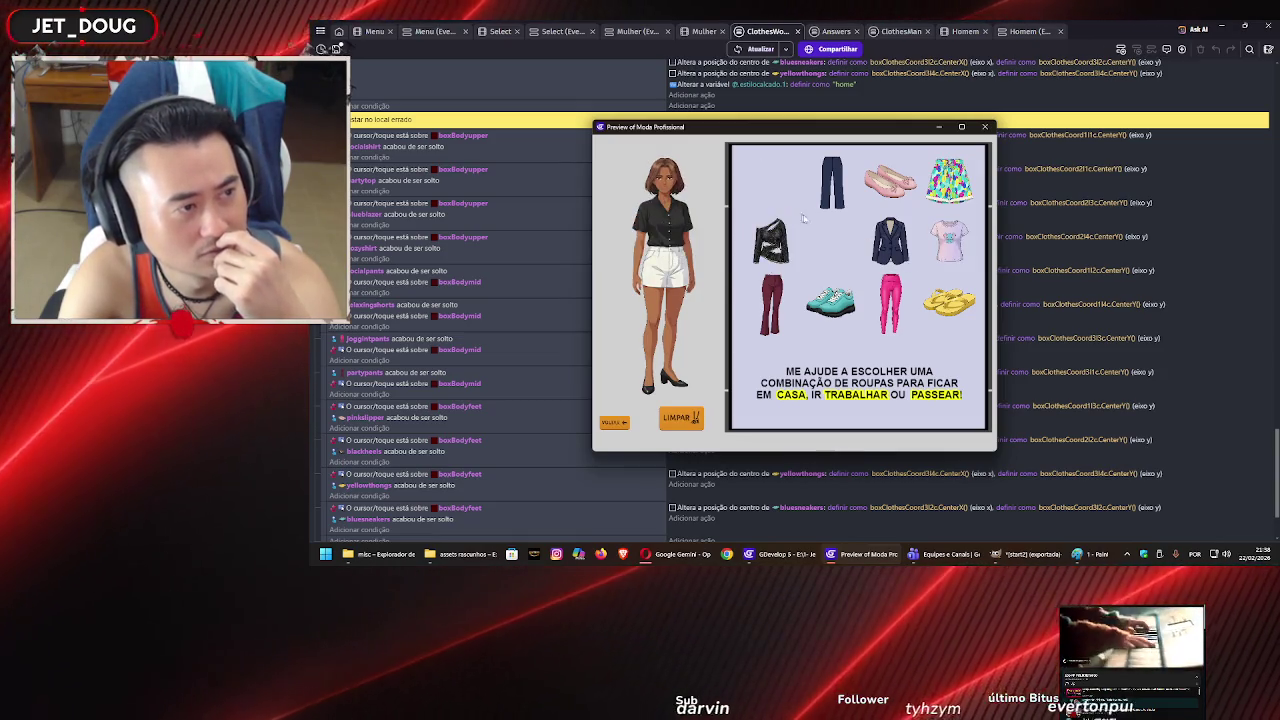
left_click(665, 230)
left_click_drag(890, 240, 676, 235)
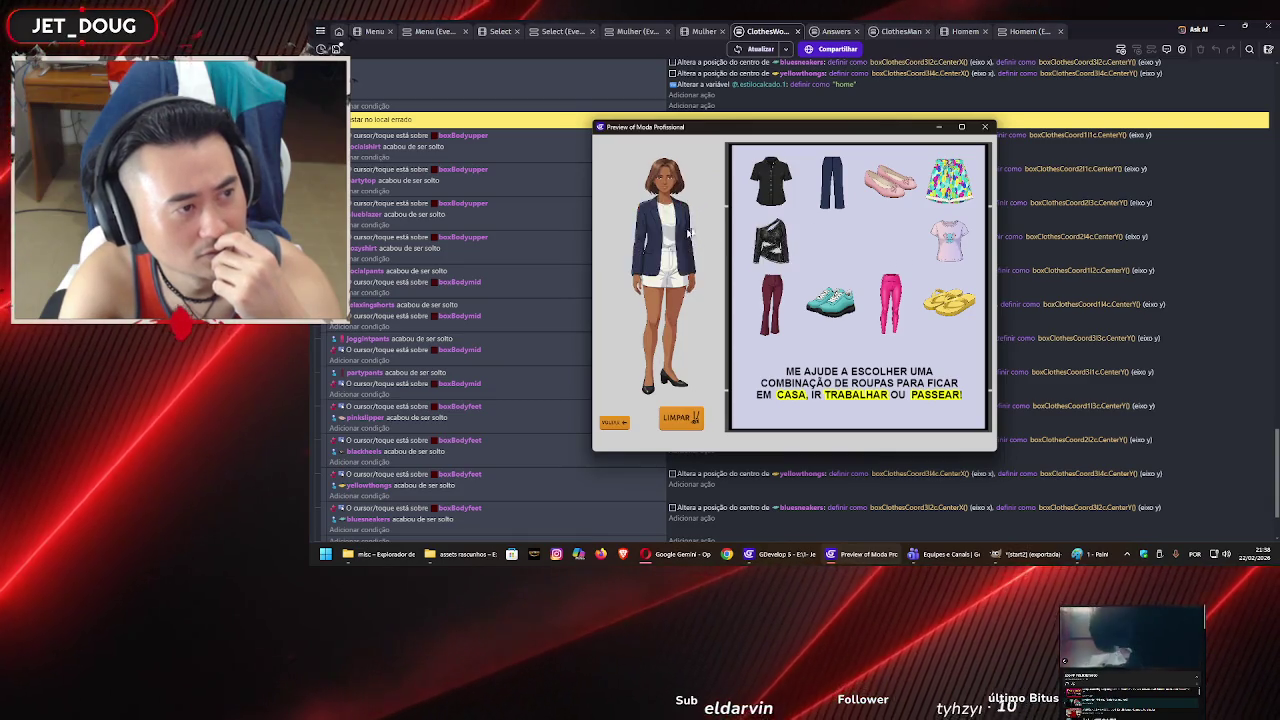
left_click_drag(897, 245, 665, 235)
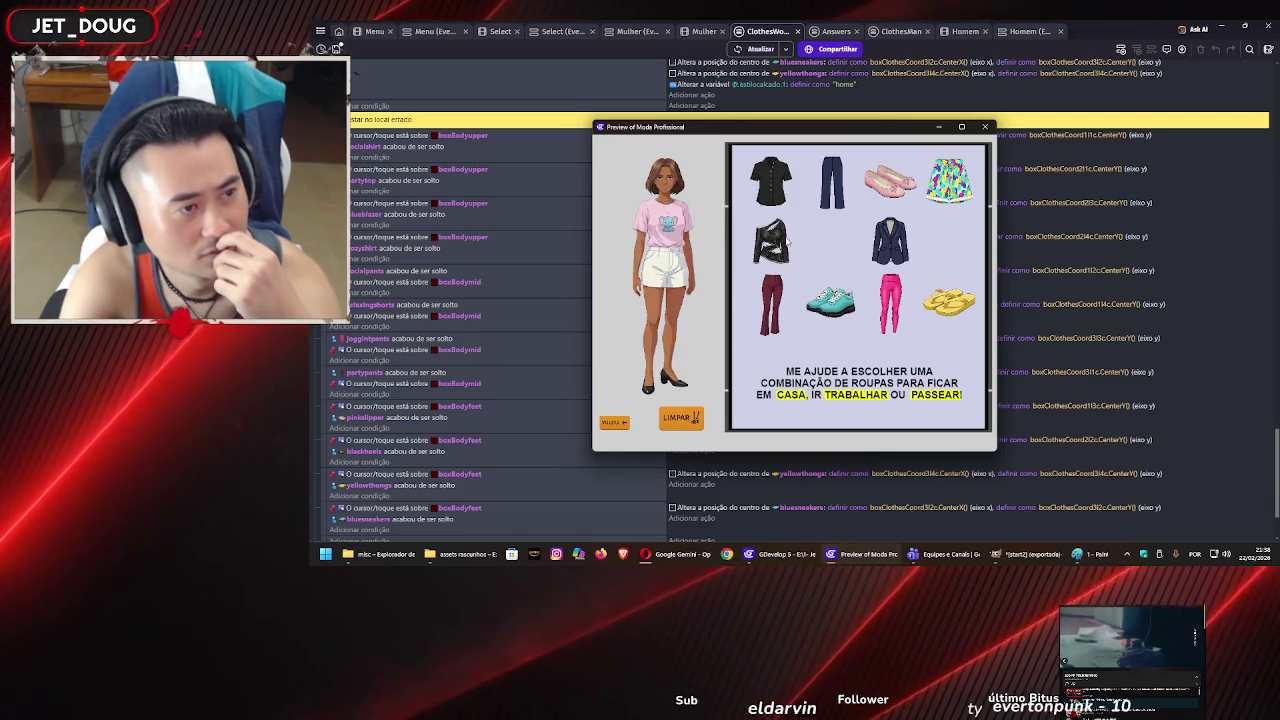
- Try maroon pants, pink pants and colourful shorts, ending in maroon pants and a black leather top
mouse_move(771, 305)
left_mouse_down()
mouse_move(688, 272)
mouse_move(768, 298)
left_mouse_up()
left_click(685, 293)
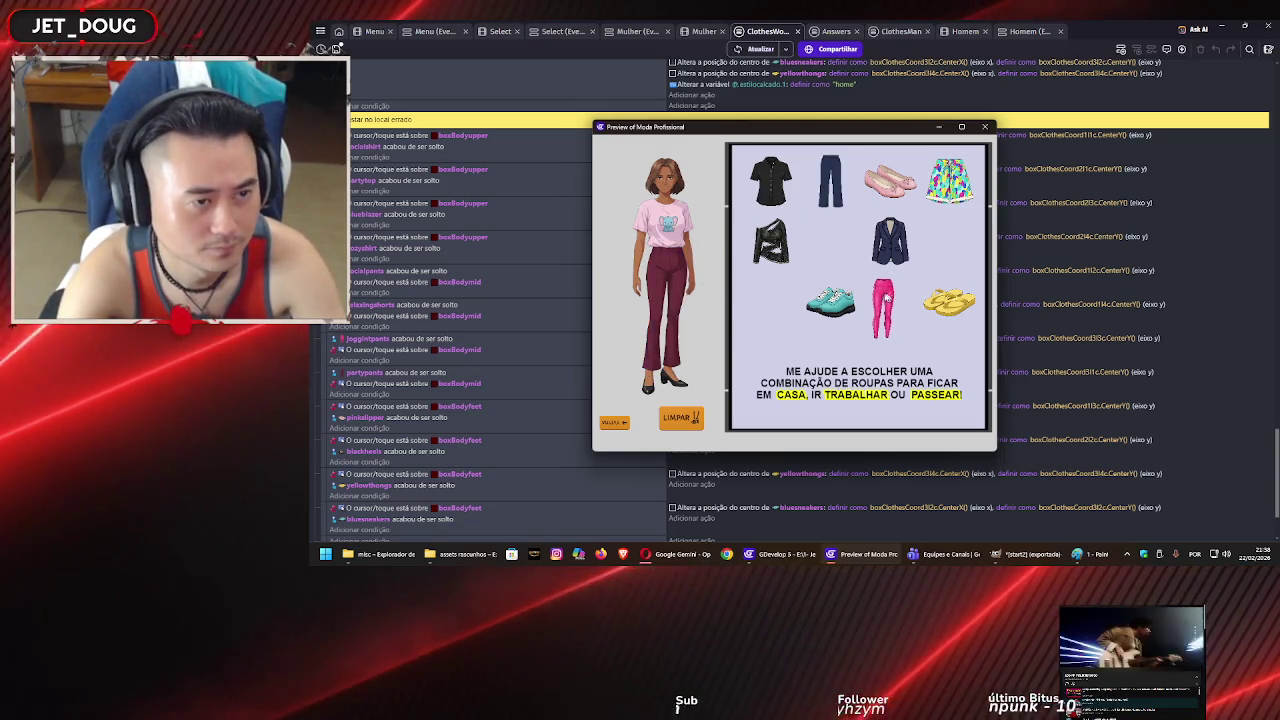
left_click_drag(896, 295, 668, 290)
left_click_drag(950, 180, 724, 285)
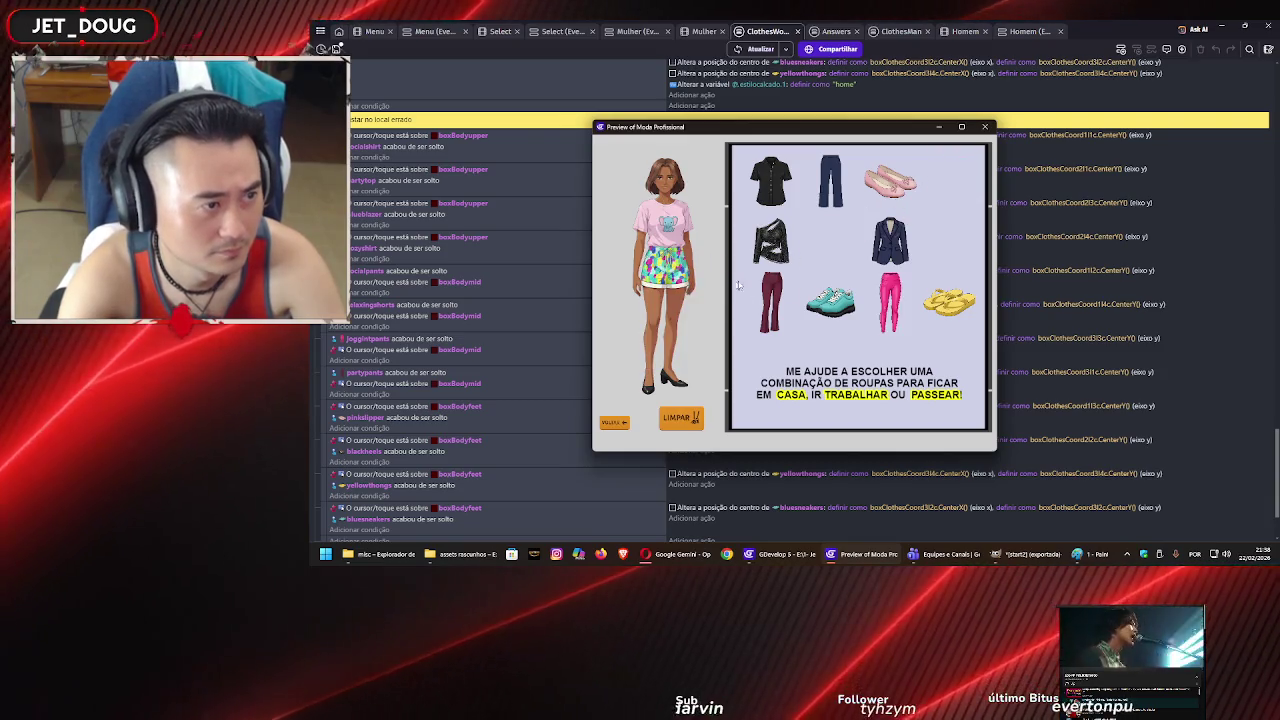
mouse_move(890, 300)
left_mouse_down()
mouse_move(756, 315)
mouse_move(668, 290)
left_mouse_up()
left_click_drag(770, 300, 690, 290)
mouse_move(830, 300)
left_mouse_down()
mouse_move(724, 353)
mouse_move(728, 318)
left_mouse_up()
left_click_drag(770, 240, 664, 225)
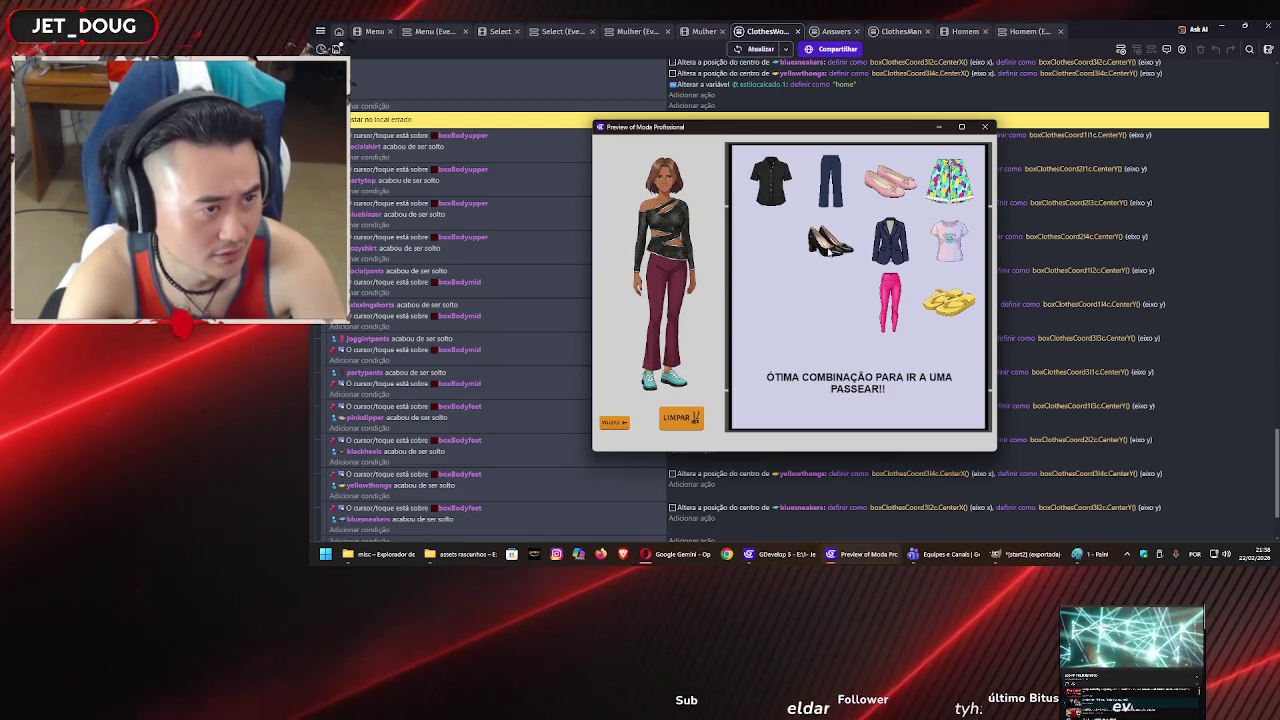
- Try teal sneakers, pink flats and yellow flip-flops on the feet, finishing with the black heels
mouse_move(830, 300)
left_mouse_down()
mouse_move(757, 349)
mouse_move(674, 366)
mouse_move(672, 378)
left_mouse_up()
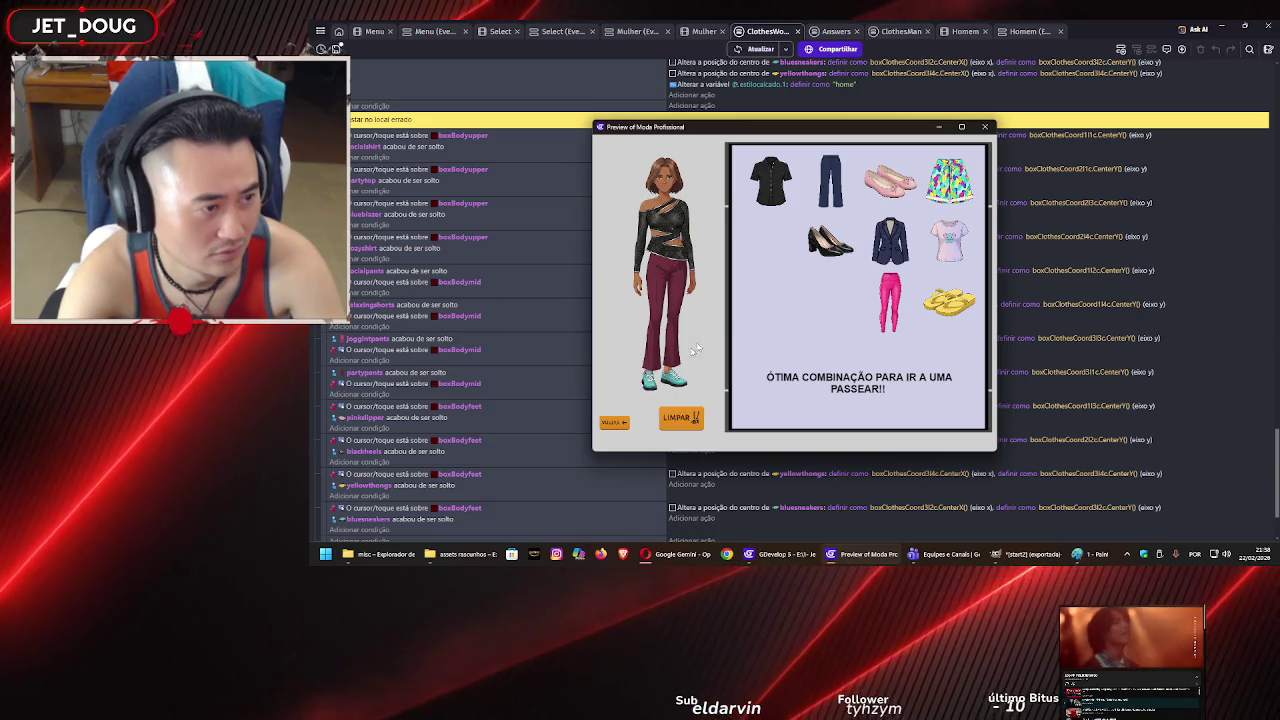
left_click_drag(890, 180, 668, 375)
mouse_move(824, 290)
left_mouse_down()
mouse_move(640, 290)
mouse_move(690, 352)
left_mouse_up()
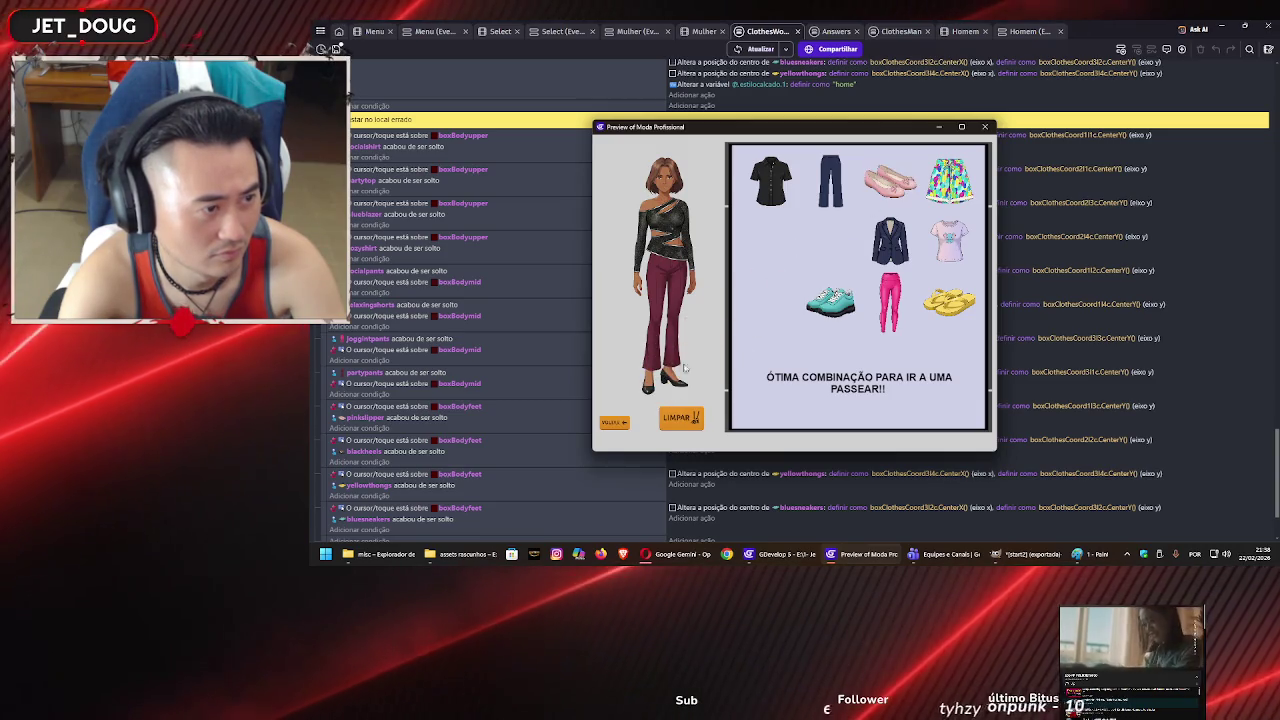
mouse_move(830, 300)
left_mouse_down()
mouse_move(617, 366)
mouse_move(668, 378)
left_mouse_up()
mouse_move(948, 302)
left_mouse_down()
mouse_move(737, 386)
mouse_move(668, 378)
left_mouse_up()
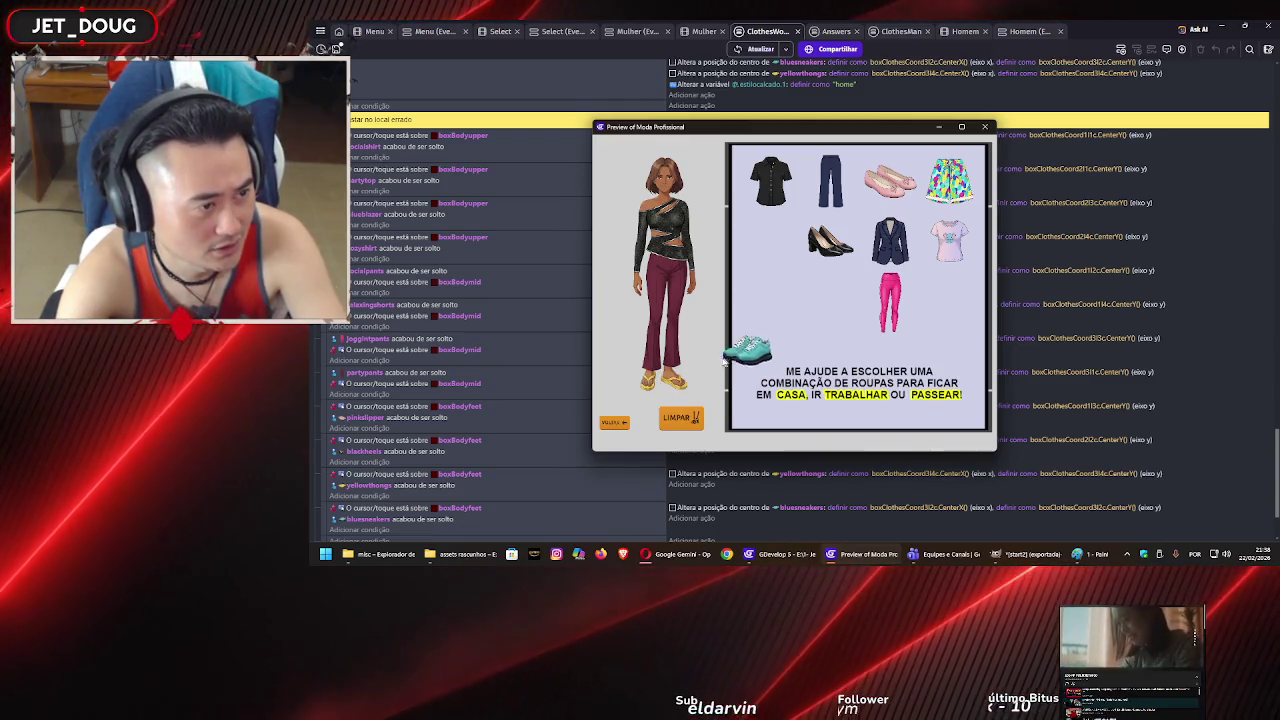
left_click_drag(745, 355, 647, 388)
mouse_move(850, 248)
left_mouse_down()
mouse_move(700, 340)
mouse_move(660, 388)
left_mouse_up()
- Reset the outfit to plain white with LIMPAR, close the preview and save the project
left_click(688, 420)
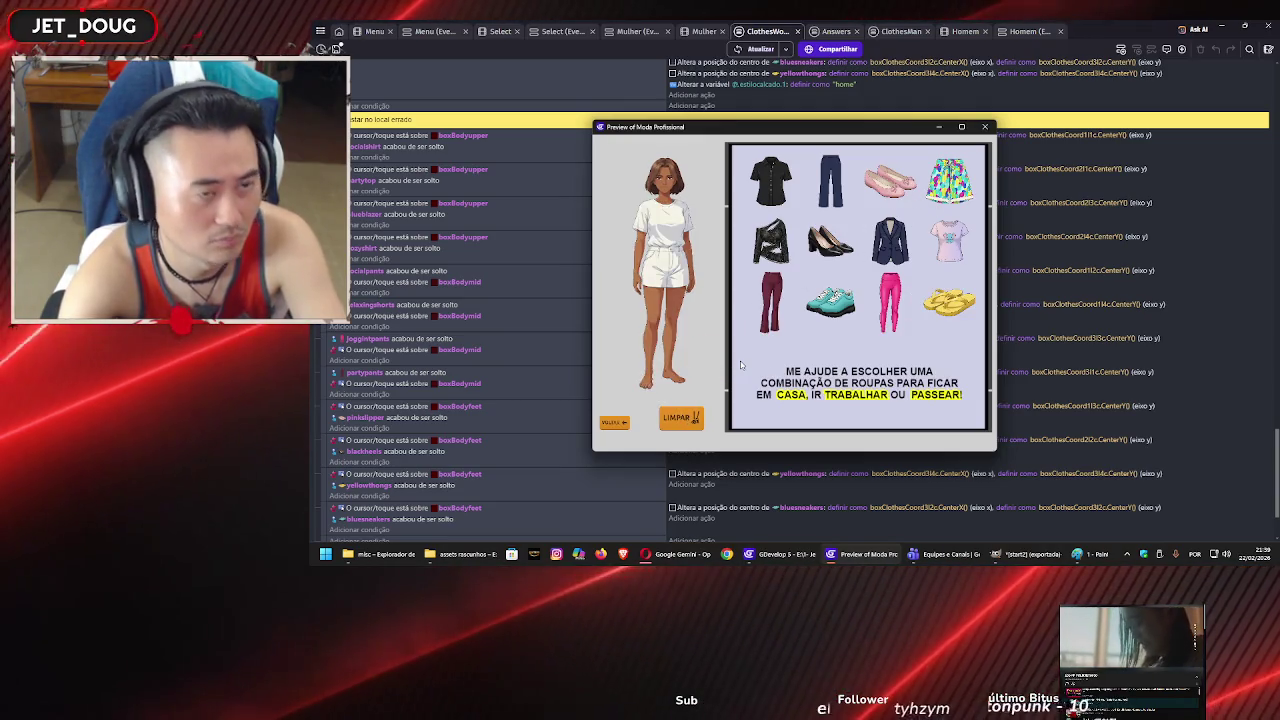
left_click(985, 126)
key("ctrl+s")
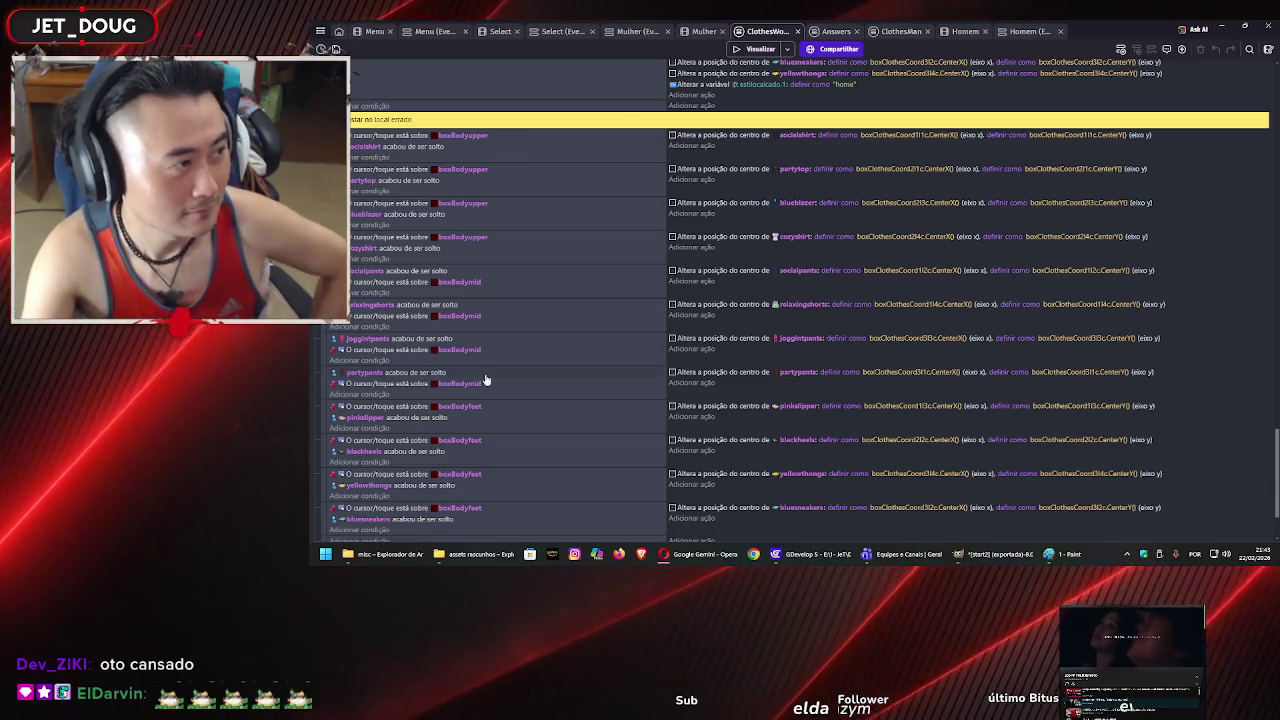
scroll(497, 370, "up", 10)
scroll(497, 370, "down", 10)
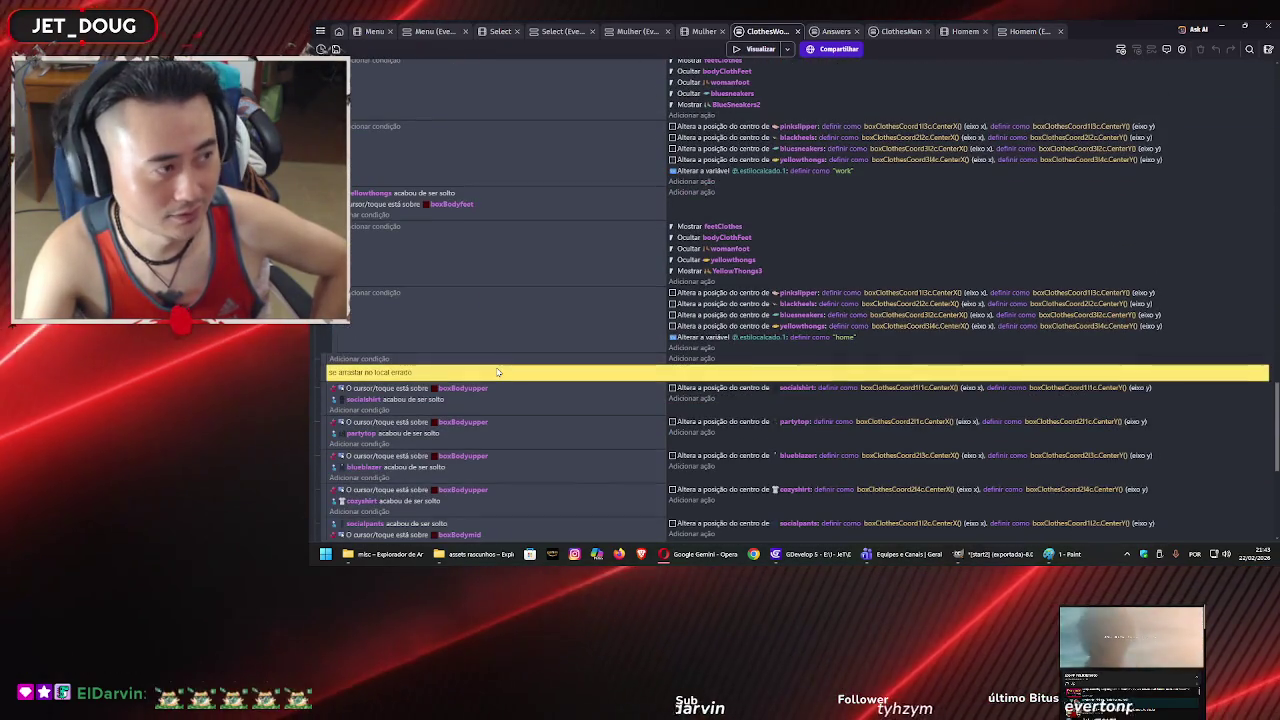
scroll(505, 362, "up", 5)
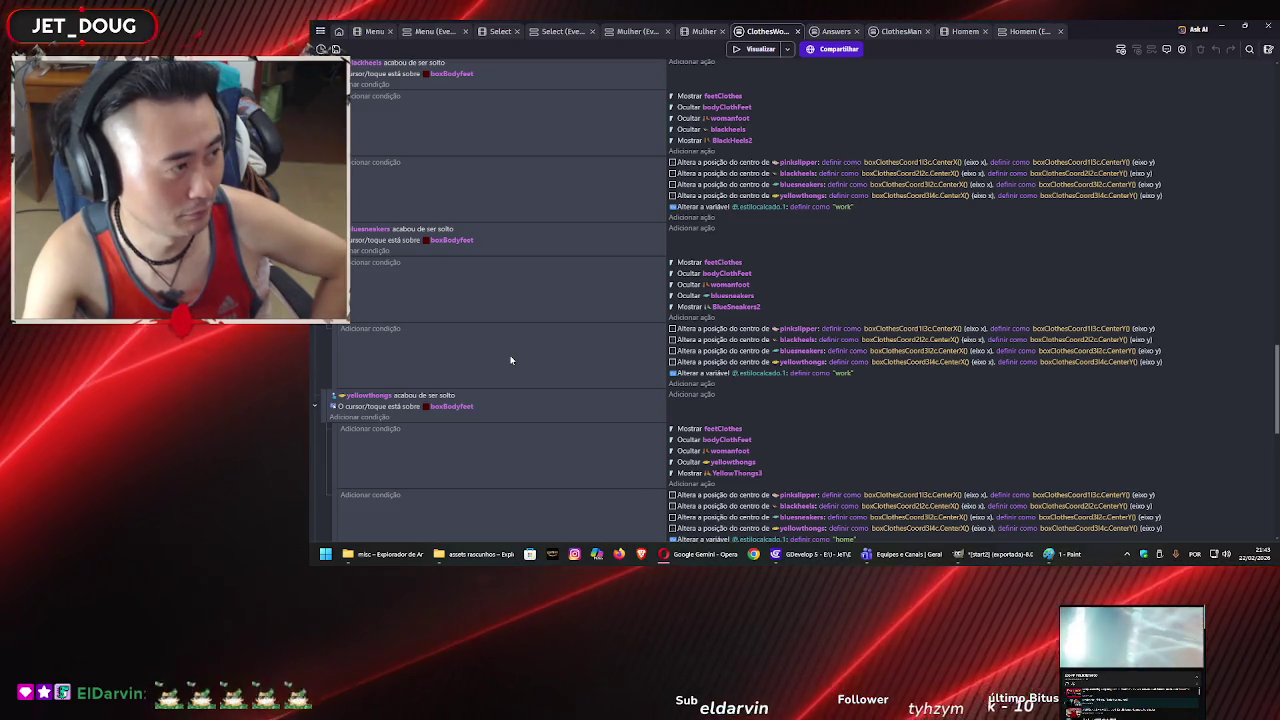
scroll(510, 360, "up", 10)
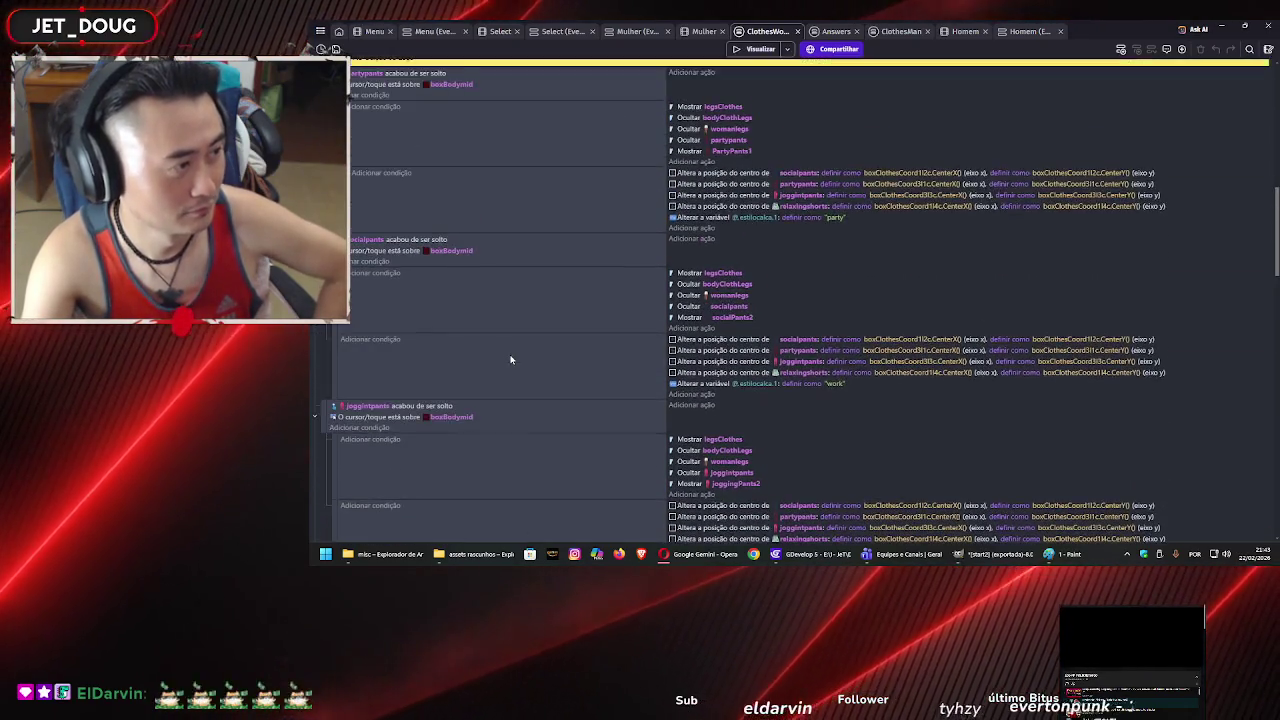
scroll(512, 365, "up", 10)
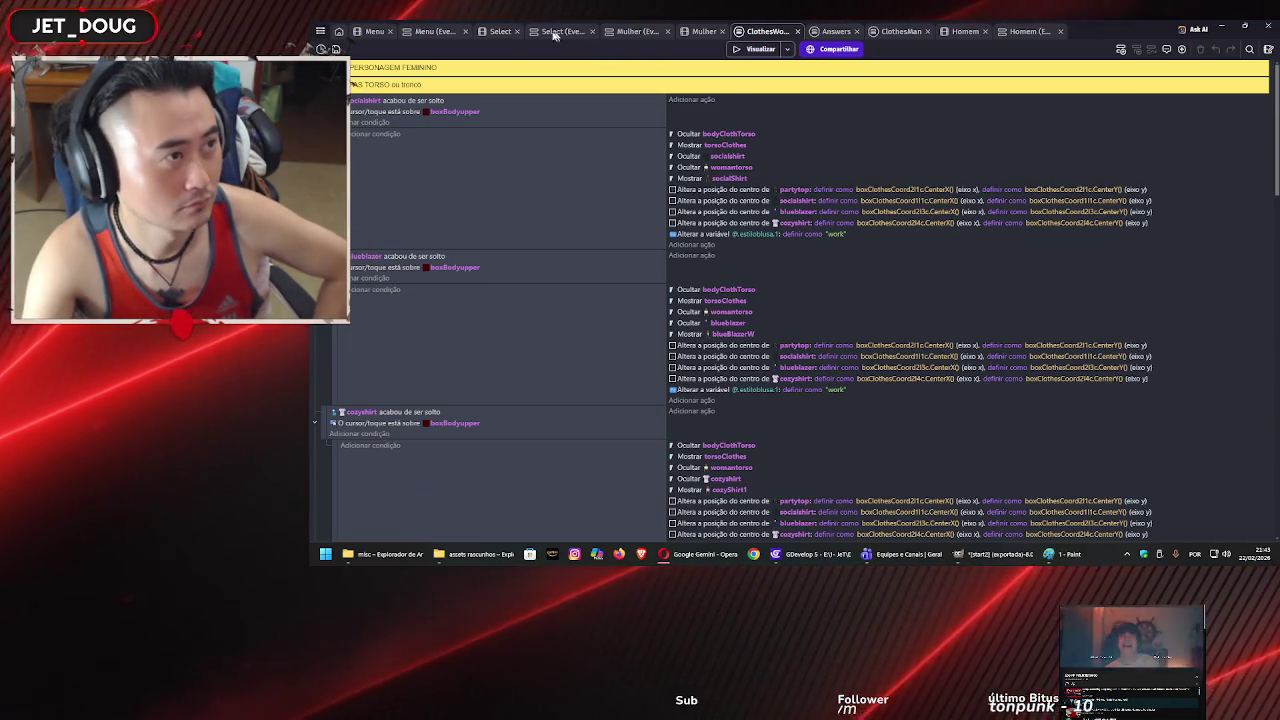
left_click(495, 33)
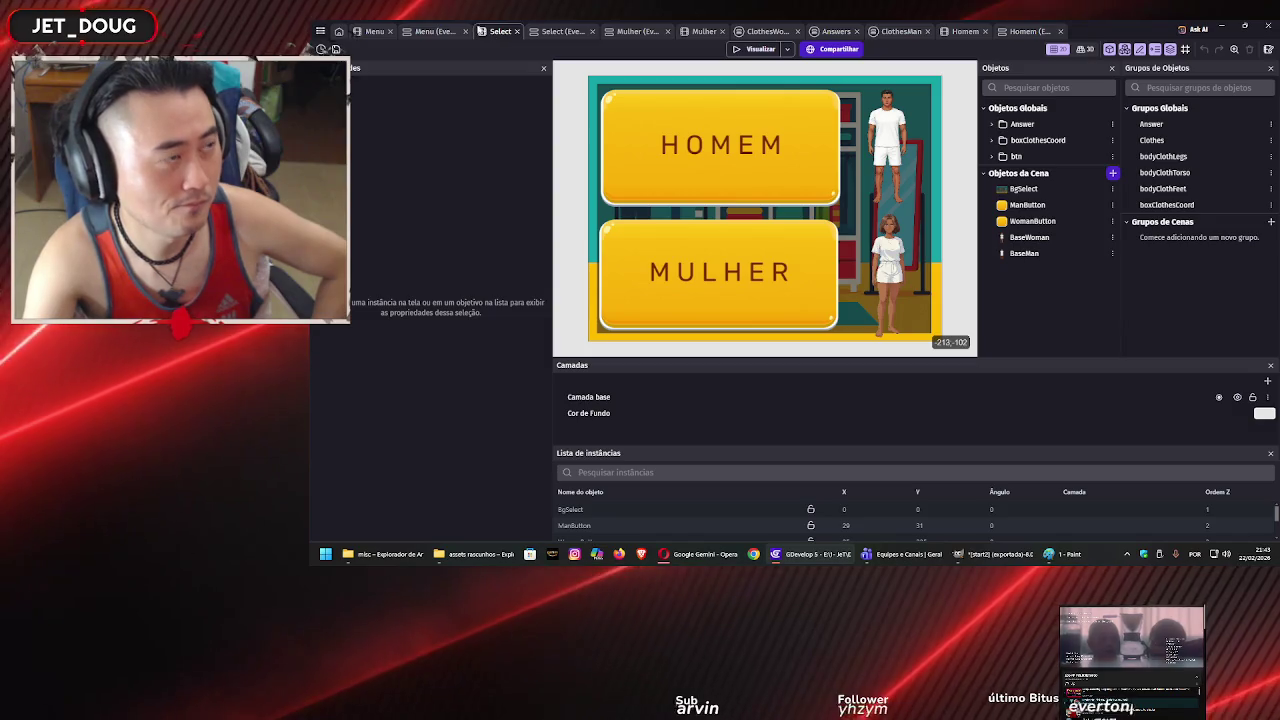
left_click(441, 32)
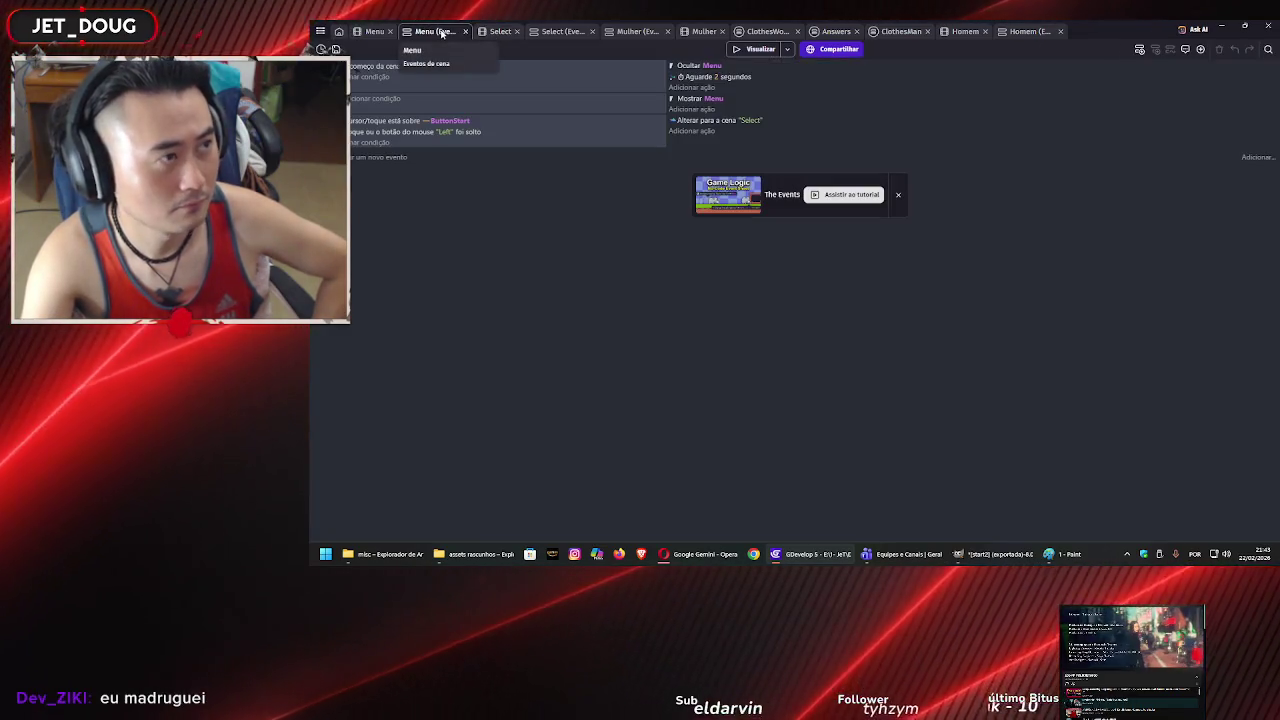
left_click(369, 32)
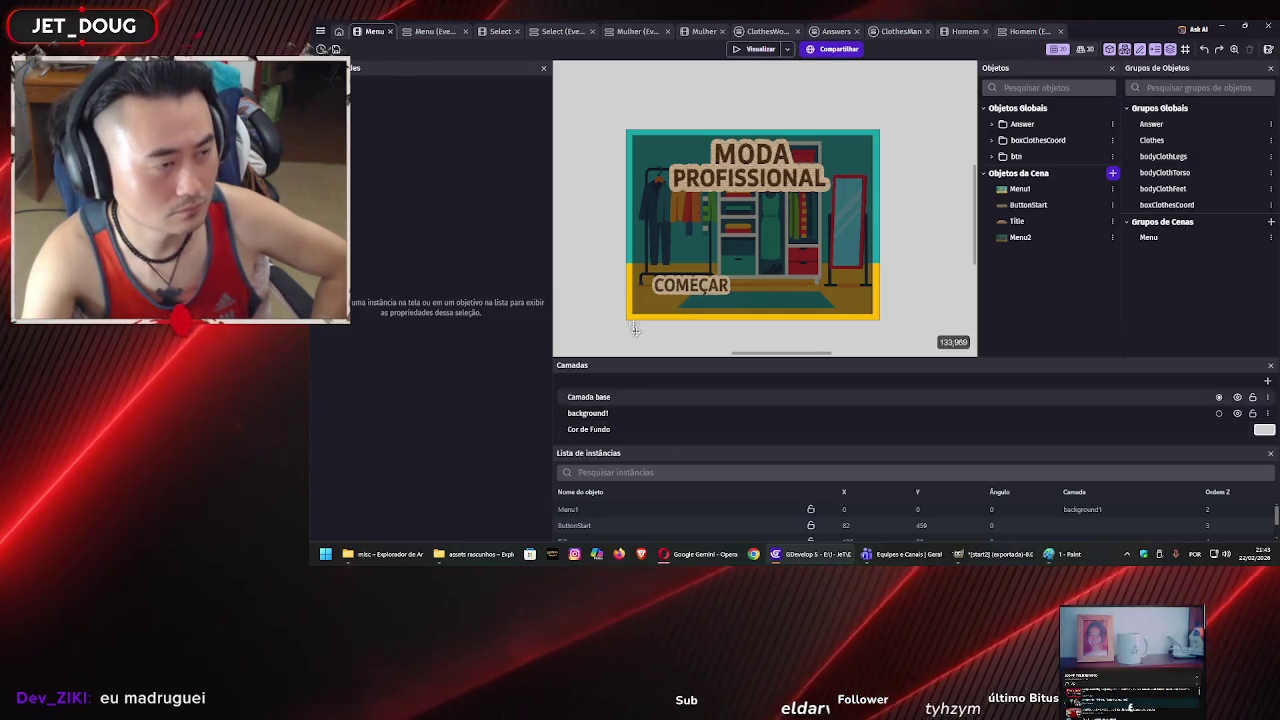
left_click(704, 33)
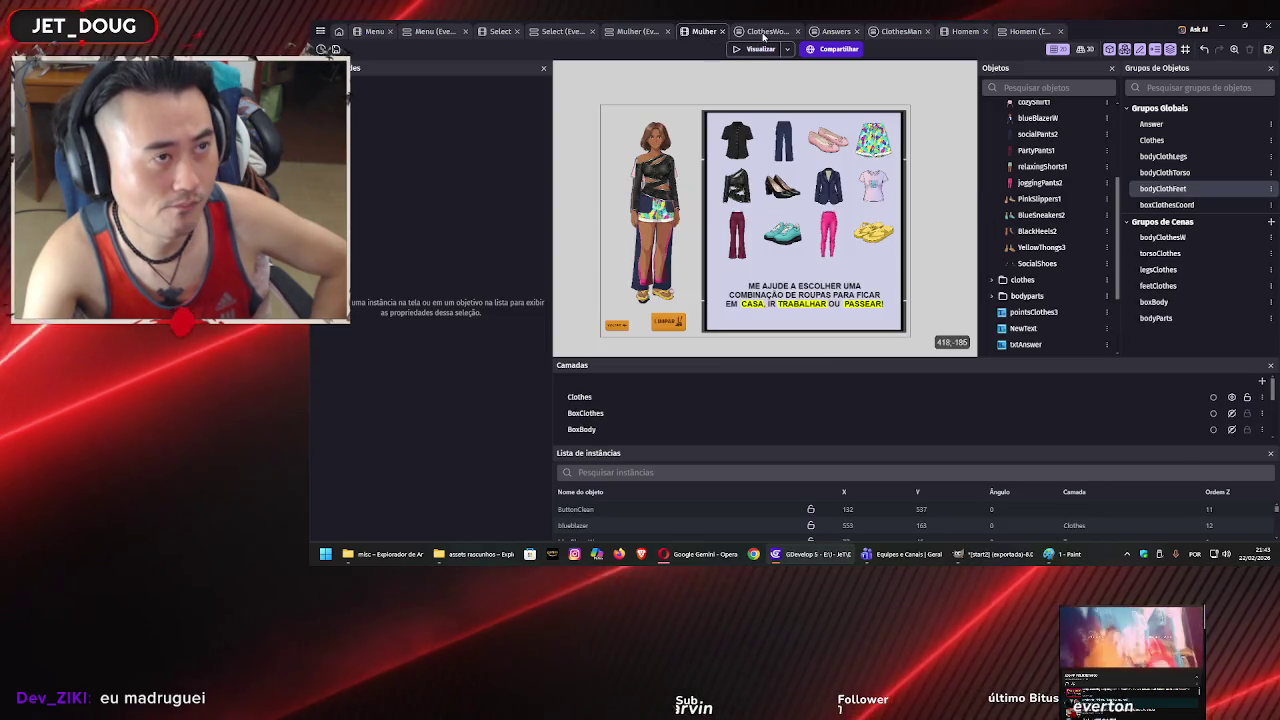
left_click(763, 33)
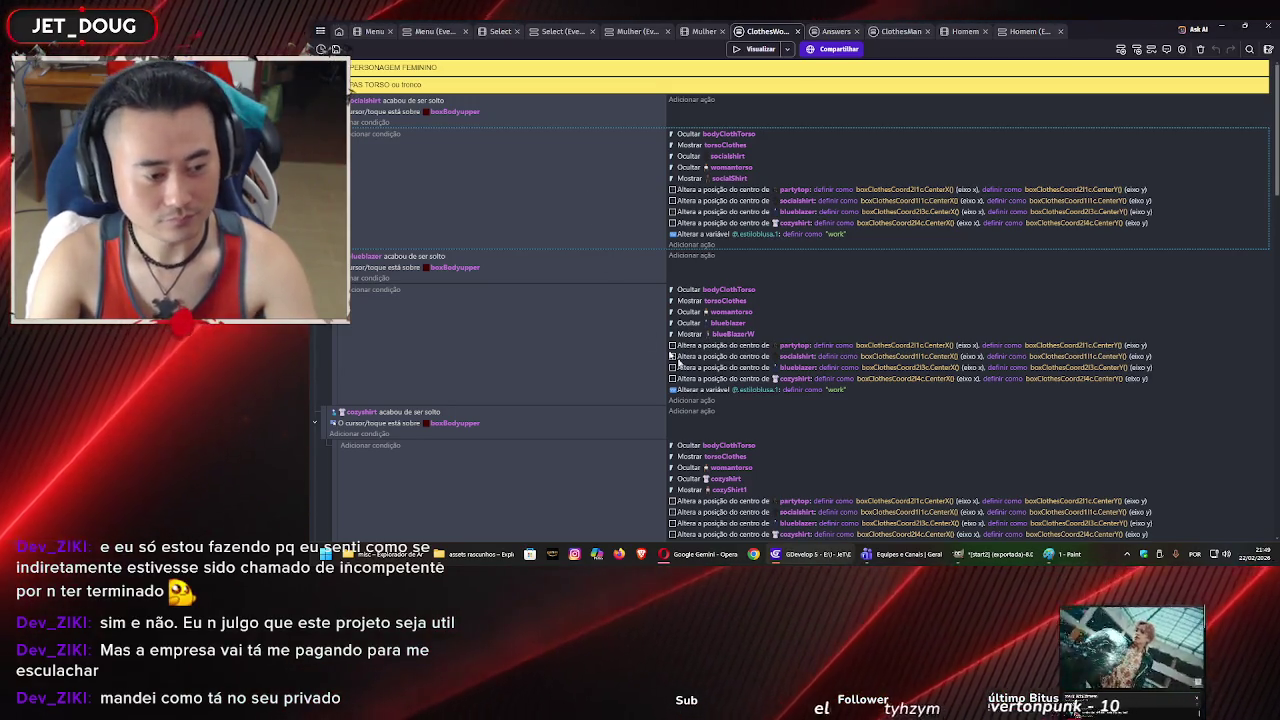
- Switch from GDevelop to the Opera window showing the Gemini chat with the wooden COMEÇAR button
mouse_move(997, 561)
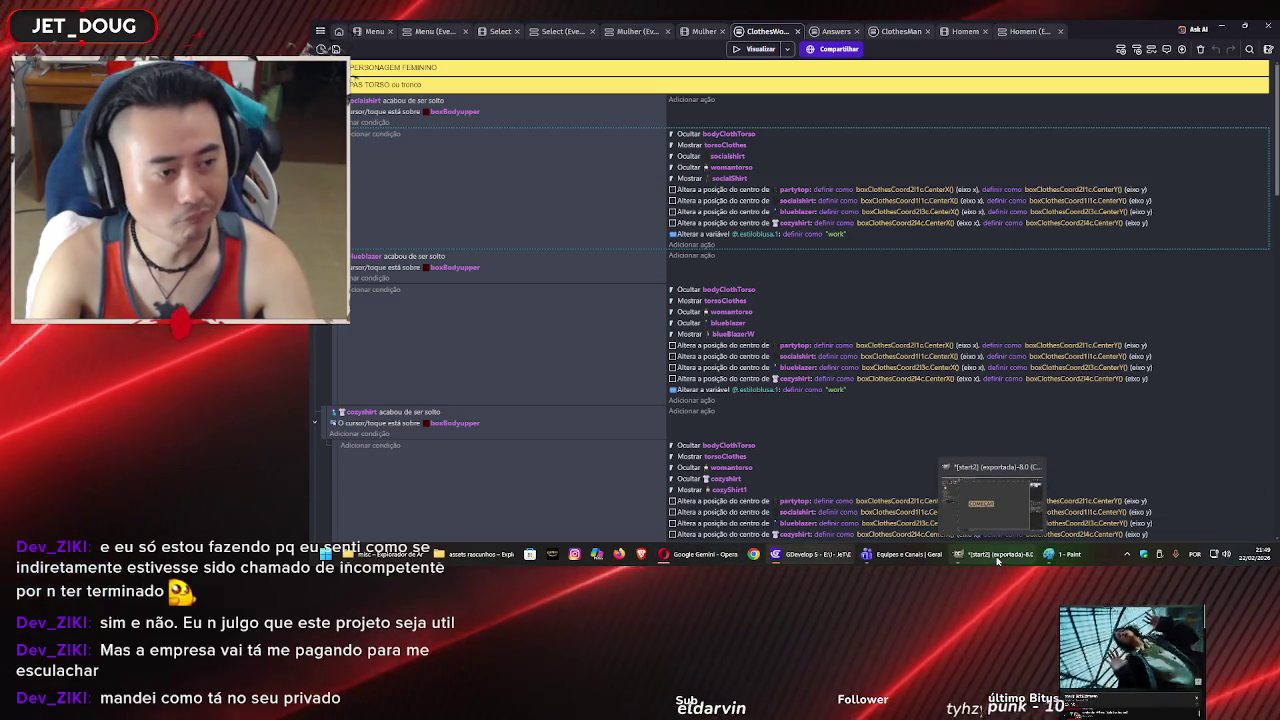
left_click(703, 554)
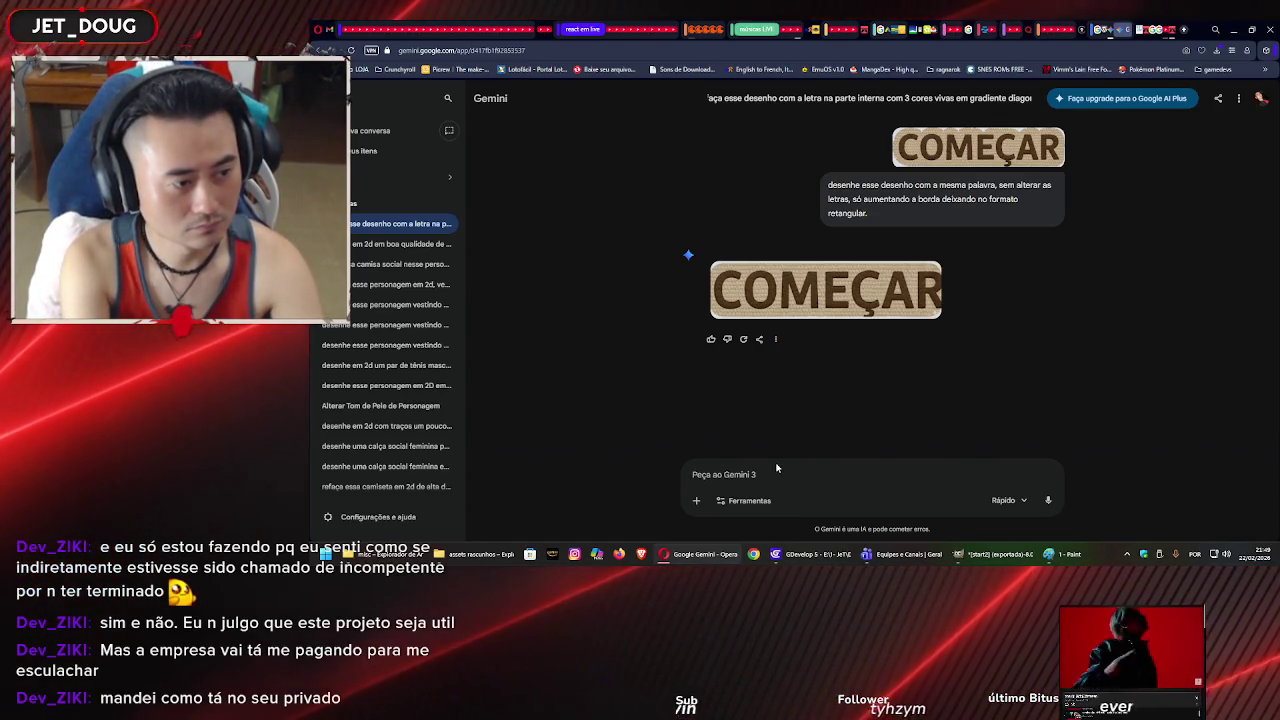
- Send Gemini the prompt 'agora refaça com uma borda maior' to regenerate the button
type("agora ")
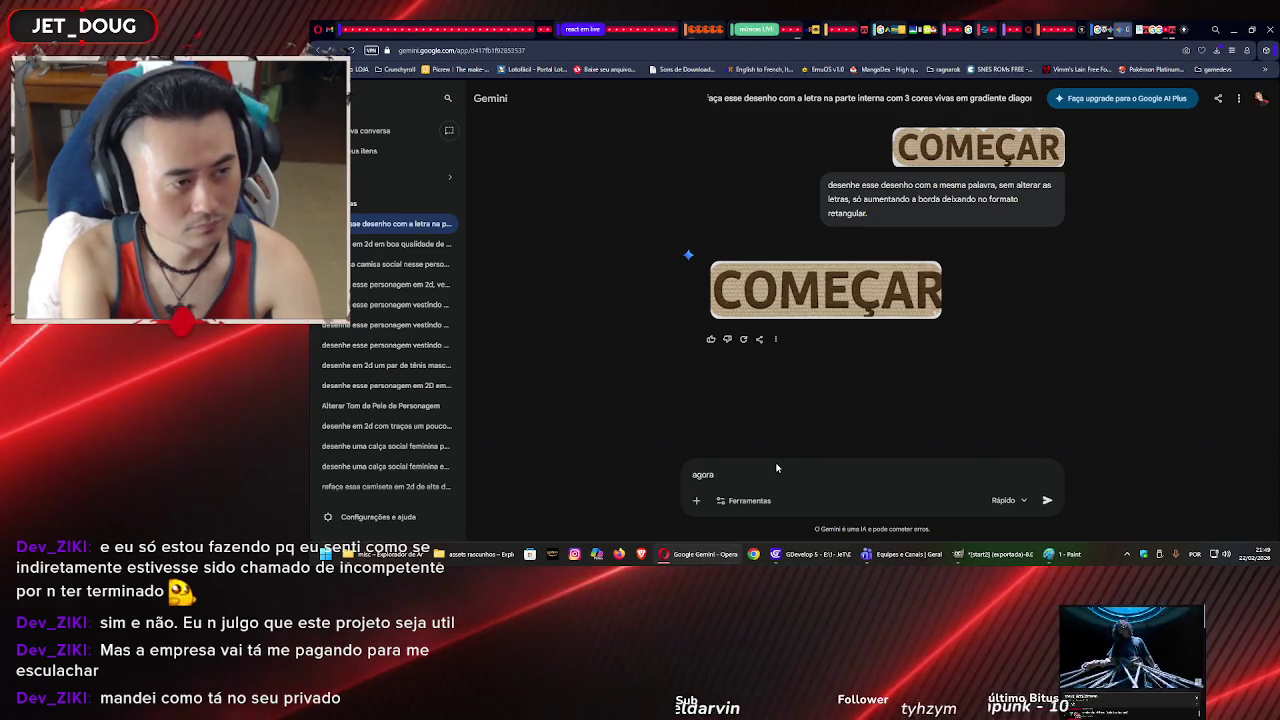
type("refaça com uma")
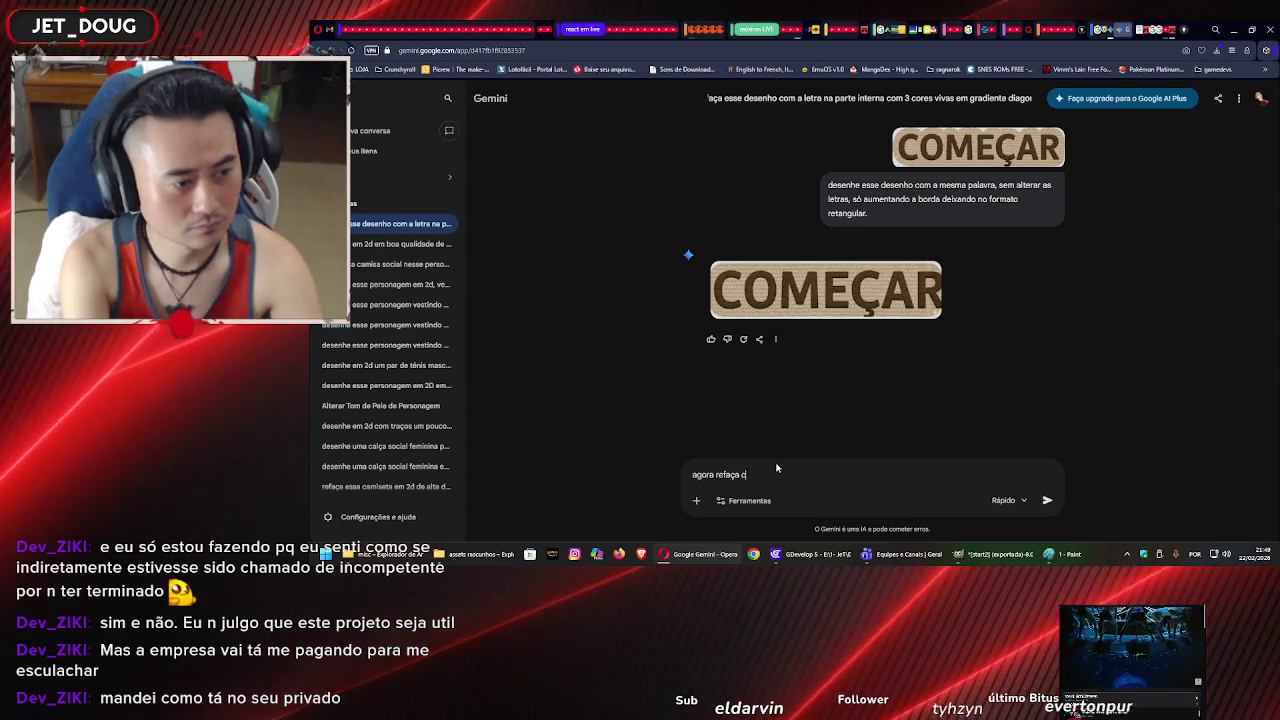
type(" borda maior")
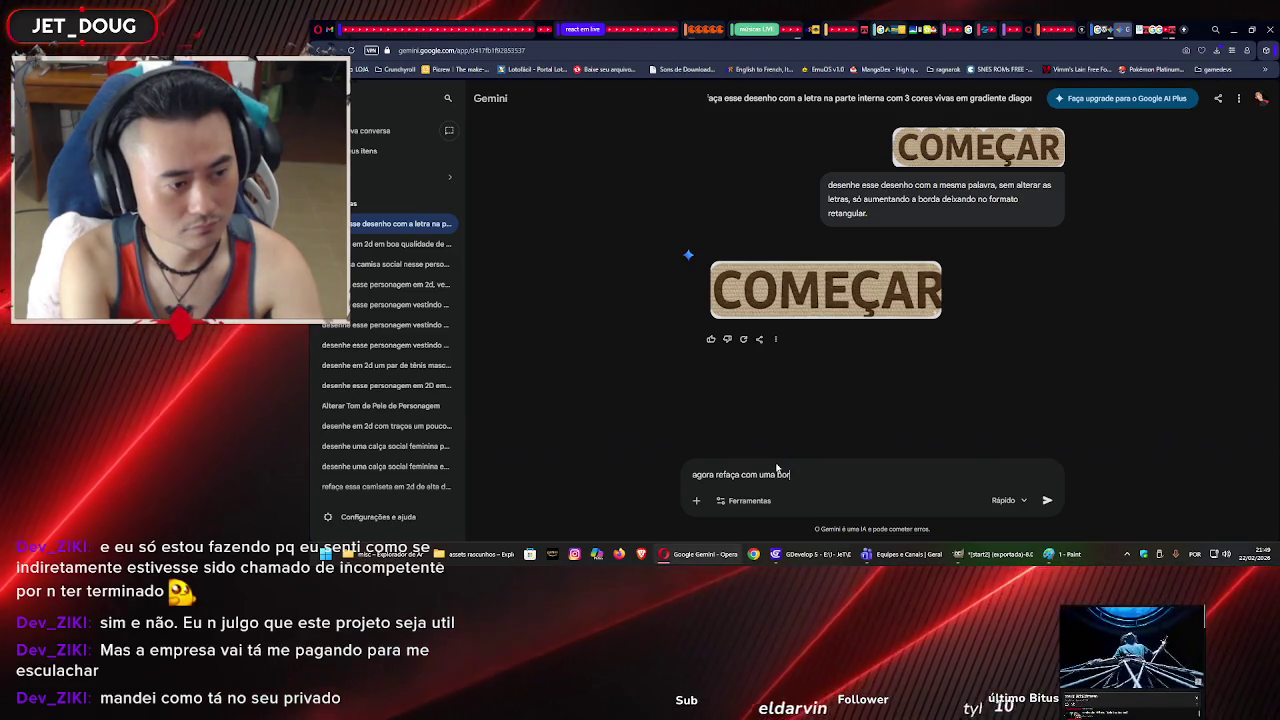
key("Return")
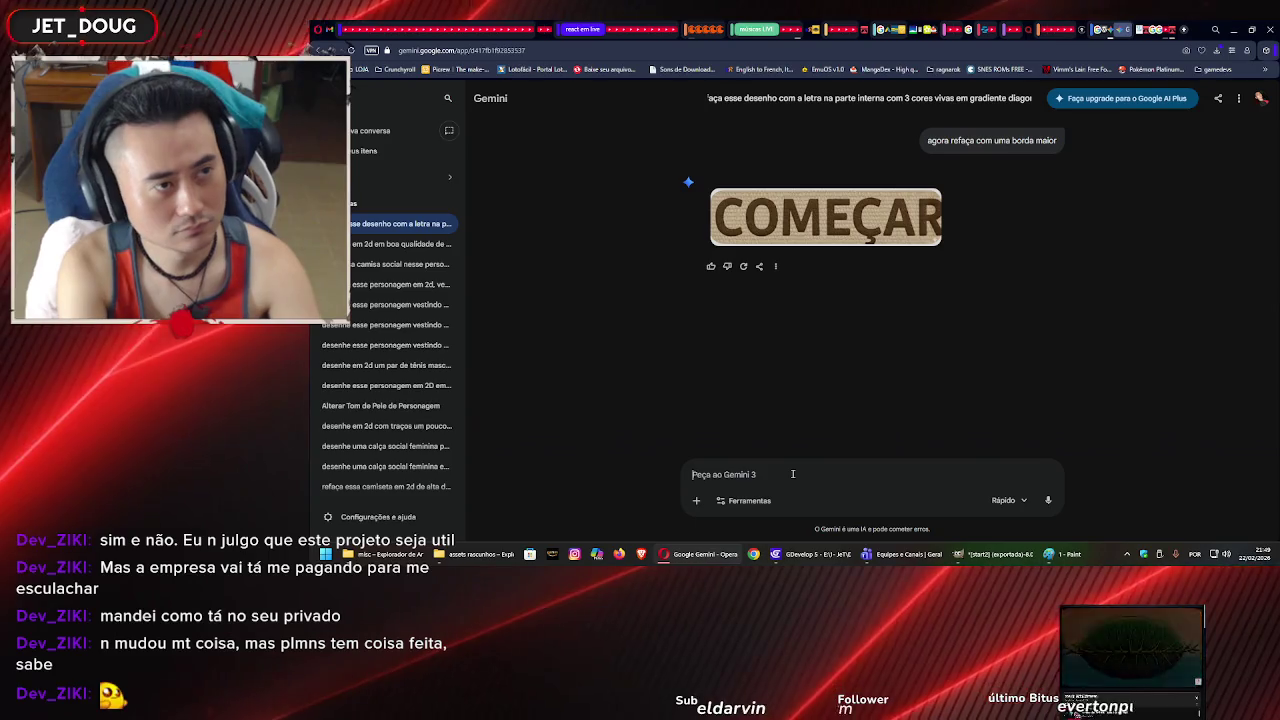
- Ask Gemini to redo the button 'com uma borda da textura mais larga' plus more white space
type("faça ")
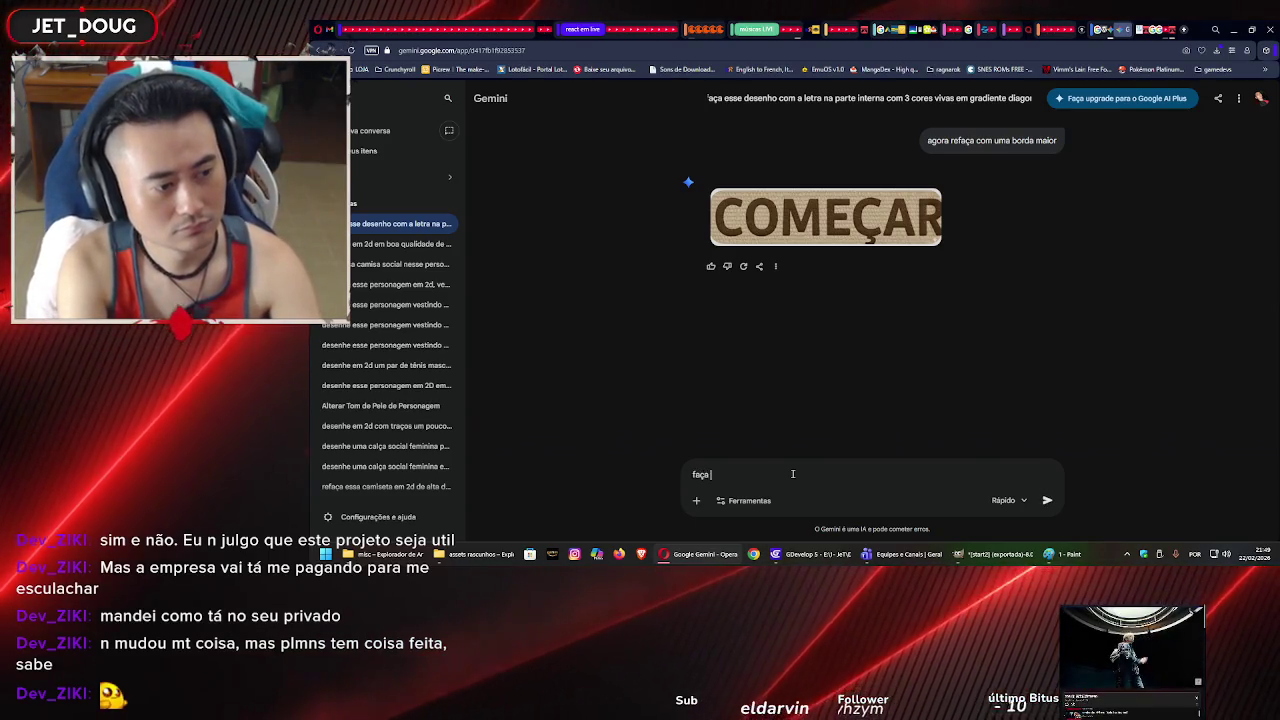
type("novamente com uma borda")
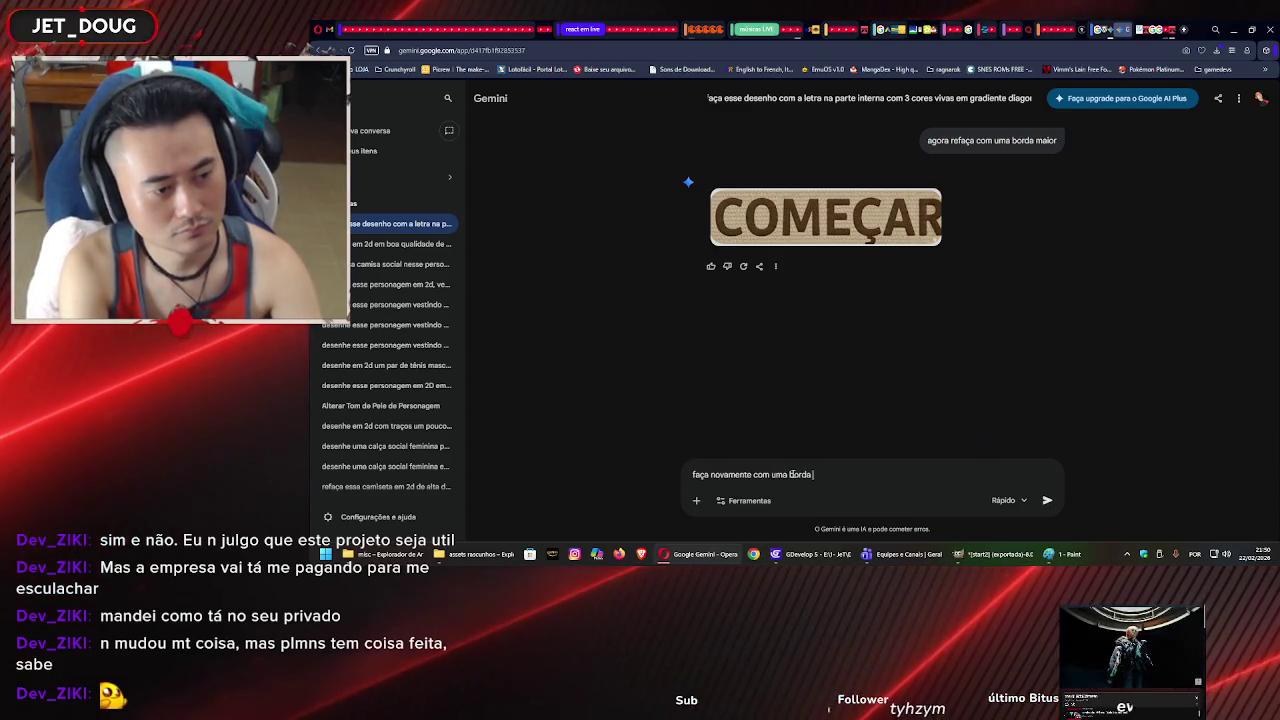
type(" da te")
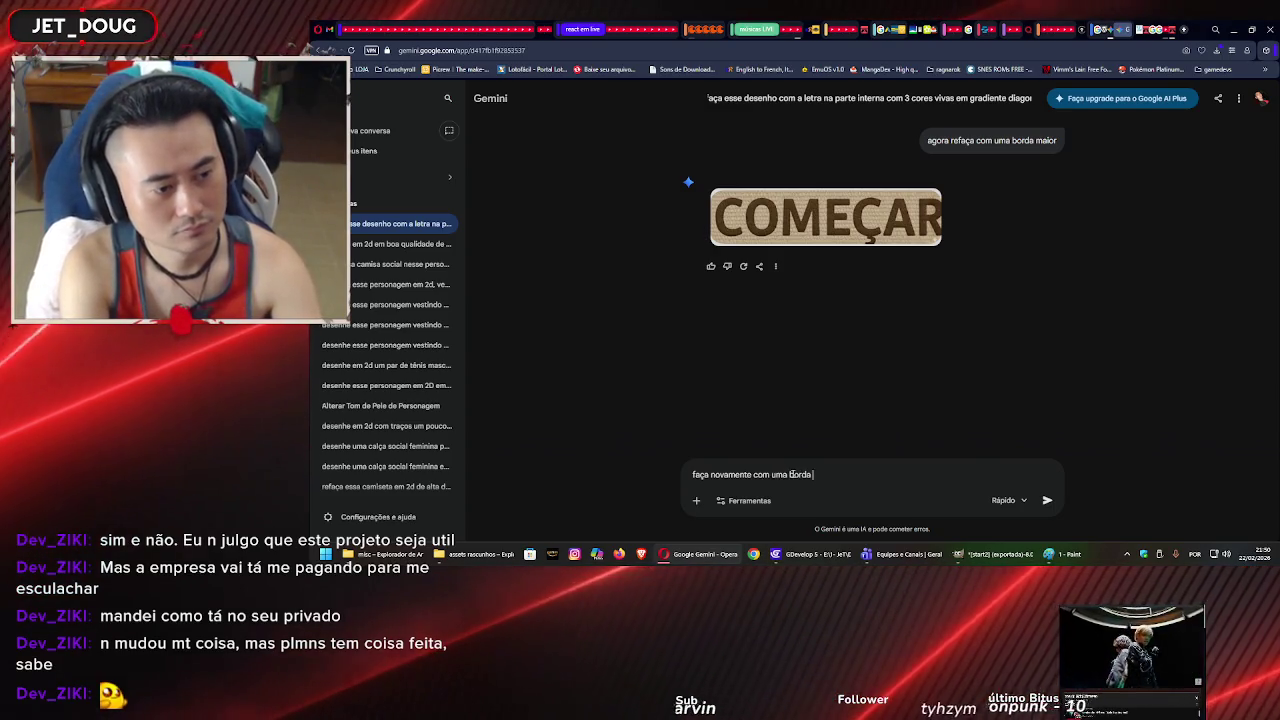
type("xt")
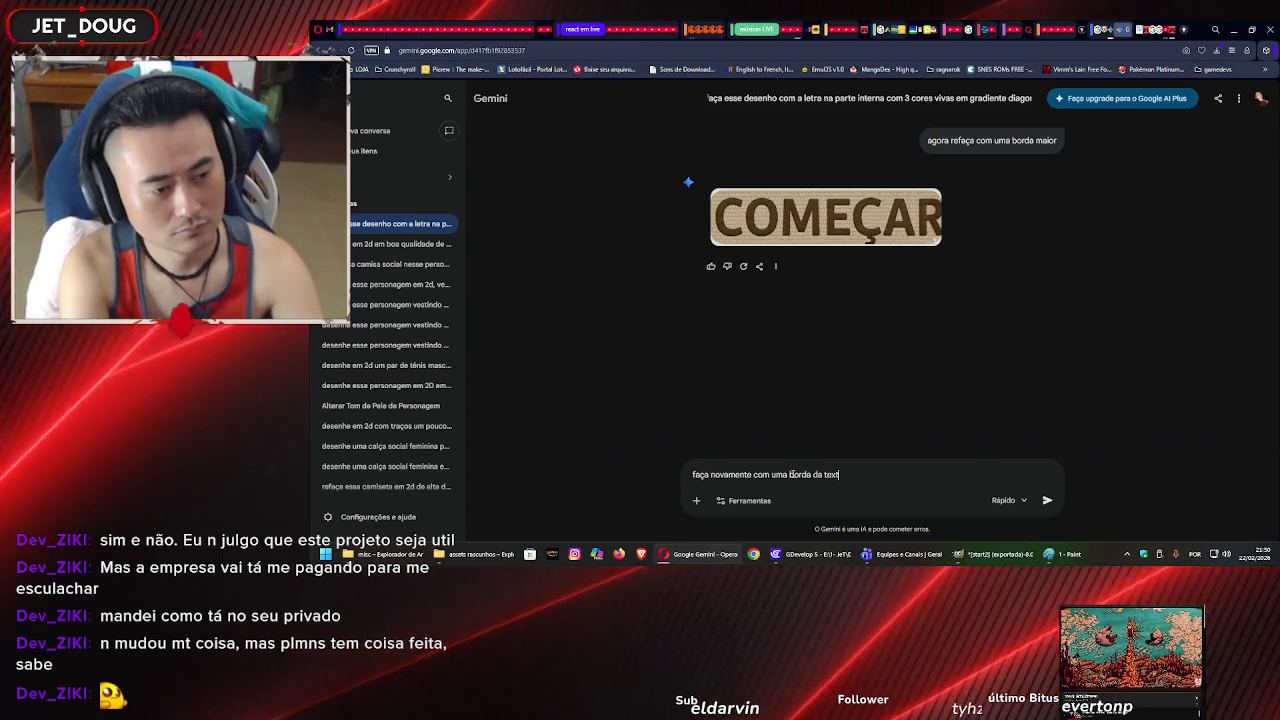
type("ura mais")
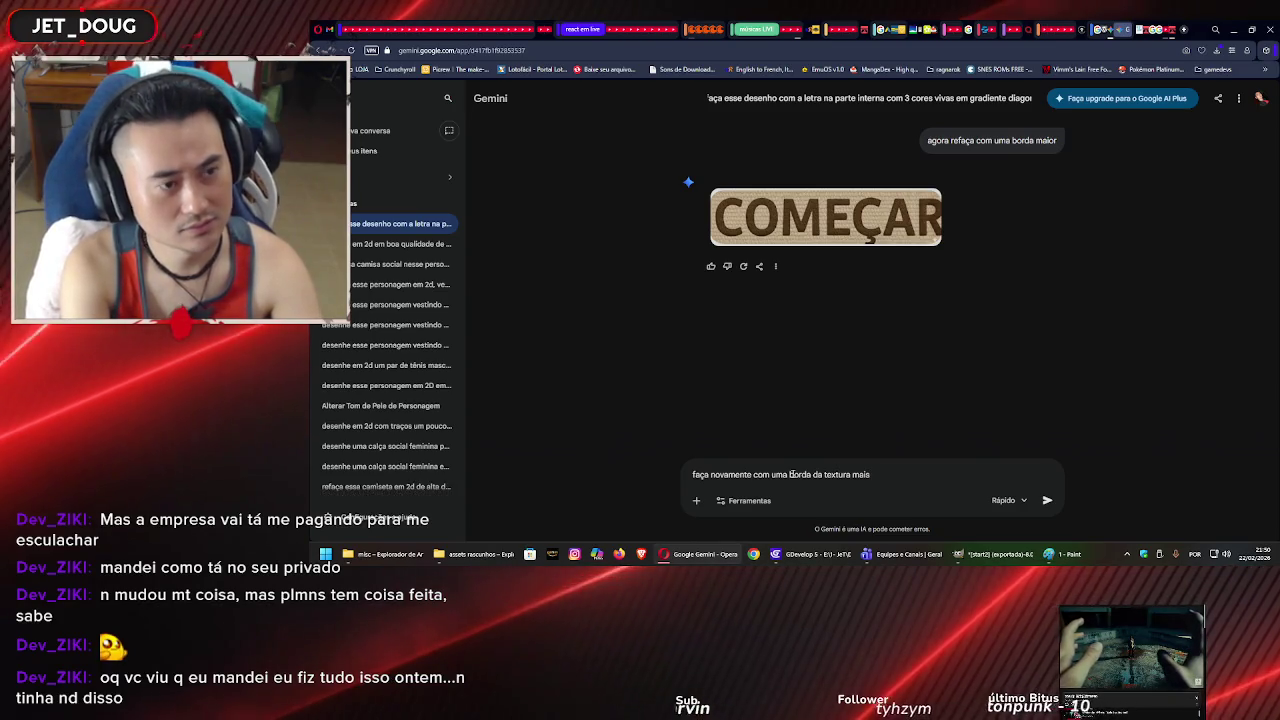
type("larg")
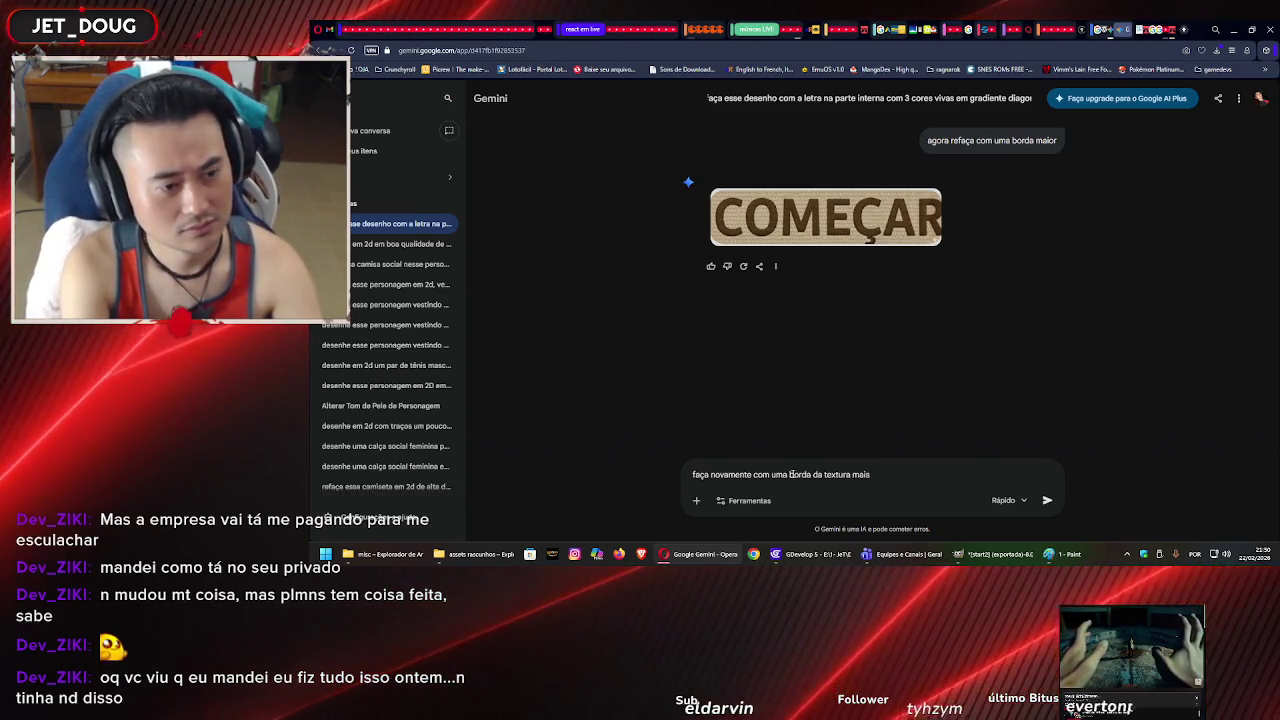
type("a")
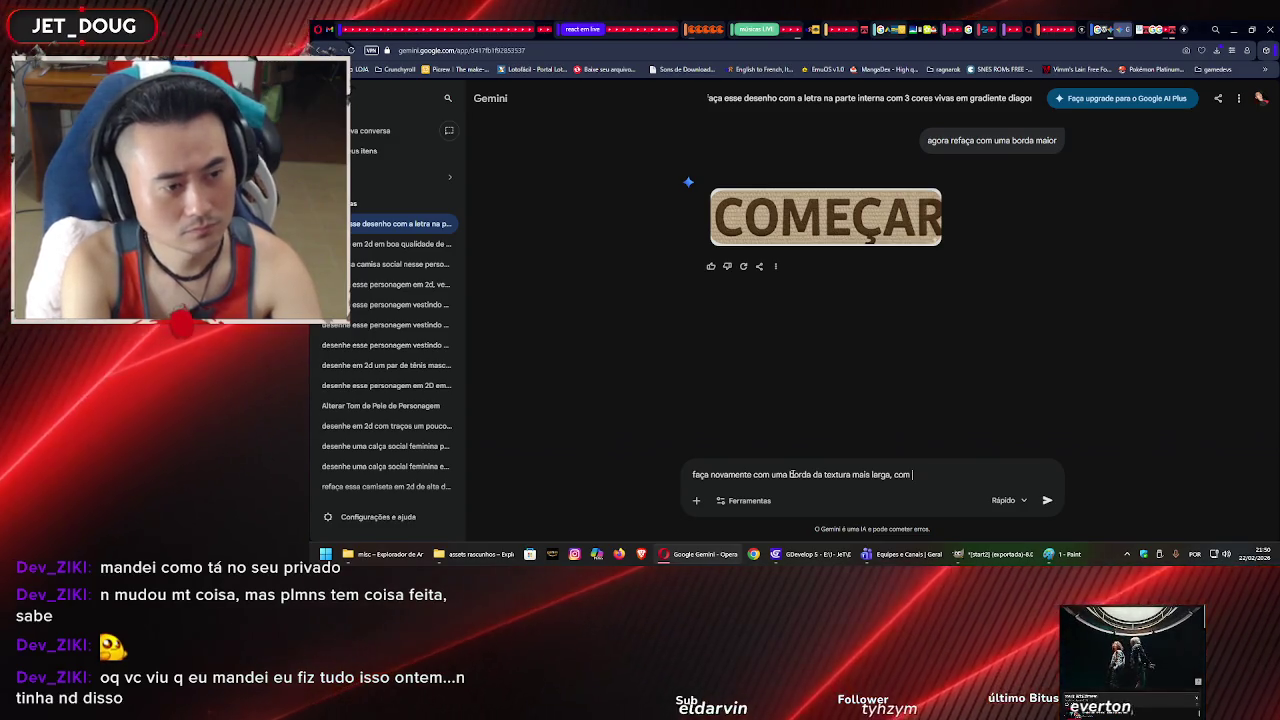
type("um de")
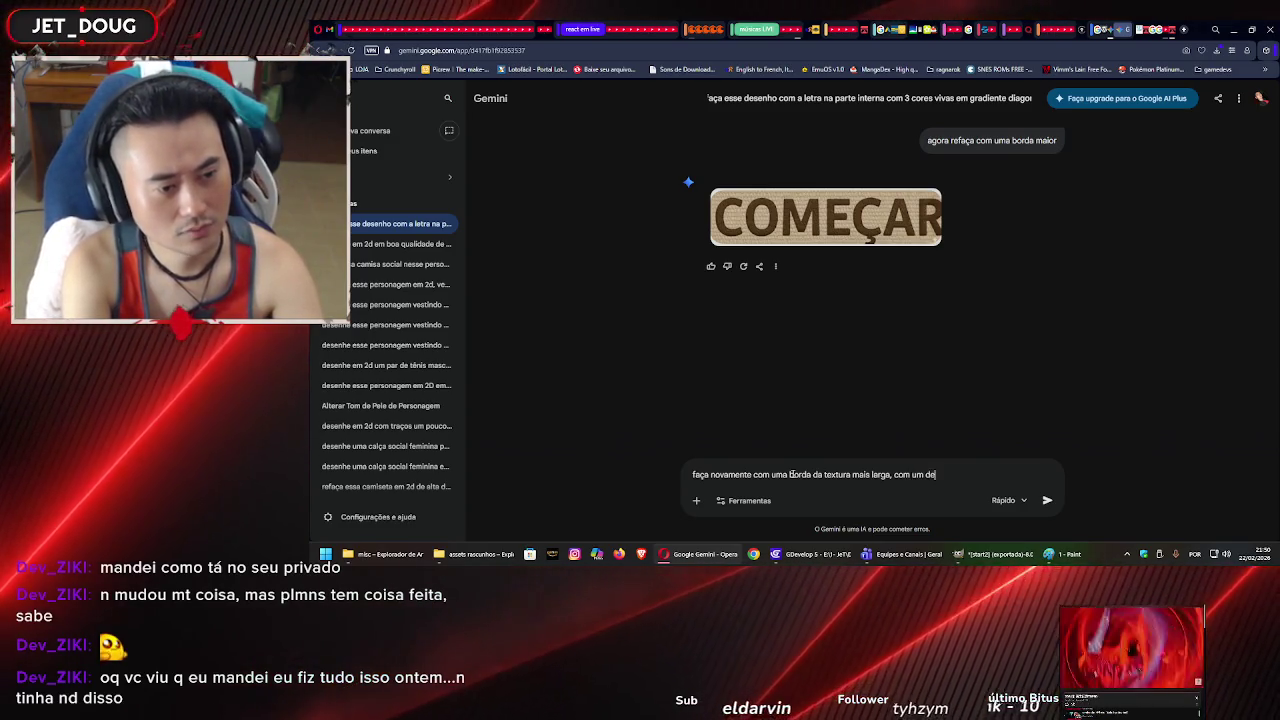
type("senho")
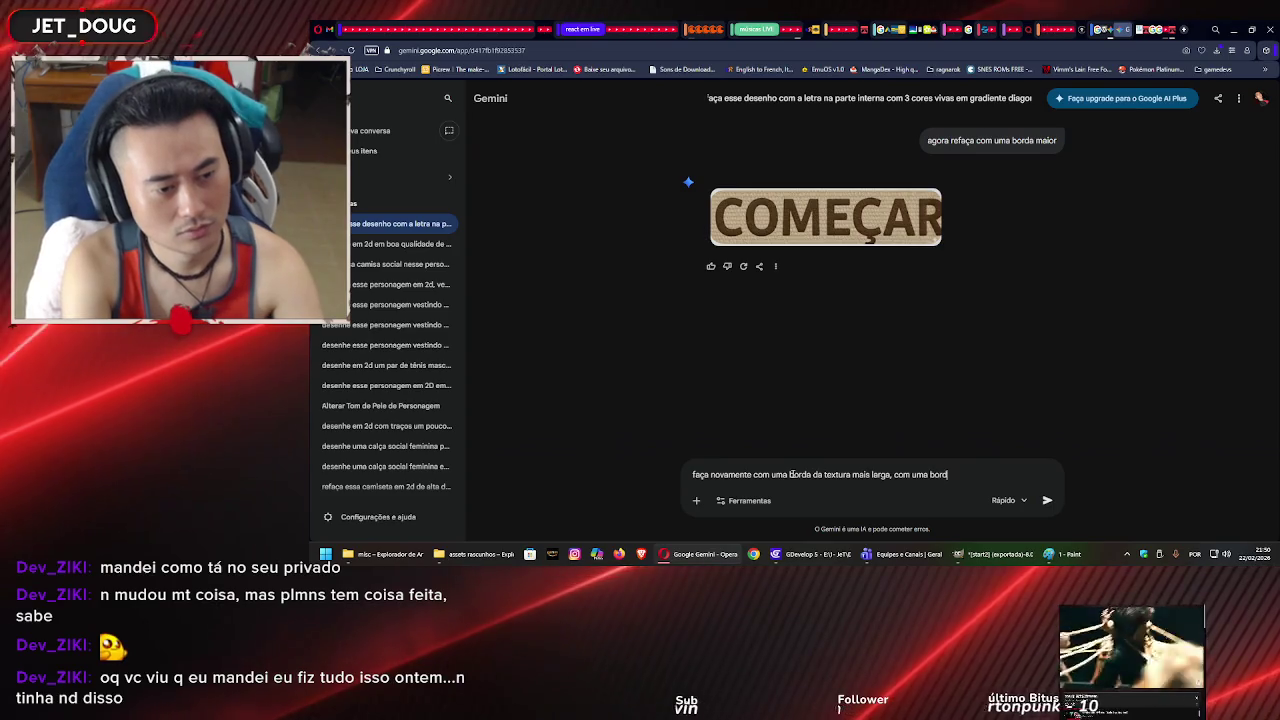
key("BackSpace")
key("BackSpace")
key("BackSpace")
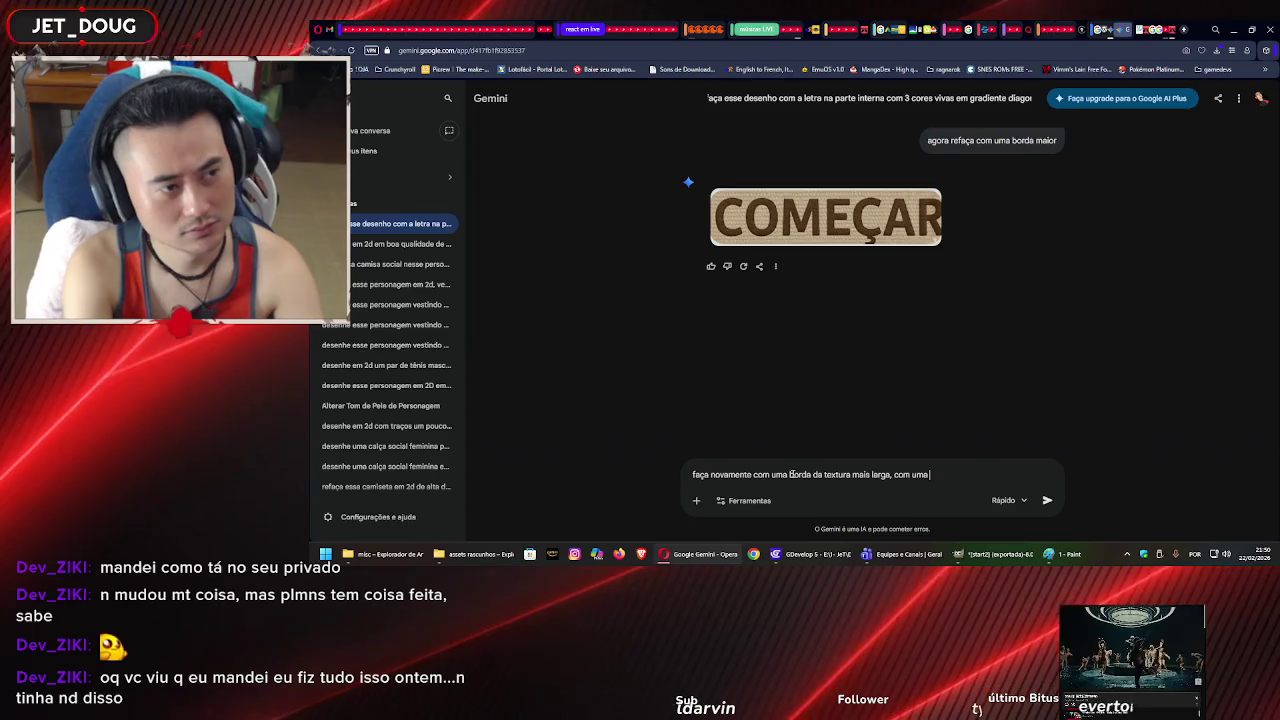
key("BackSpace")
key("BackSpace")
key("BackSpace")
type("o esp")
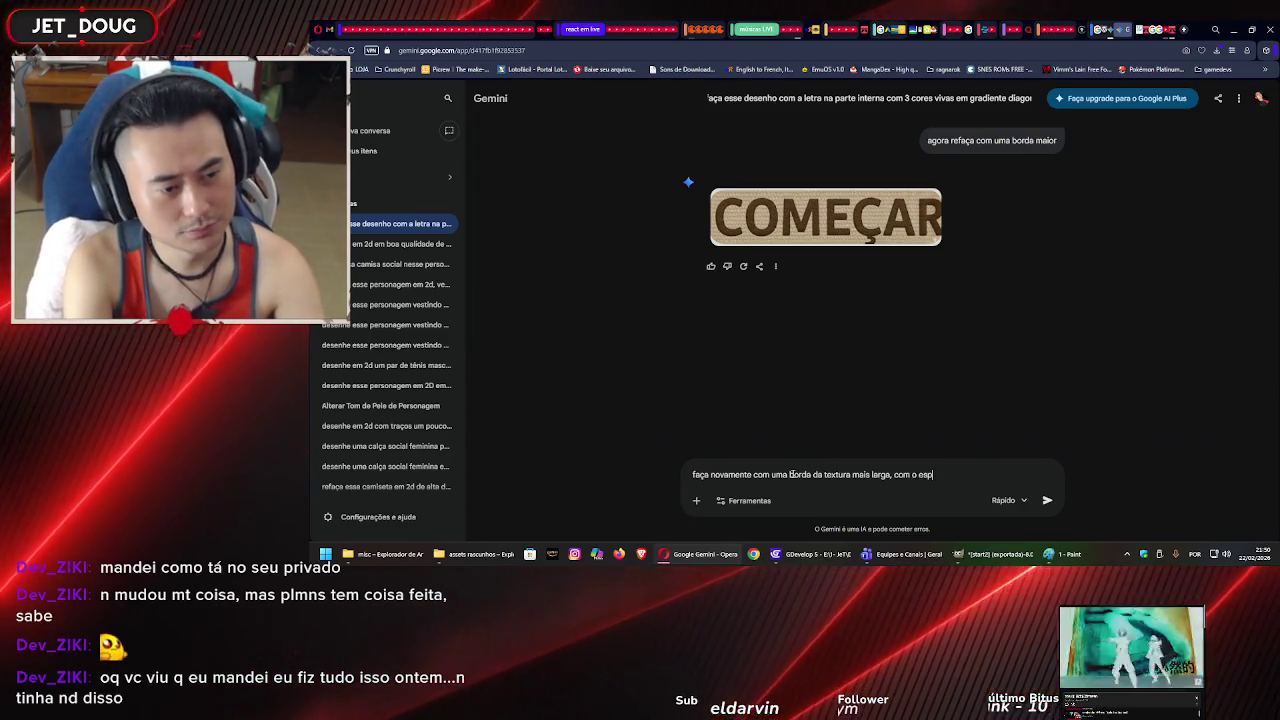
type("aço em branco mais amplo")
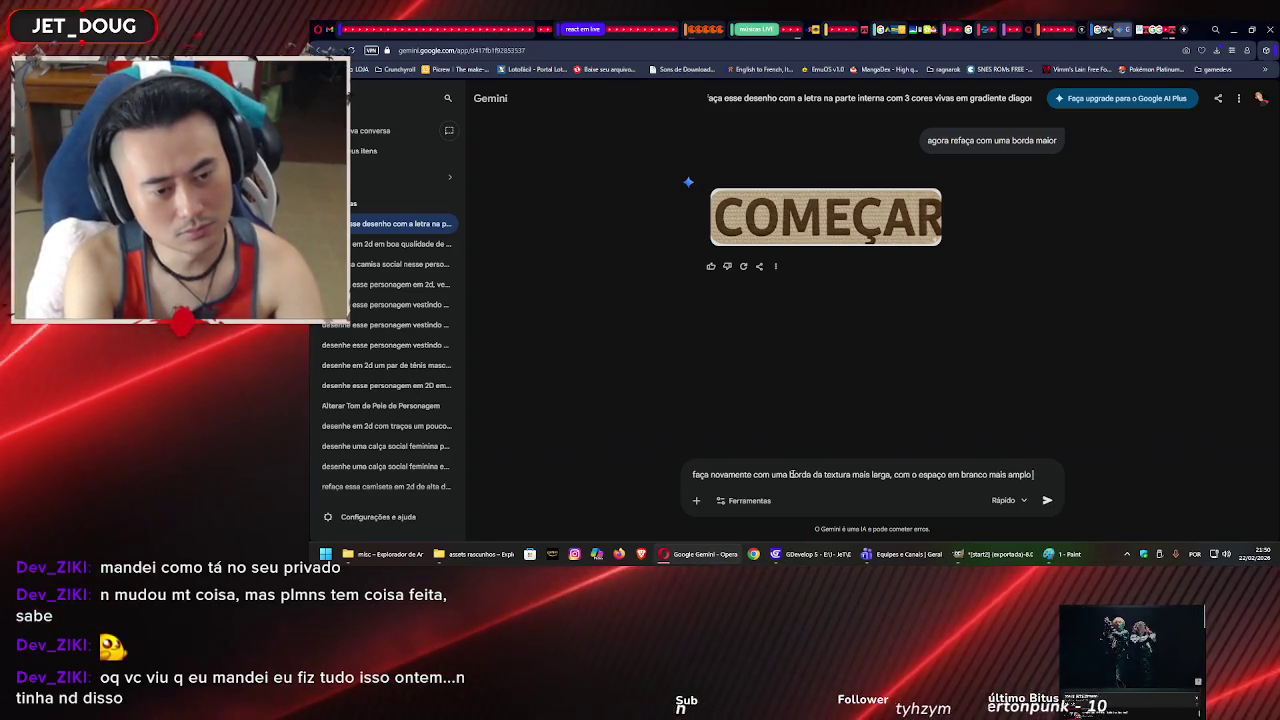
type(" também")
key("Return")
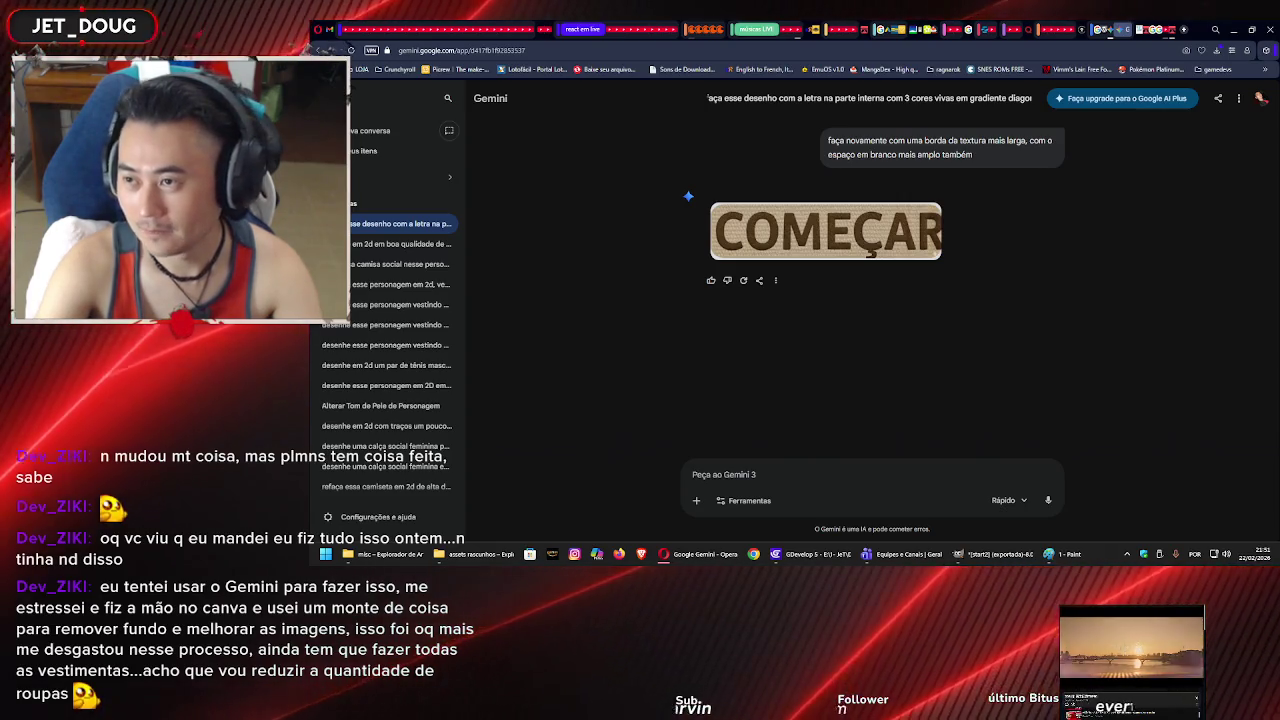
- Download the regenerated button image as a PNG into the misc folder, then start a new chat
scroll(1006, 255, "up", 2)
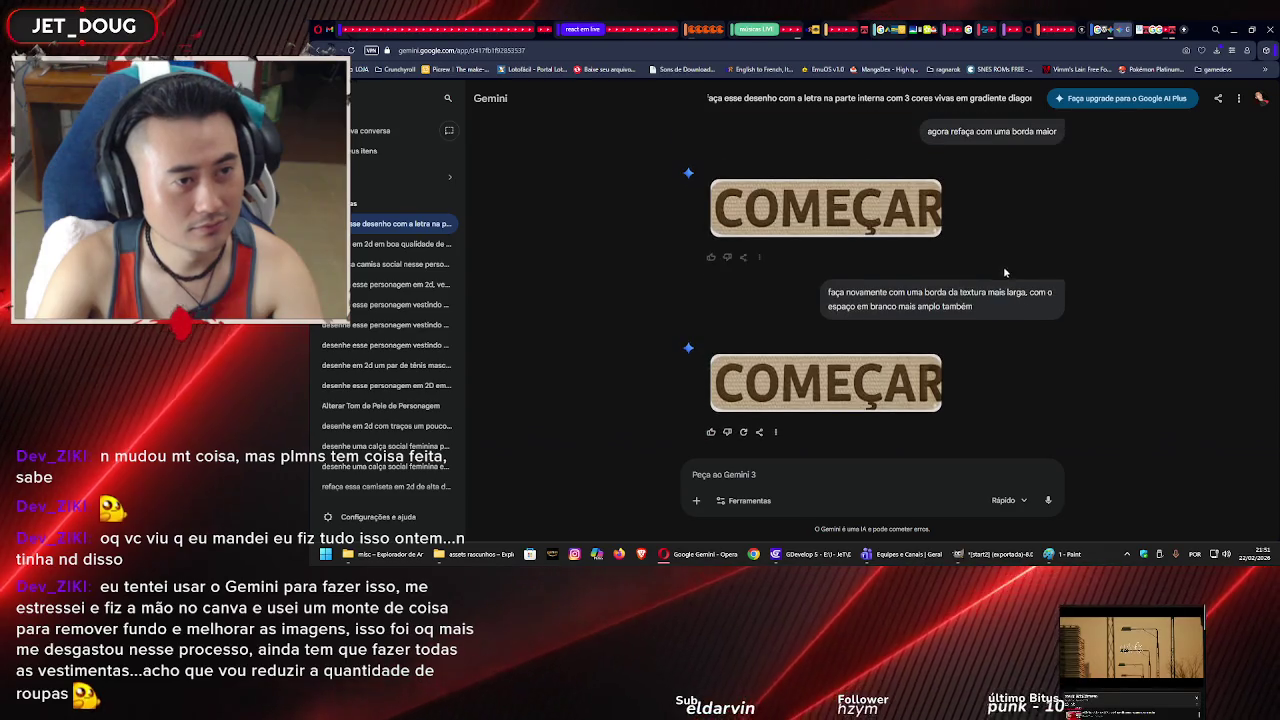
scroll(959, 238, "down", 2)
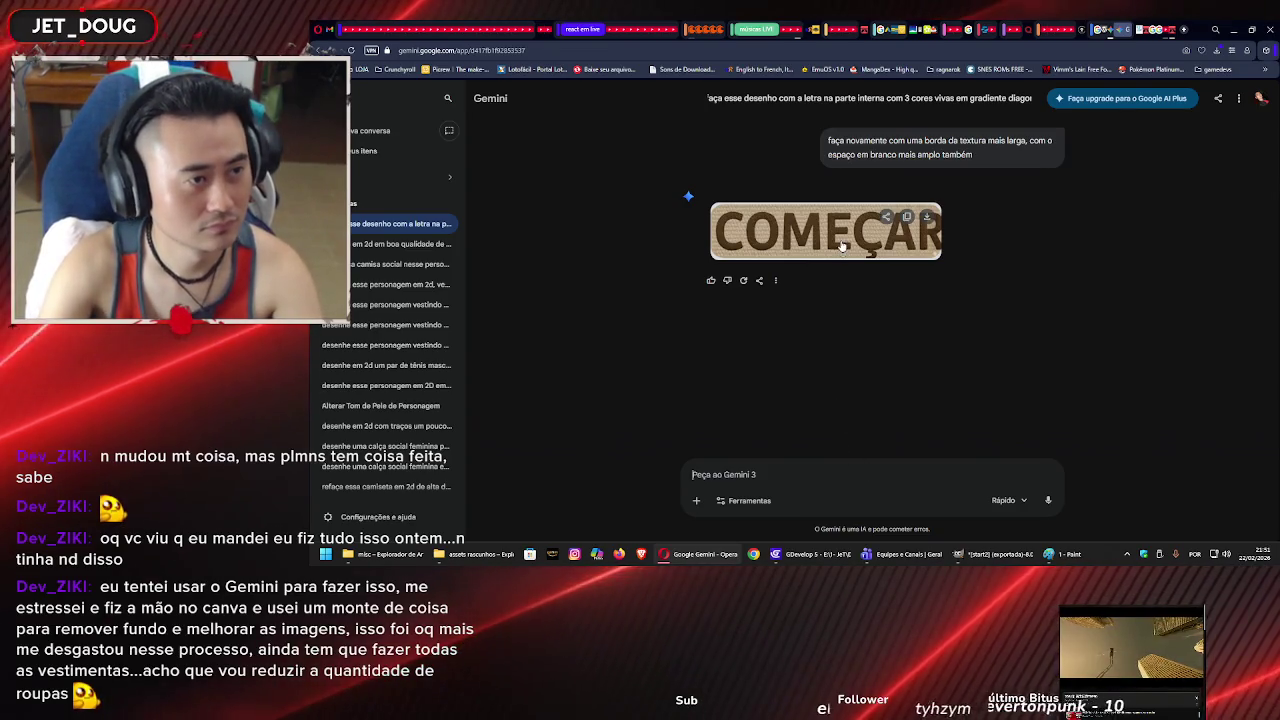
left_click(926, 218)
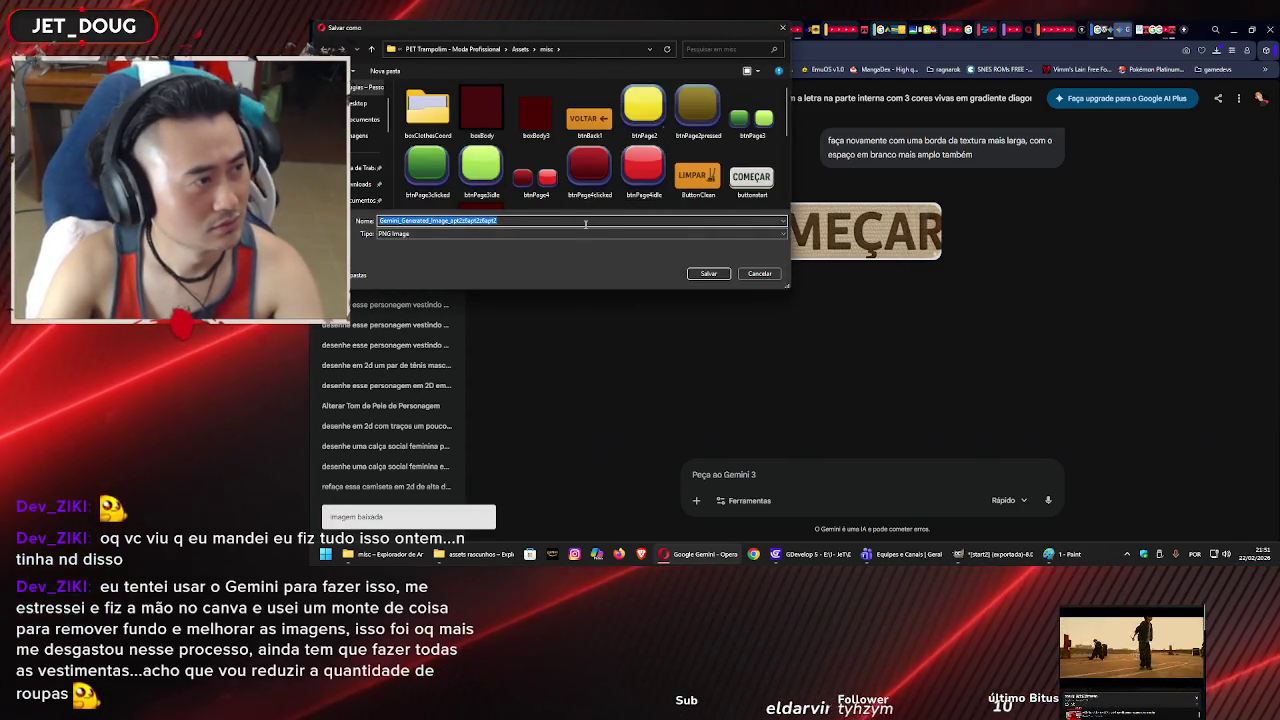
left_click(708, 273)
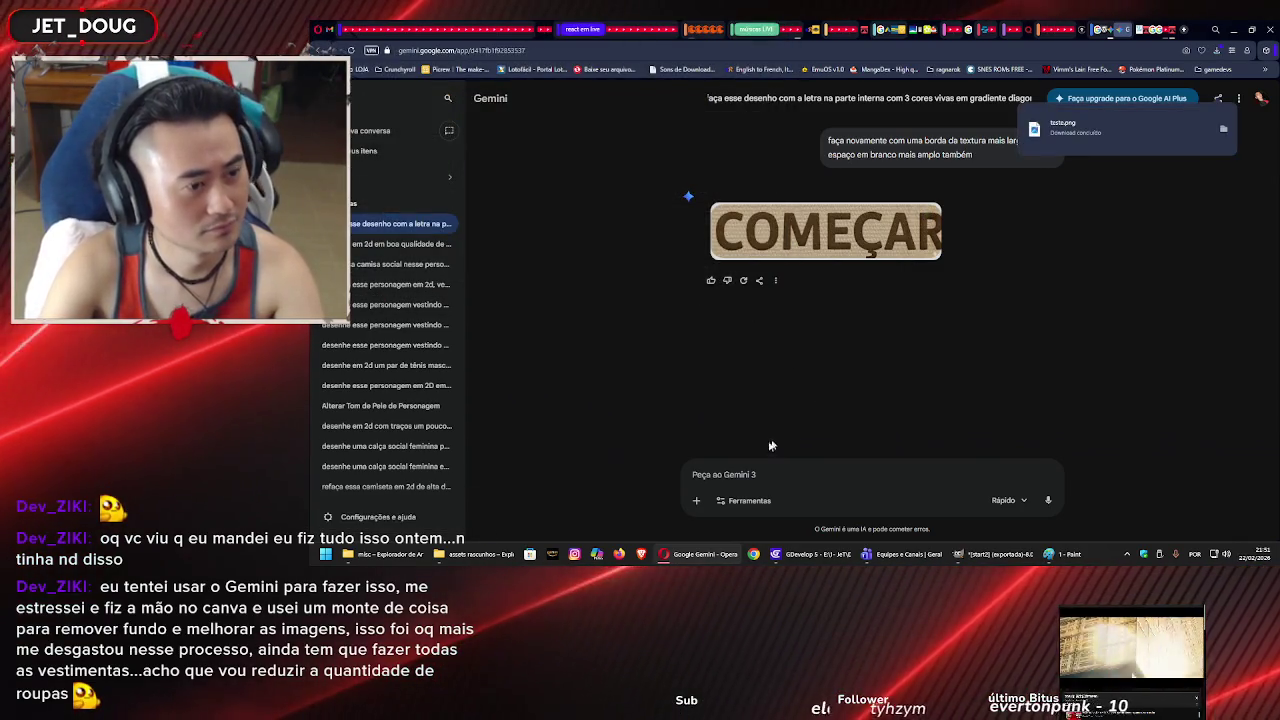
key("ctrl+shift+o")
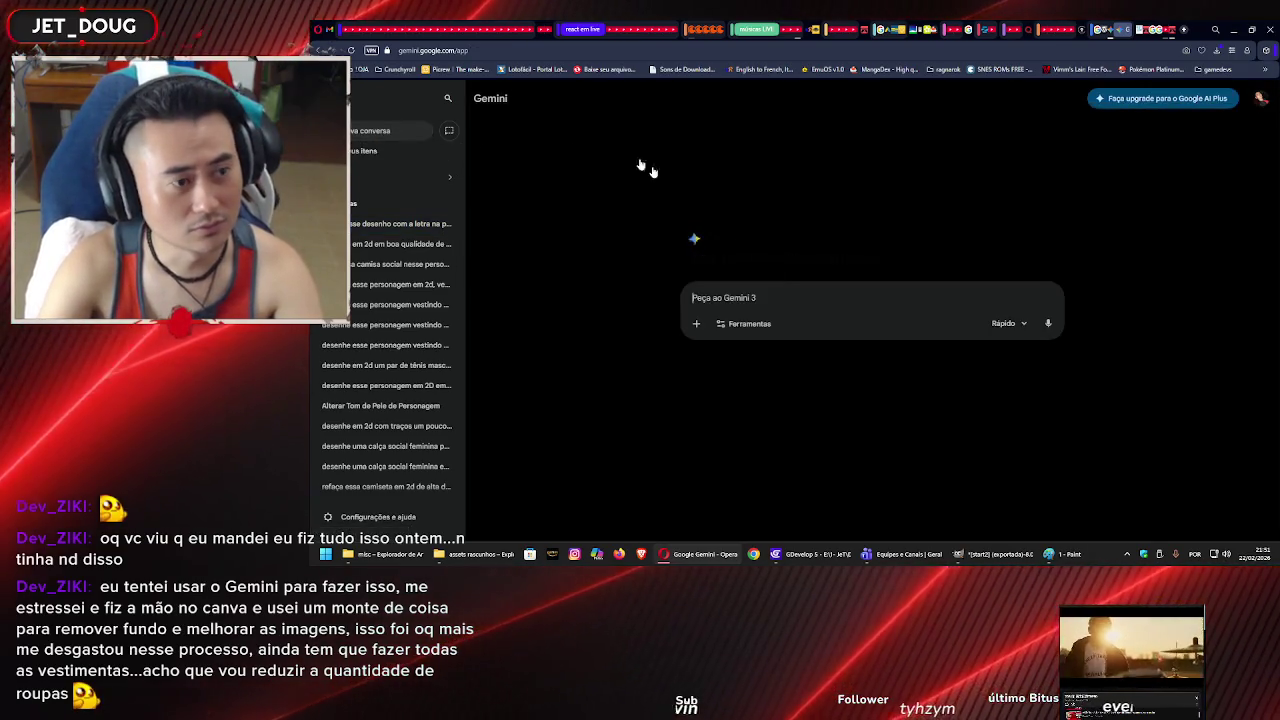
- Drag five title and start button images from misc into the prompt, then remove the title images
left_click(385, 554)
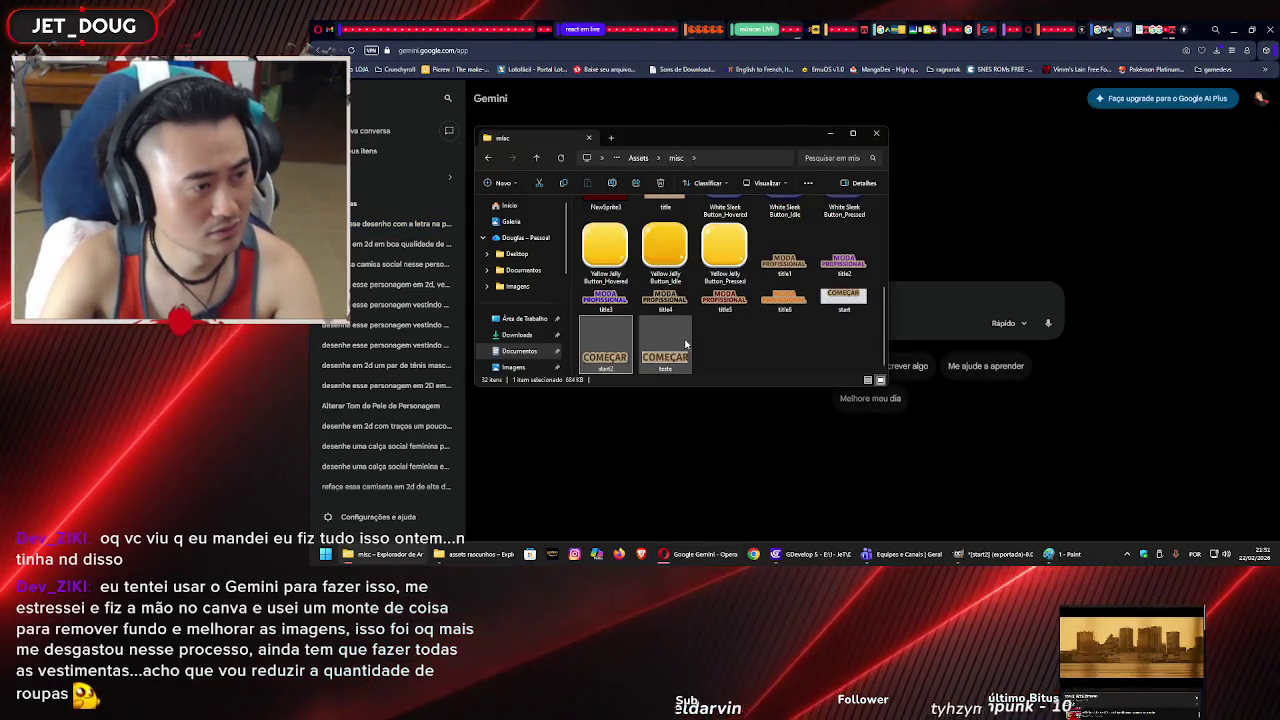
left_click_drag(666, 349, 908, 297)
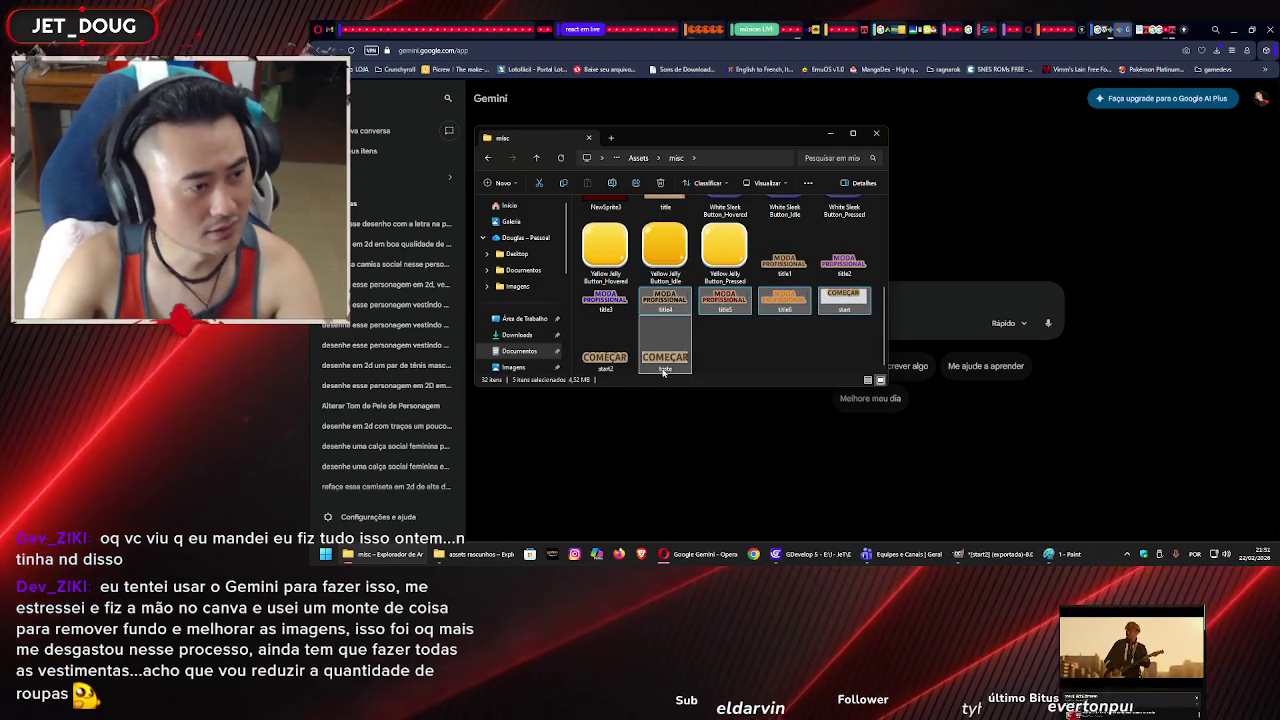
left_click_drag(666, 367, 909, 315)
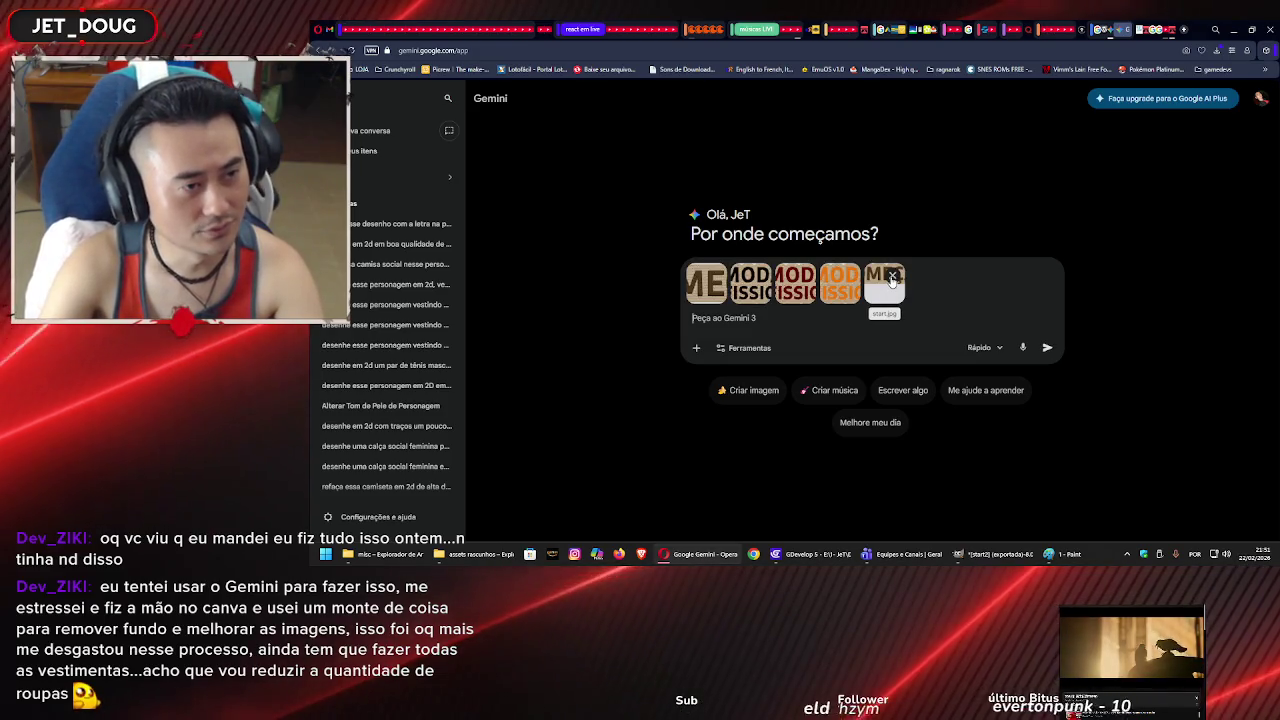
left_click(848, 276)
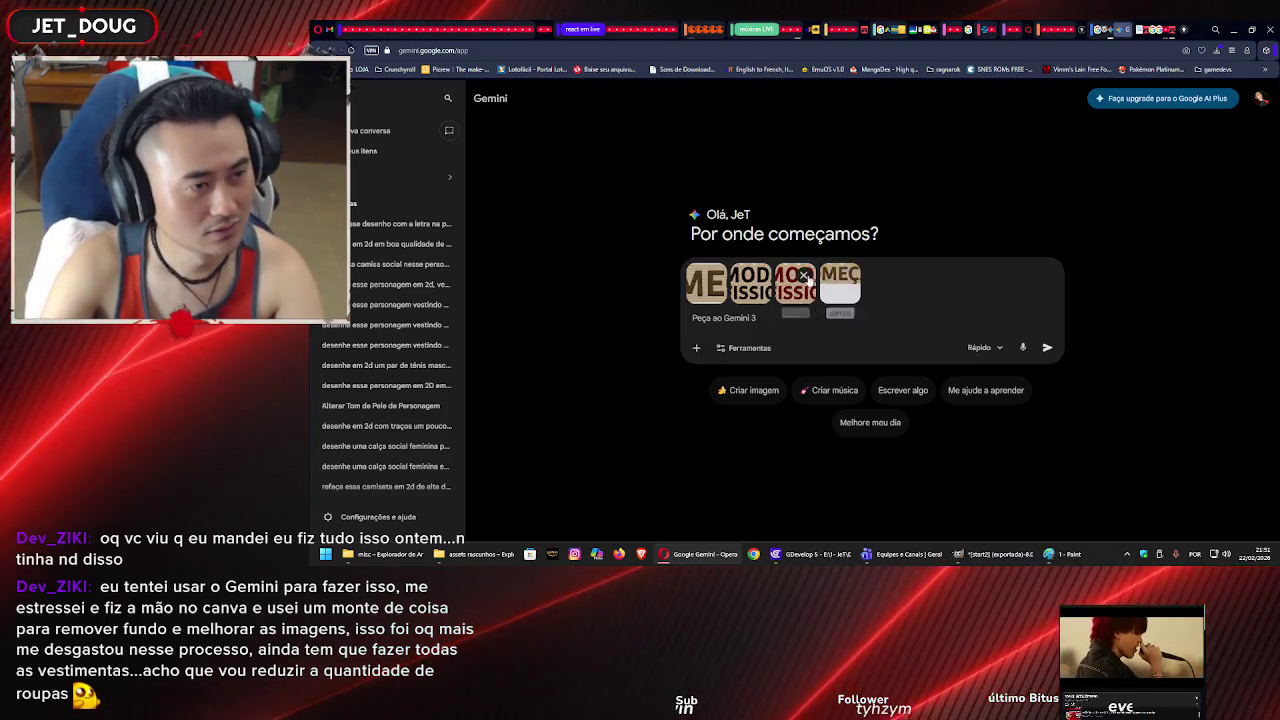
left_click(804, 276)
left_click(759, 276)
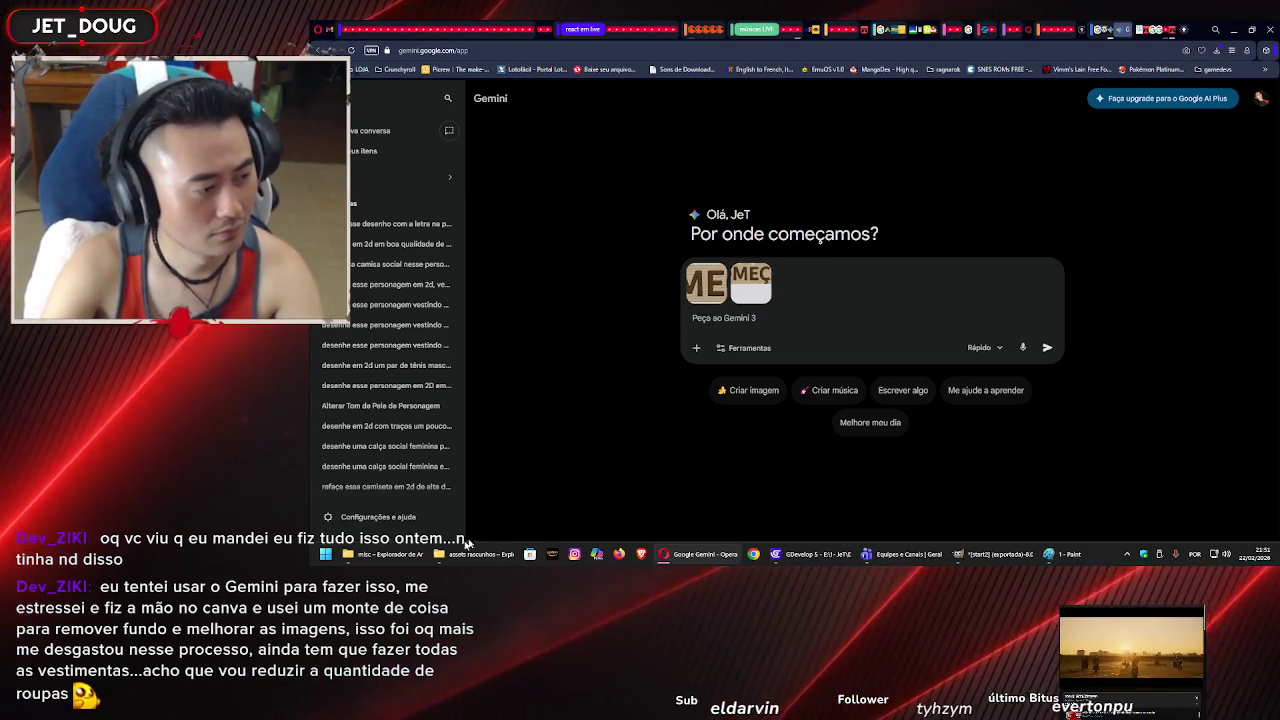
left_click(399, 556)
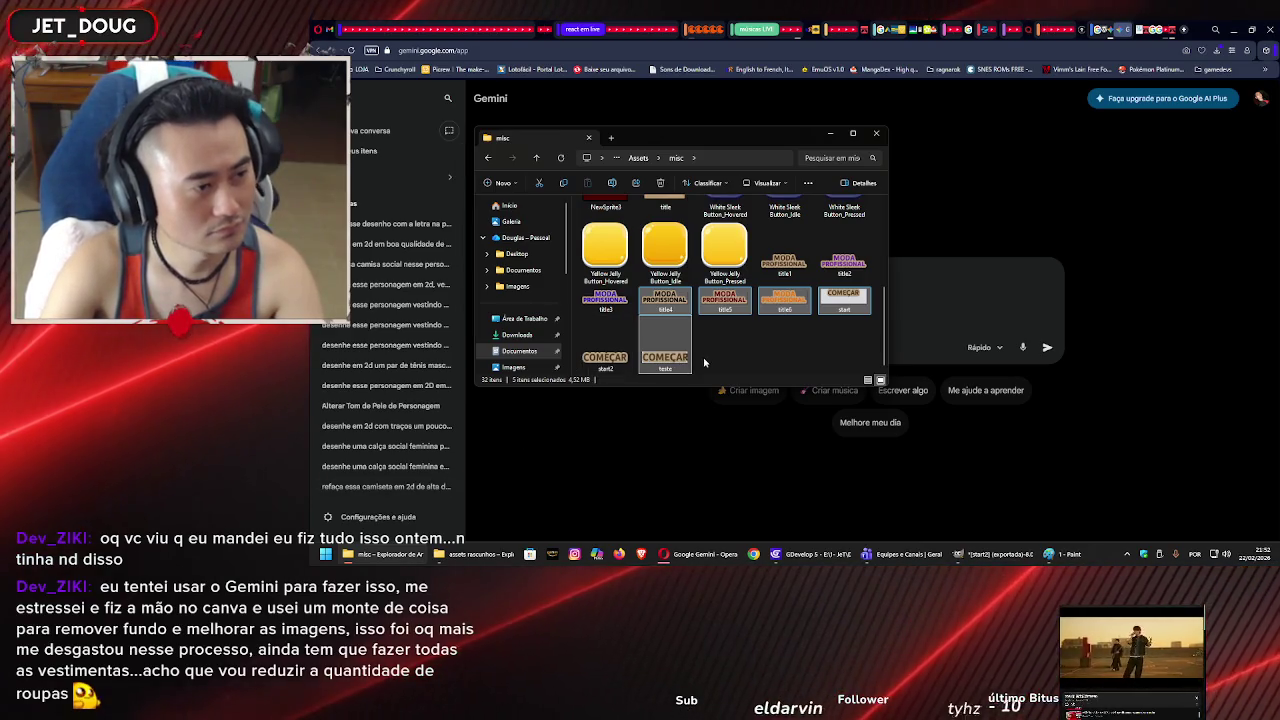
left_click(955, 284)
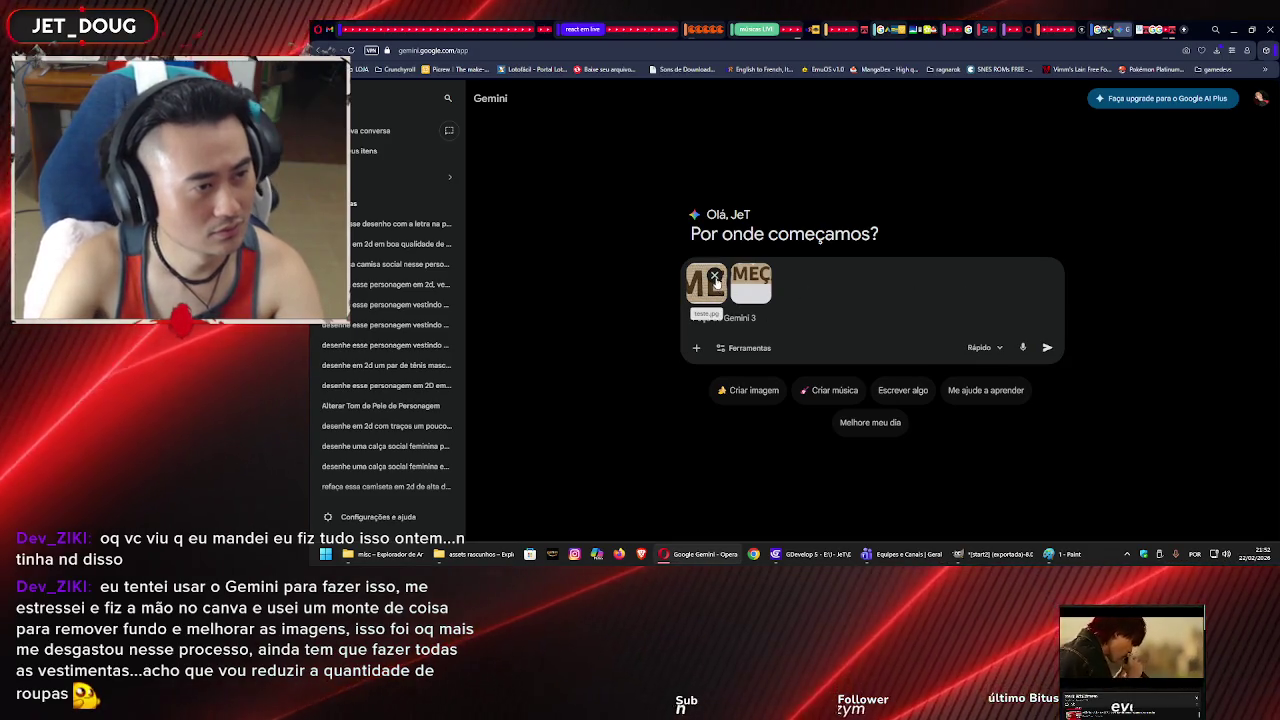
left_click(715, 277)
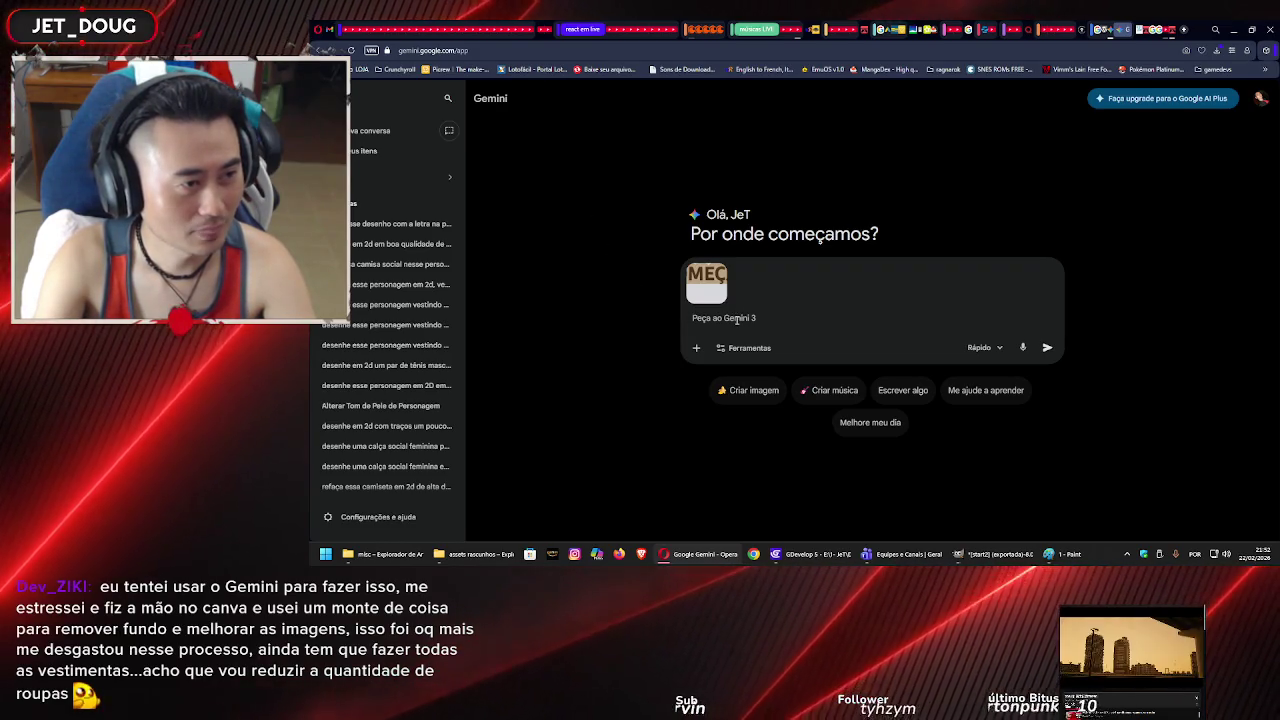
- Replace the prompt's attachment with the saved teste button image from the misc folder
left_click(720, 268)
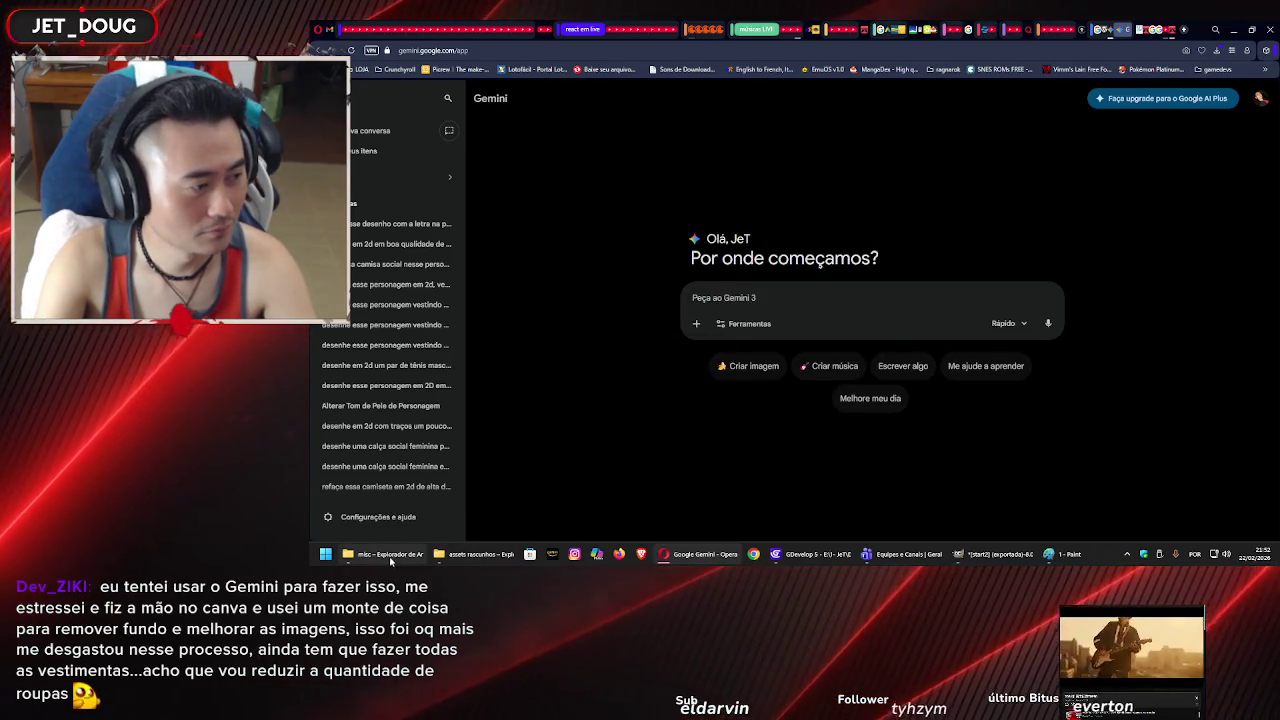
left_click(385, 554)
mouse_move(665, 342)
left_mouse_down()
mouse_move(690, 358)
mouse_move(958, 328)
mouse_move(901, 320)
left_mouse_up()
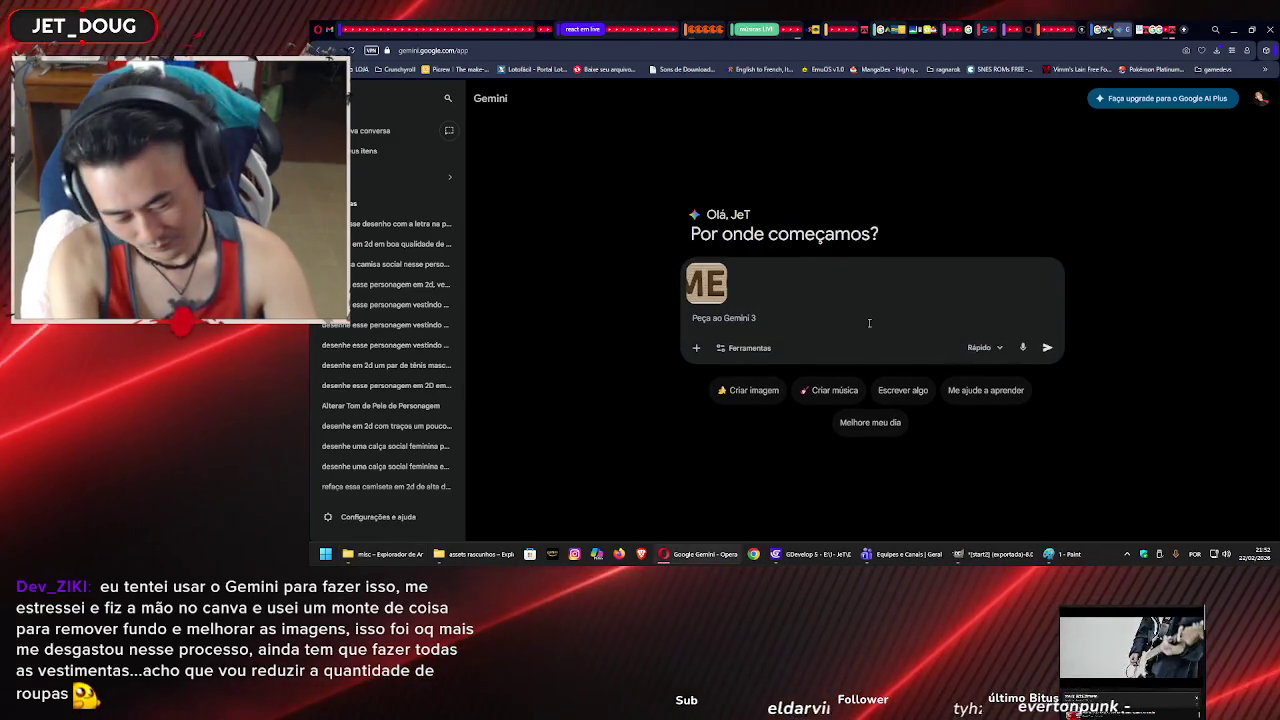
- Request 'uma borda mais ampla dessa textura marrom claro' and a bigger white margin ('margem branca maior')
type("refaça com uma borda m")
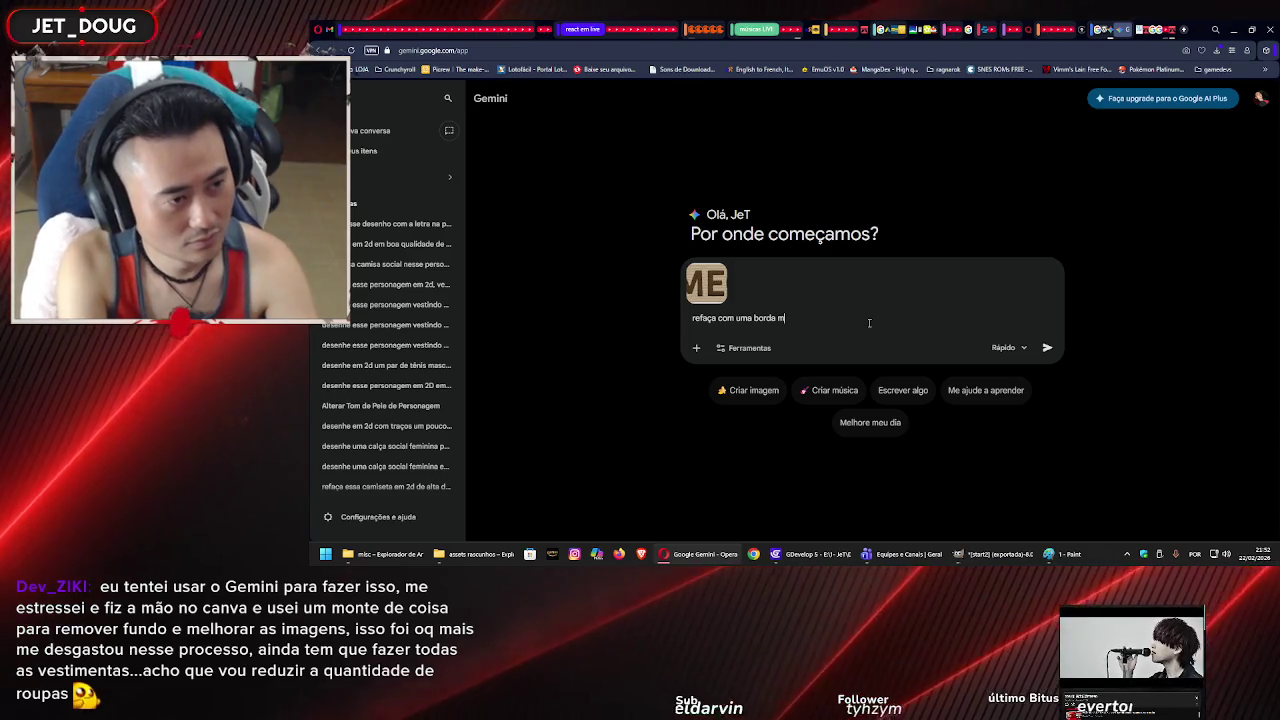
type("ais ampla")
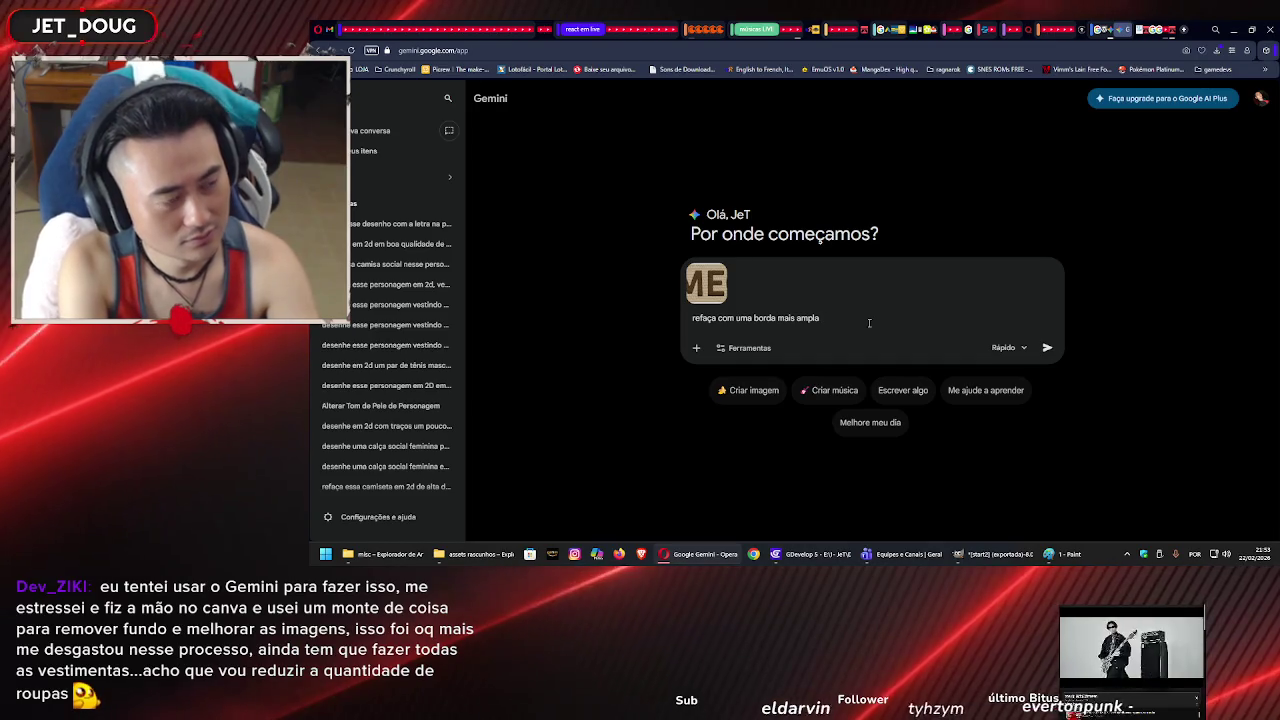
type(" dessa textura mar")
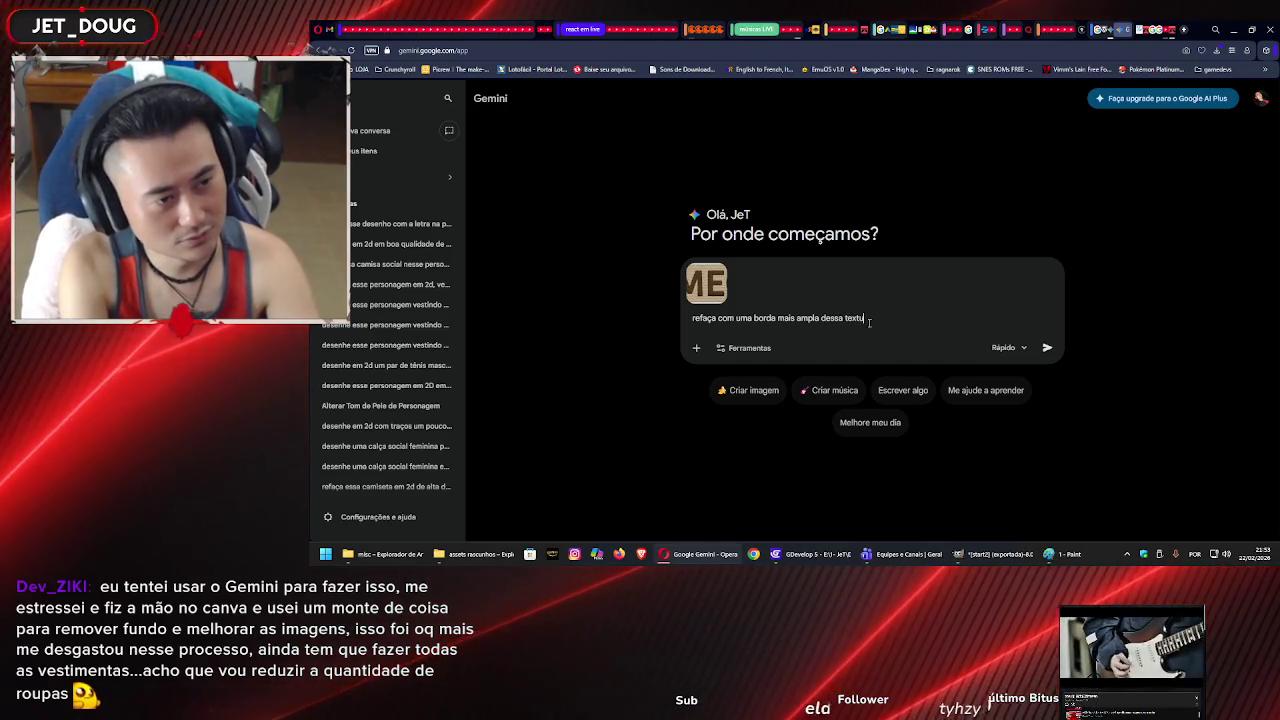
type("rom claro, e com uma marg")
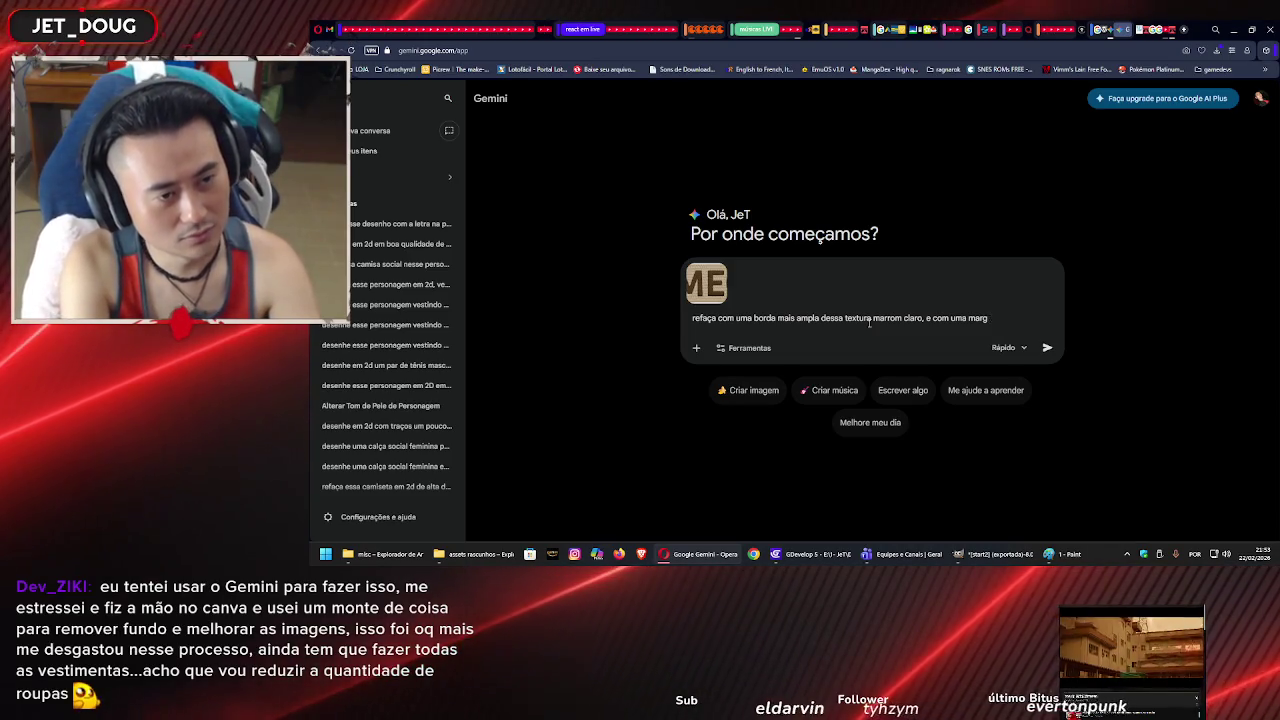
key("BackSpace")
key("BackSpace")
key("BackSpace")
key("BackSpace")
key("BackSpace")
key("BackSpace")
key("BackSpace")
key("BackSpace")
type("es")
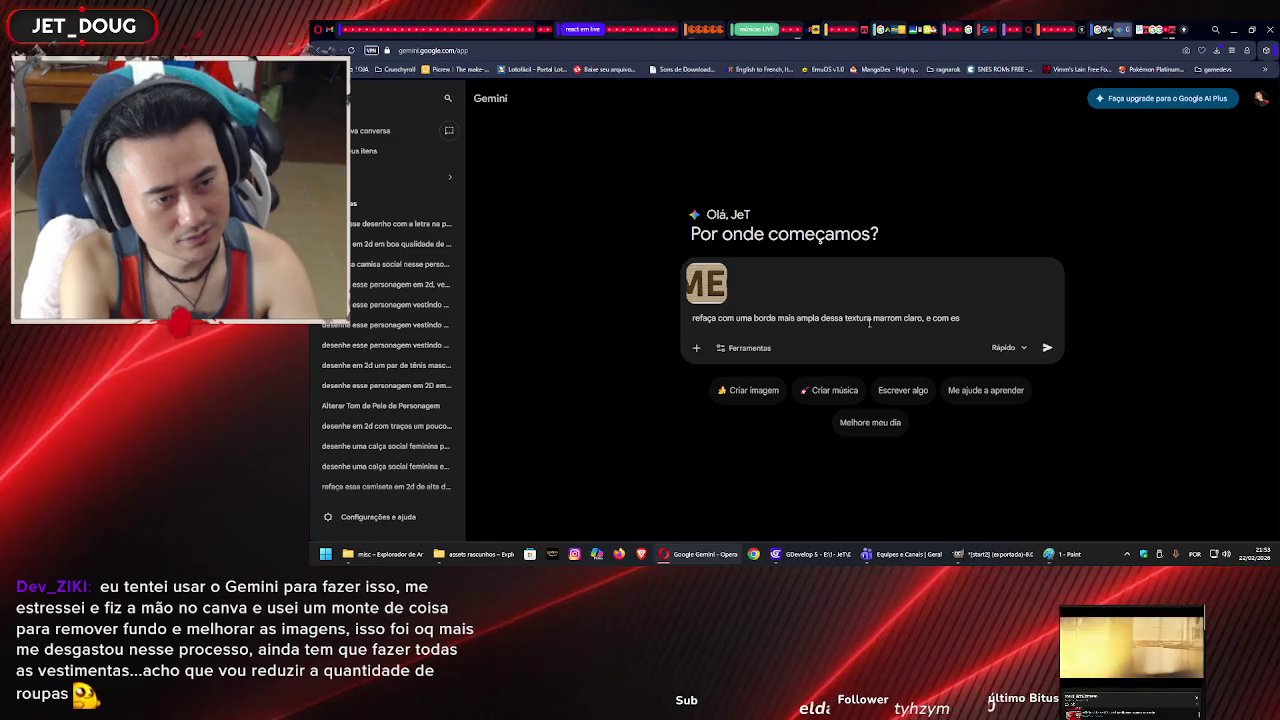
type("sa marga")
type("em bran")
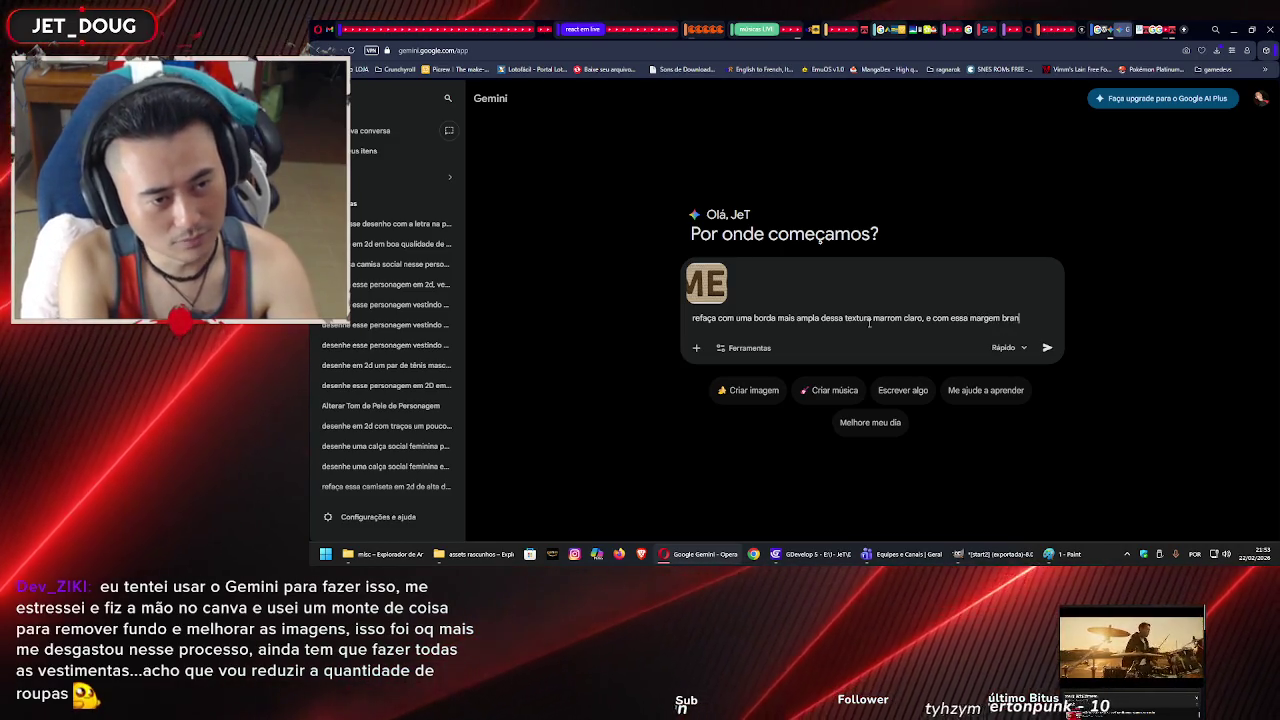
type("ca maior")
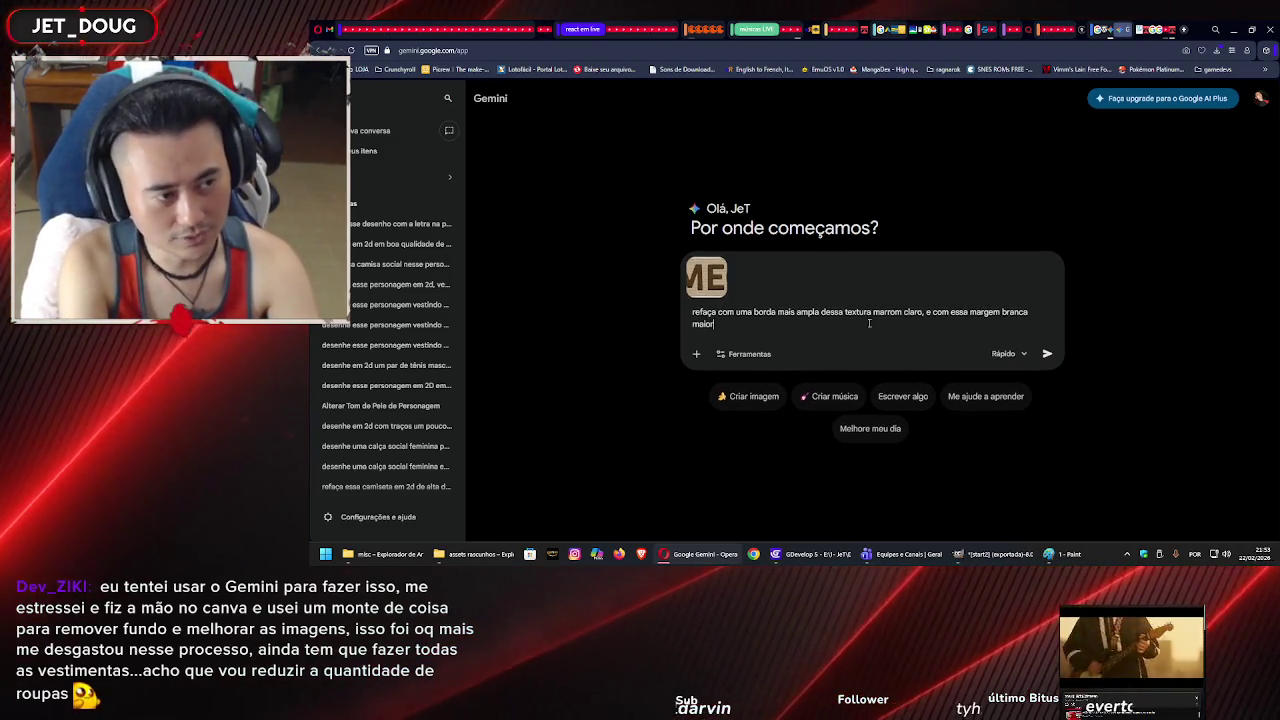
key("Return")
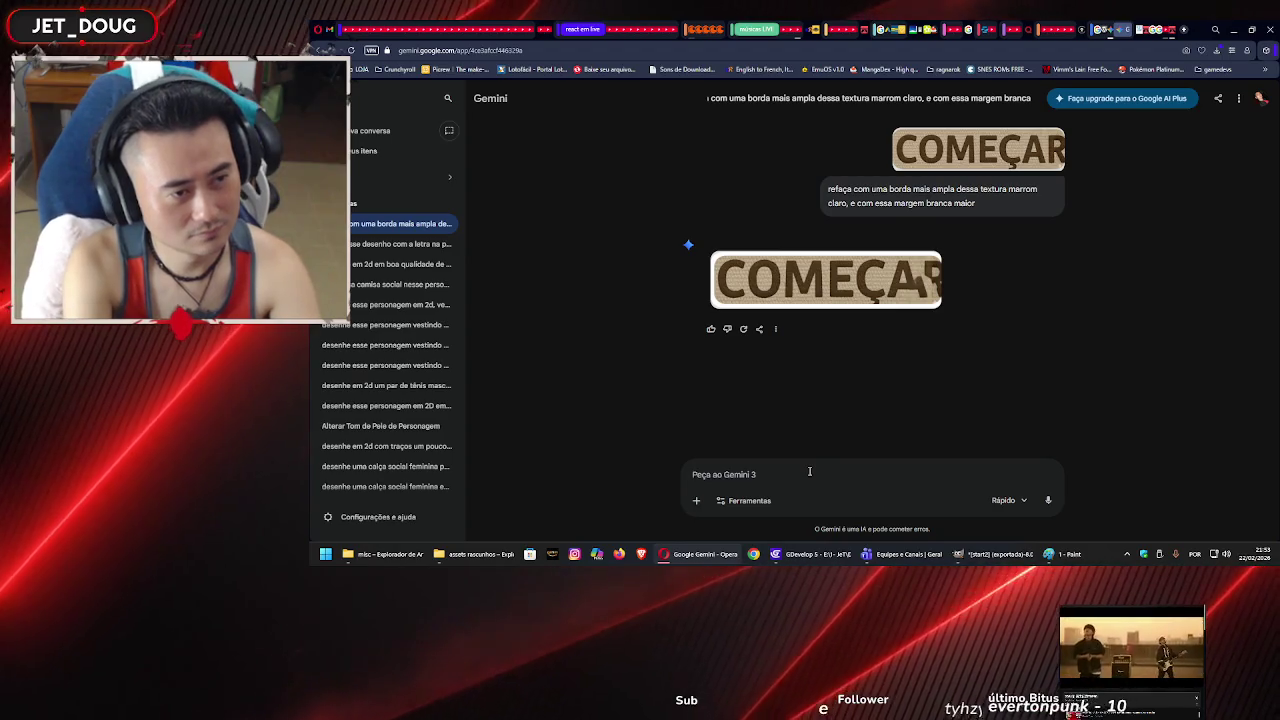
- Tell Gemini the result isn't good and ask 'com uma margem maior e não altere o texto'
type("não est")
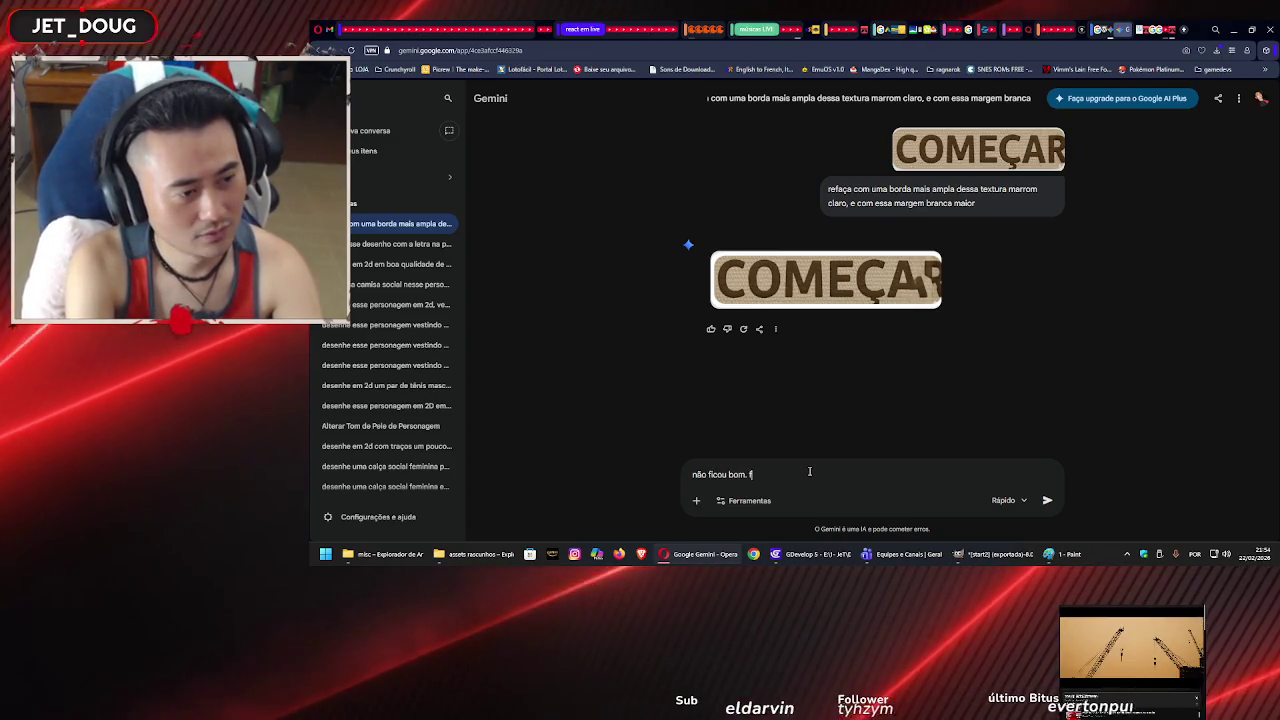
type("com uma marg")
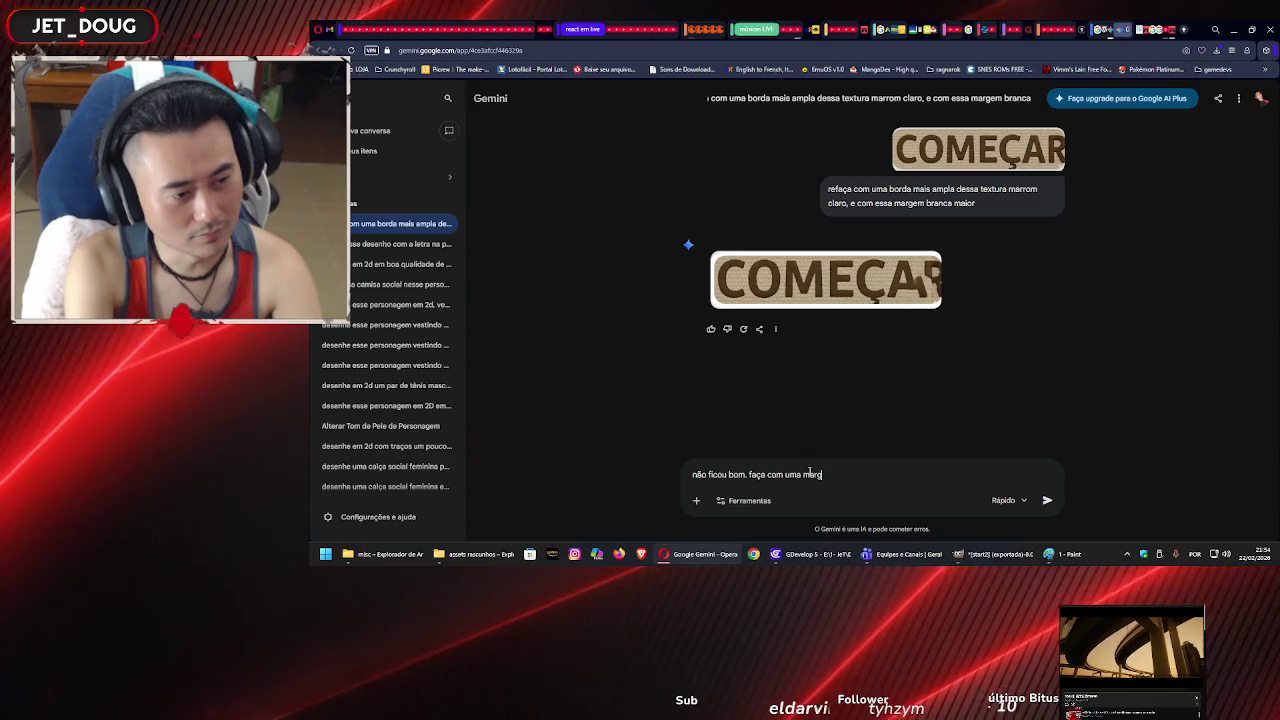
type("em maior")
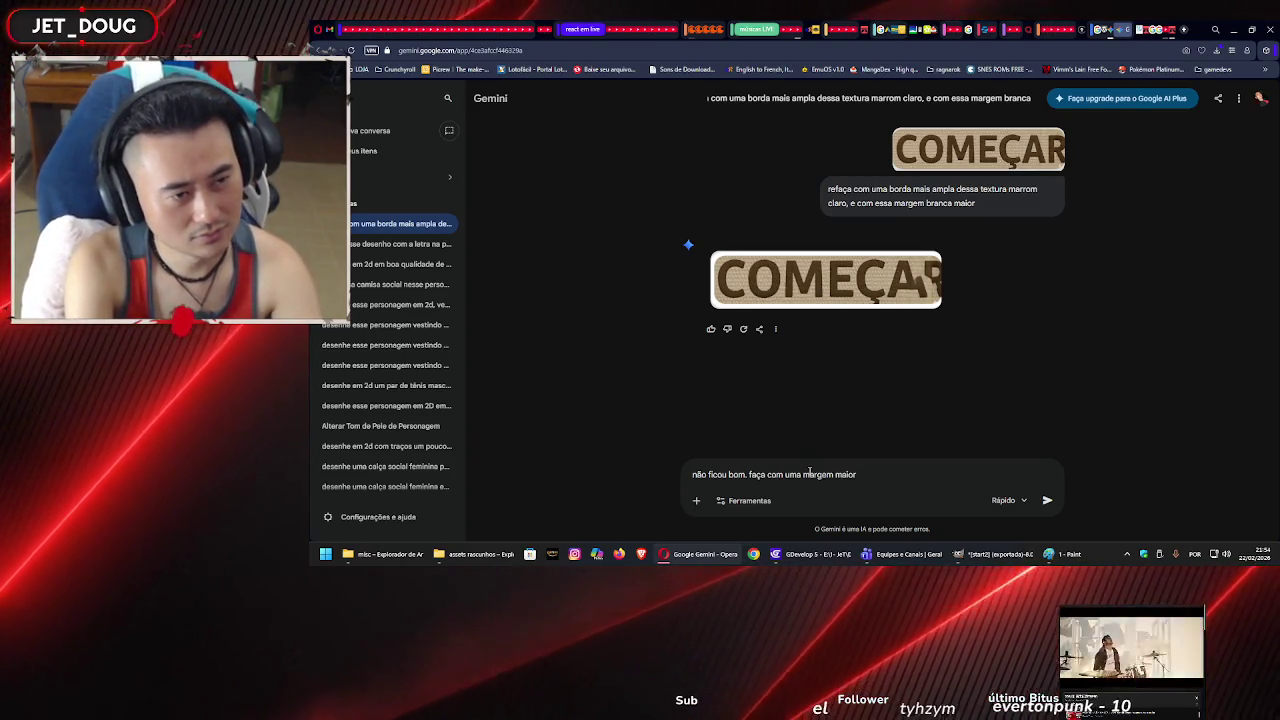
type(" e não altere o ")
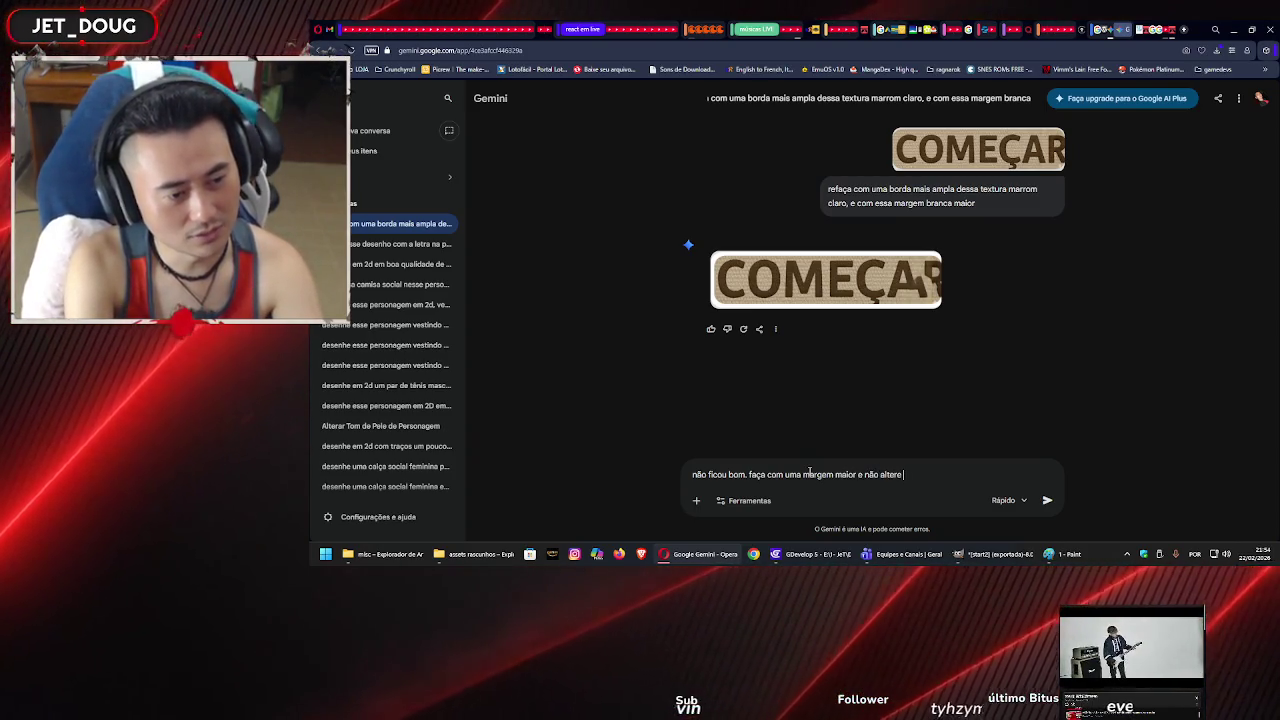
type("texto")
key("Return")
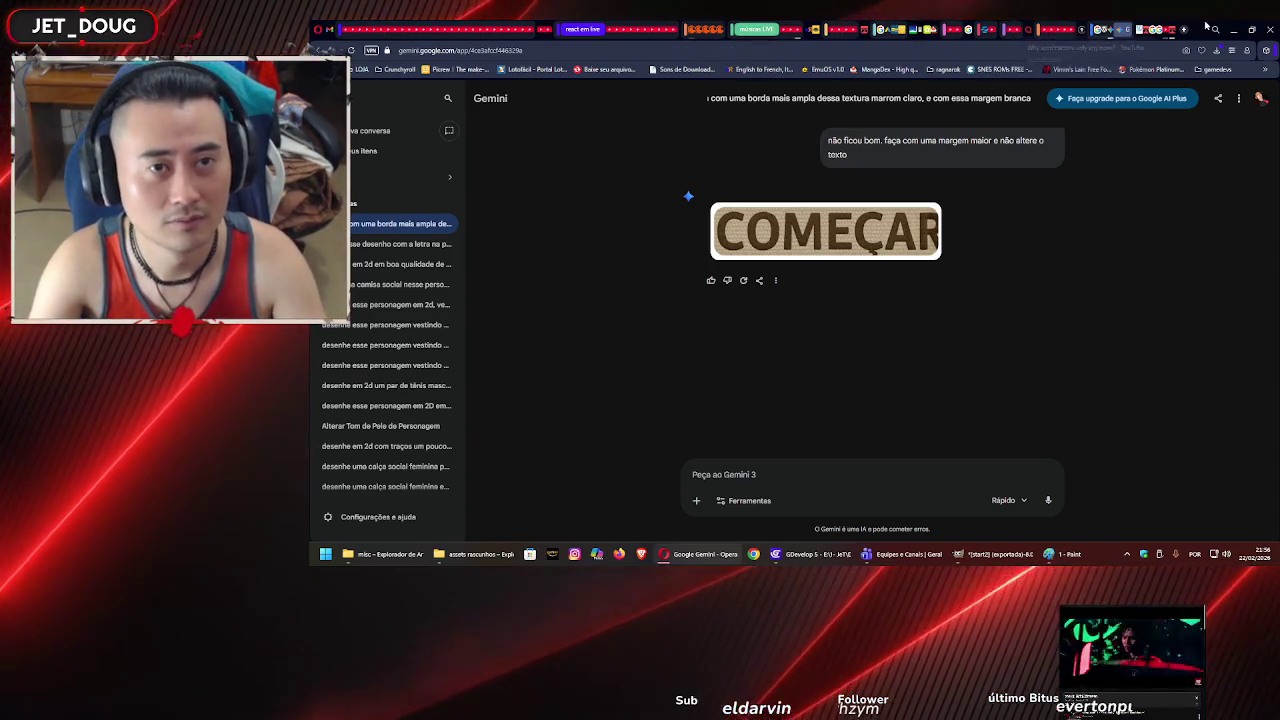
- Switch to the Google search tab comparing Visual Studio Code and Visual Studio 2026 for Unity
left_click(1140, 29)
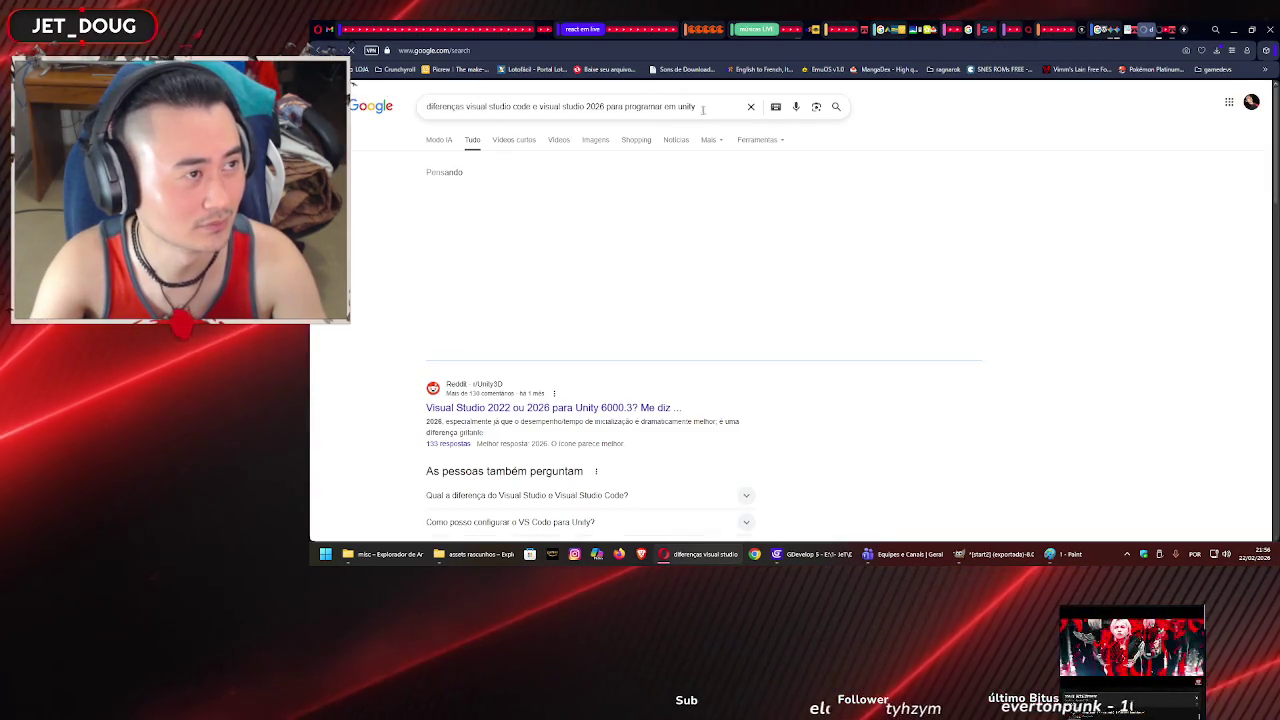
- Replace the Google query with 'demon slayer', then view the cantores kpop results tab
left_click_drag(703, 110, 493, 91)
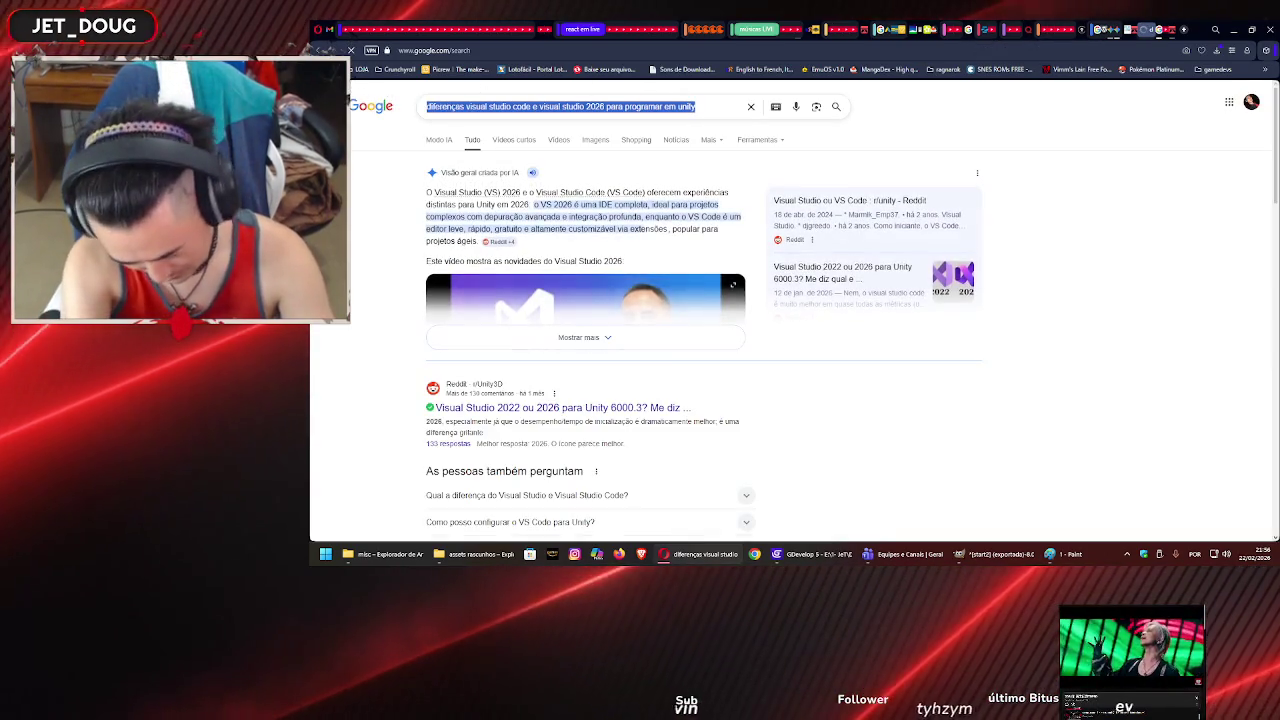
type("demon sla")
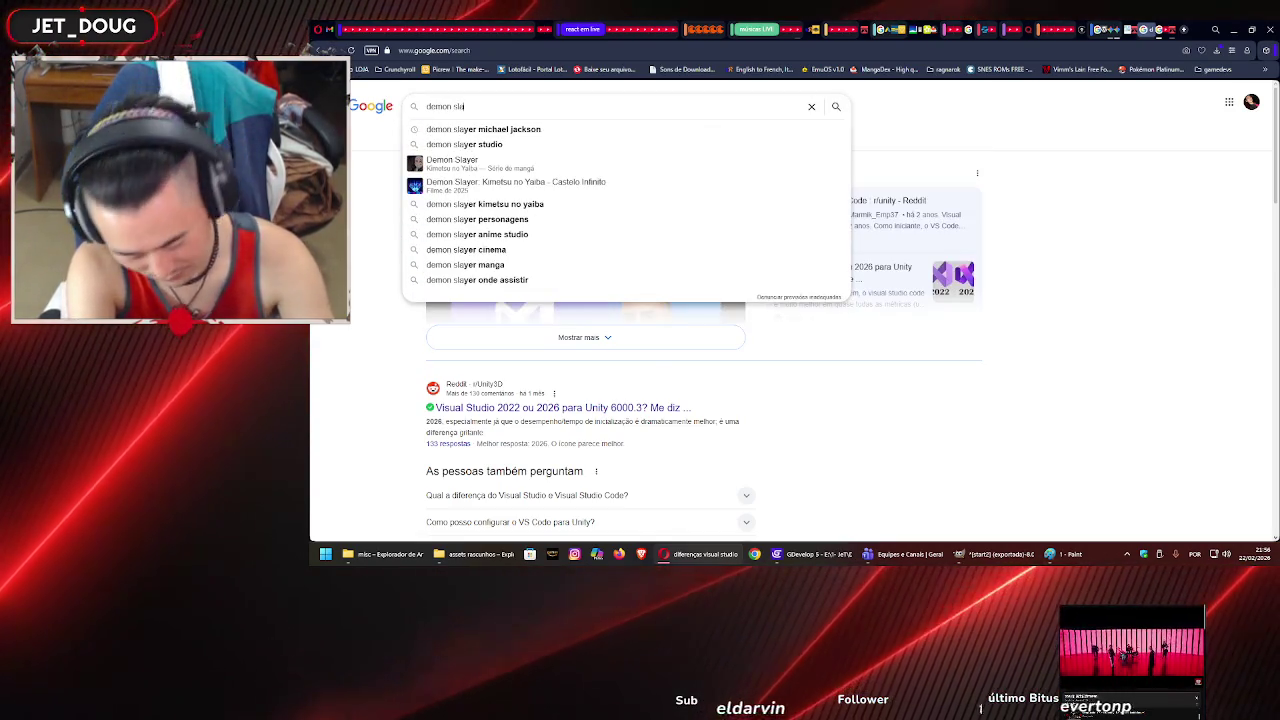
type("yer")
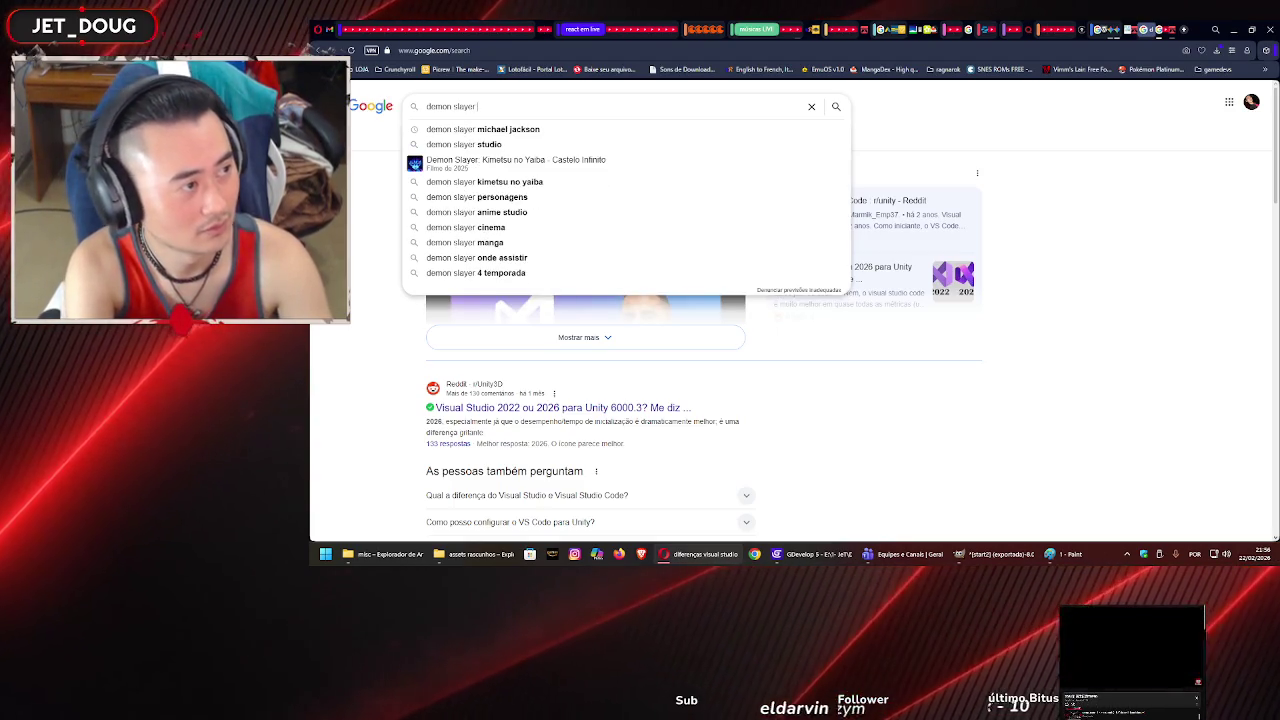
left_click(1148, 30)
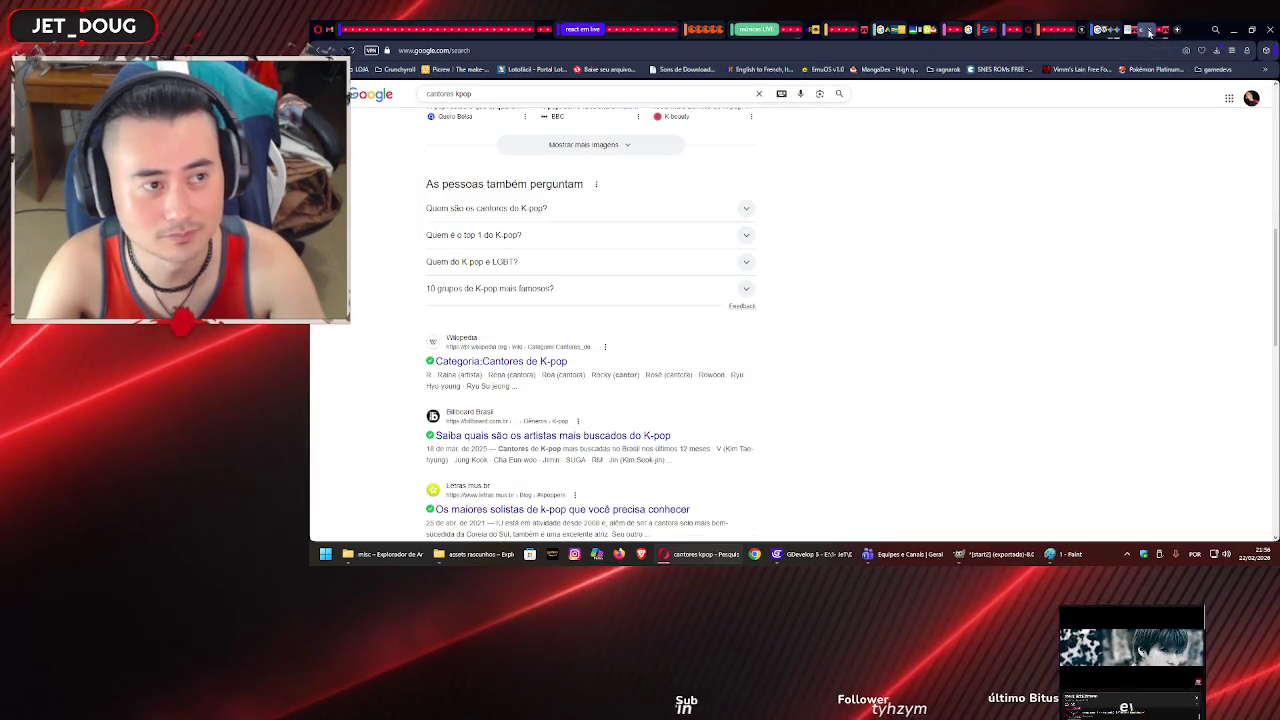
mouse_move(826, 556)
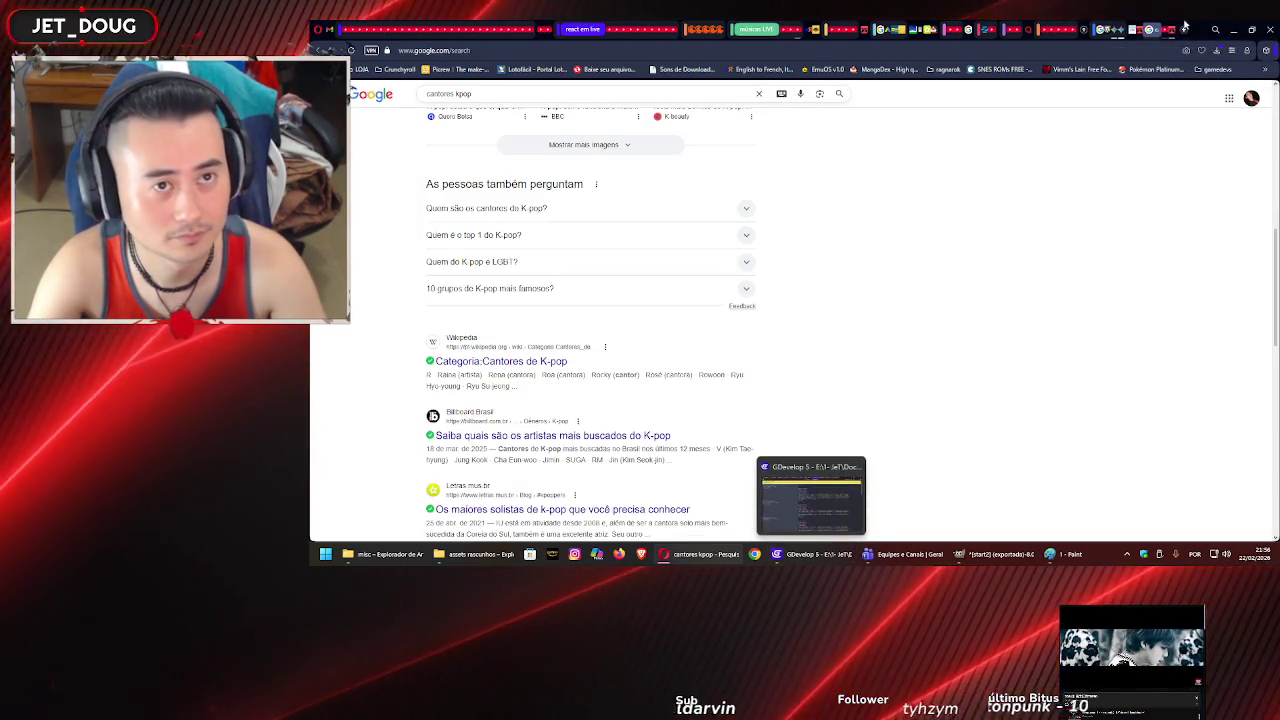
left_click(1118, 28)
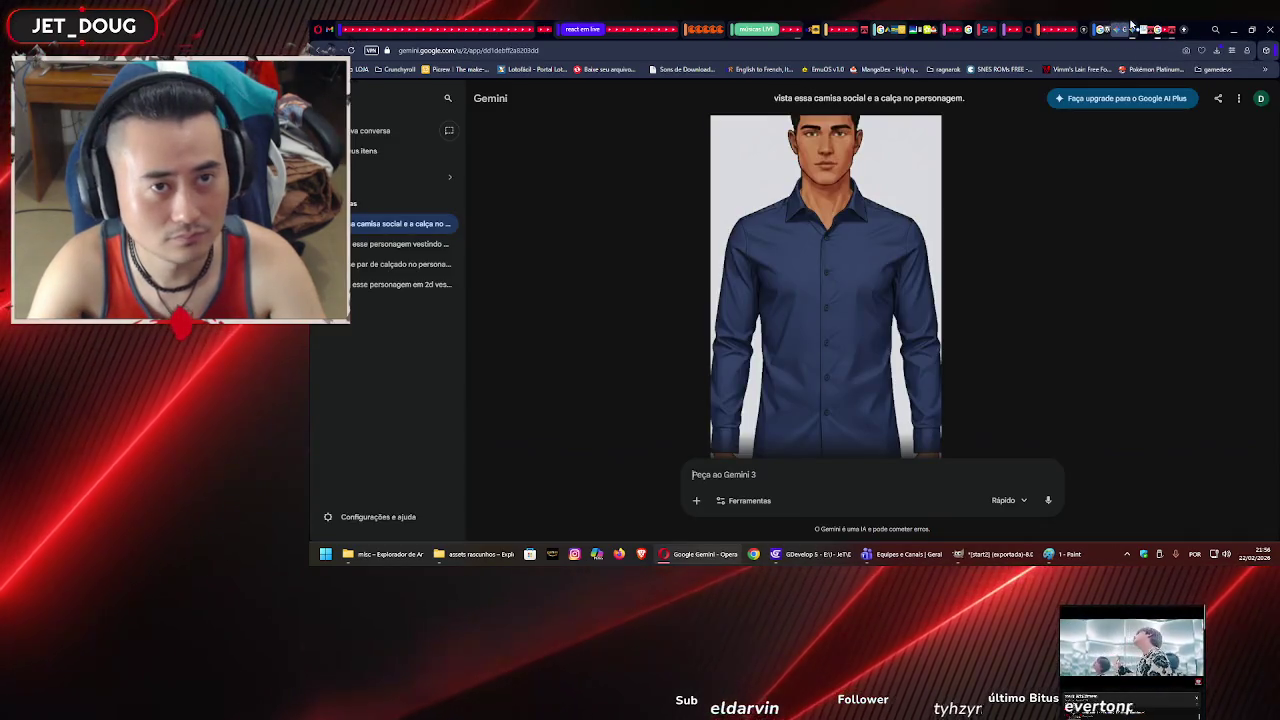
- In the COMEÇAR chat, send a Portuguese prompt ('refaça o desenho…') asking for unchanged text, wider borders, bigger margin
left_click(1130, 28)
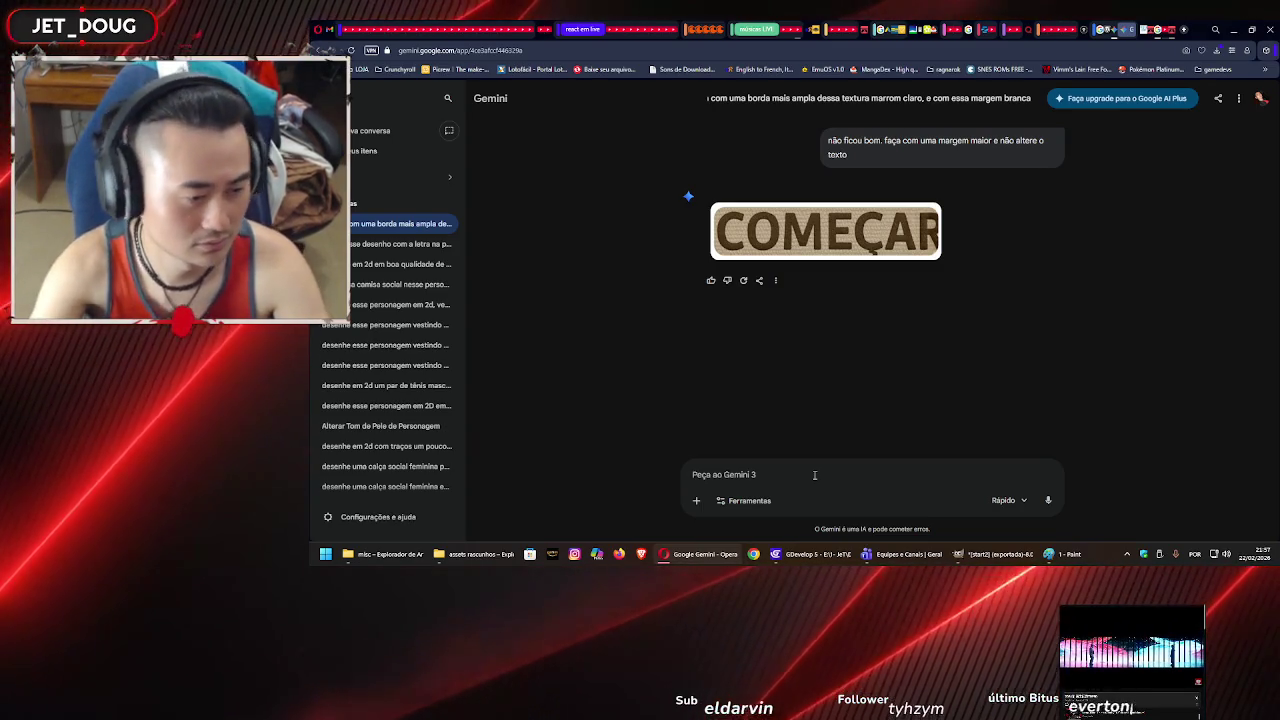
left_click(815, 475)
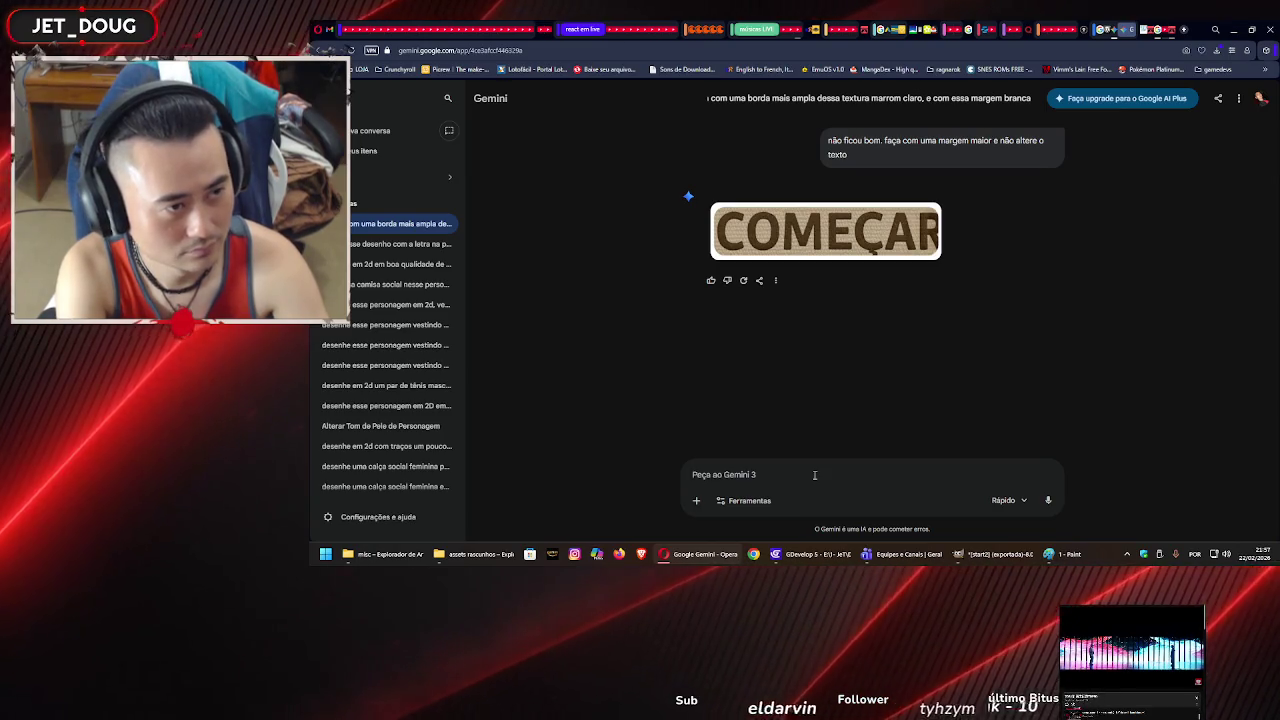
type("refaça o desenho,")
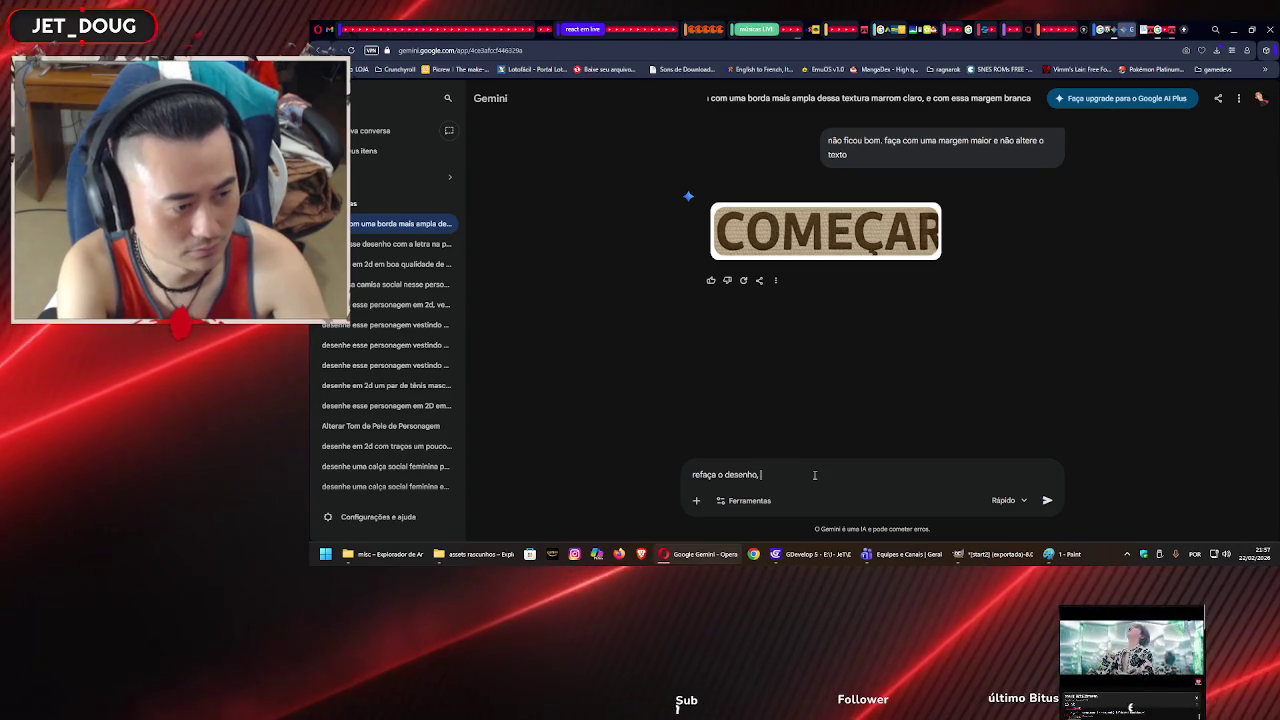
type(" deixando o te")
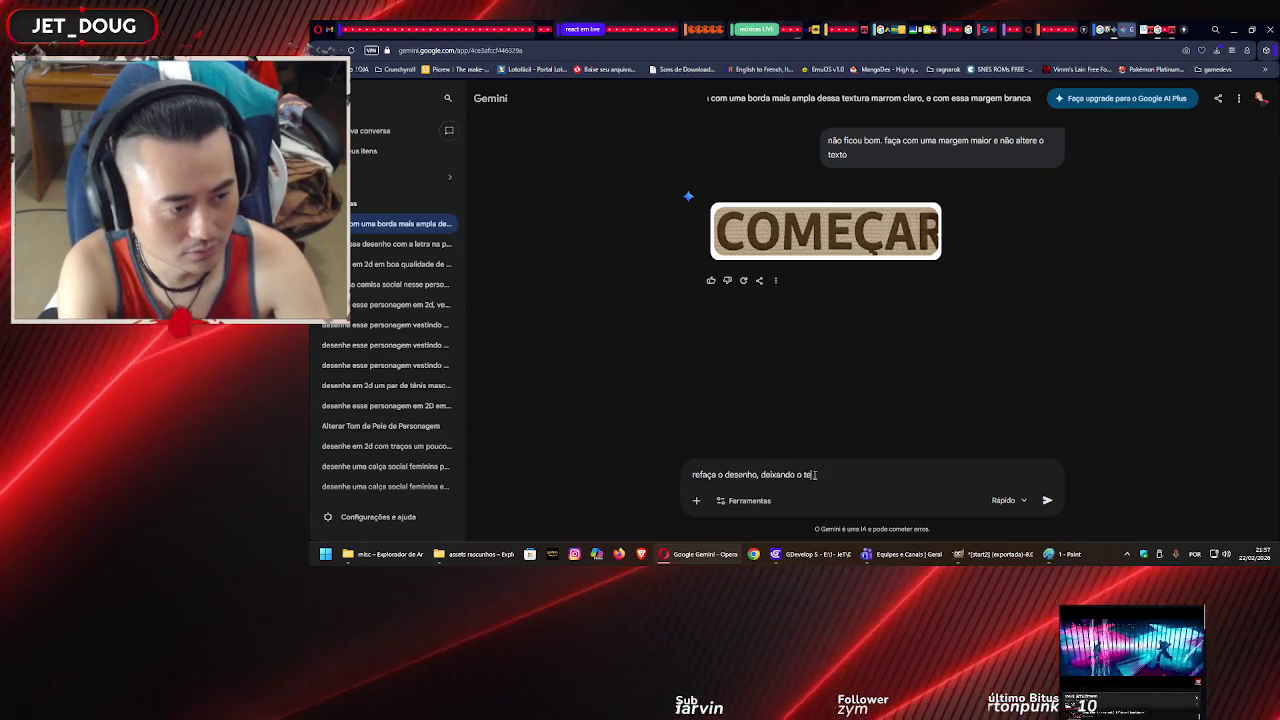
type("xto int")
key("BackSpace")
key("BackSpace")
key("BackSpace")
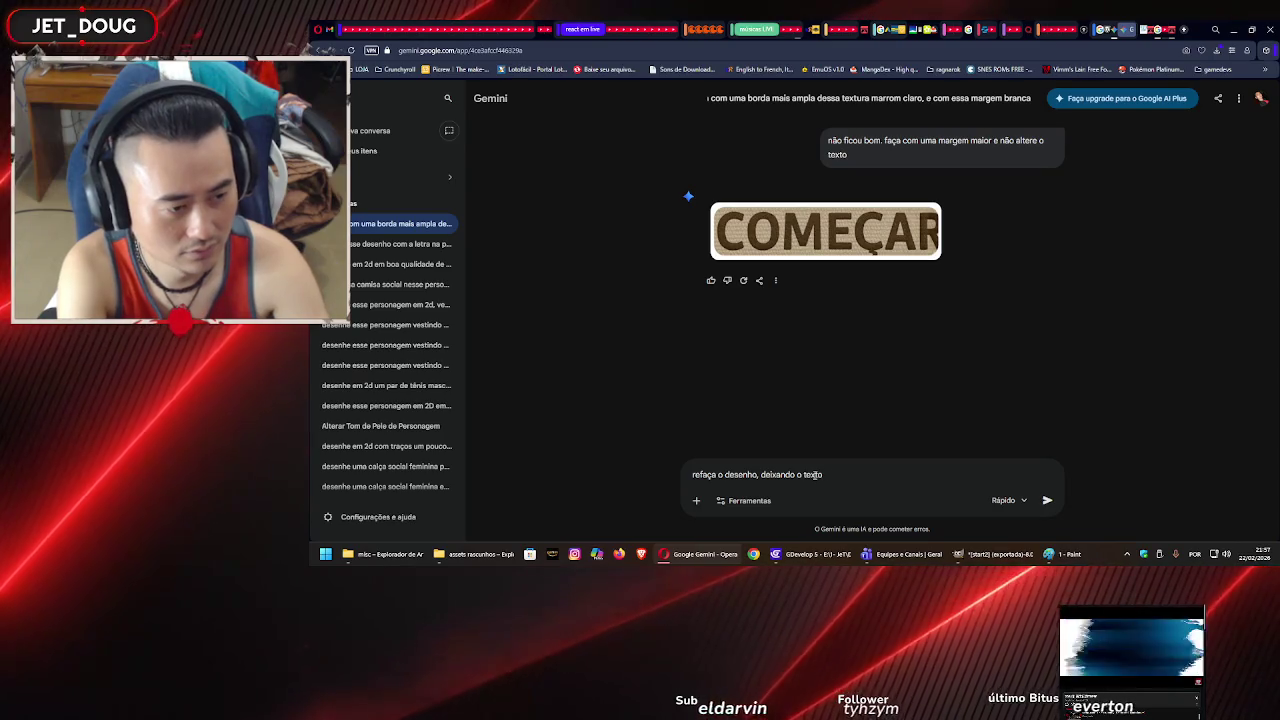
type("sem alterar, aumente as bordas pa")
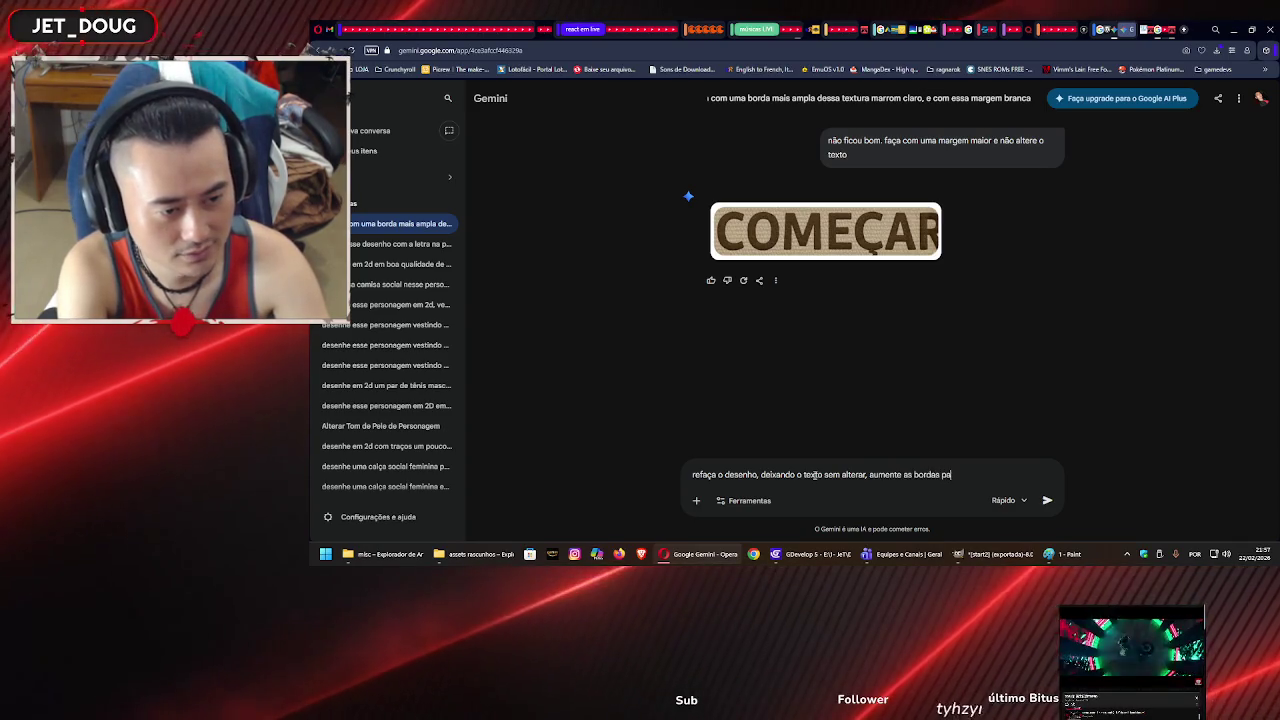
type("ra")
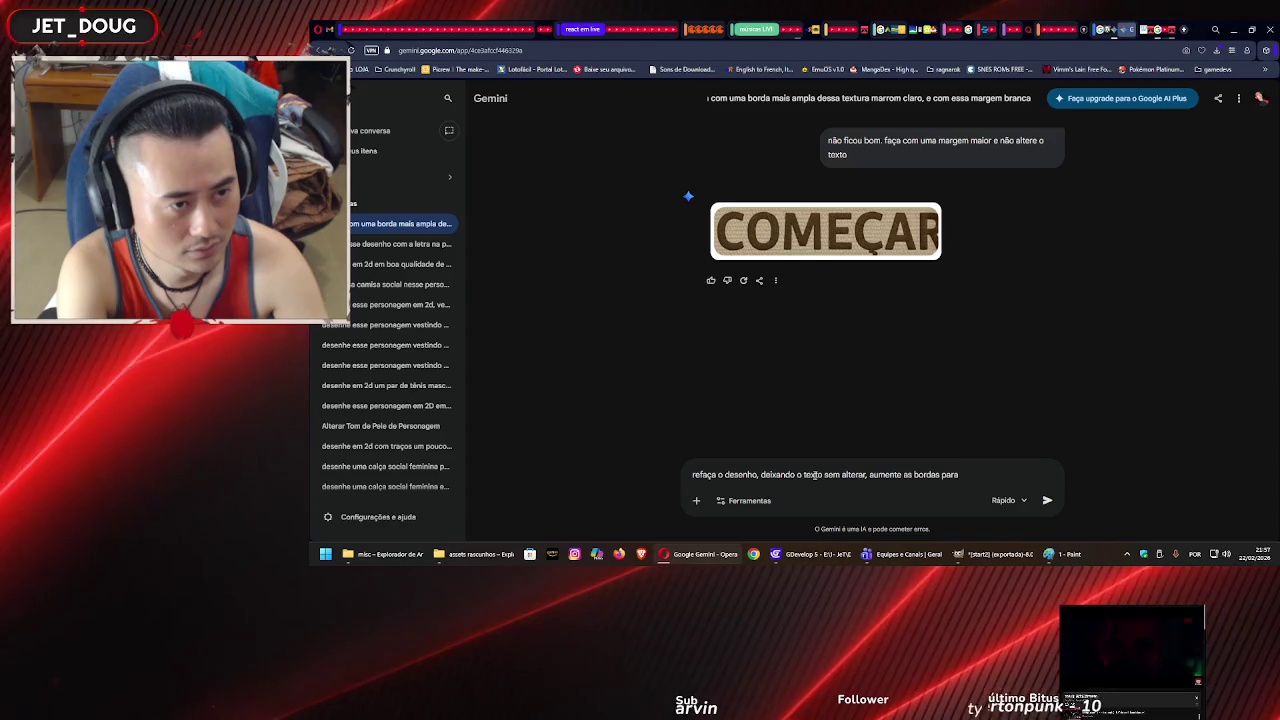
type(" mostrar o texto inteiro,")
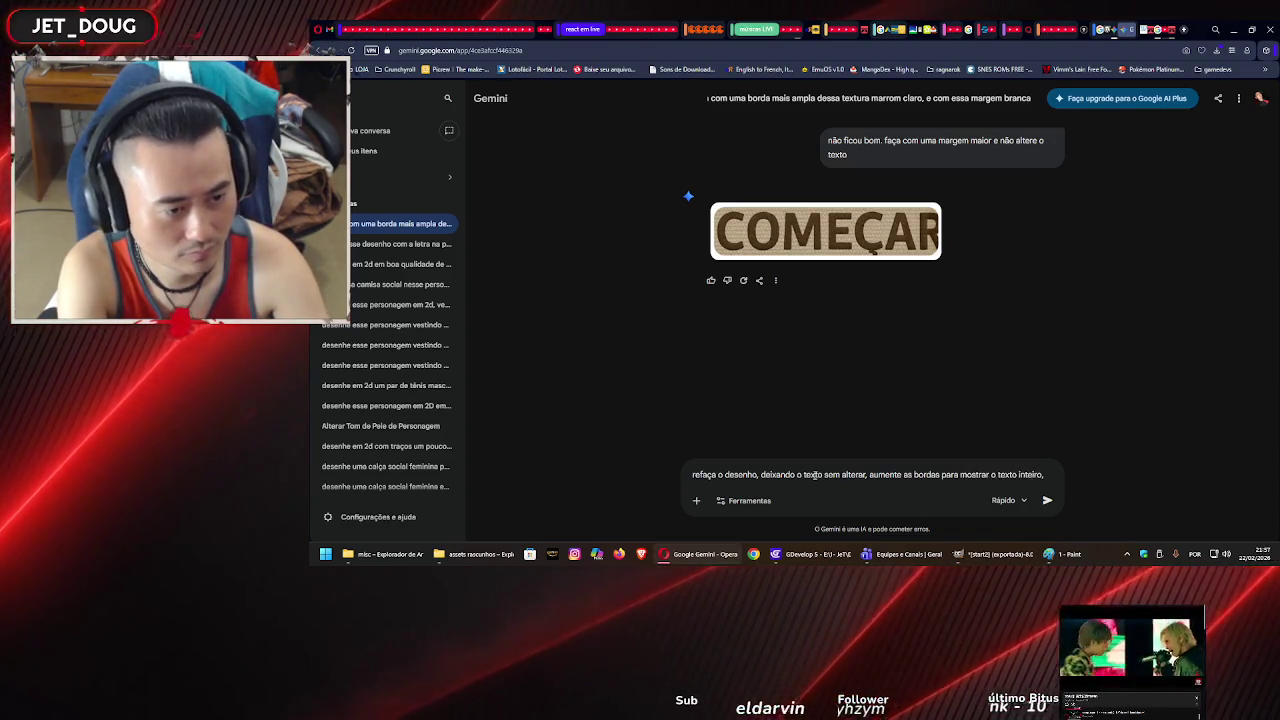
type(" aumente a faixa da margem")
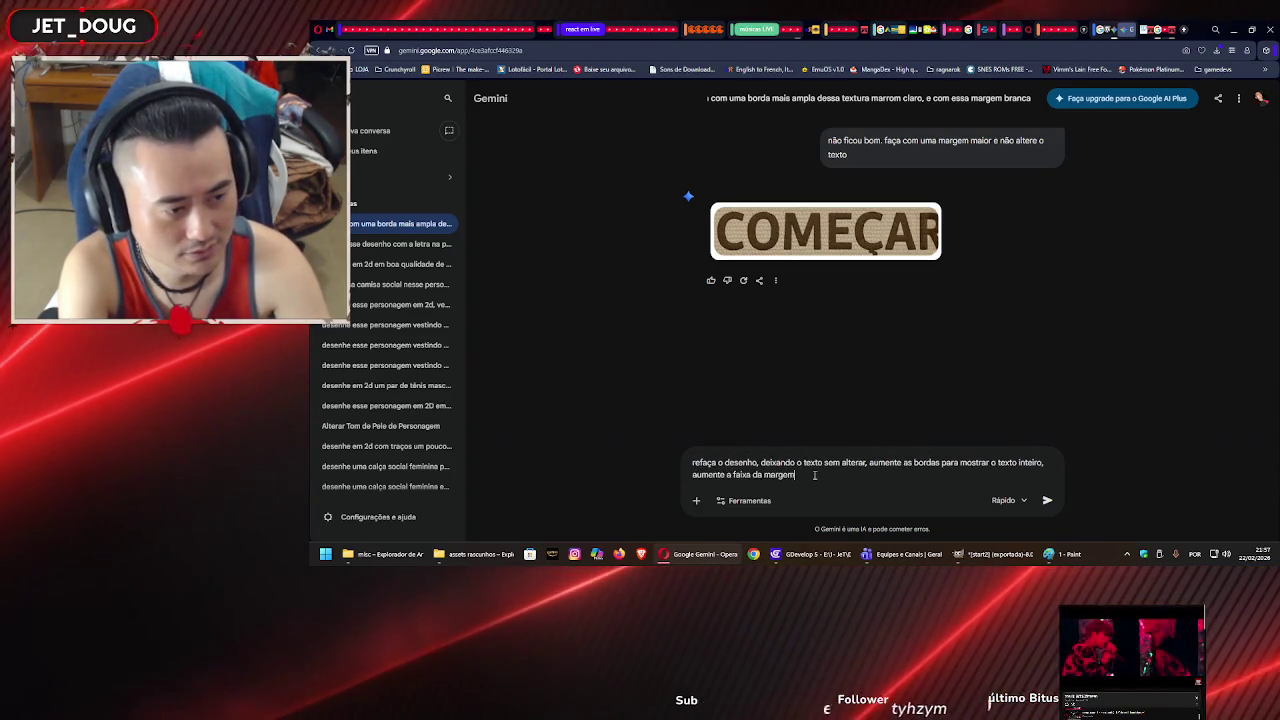
type(" para")
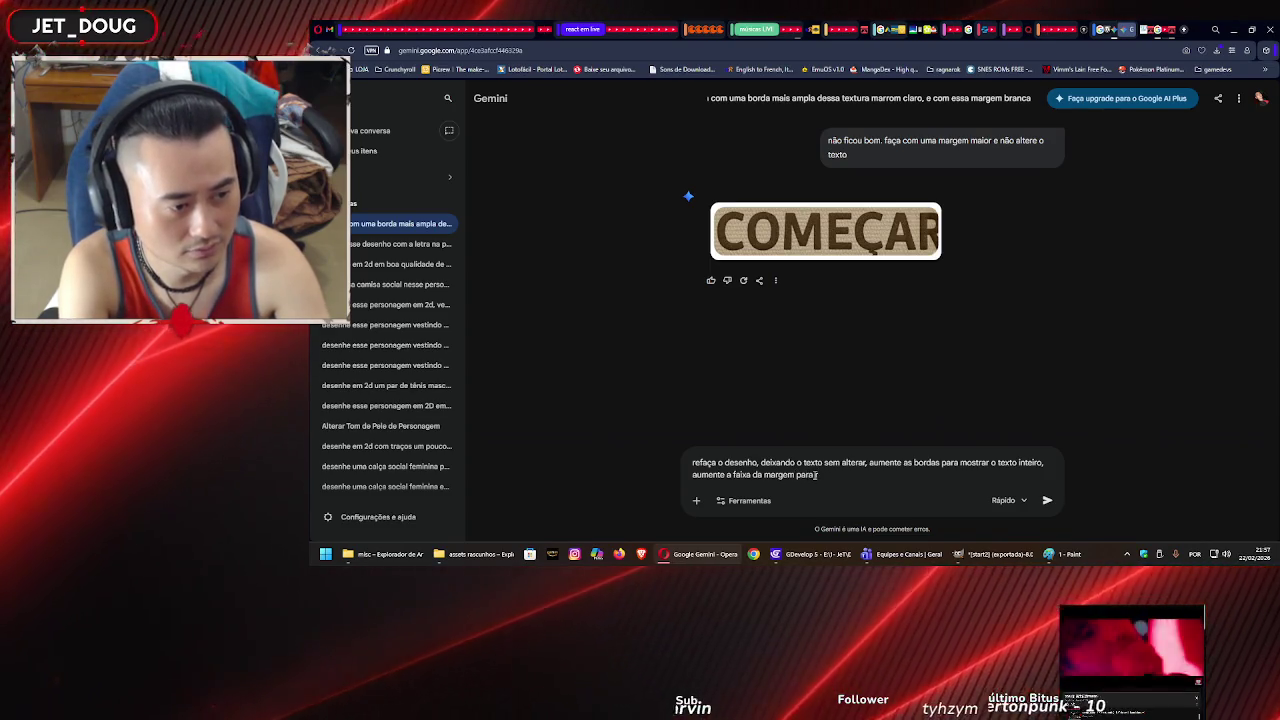
key("BackSpace")
key("BackSpace")
key("BackSpace")
key("Return")
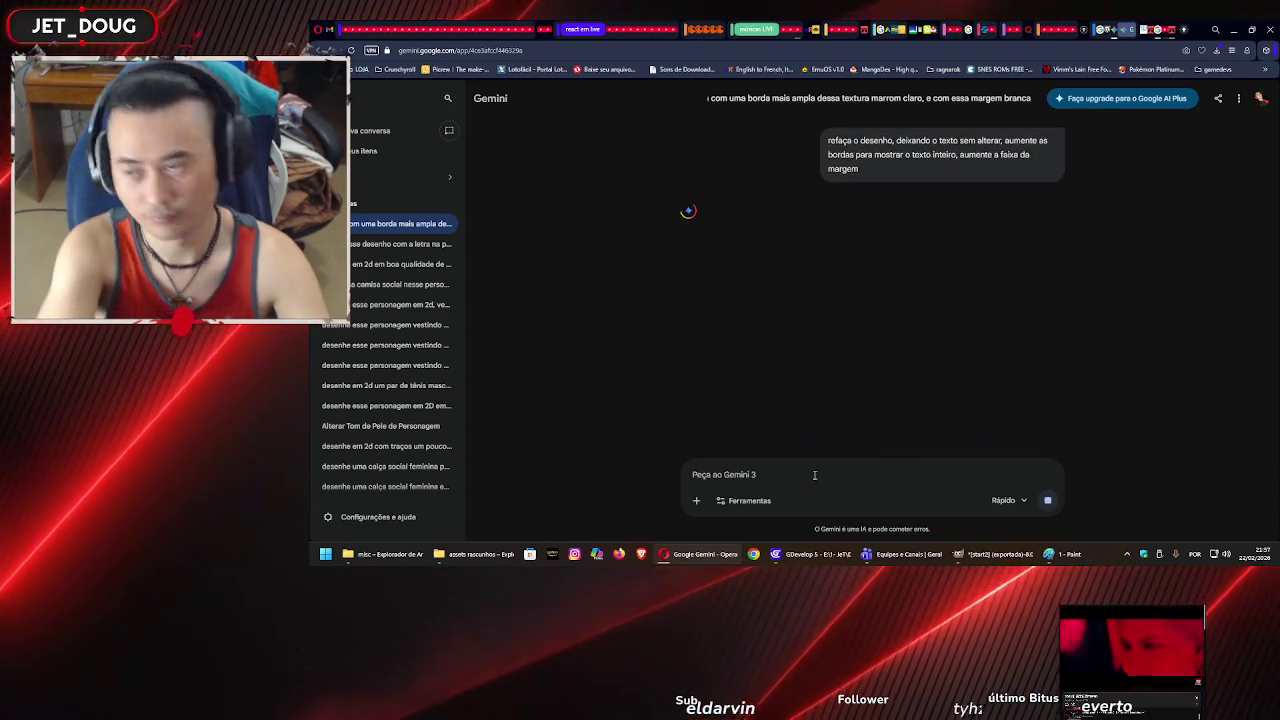
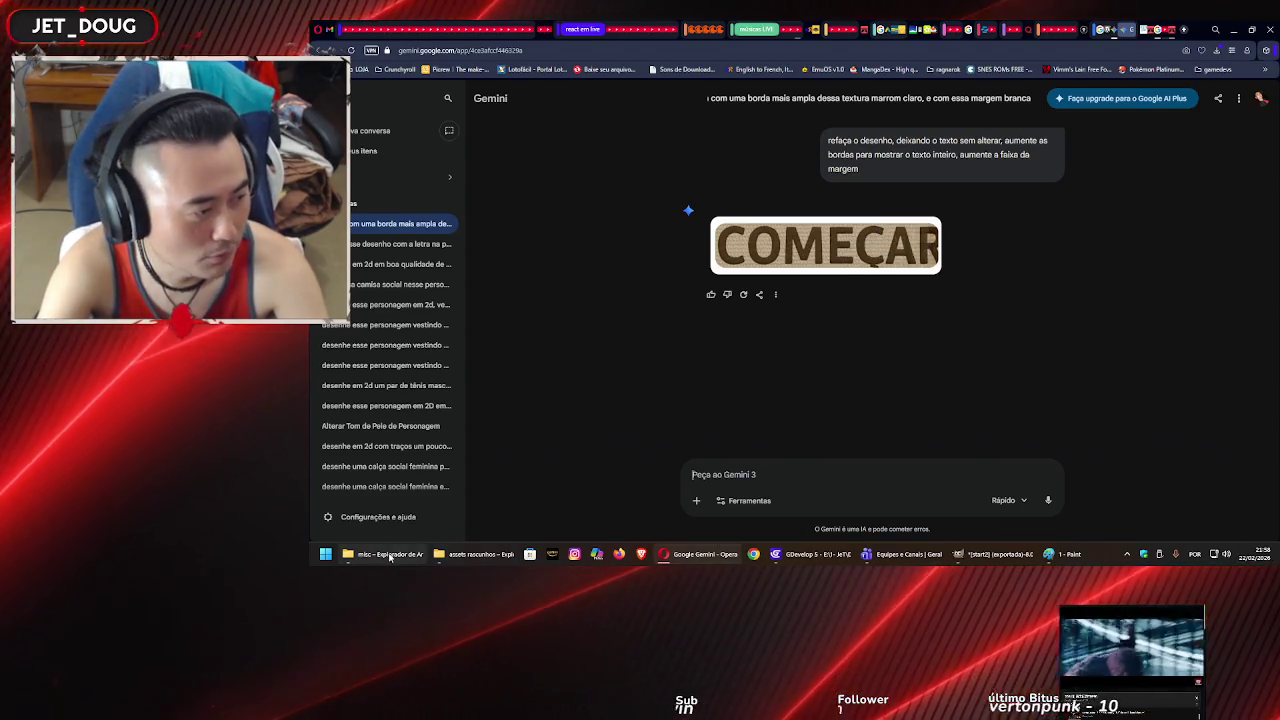
- Attach the teste image from the misc folder to the Gemini prompt, then return to GIMP
left_click(390, 557)
mouse_move(665, 345)
left_mouse_down()
mouse_move(731, 484)
mouse_move(776, 467)
left_mouse_up()
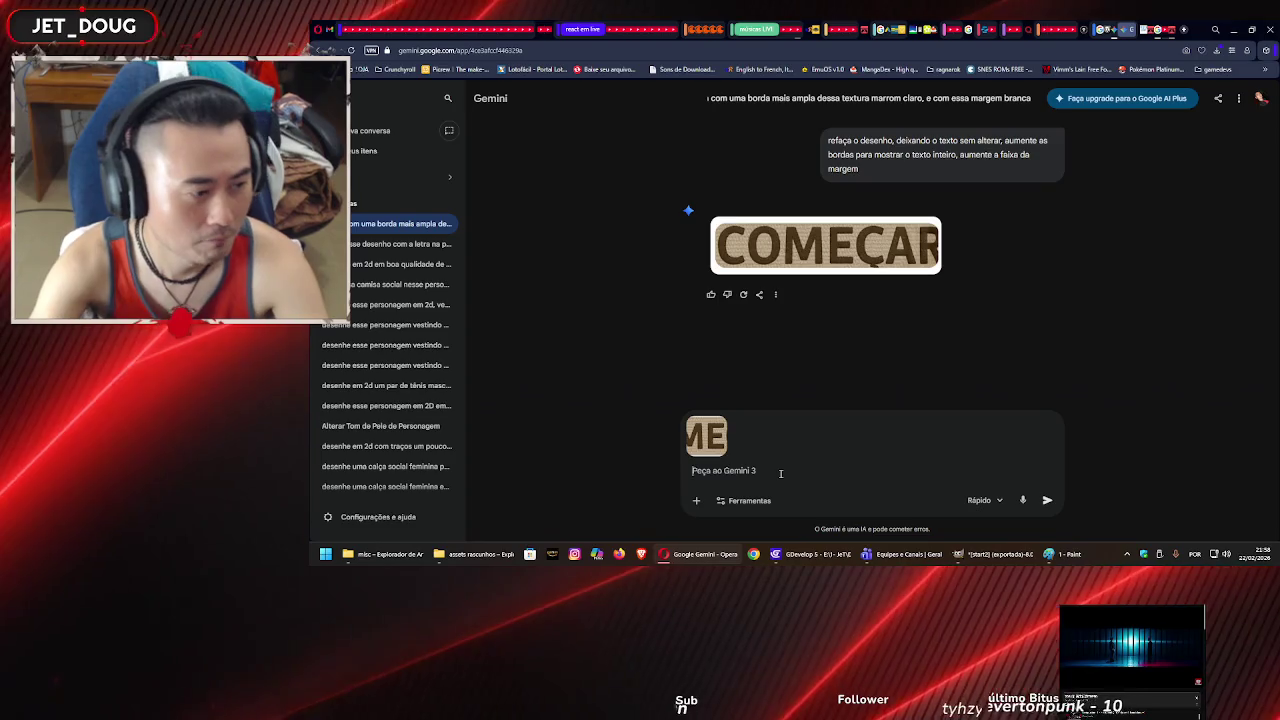
key("alt+Tab")
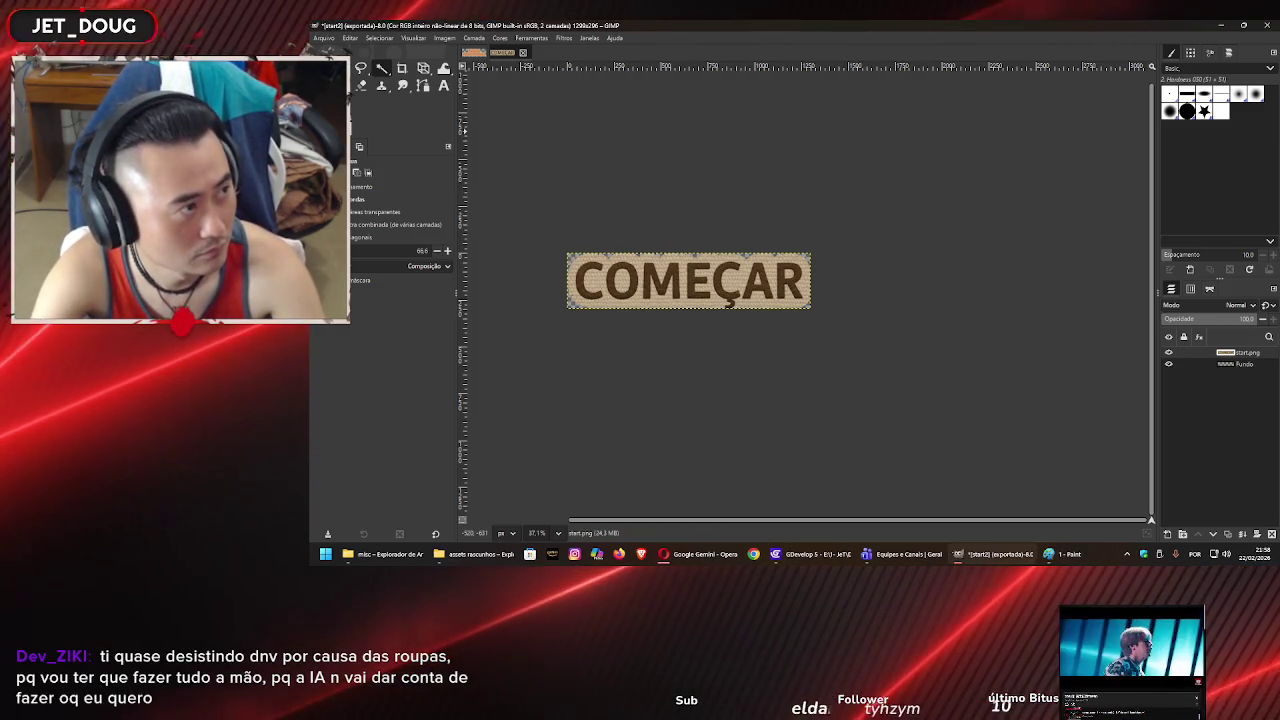
- Copy a rectangular selection around the COMEÇAR button
key("r")
left_click_drag(563, 193, 884, 358)
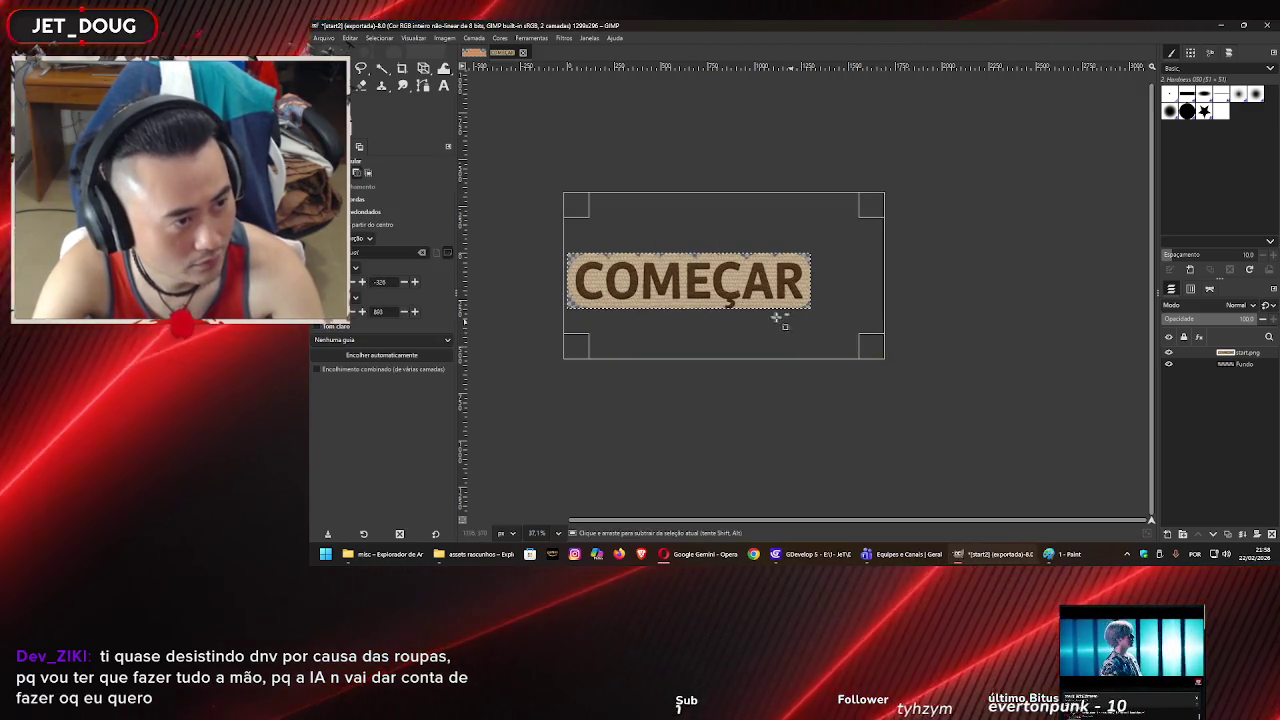
key("ctrl+c")
- Create a new 1500×500 image filled with transparency
key("ctrl+n")
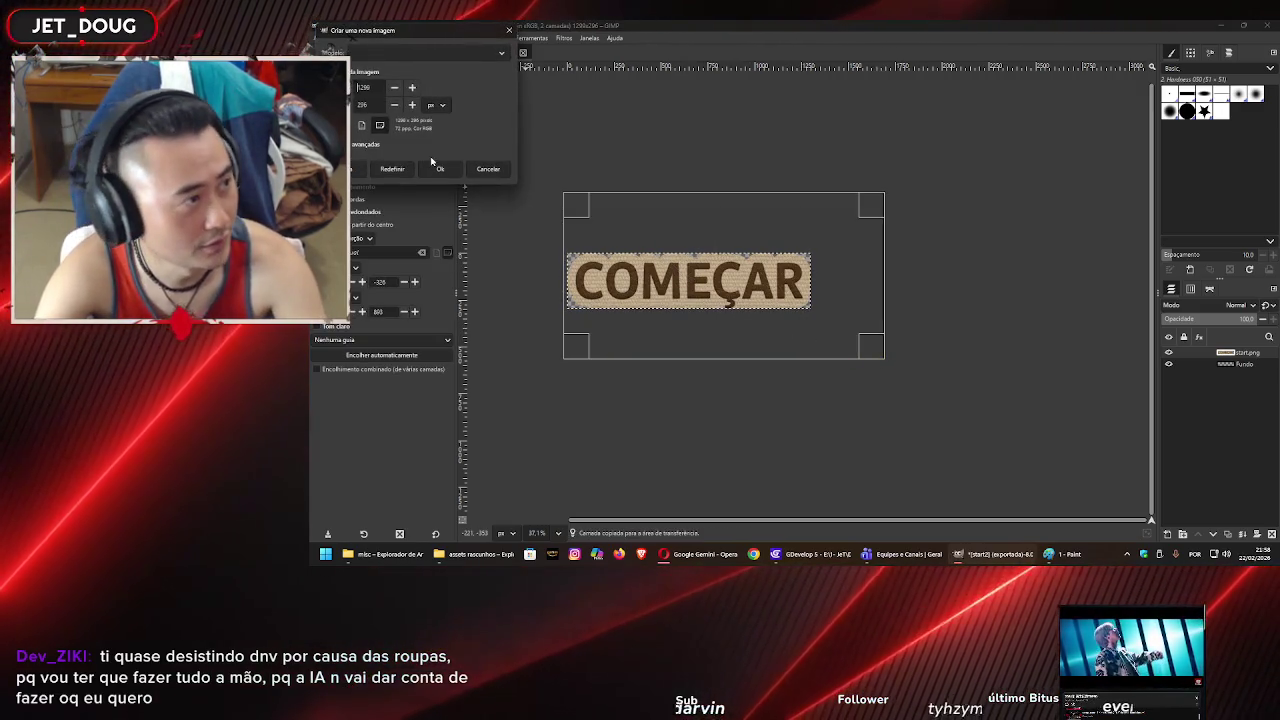
left_click(352, 146)
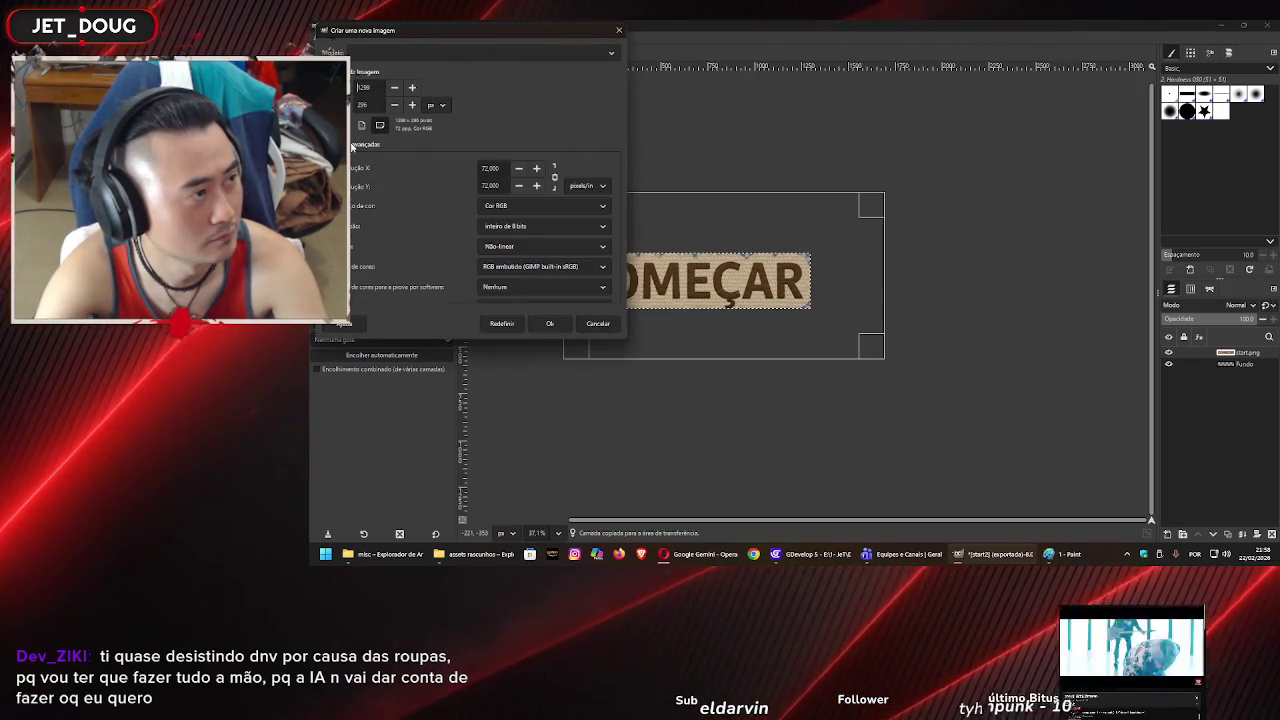
left_click(490, 260)
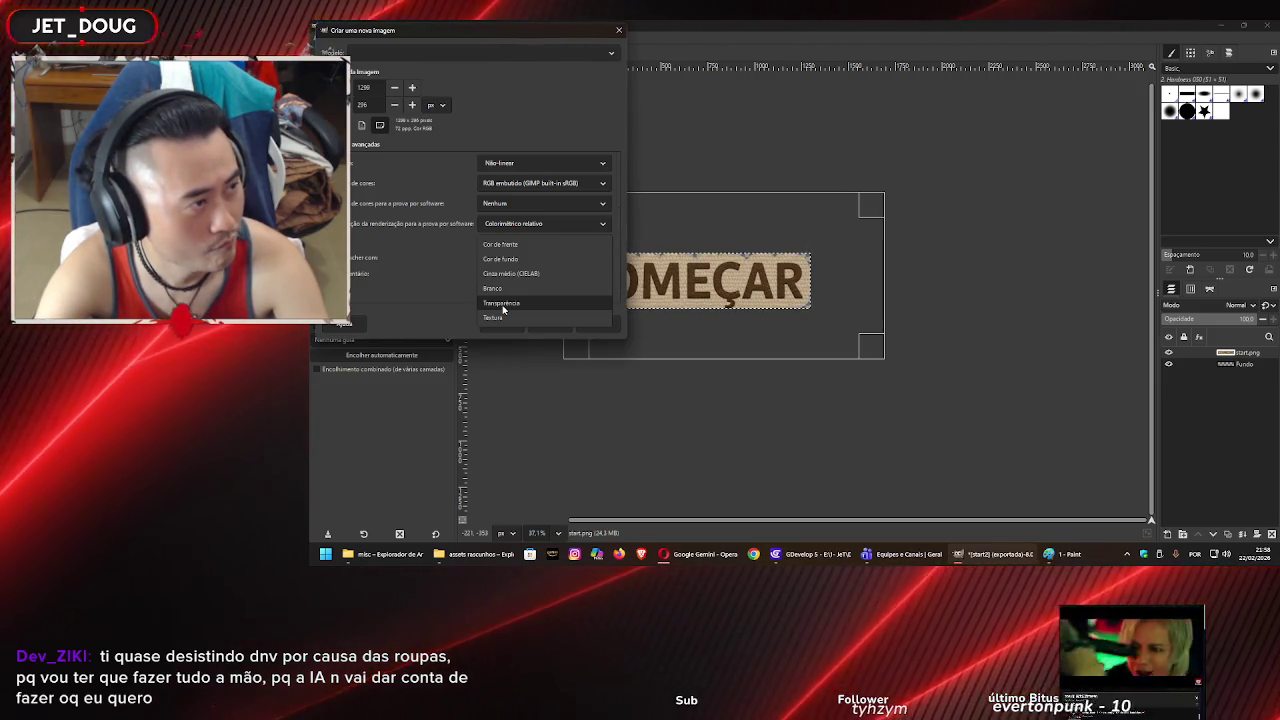
left_click(502, 305)
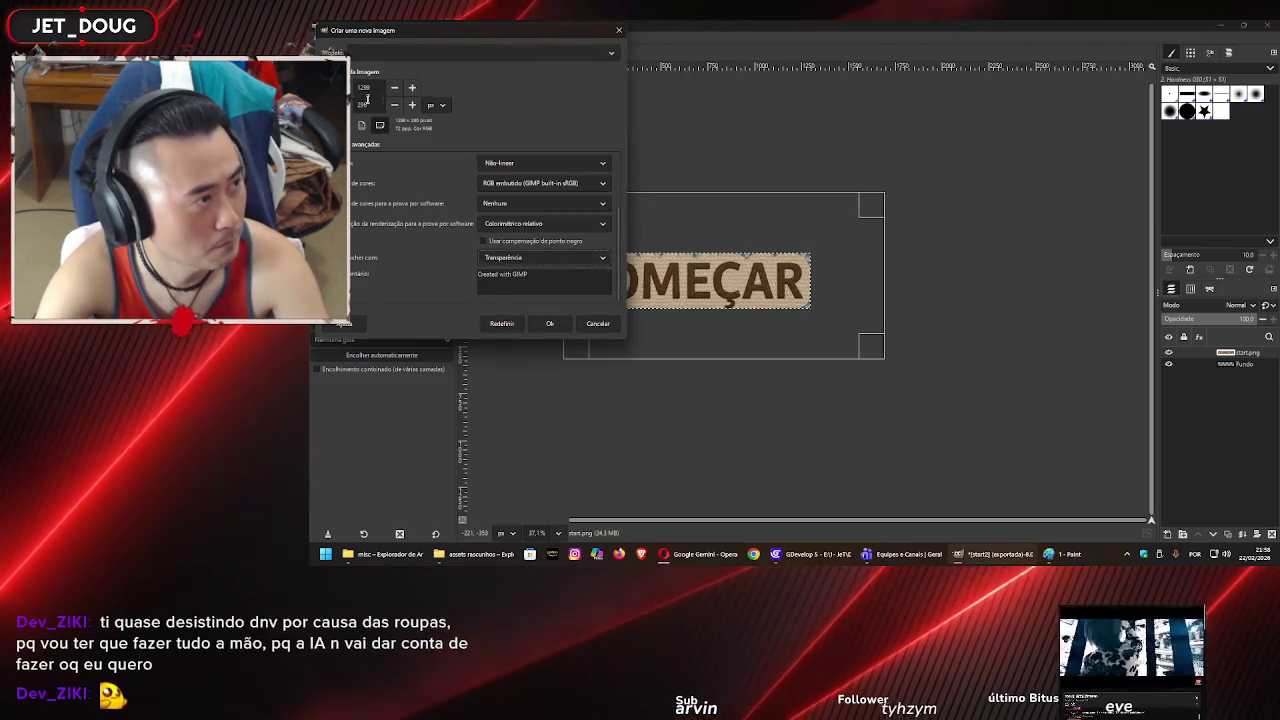
type("500")
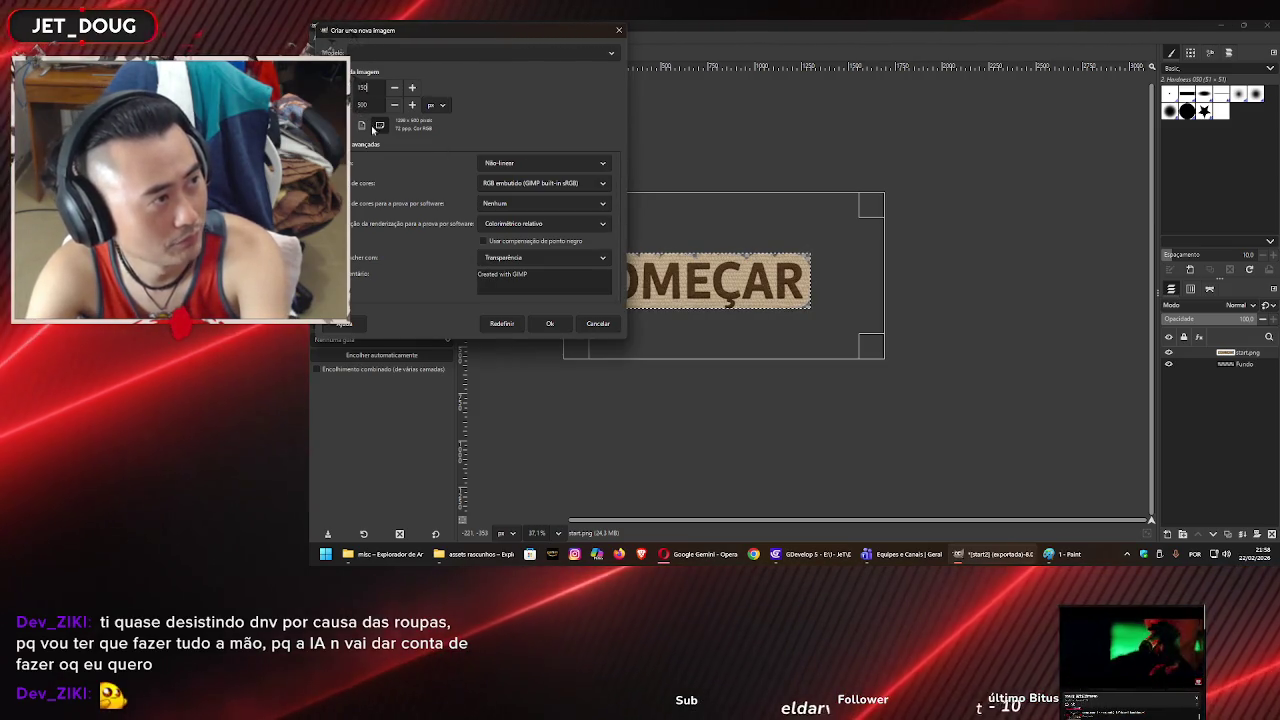
left_click(547, 323)
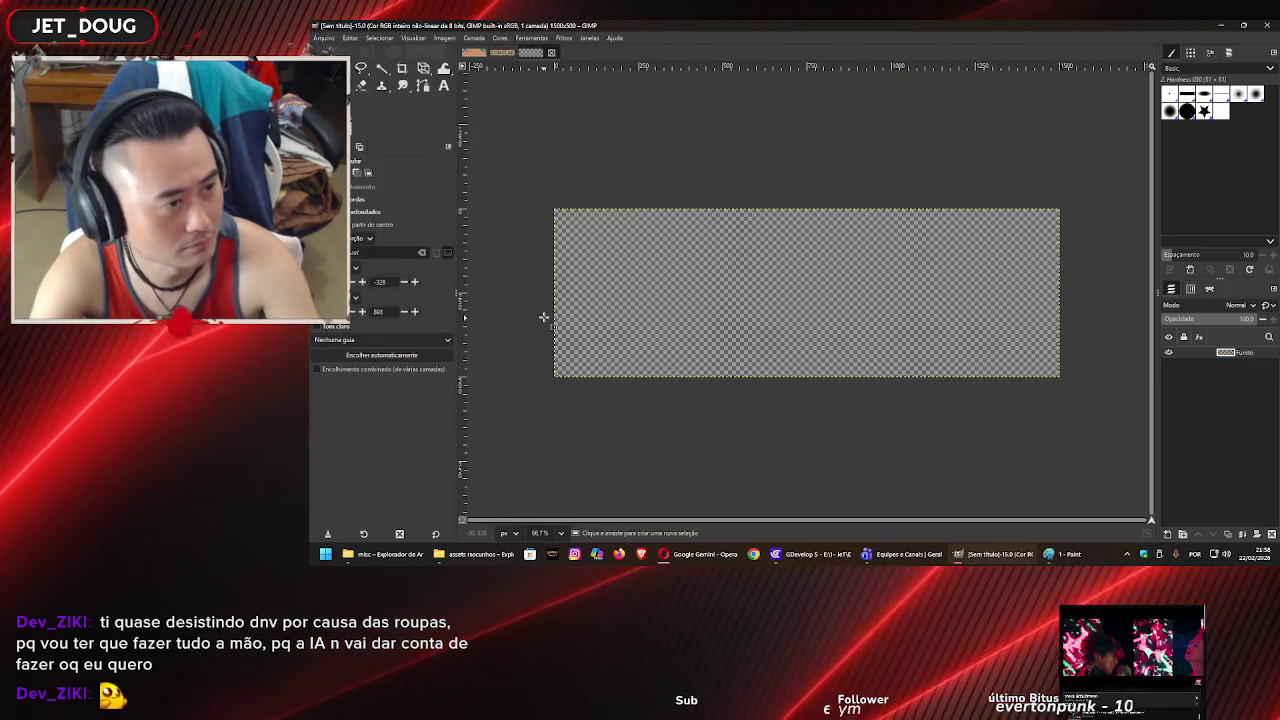
- Paste the copied COMEÇAR button as its own layer and zoom in on it
key("ctrl+v")
key("shift+ctrl+j")
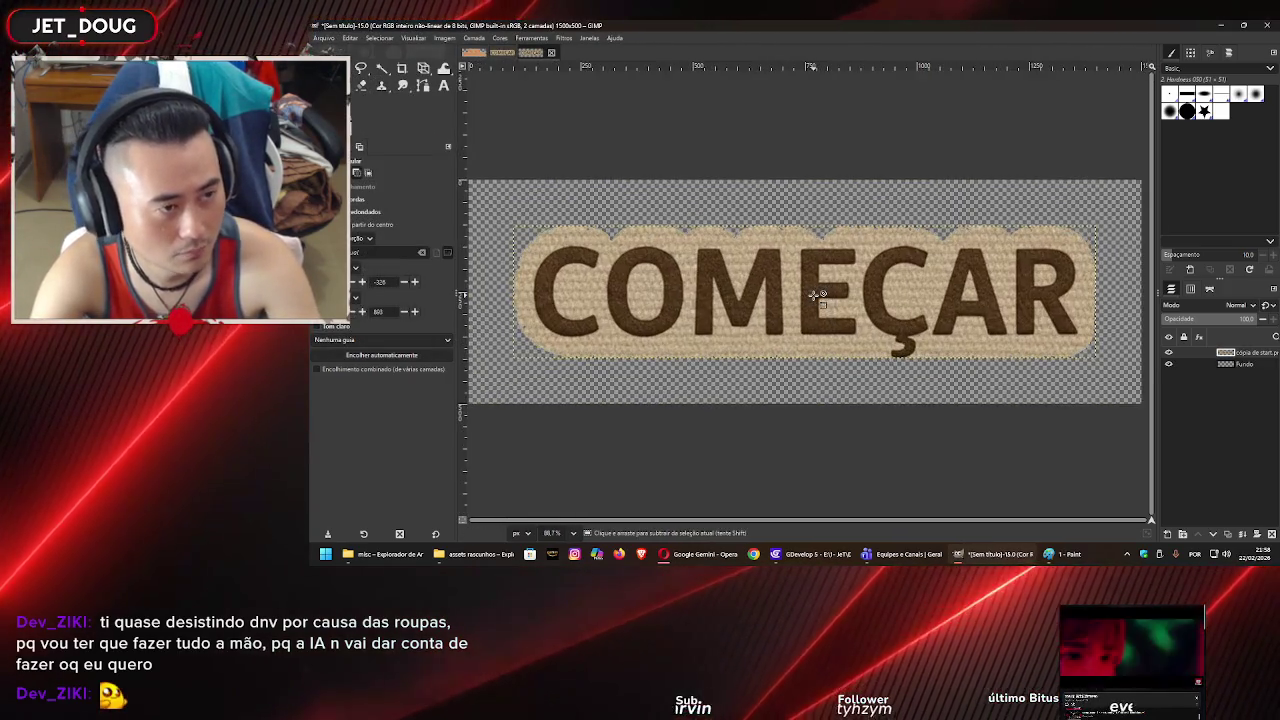
scroll(813, 296, "up", 1)
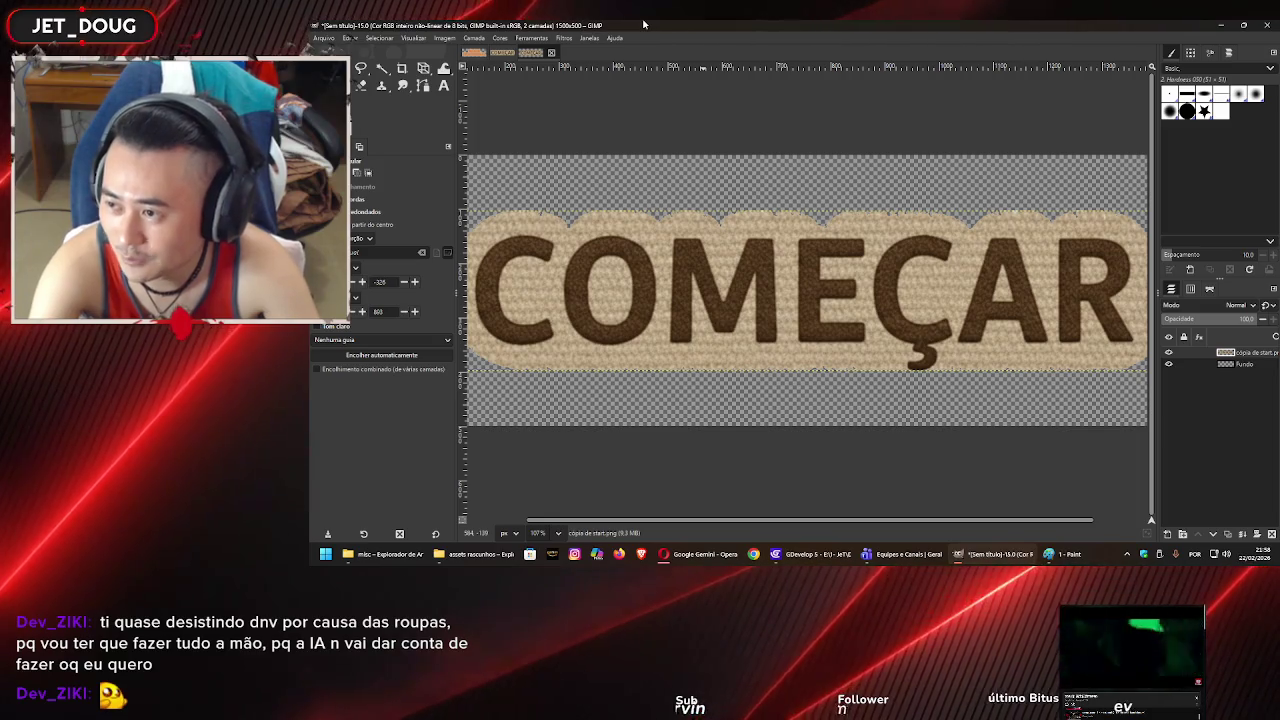
scroll(726, 218, "down", 3)
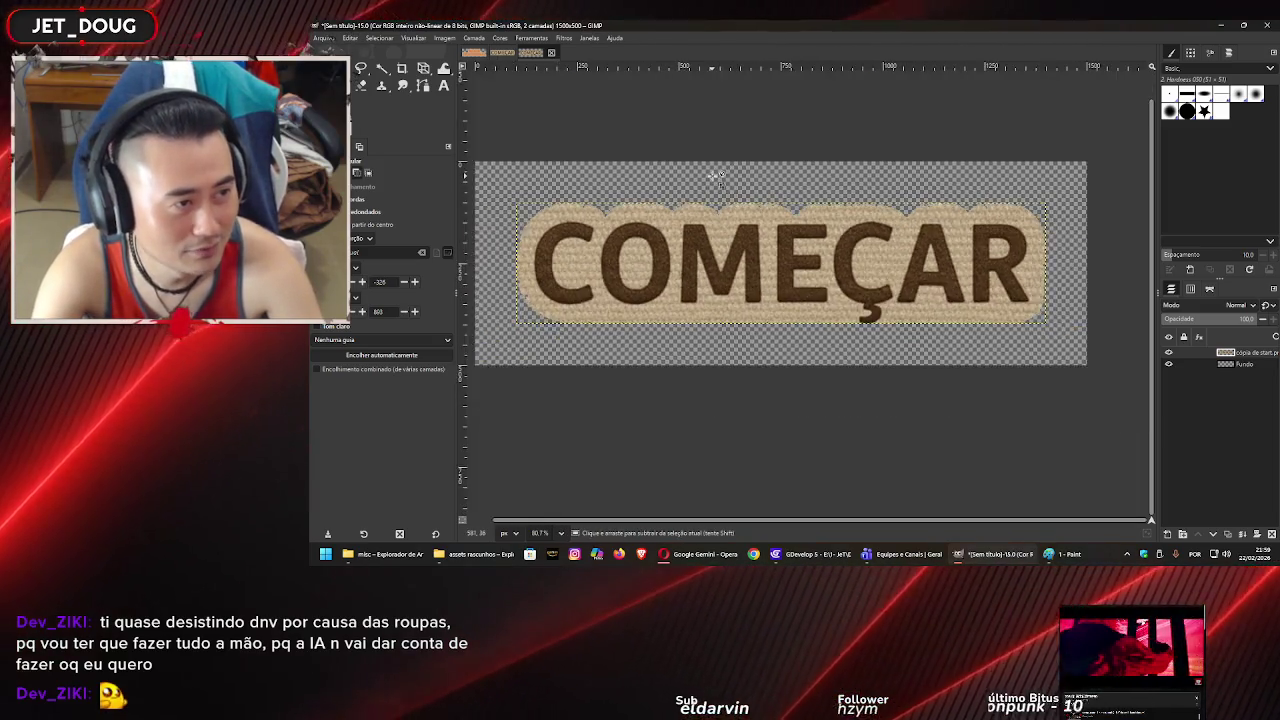
scroll(726, 218, "up", 2)
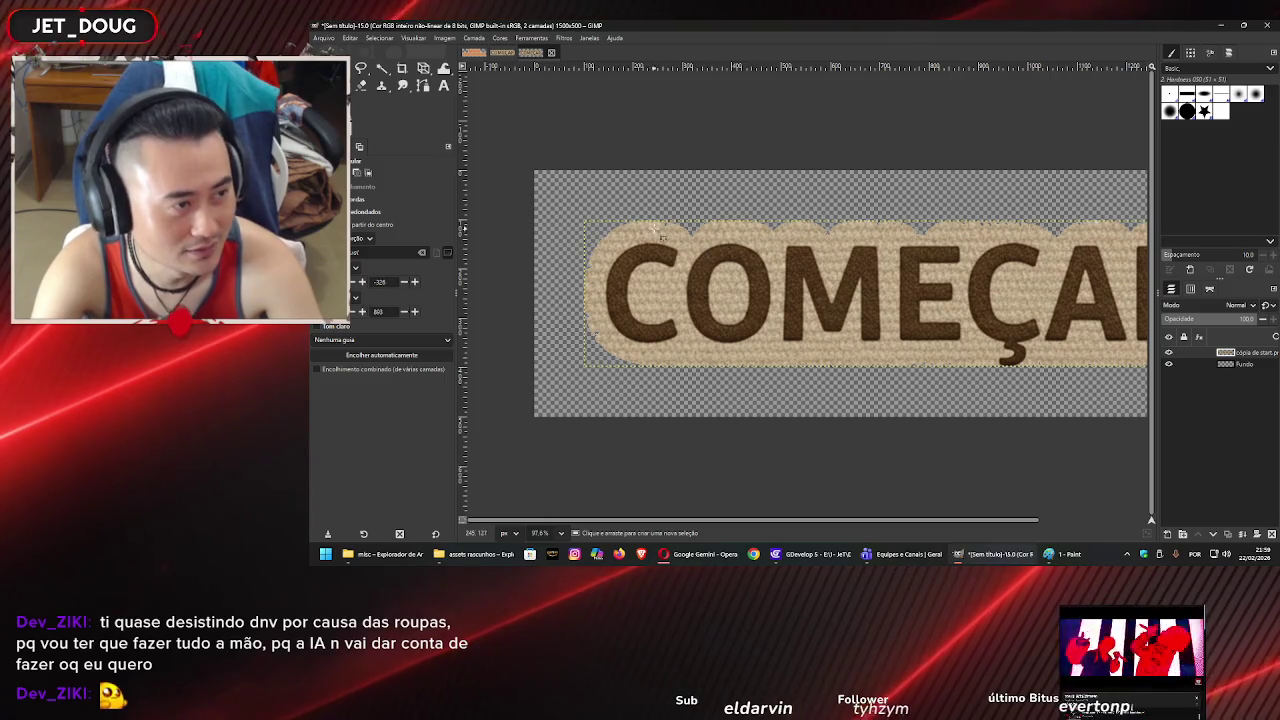
scroll(654, 226, "up", 2)
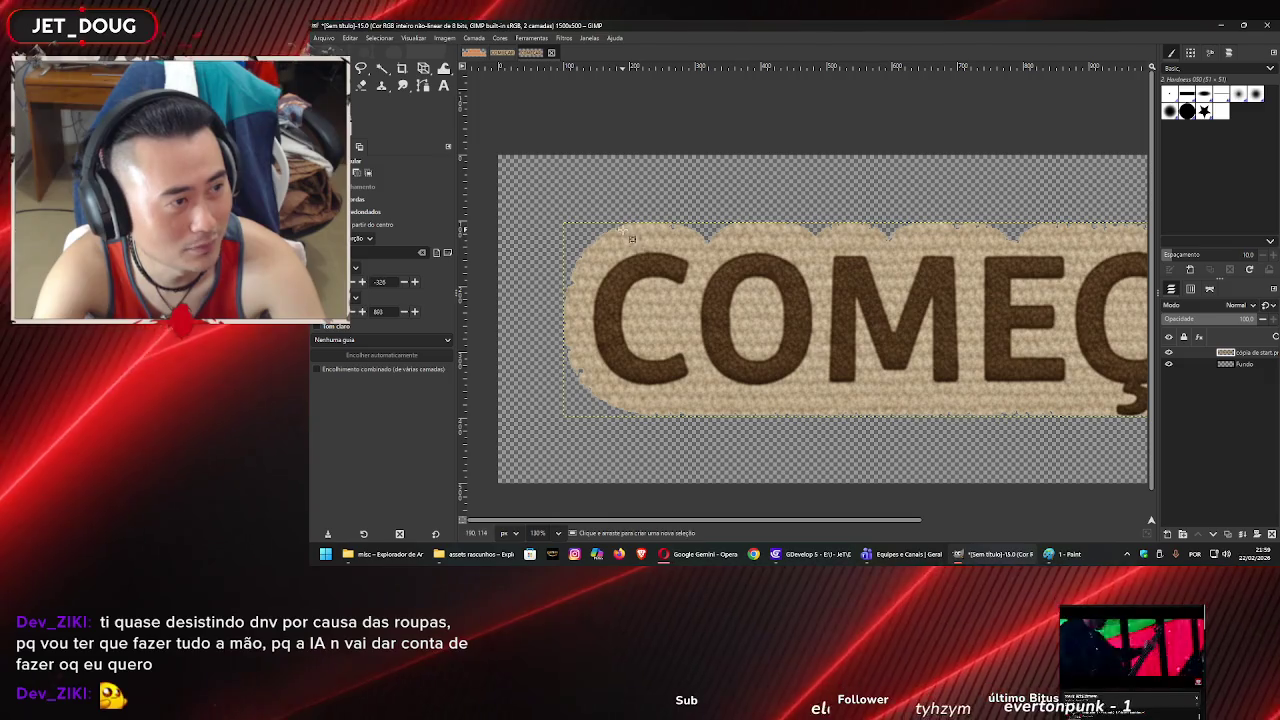
- Duplicate a small border piece above the C and shift the copy up and right
left_click_drag(624, 230, 685, 252)
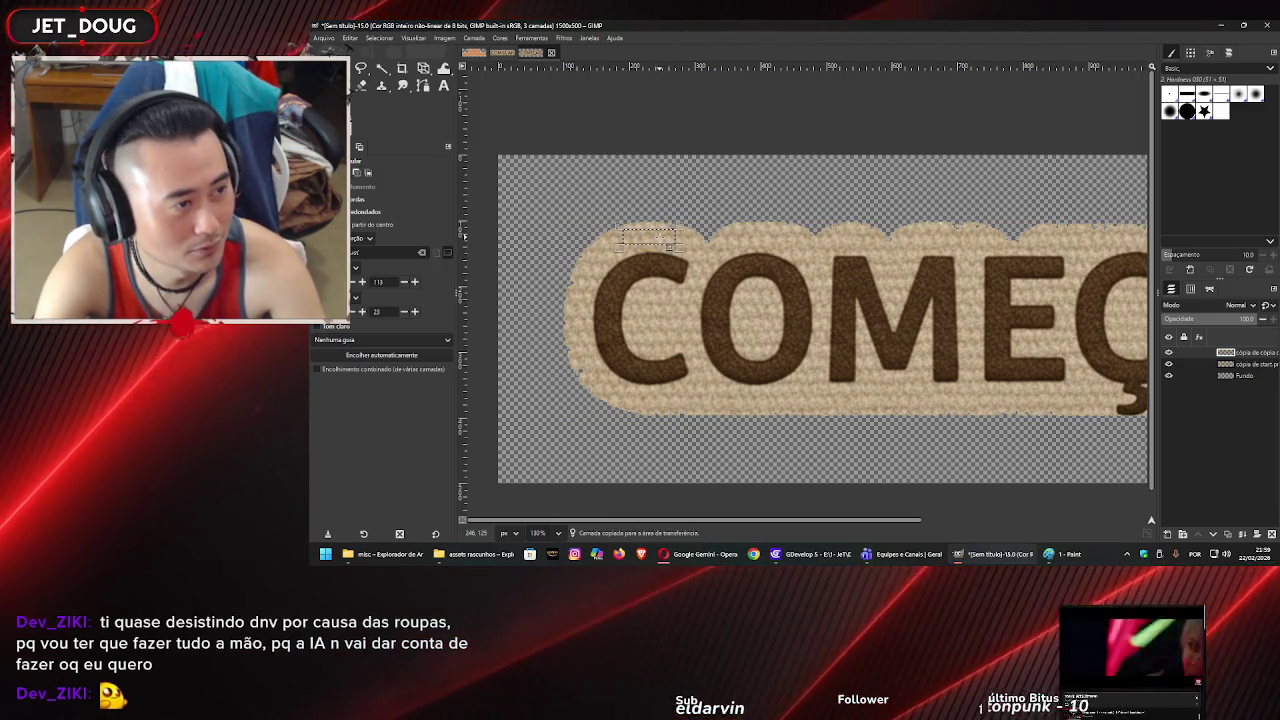
key("shift+ctrl+d")
key("m")
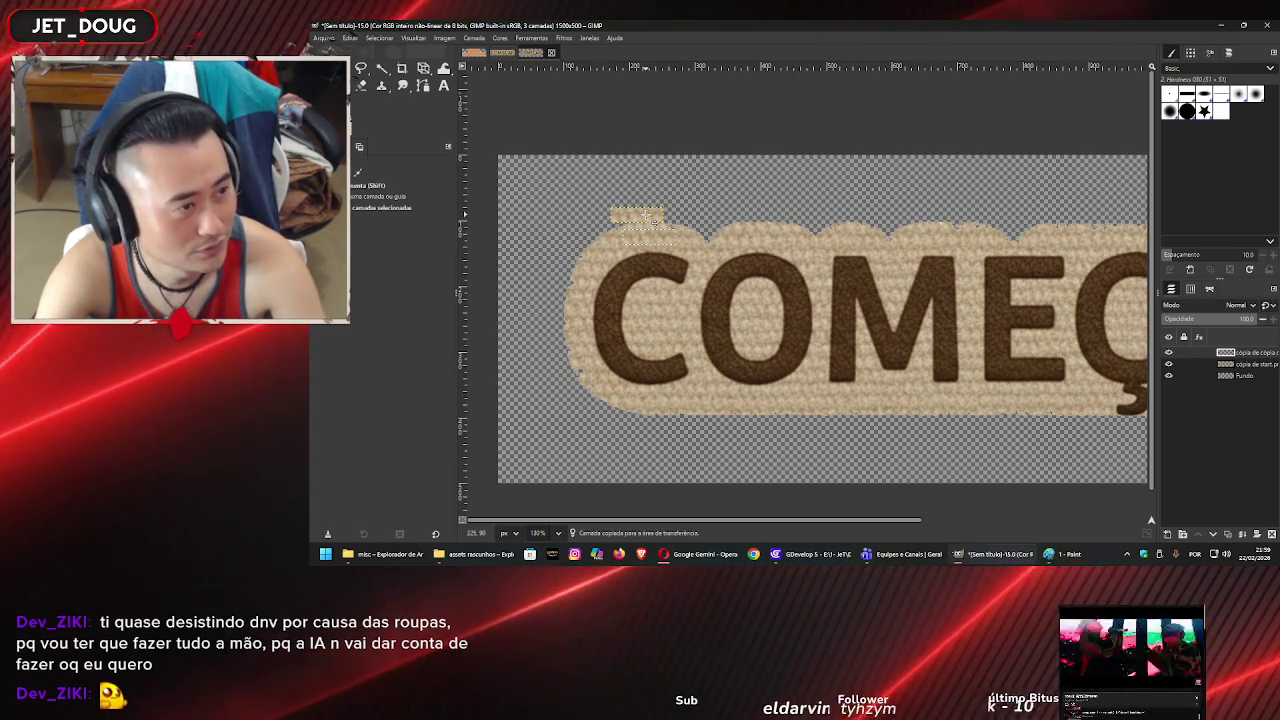
key("shift+ctrl+d")
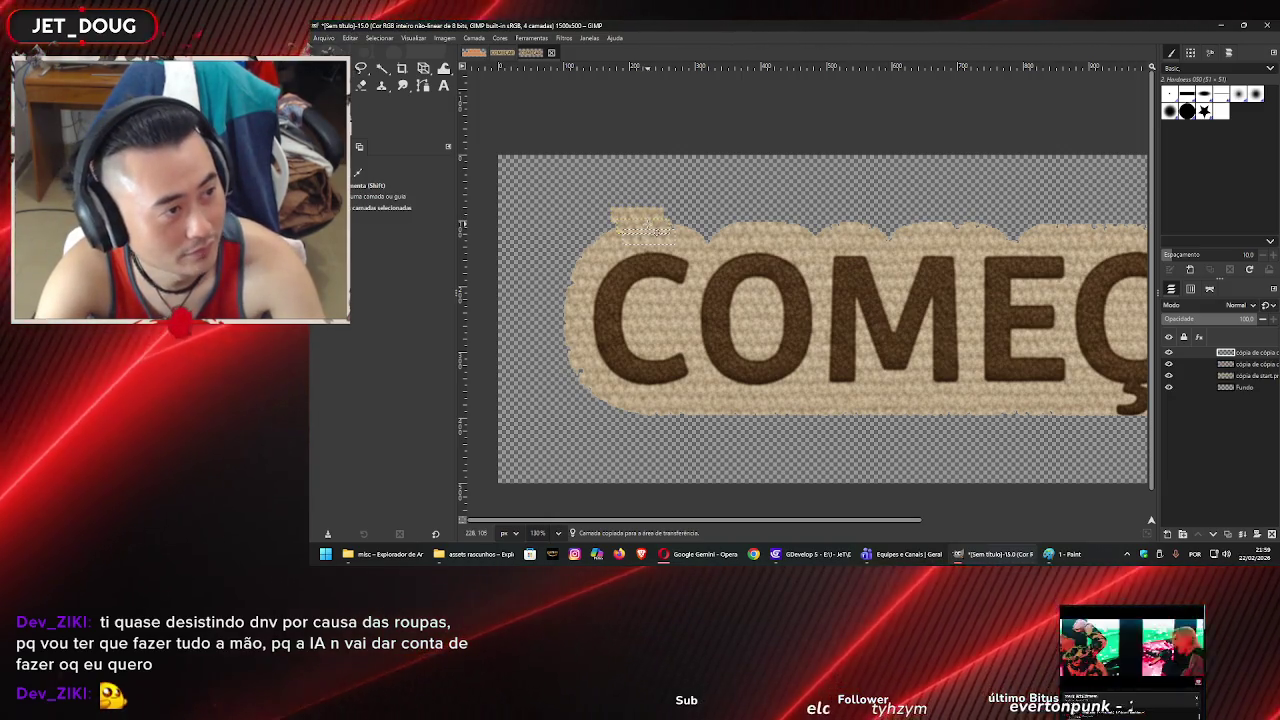
mouse_move(651, 231)
left_mouse_down()
mouse_move(711, 228)
mouse_move(731, 243)
left_mouse_up()
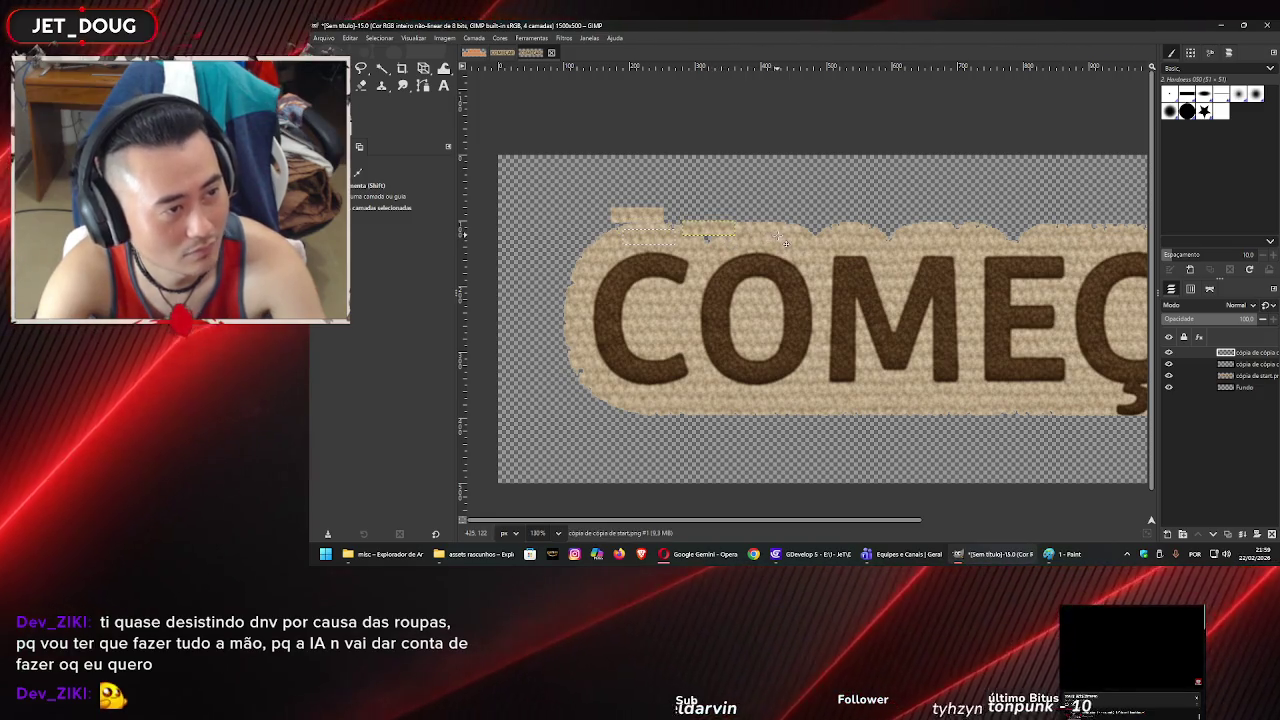
left_click(1251, 376)
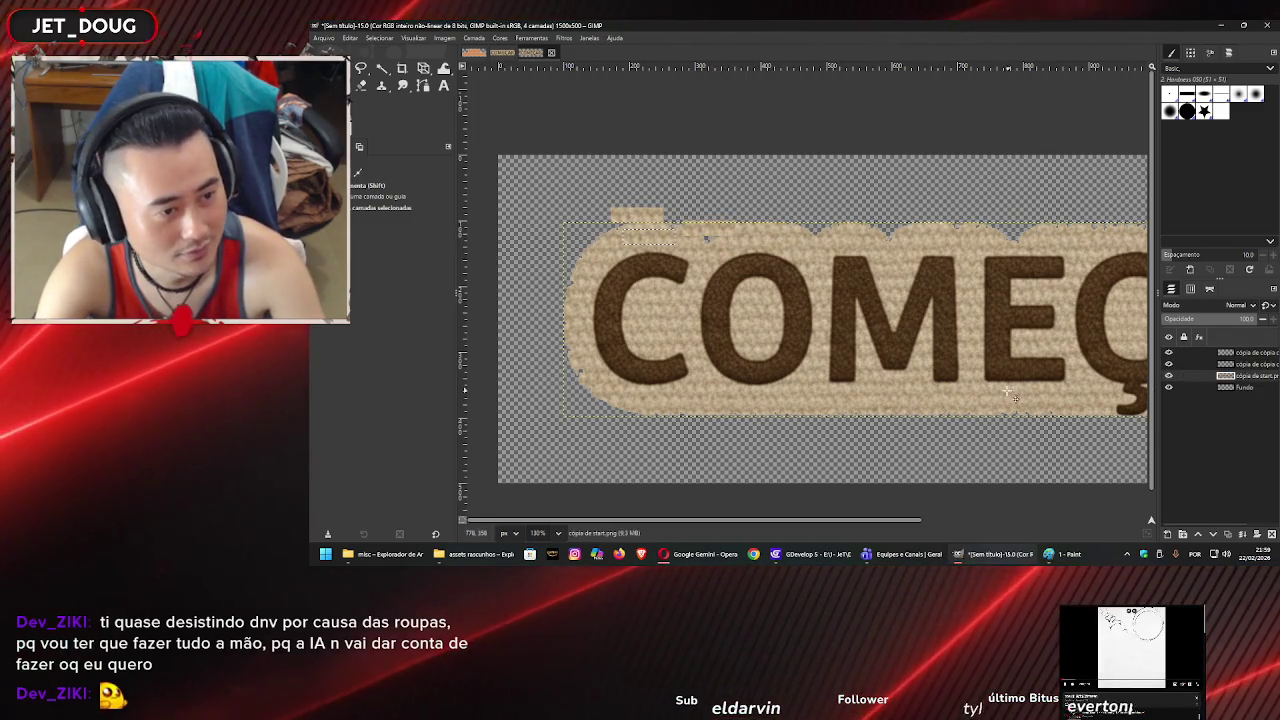
- Copy a long bottom texture strip and place pasted copies below the button and at the top edge
key("r")
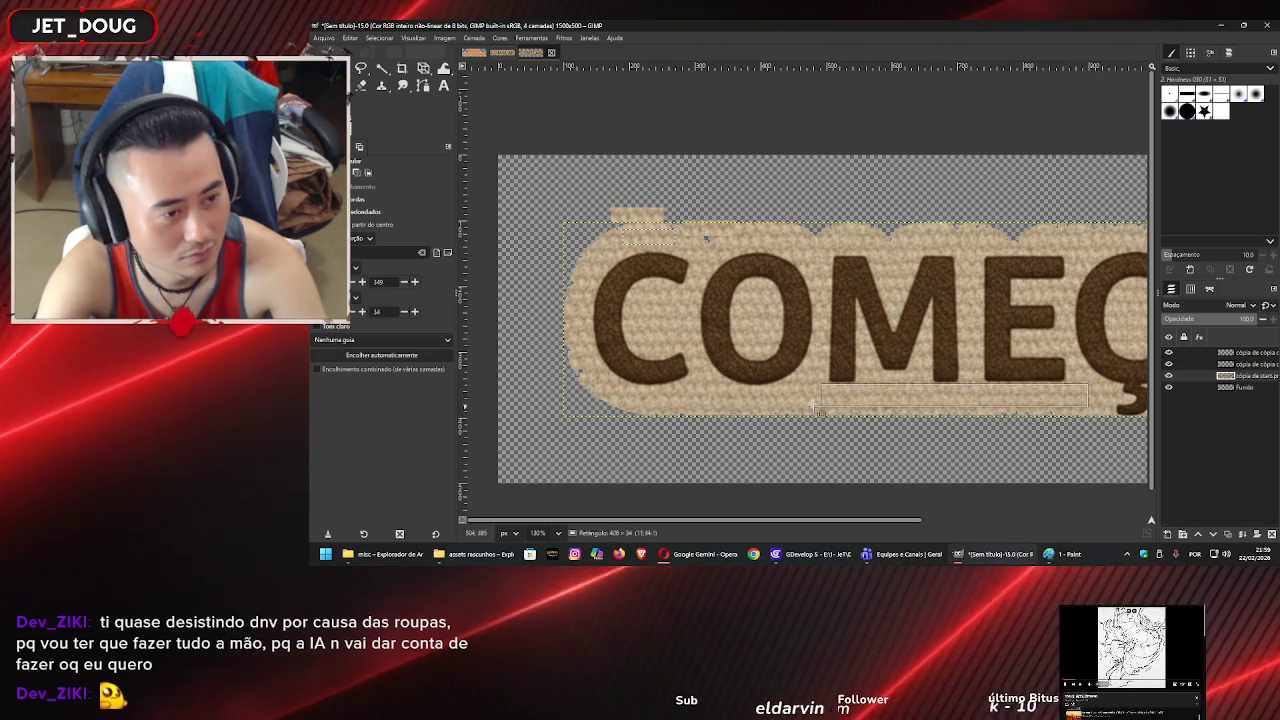
left_click_drag(815, 407, 688, 410)
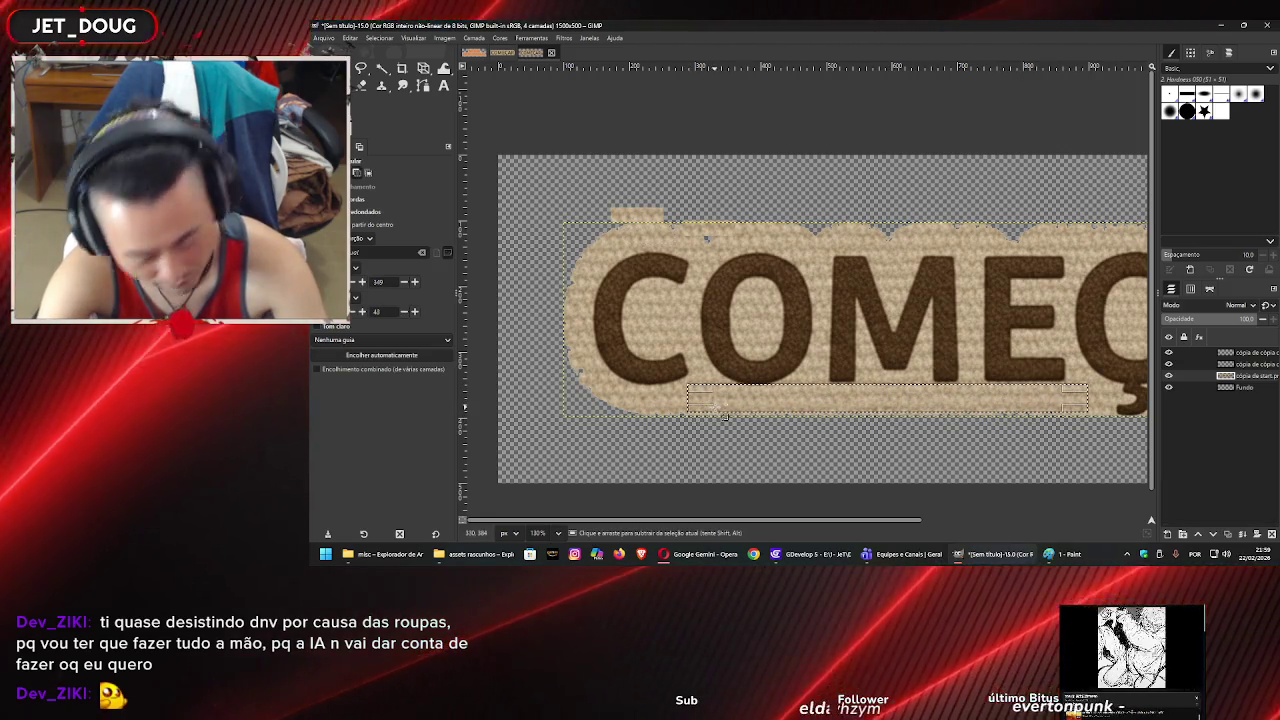
key("ctrl+c")
key("ctrl+v")
key("m")
left_click_drag(873, 412, 876, 441)
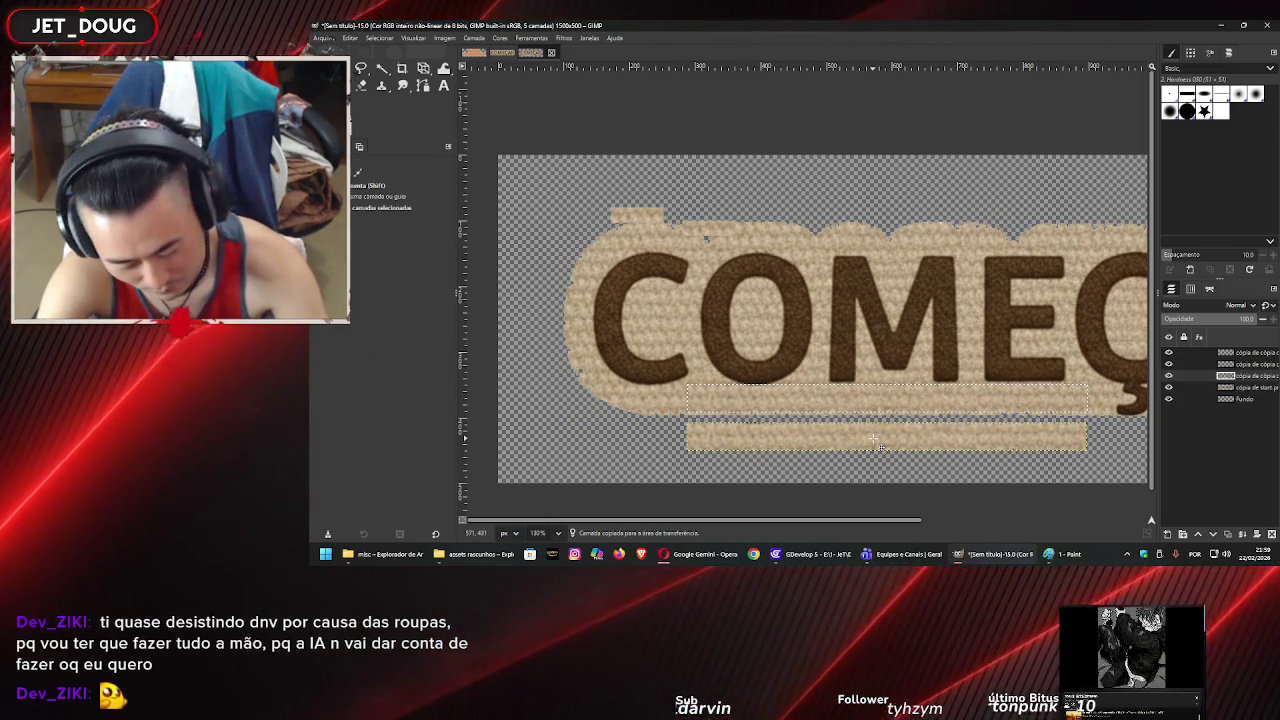
key("ctrl+v")
left_click_drag(889, 430, 897, 470)
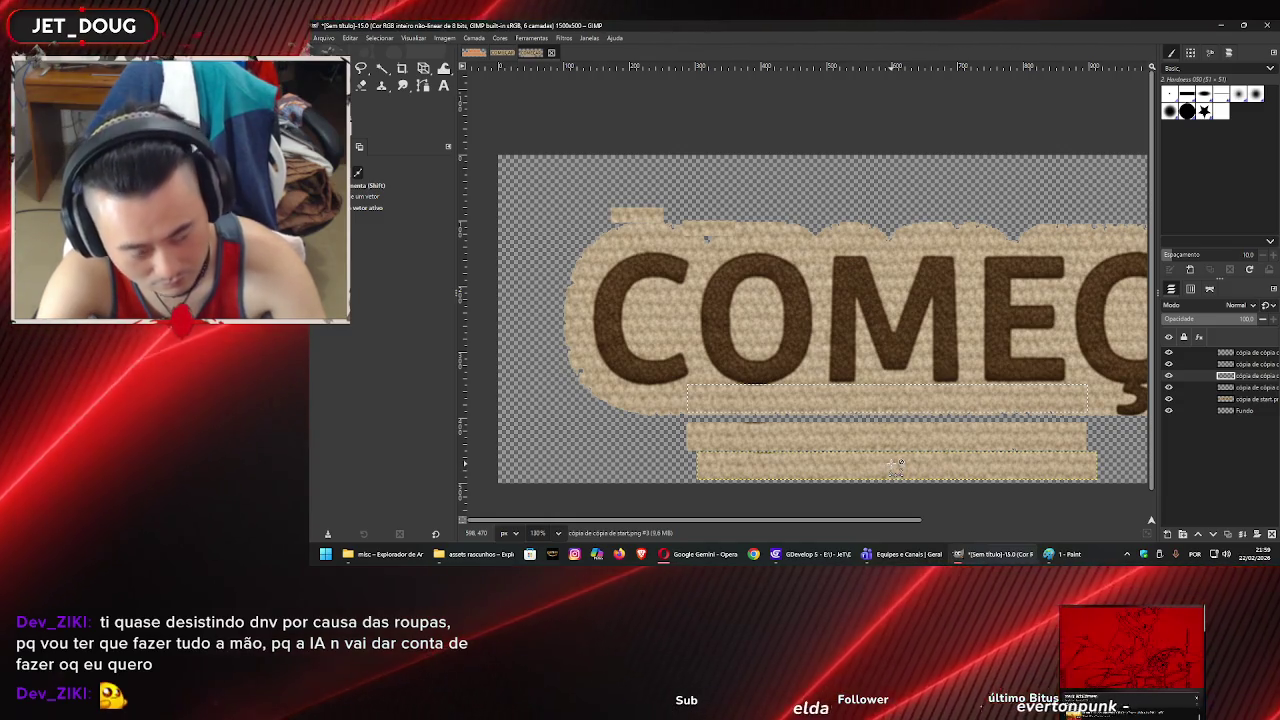
key("ctrl+v")
left_click_drag(897, 467, 875, 238)
- Place more strip copies along the top-left, top-right and lower-left edges and the bottom
key("ctrl+v")
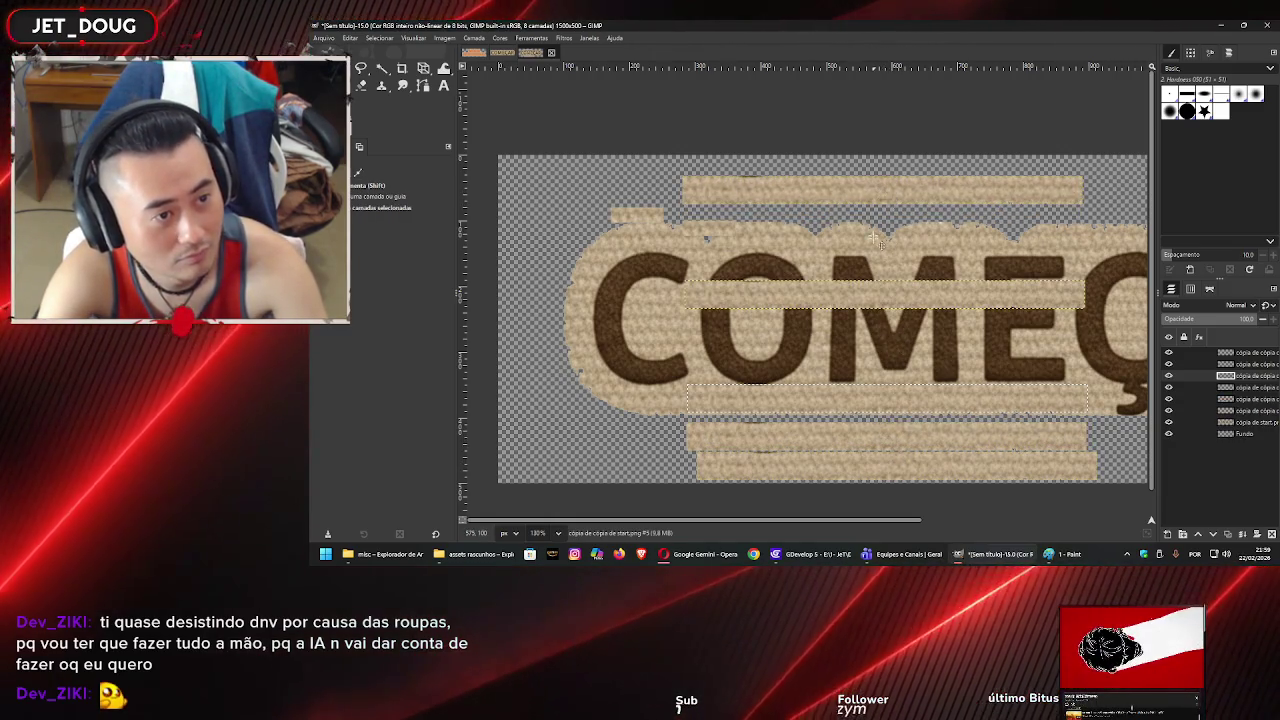
left_click_drag(884, 290, 704, 164)
key("ctrl+v")
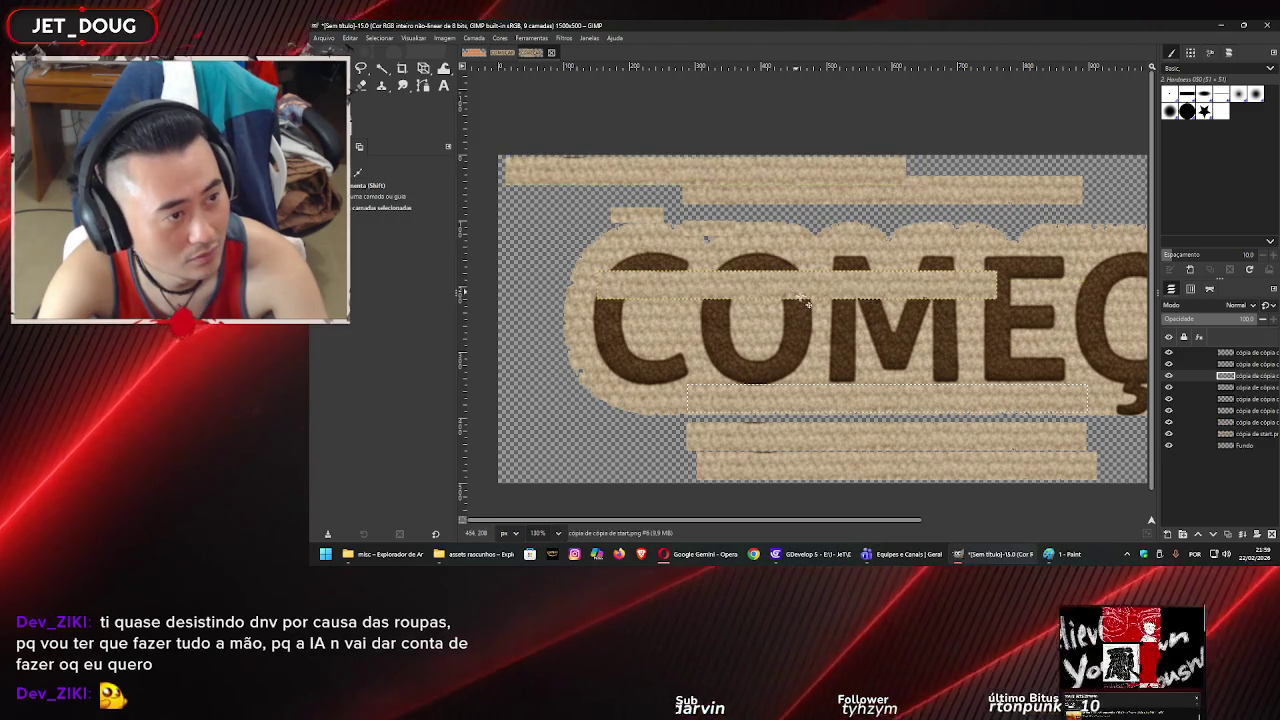
mouse_move(808, 303)
left_mouse_down()
mouse_move(590, 228)
mouse_move(577, 210)
left_mouse_up()
key("ctrl+v")
mouse_move(788, 310)
left_mouse_down()
mouse_move(892, 234)
mouse_move(993, 228)
left_mouse_up()
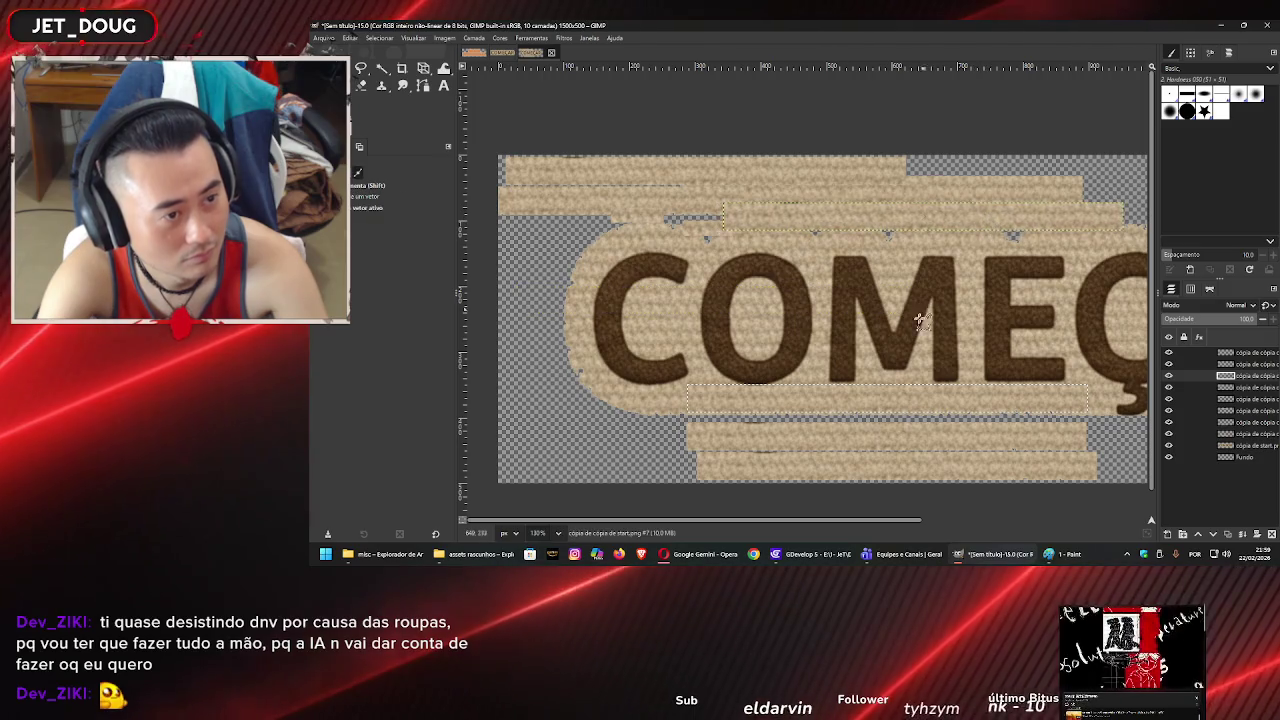
key("ctrl+v")
mouse_move(849, 374)
left_mouse_down()
mouse_move(700, 450)
mouse_move(697, 432)
mouse_move(740, 450)
mouse_move(770, 440)
mouse_move(700, 440)
mouse_move(650, 468)
left_mouse_up()
key("ctrl+v")
key("ctrl+v")
key("ctrl+v")
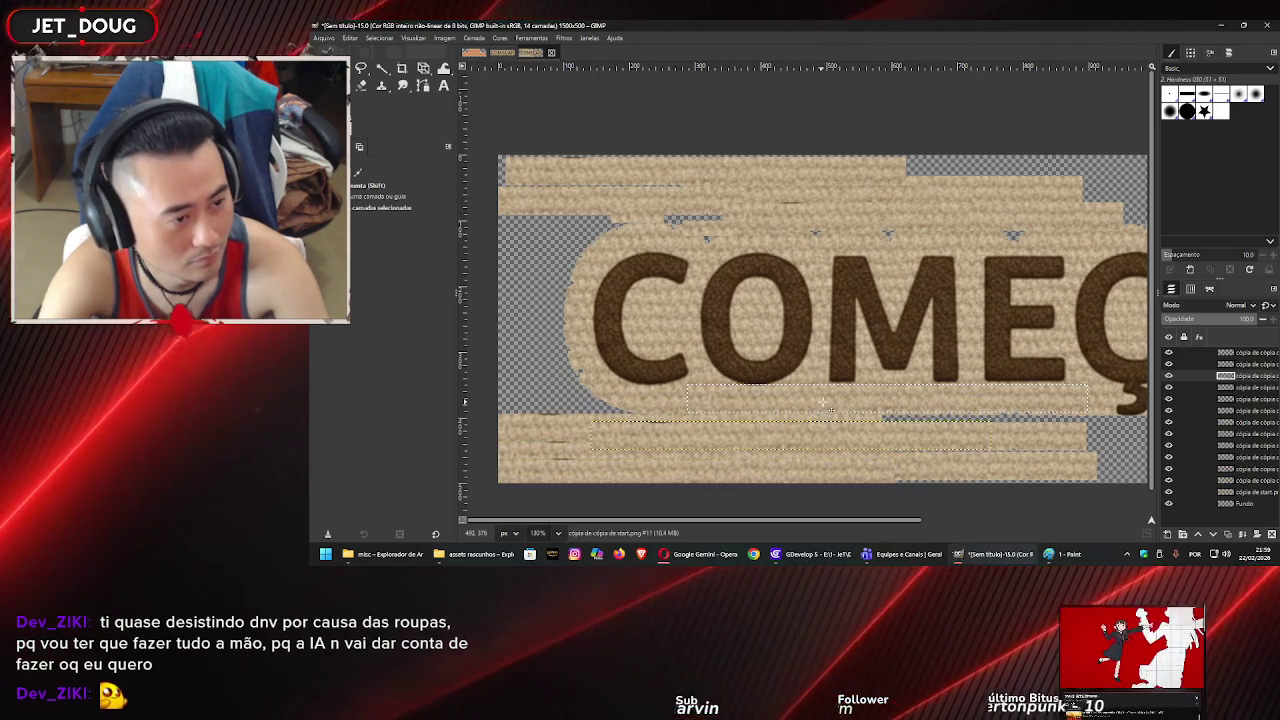
mouse_move(970, 437)
left_mouse_down()
mouse_move(745, 390)
mouse_move(665, 398)
mouse_move(655, 412)
left_mouse_up()
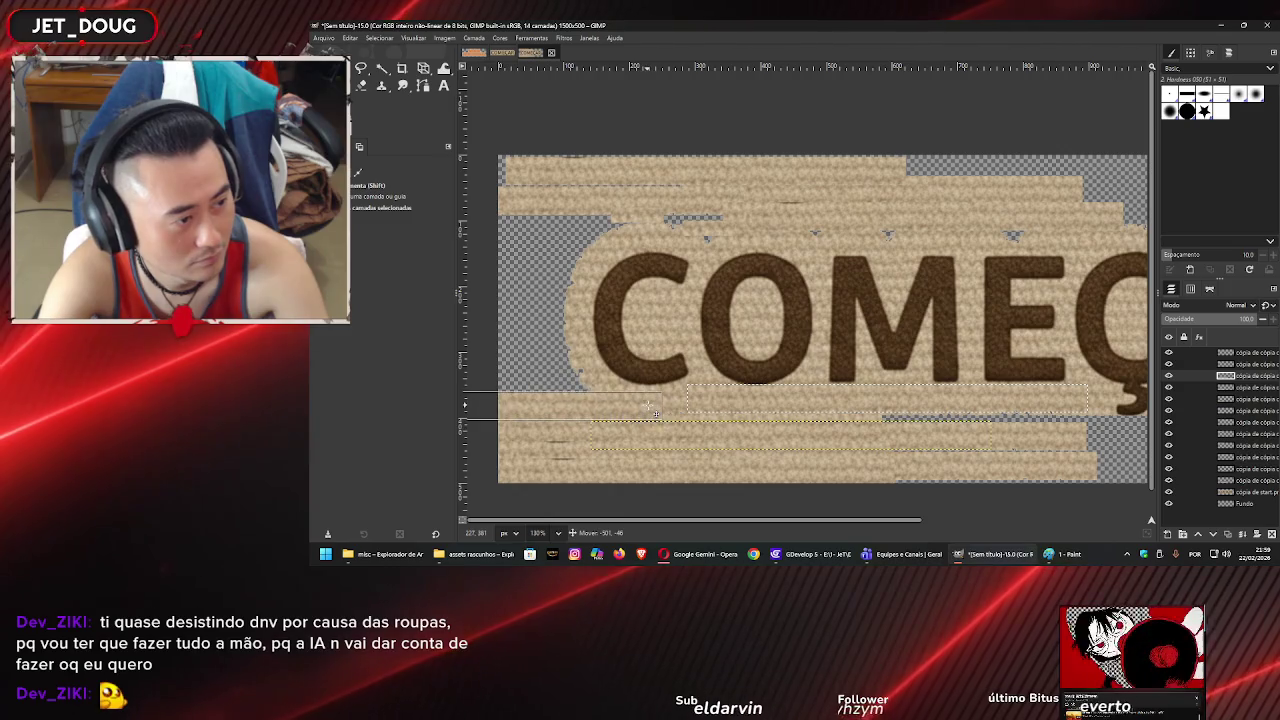
- Place further strip copies at the left edge and across the letters
key("ctrl+v")
left_click_drag(600, 335, 587, 376)
key("ctrl+v")
mouse_move(797, 403)
left_mouse_down()
mouse_move(600, 360)
mouse_move(436, 346)
left_mouse_up()
key("shift+ctrl+d")
mouse_move(765, 375)
left_mouse_down()
mouse_move(590, 327)
mouse_move(600, 300)
mouse_move(607, 340)
left_mouse_up()
key("shift+ctrl+d")
key("shift+ctrl+d")
left_click_drag(678, 322, 458, 300)
mouse_move(548, 280)
left_mouse_down()
mouse_move(557, 325)
mouse_move(557, 312)
left_mouse_up()
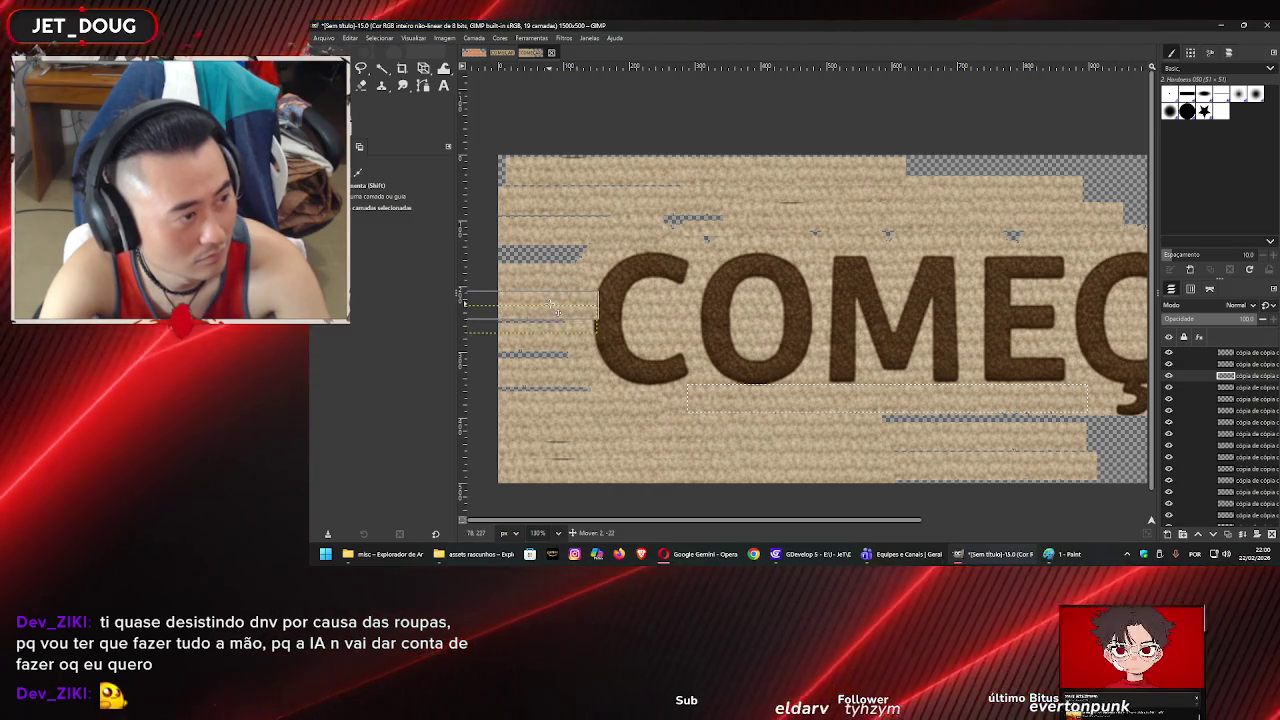
scroll(928, 358, "right", 10)
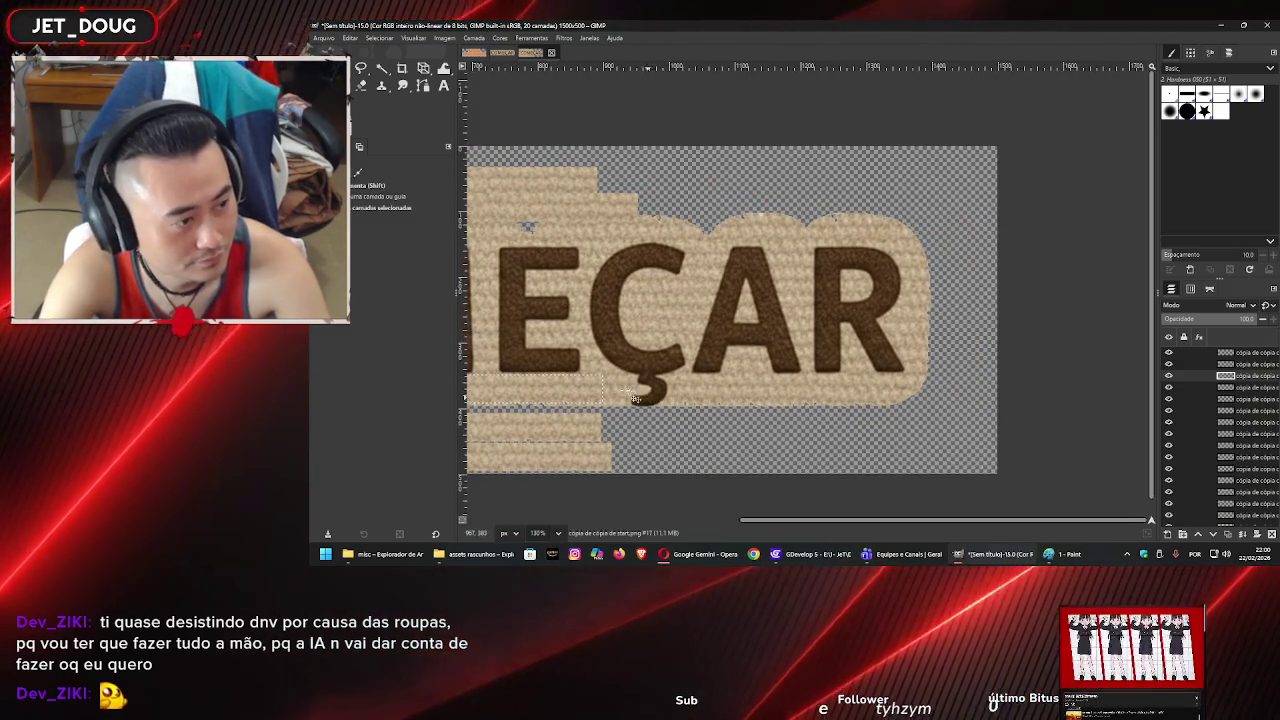
- Cover the lower part of CO, the bottom-right edge and the lettering's lower area with strip copies
scroll(620, 358, "left", 3)
scroll(615, 355, "down", 4, "ctrl")
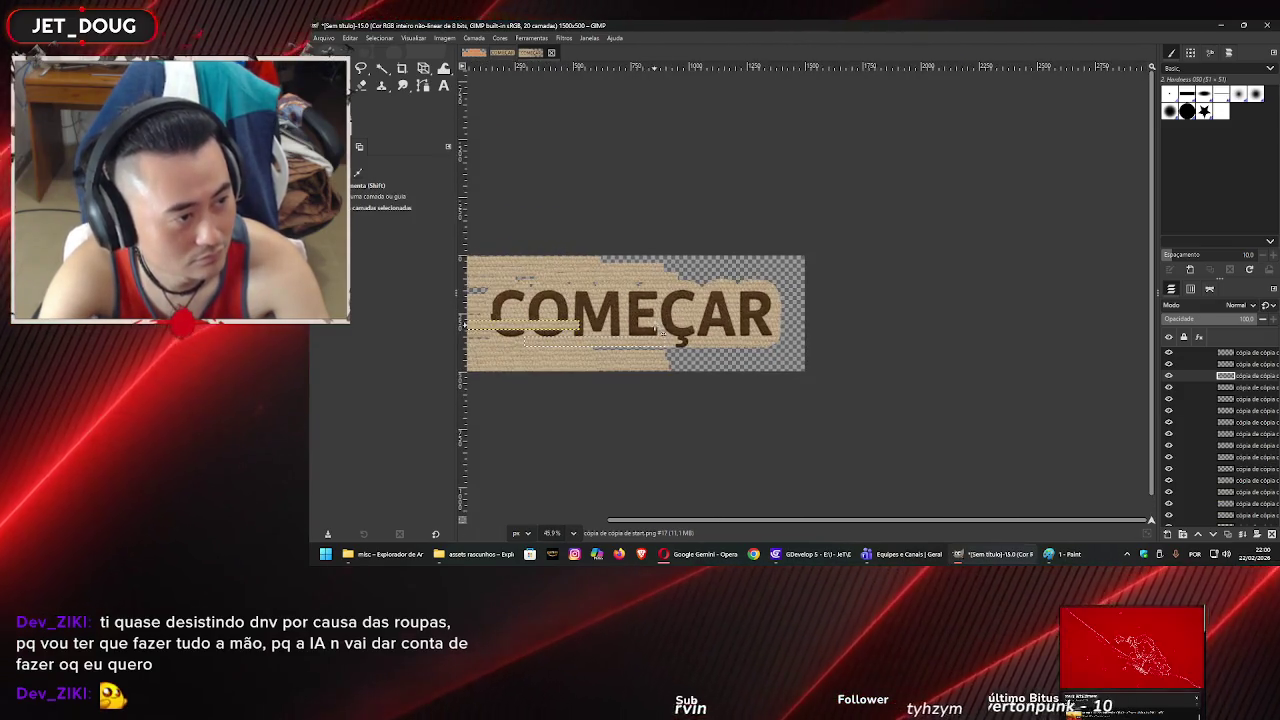
left_click_drag(606, 350, 575, 362)
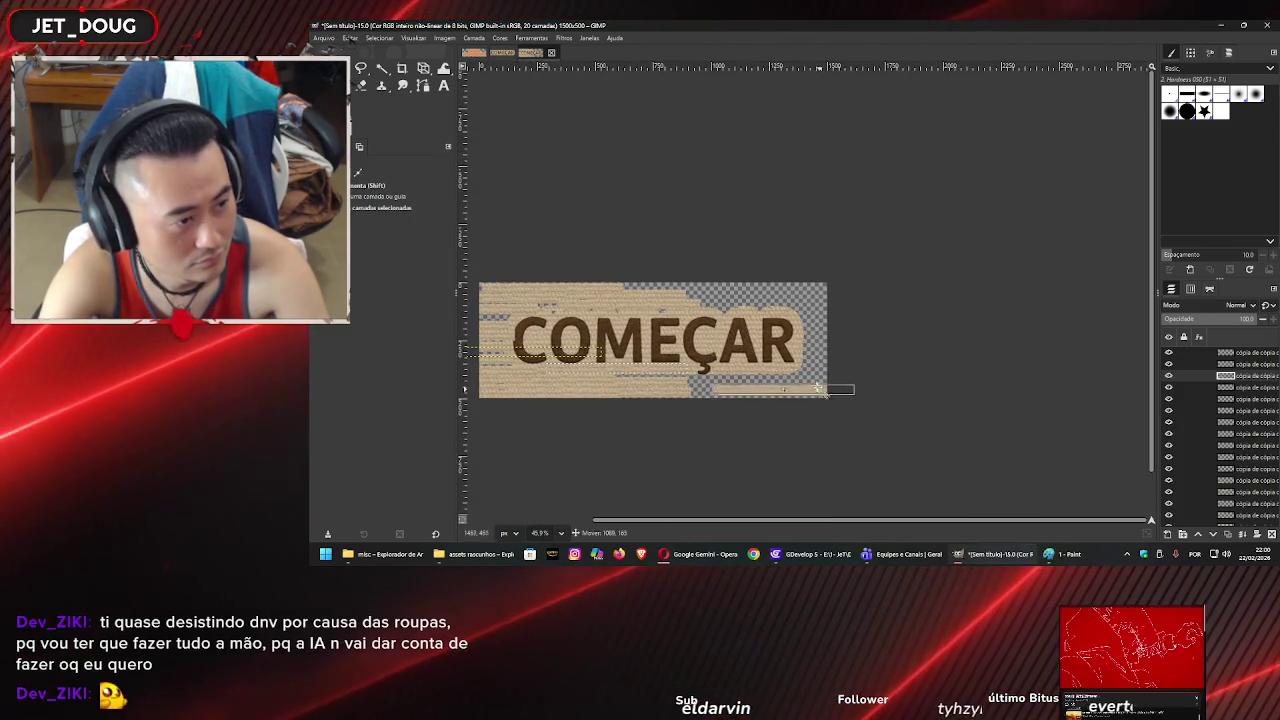
key("ctrl+shift+d")
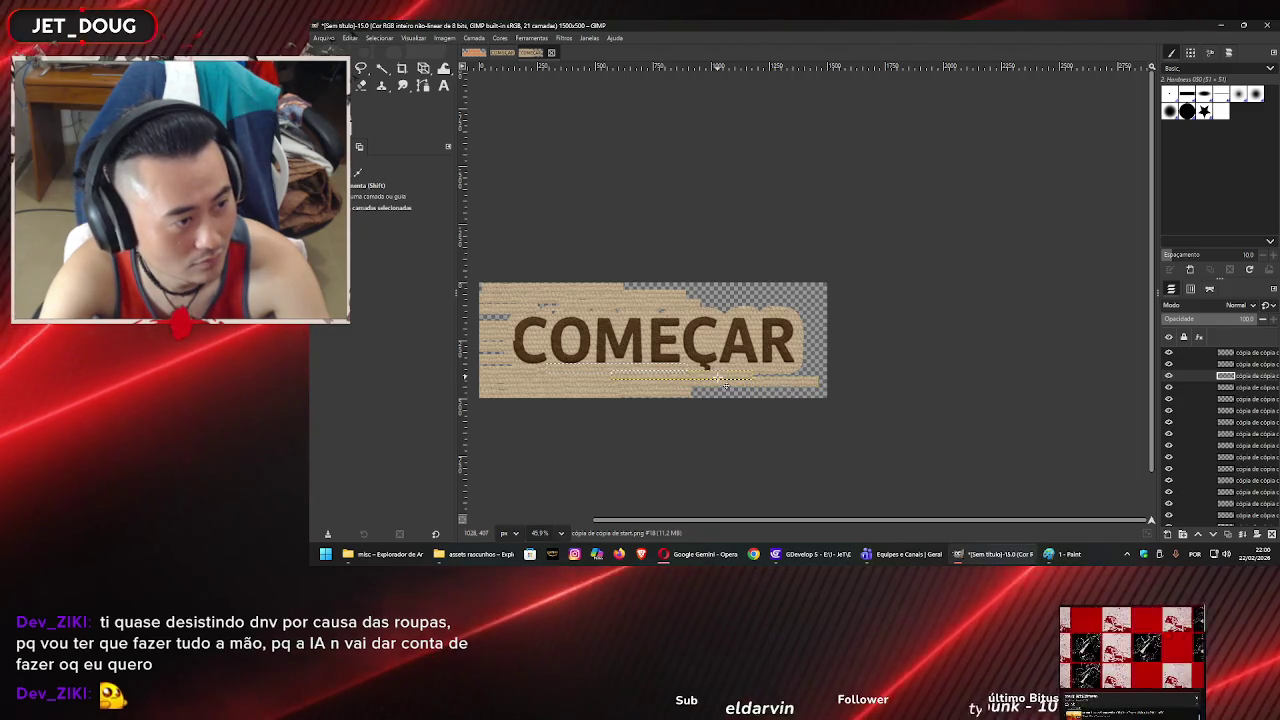
mouse_move(718, 378)
left_mouse_down()
mouse_move(826, 397)
mouse_move(800, 375)
mouse_move(863, 371)
mouse_move(762, 372)
left_mouse_up()
key("ctrl+shift+d")
key("ctrl+shift+d")
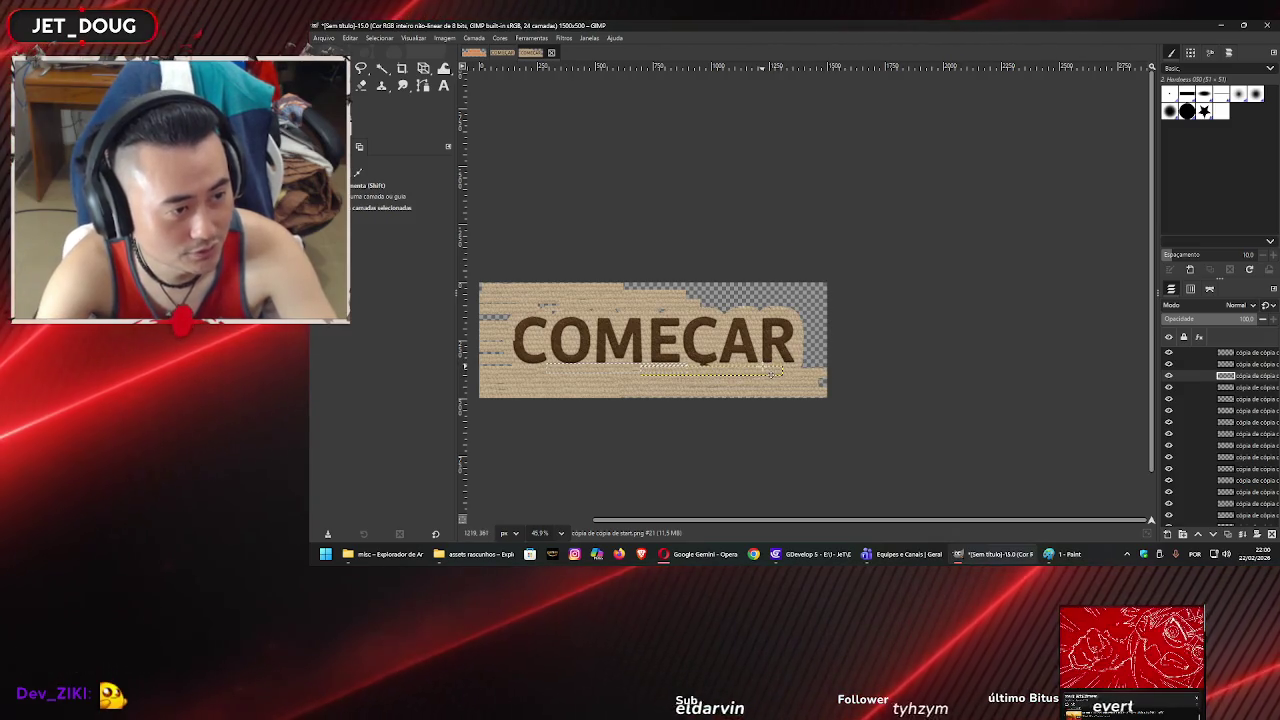
key("ctrl+shift+d")
mouse_move(762, 290)
left_mouse_down()
mouse_move(690, 330)
mouse_move(750, 300)
mouse_move(812, 296)
mouse_move(808, 313)
left_mouse_up()
- Add strip copies along the upper-right and right edges and the gap beneath the text
key("ctrl+shift+d")
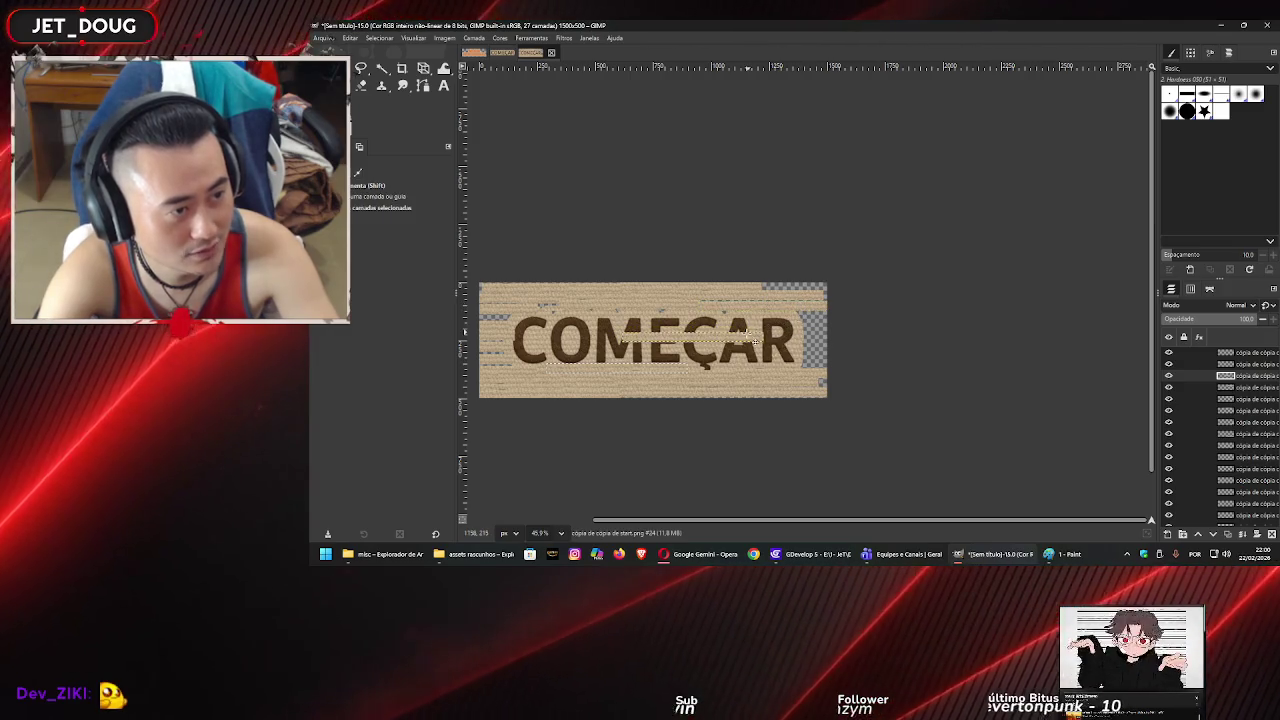
key("ctrl+shift+d")
left_click_drag(686, 387, 820, 290)
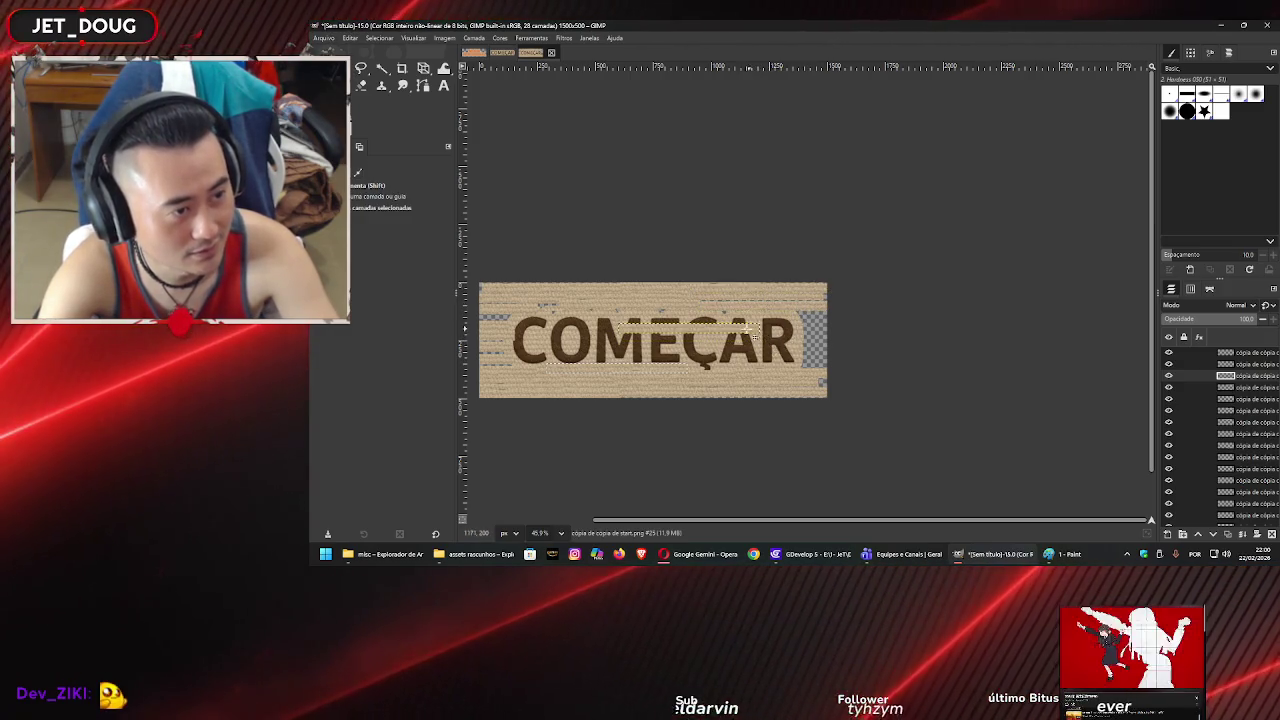
key("ctrl+shift+d")
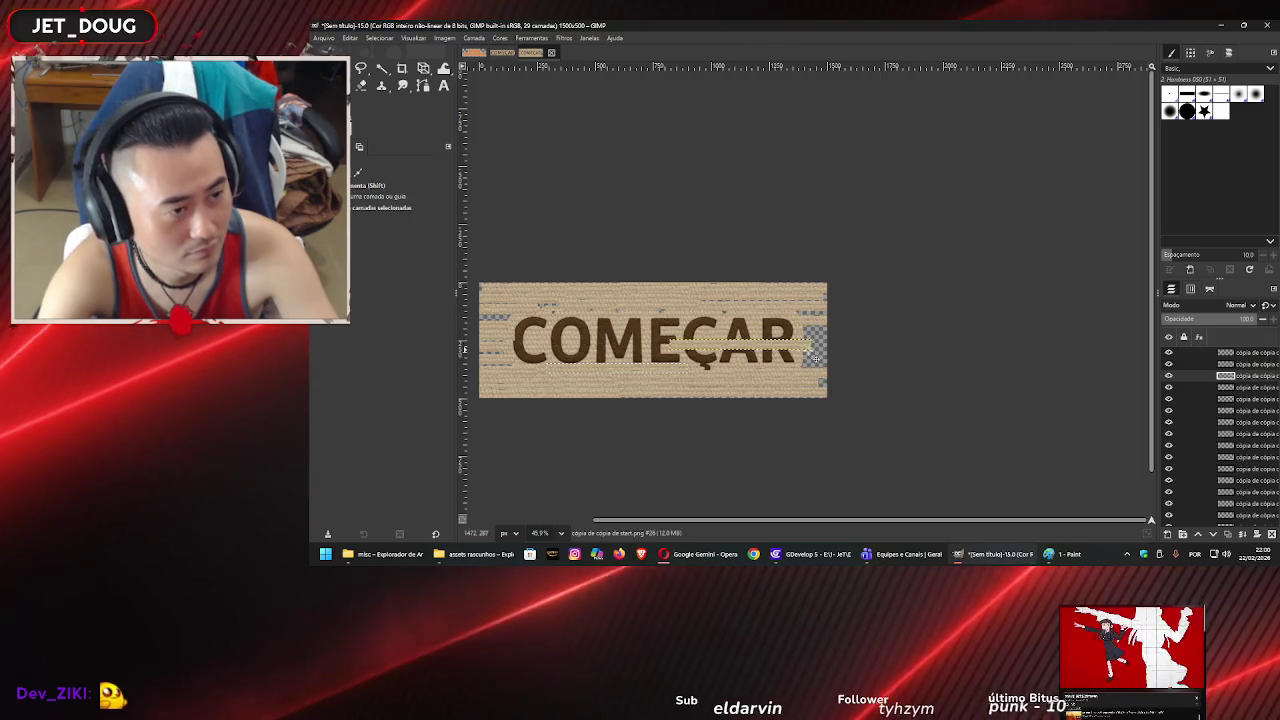
mouse_move(911, 321)
left_mouse_down()
mouse_move(918, 336)
mouse_move(818, 358)
mouse_move(935, 360)
left_mouse_up()
key("ctrl+shift+d")
key("ctrl+shift+d")
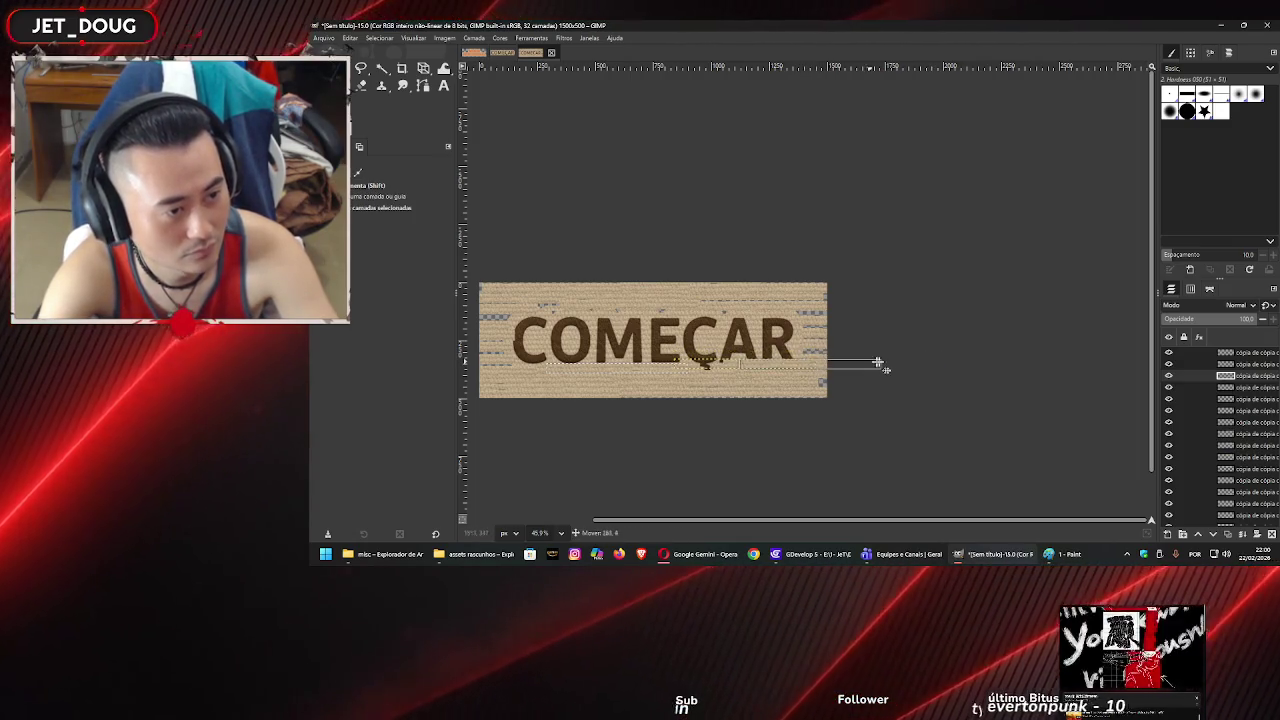
key("ctrl+shift+d")
key("ctrl+shift+d")
left_click_drag(811, 356, 796, 372)
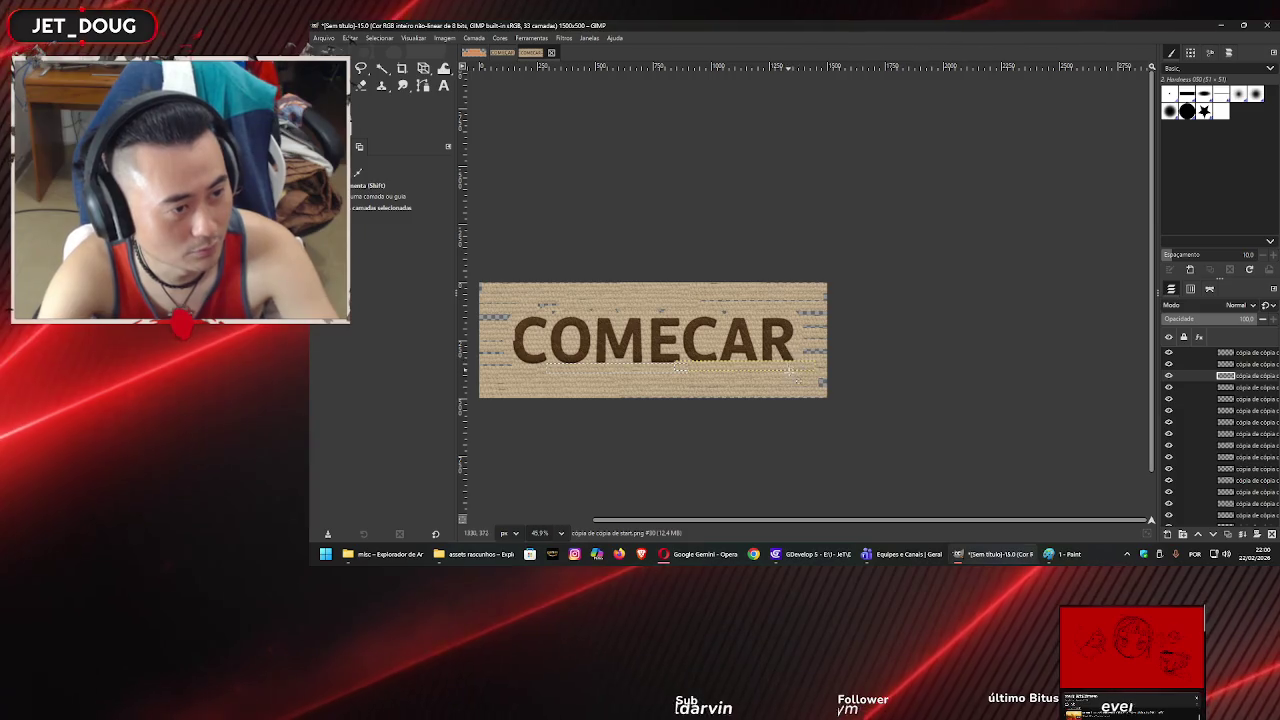
key("ctrl+shift+d")
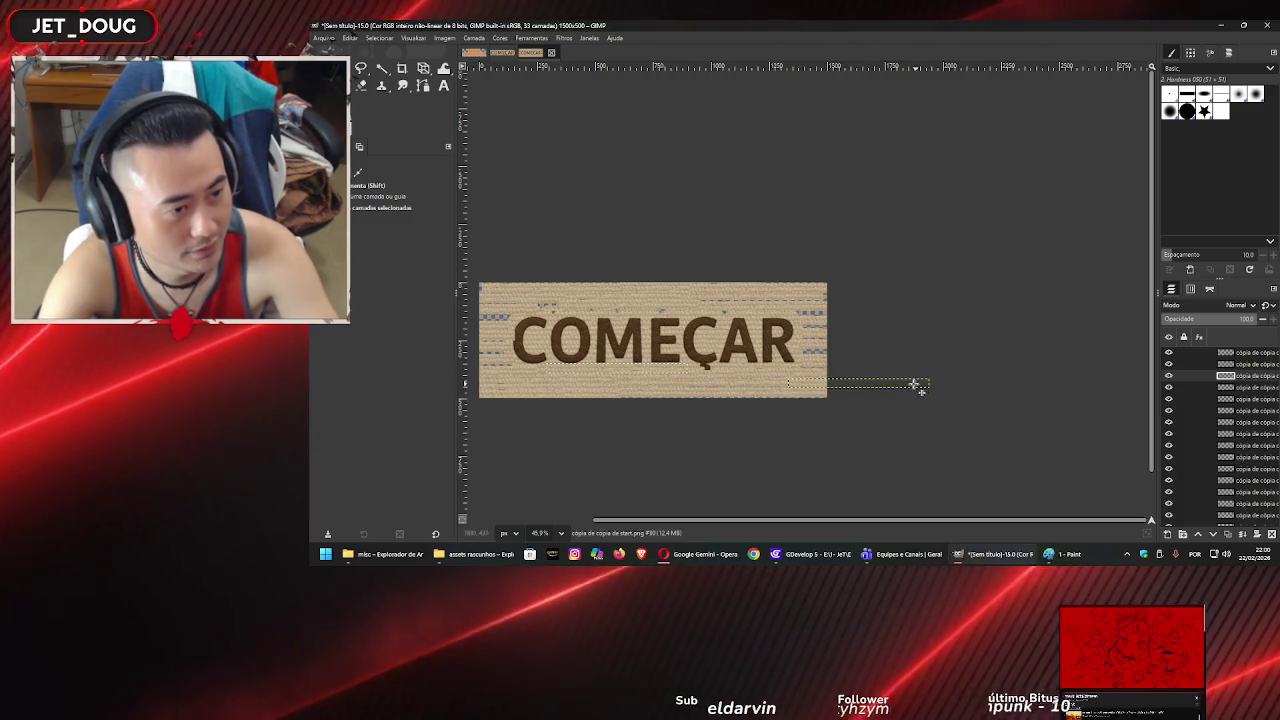
mouse_move(915, 385)
left_mouse_down()
mouse_move(719, 381)
mouse_move(416, 315)
left_mouse_up()
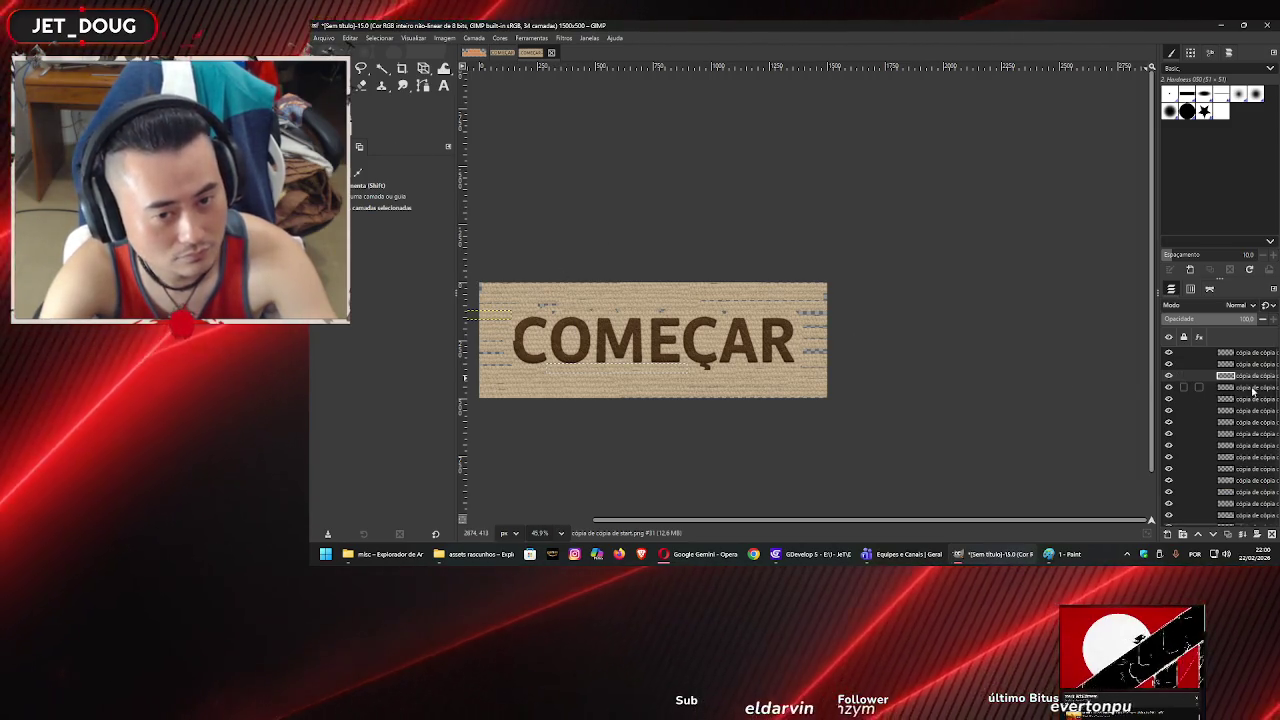
- Select one of the strip layers and shift it slightly downward
left_click(1250, 480)
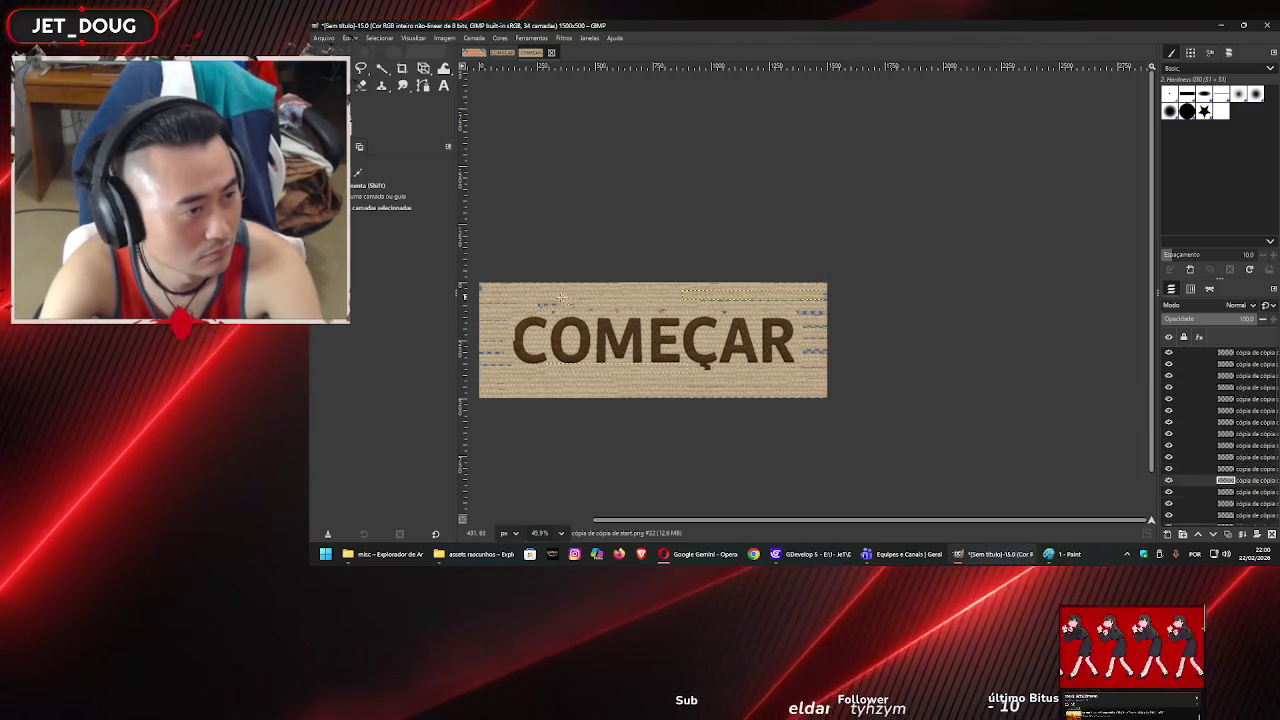
left_click(519, 345)
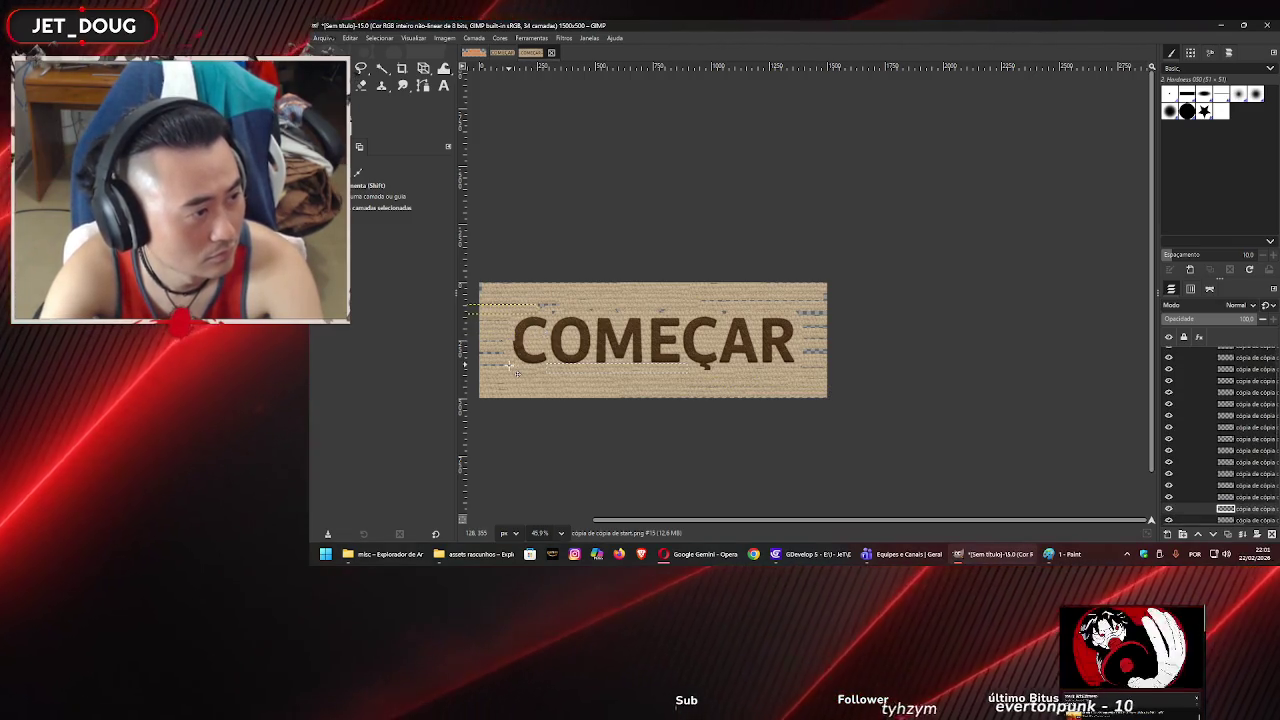
left_click(500, 343)
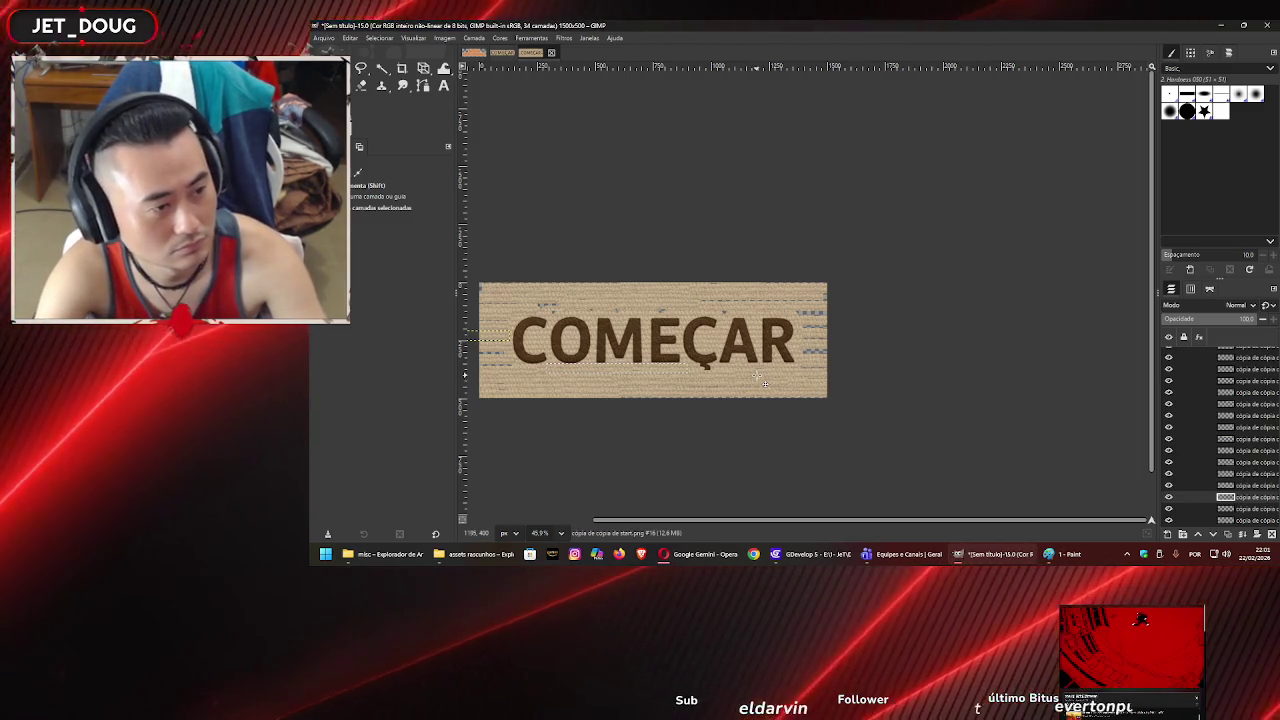
left_click(1240, 487)
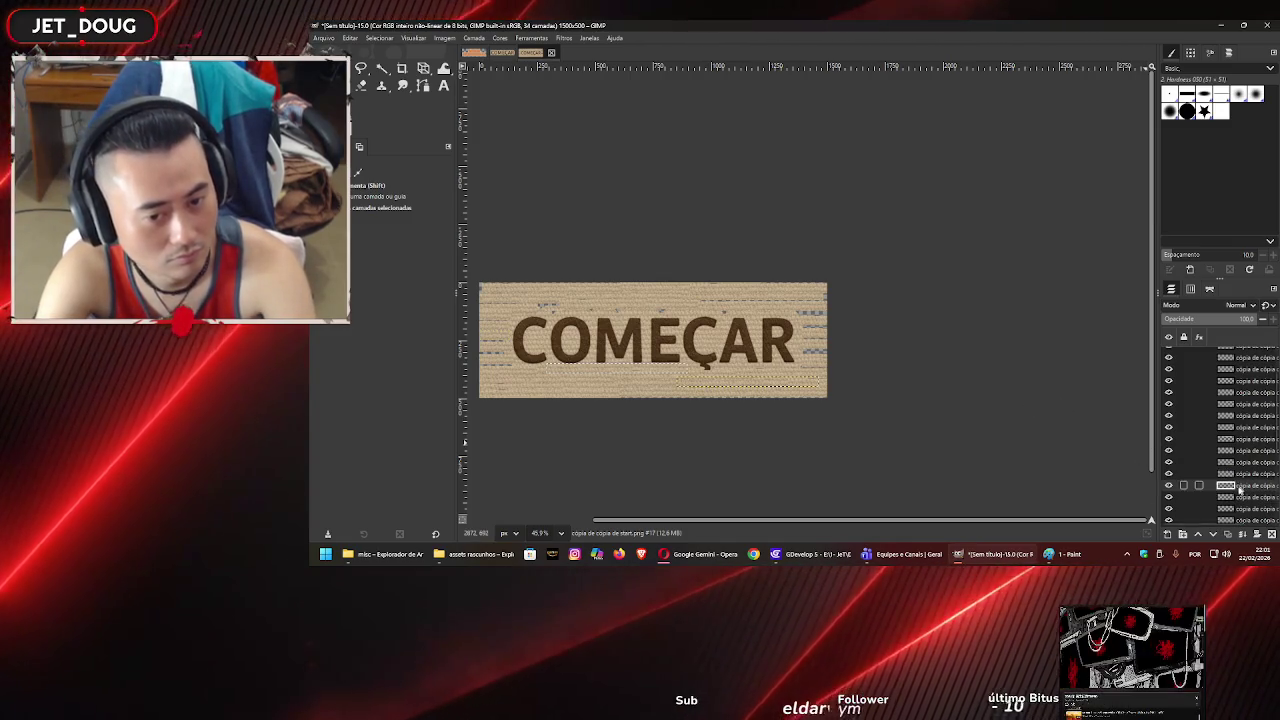
key("Up")
left_click_drag(727, 376, 730, 388)
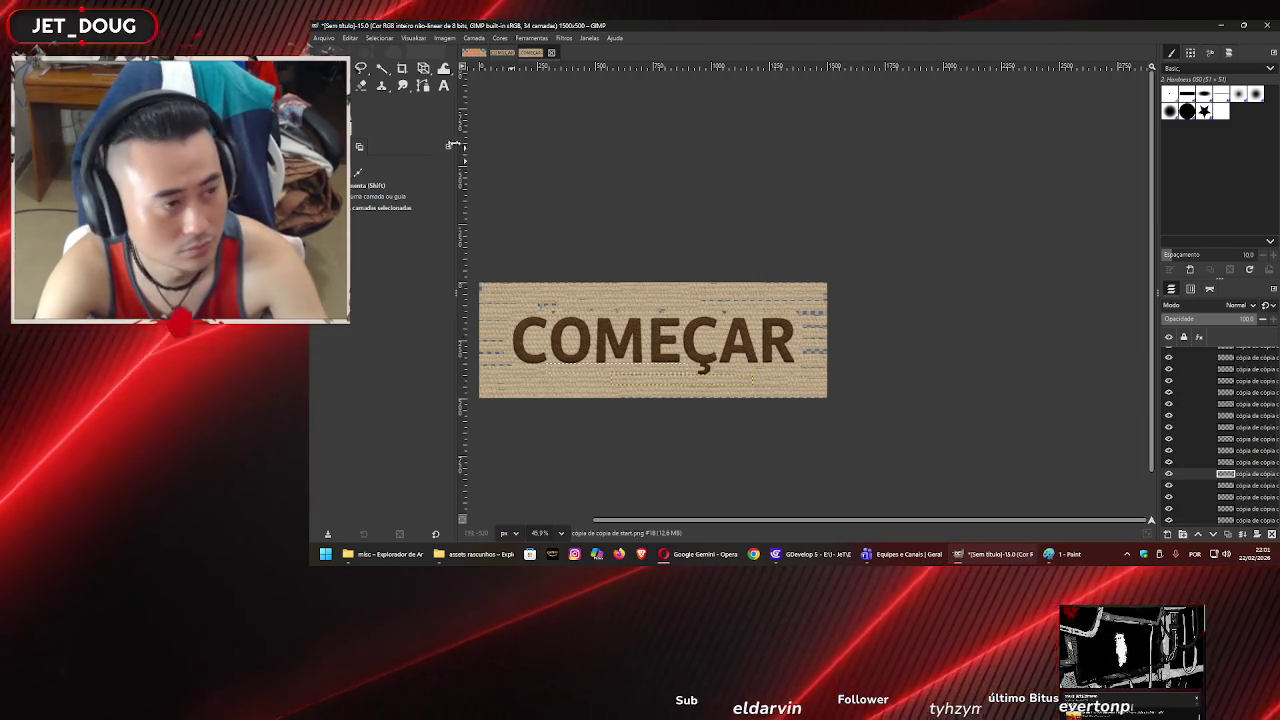
left_click(445, 38)
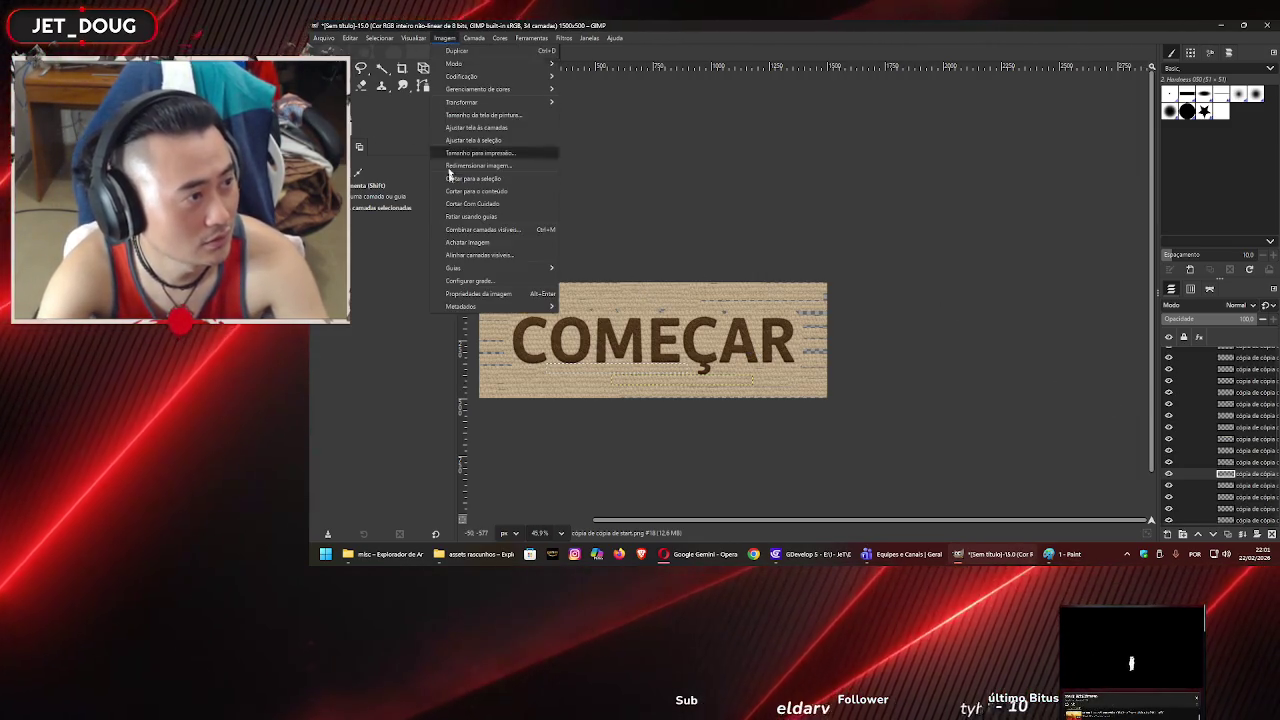
- Export the patched button as a PNG named start3 into the misc folder
mouse_move(341, 42)
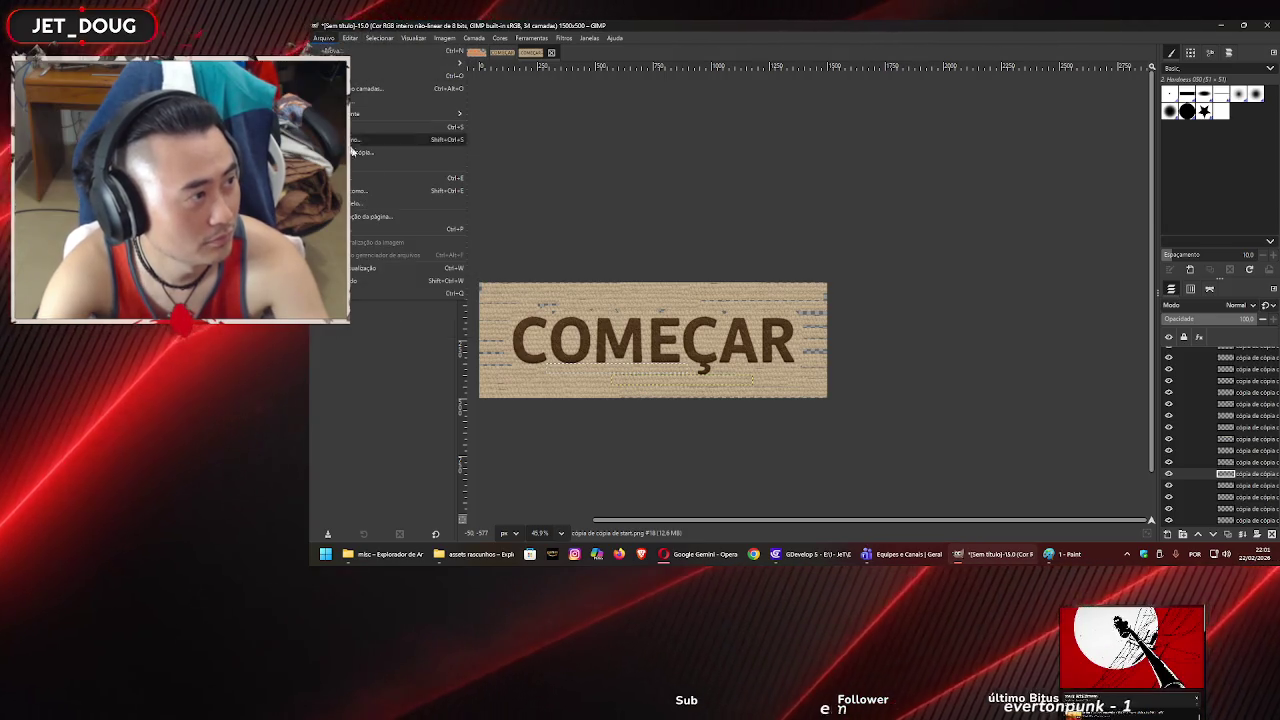
left_click(363, 192)
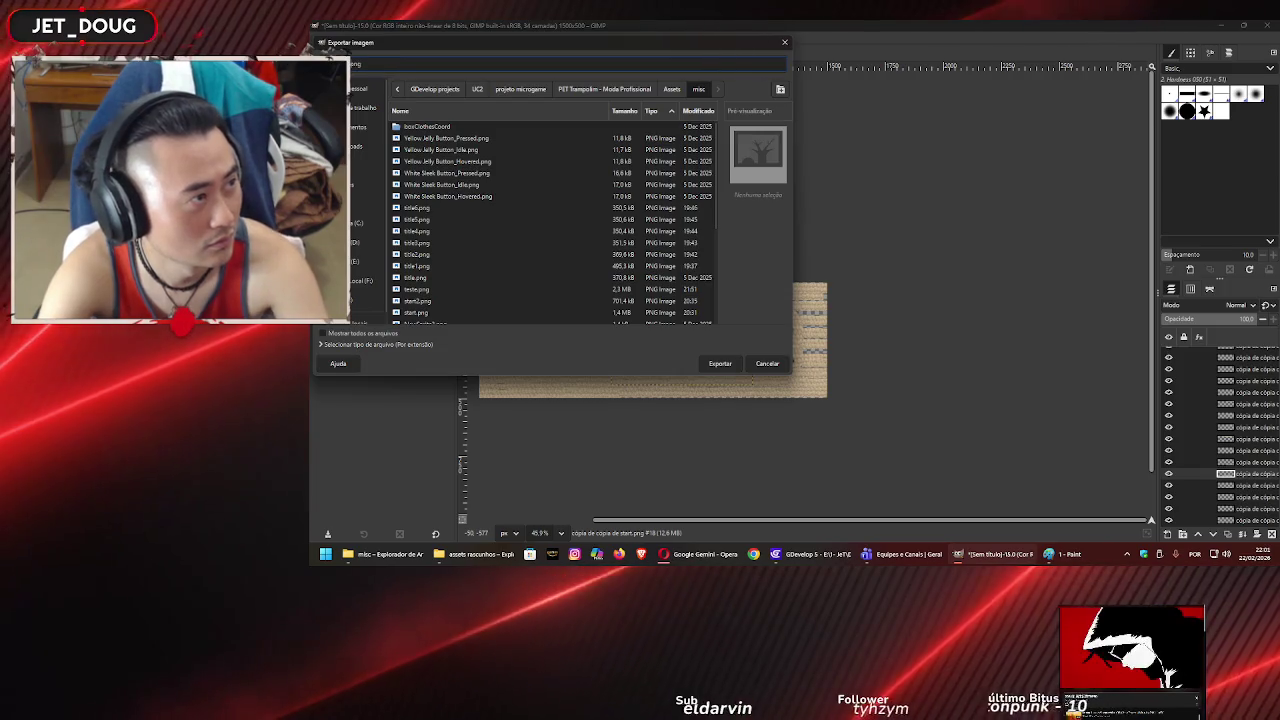
type("start3")
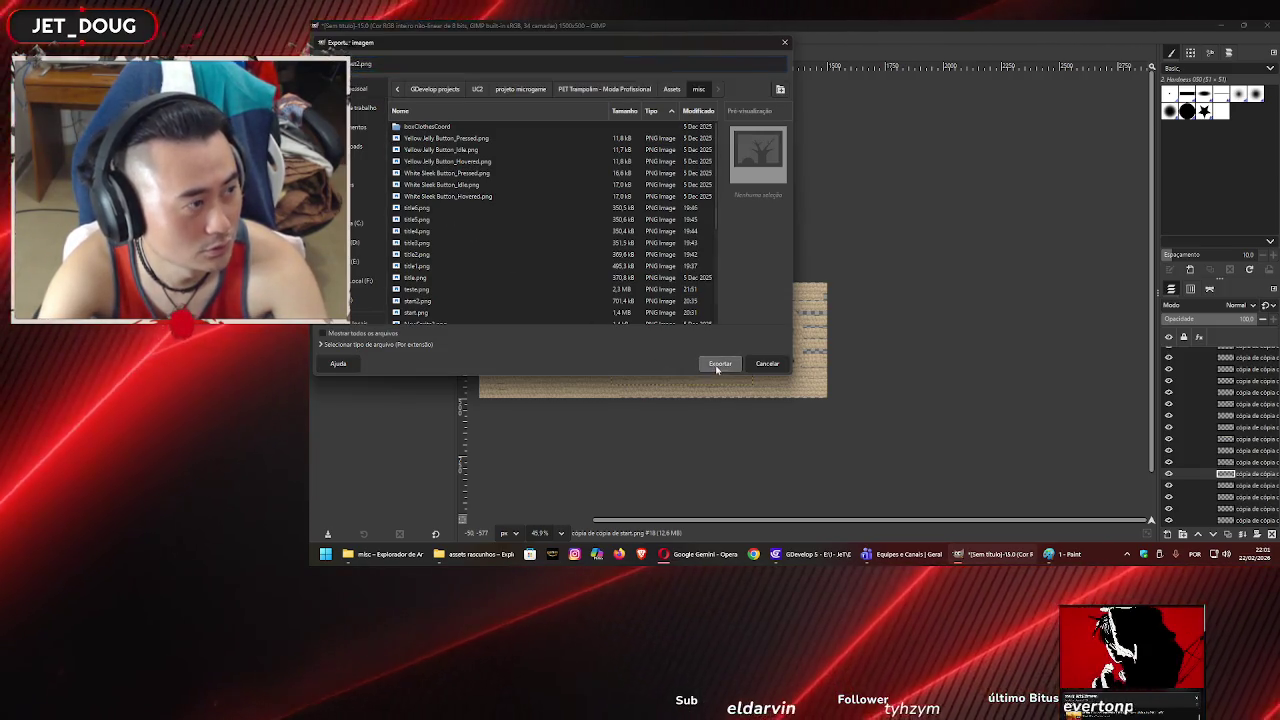
left_click(714, 366)
key("Return")
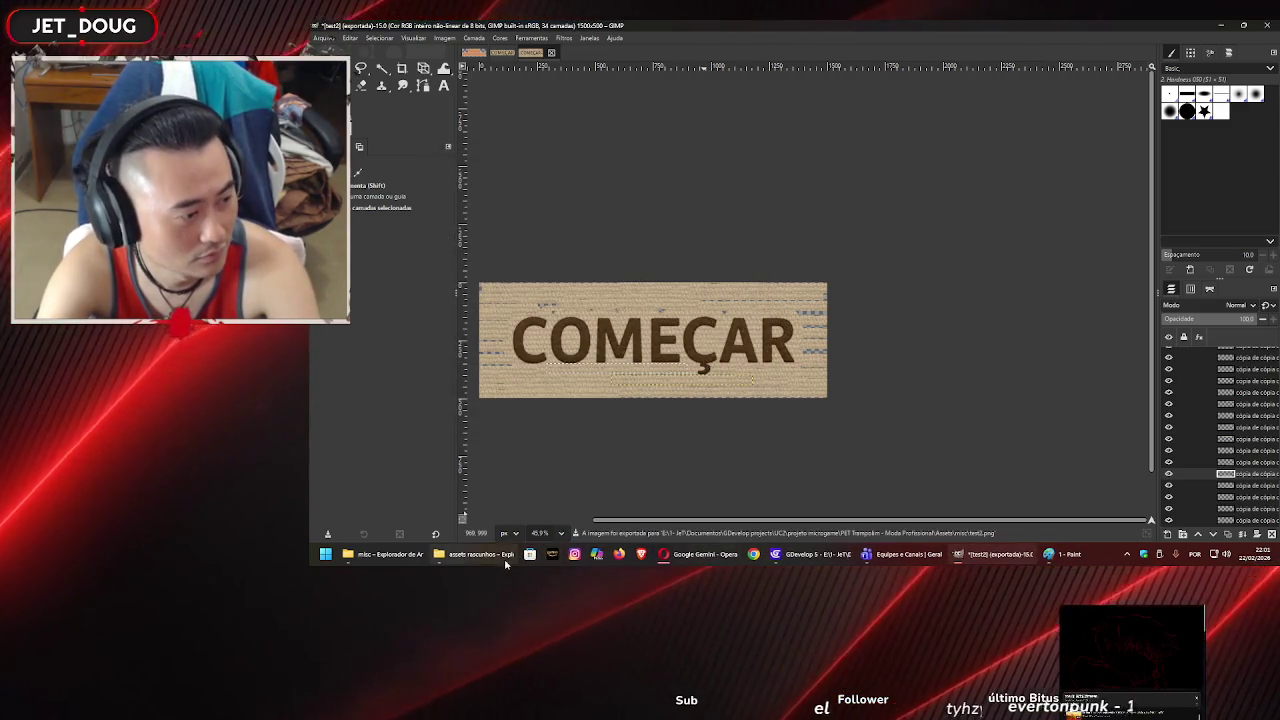
- Replace the old attachment in the Gemini prompt with the exported button image
left_click(703, 554)
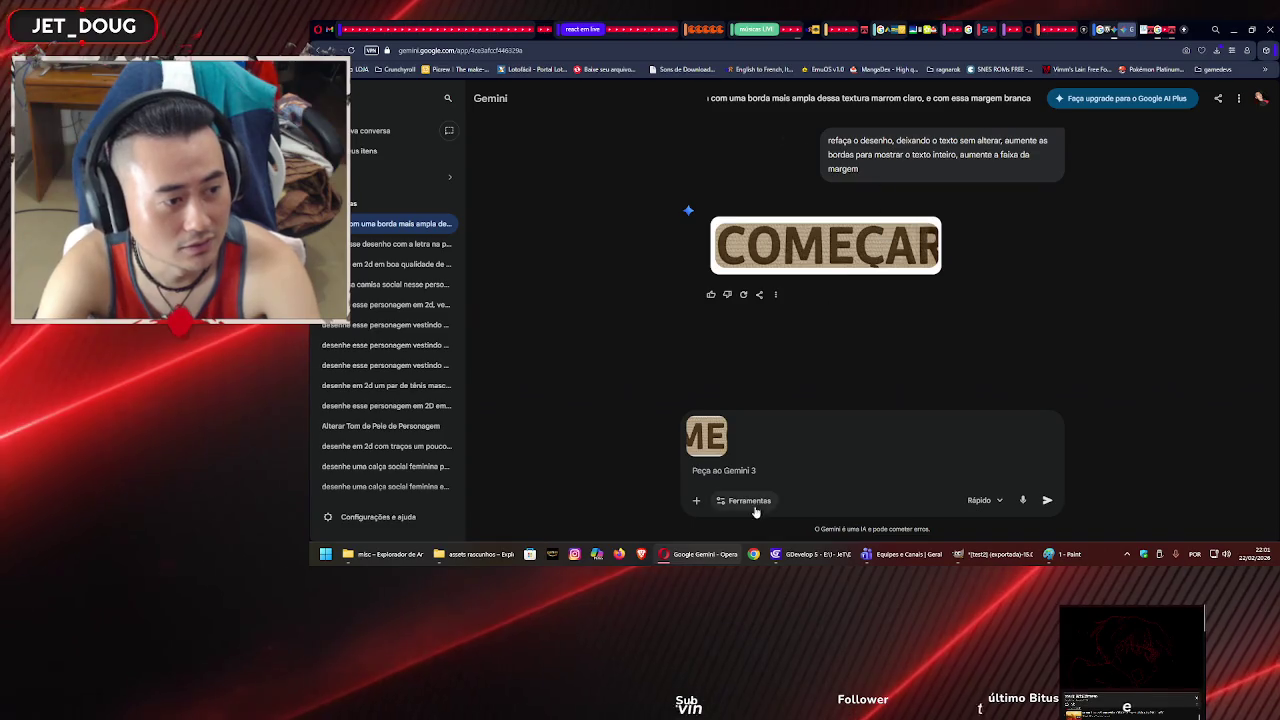
left_click(715, 429)
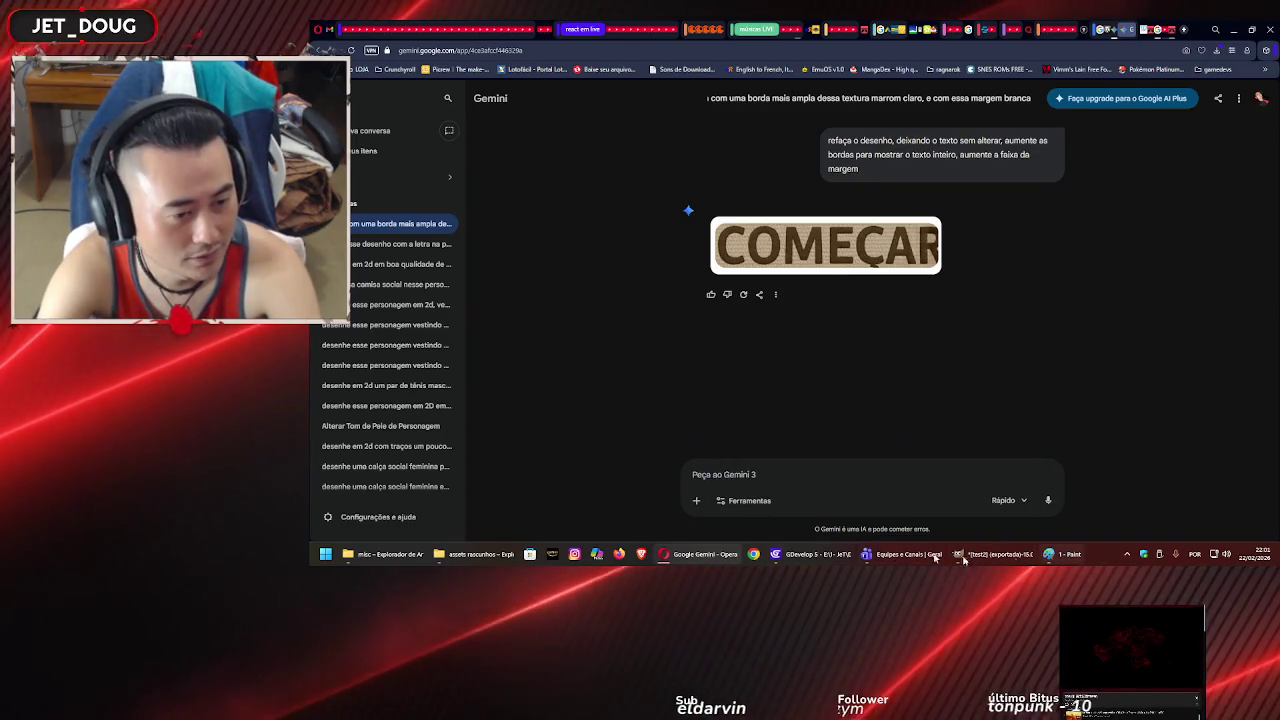
left_click(482, 554)
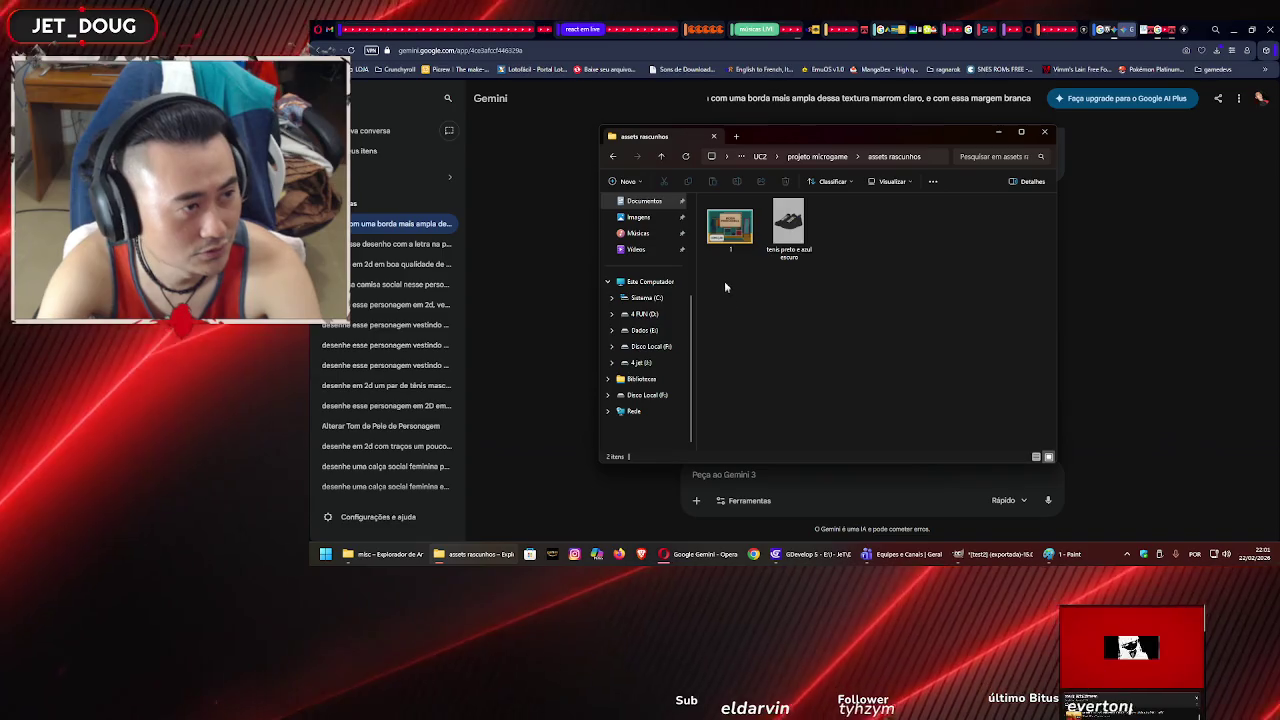
left_click(386, 554)
left_click_drag(736, 362, 806, 492)
left_click(798, 482)
type("refaça esse desen")
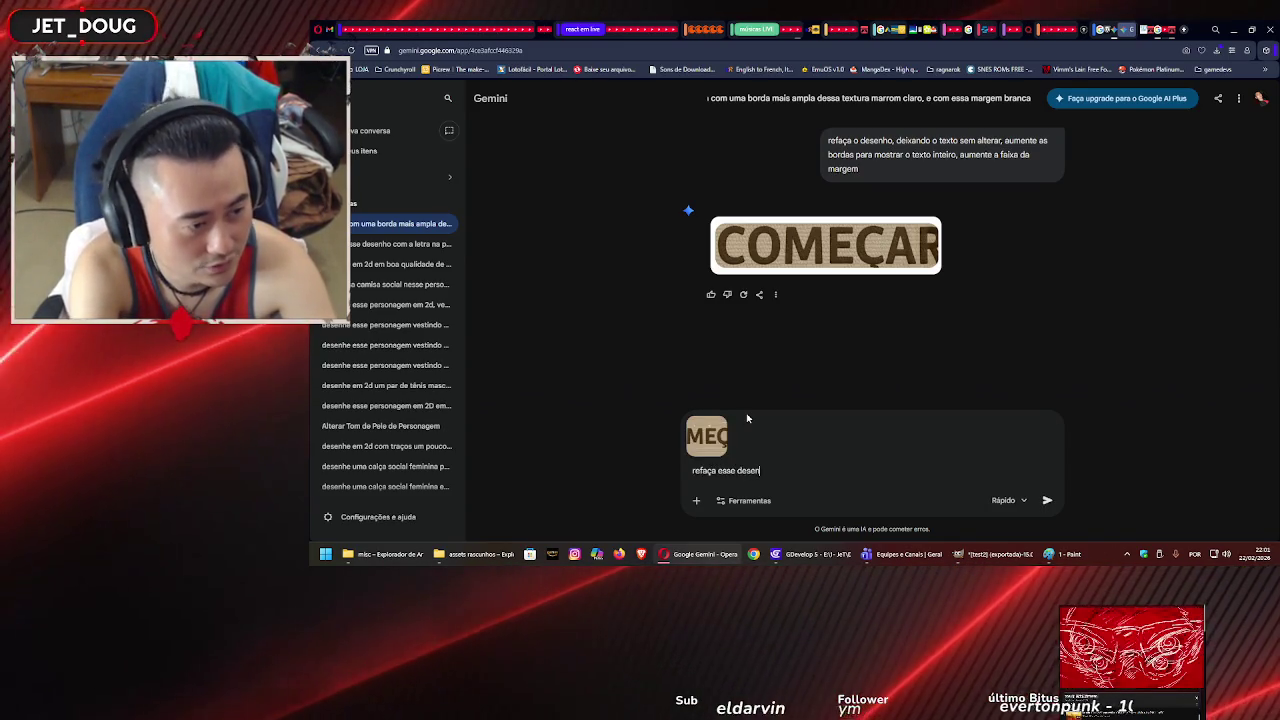
- Send the prompt 'refaça esse desenho, sem alterar o texto' with the attached image
type("ho, sem a")
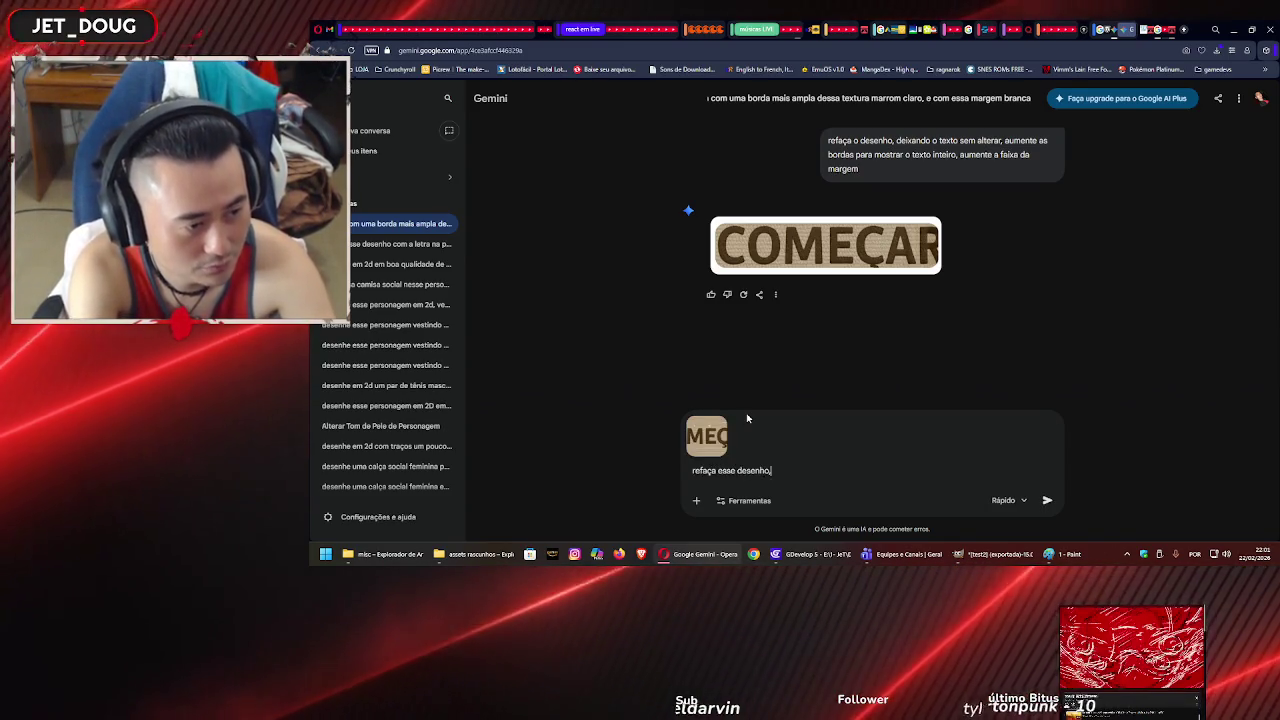
type("lterar o texto,")
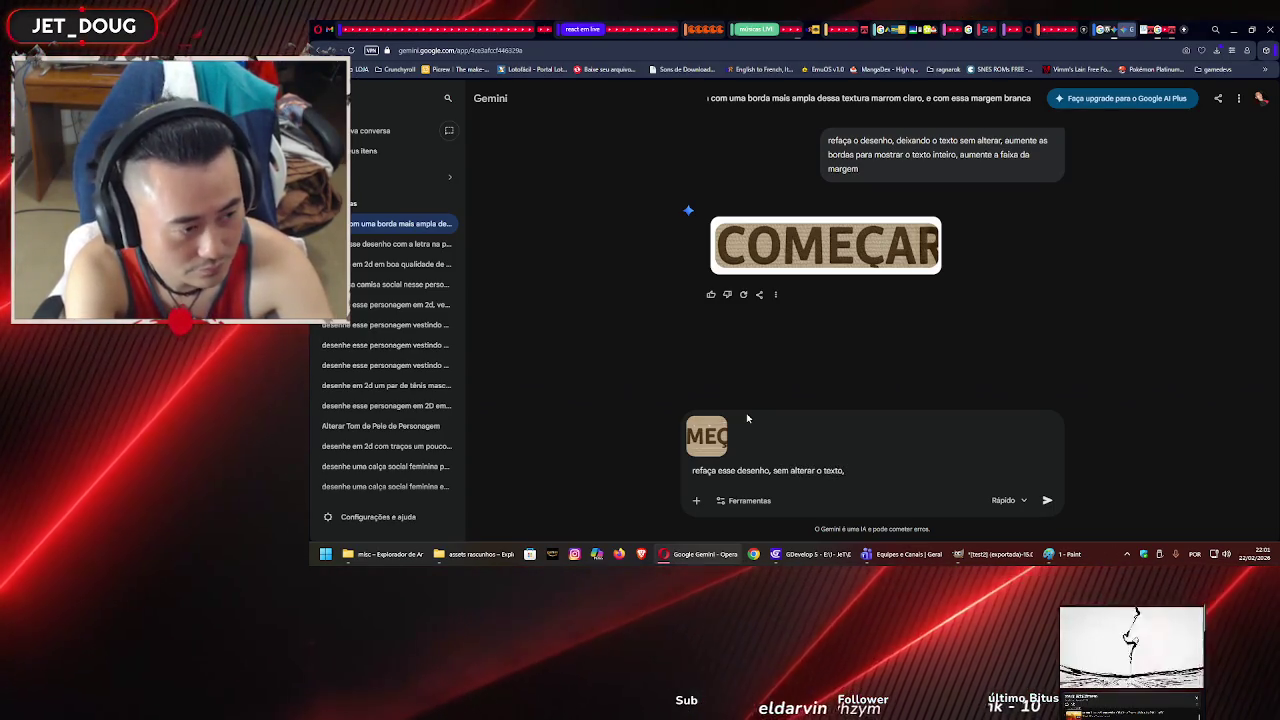
type(" preencha as")
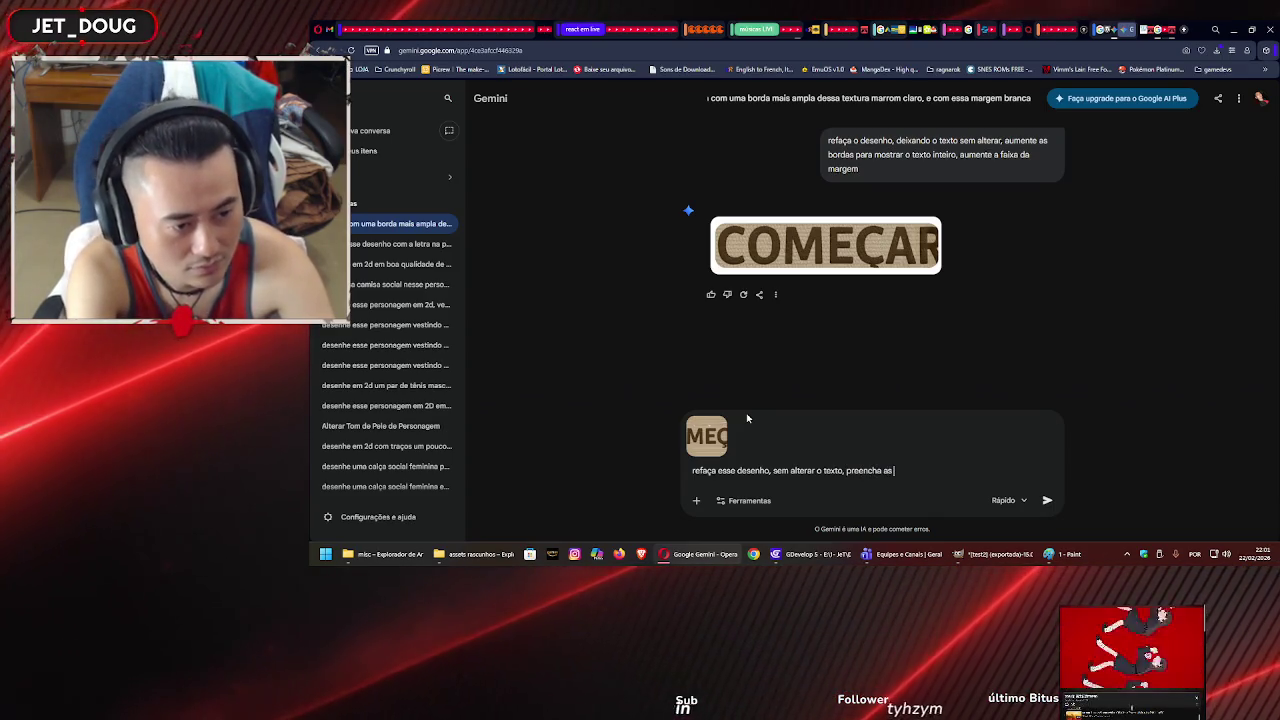
key("BackSpace")
key("BackSpace")
key("BackSpace")
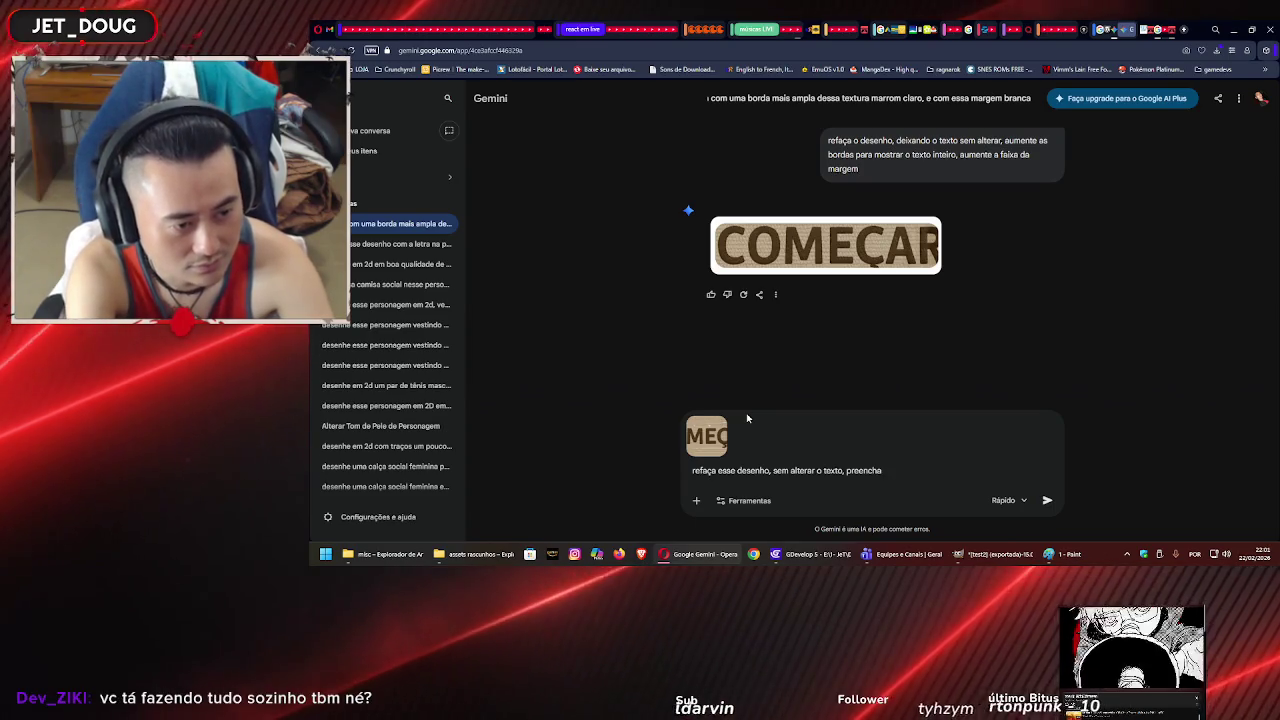
type("osespaços")
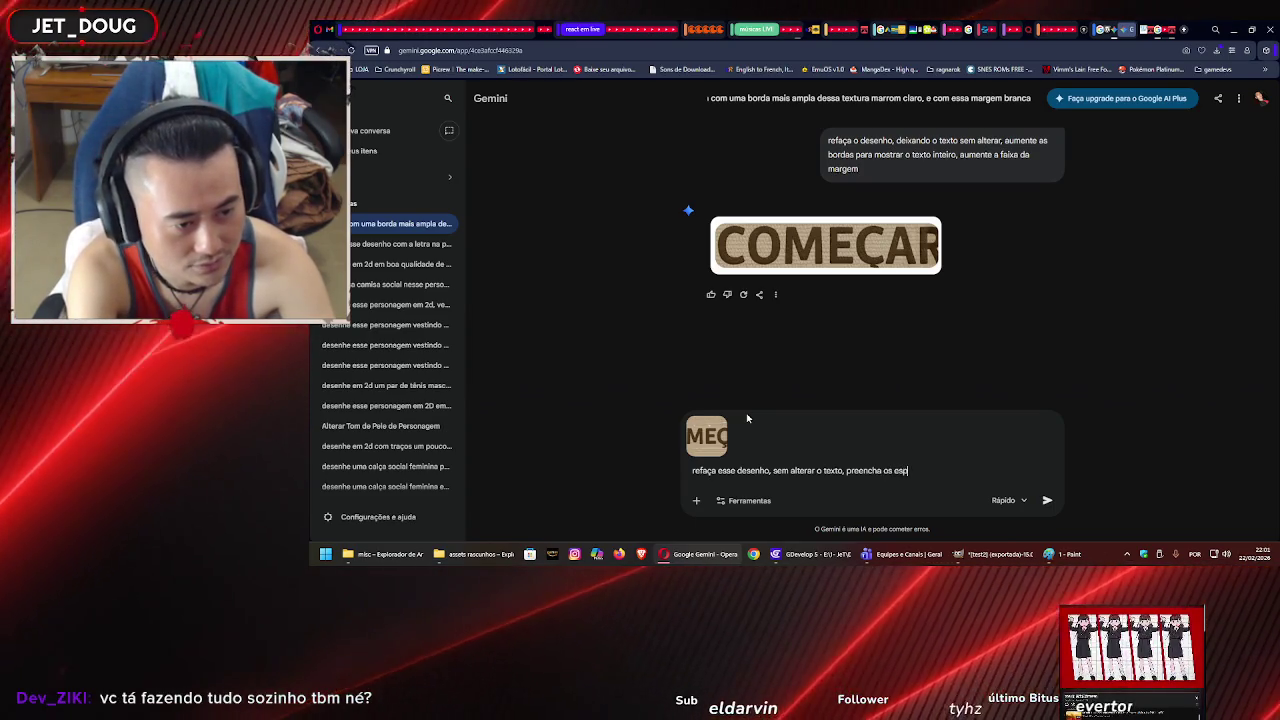
type(" com a textura,")
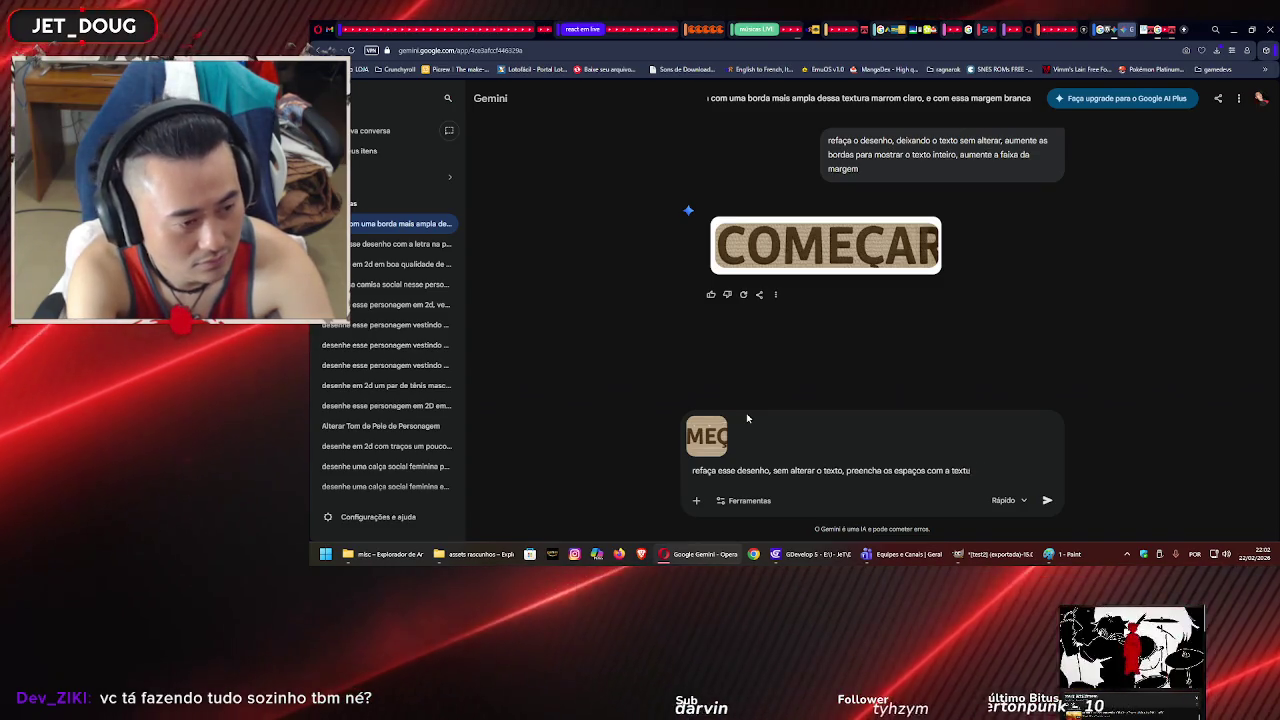
key("BackSpace")
key("BackSpace")
key("BackSpace")
key("Return")
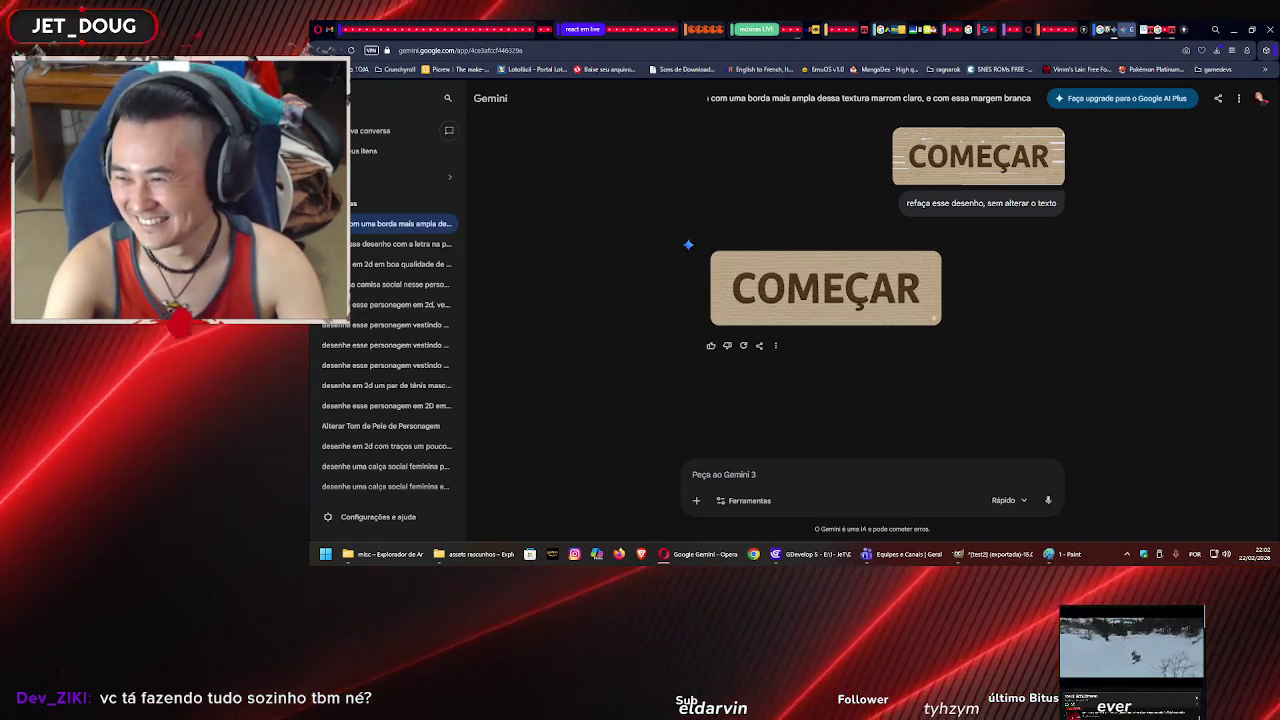
- Compare Gemini's new beige wood-textured button with the earlier results in the chat
mouse_move(861, 297)
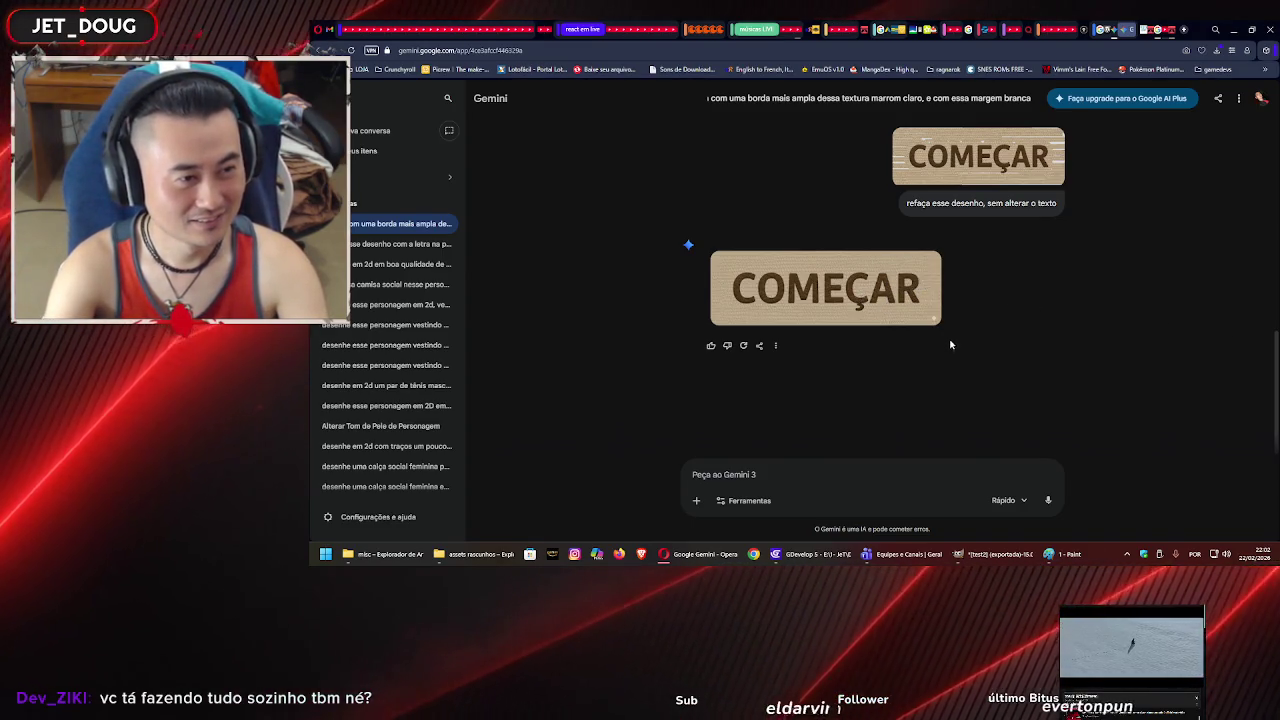
mouse_move(926, 265)
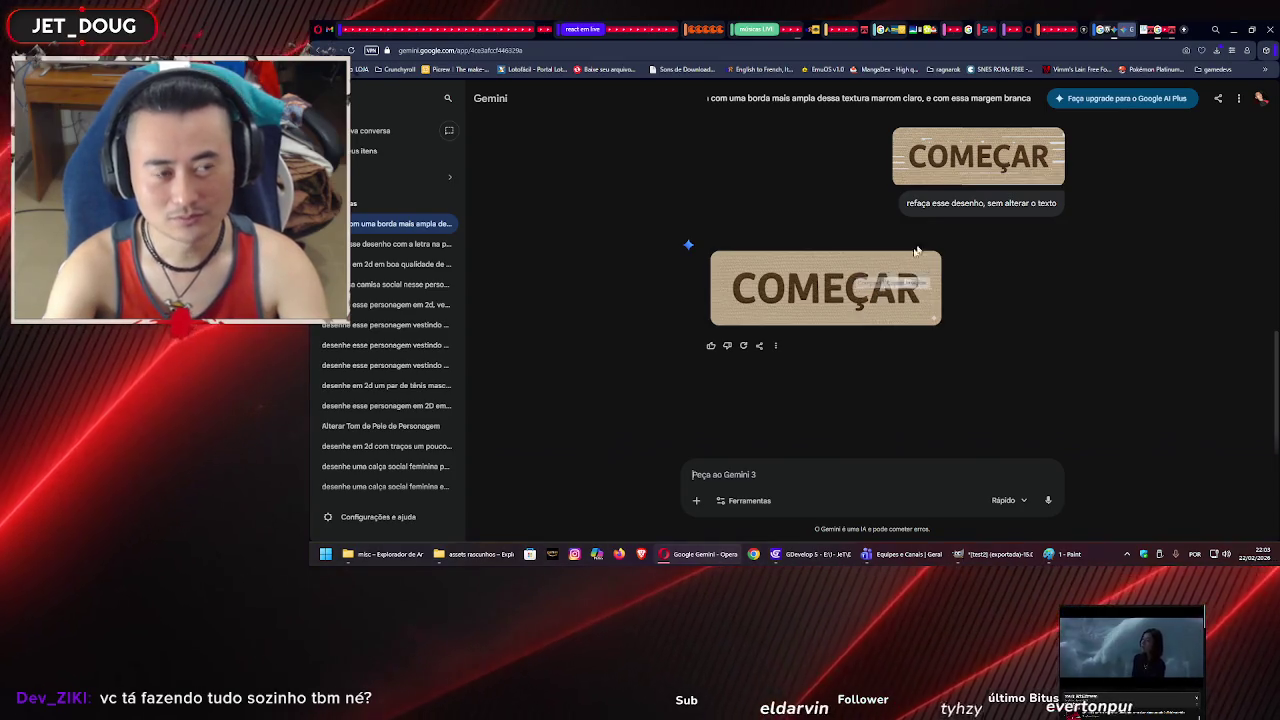
scroll(1015, 230, "up", 3)
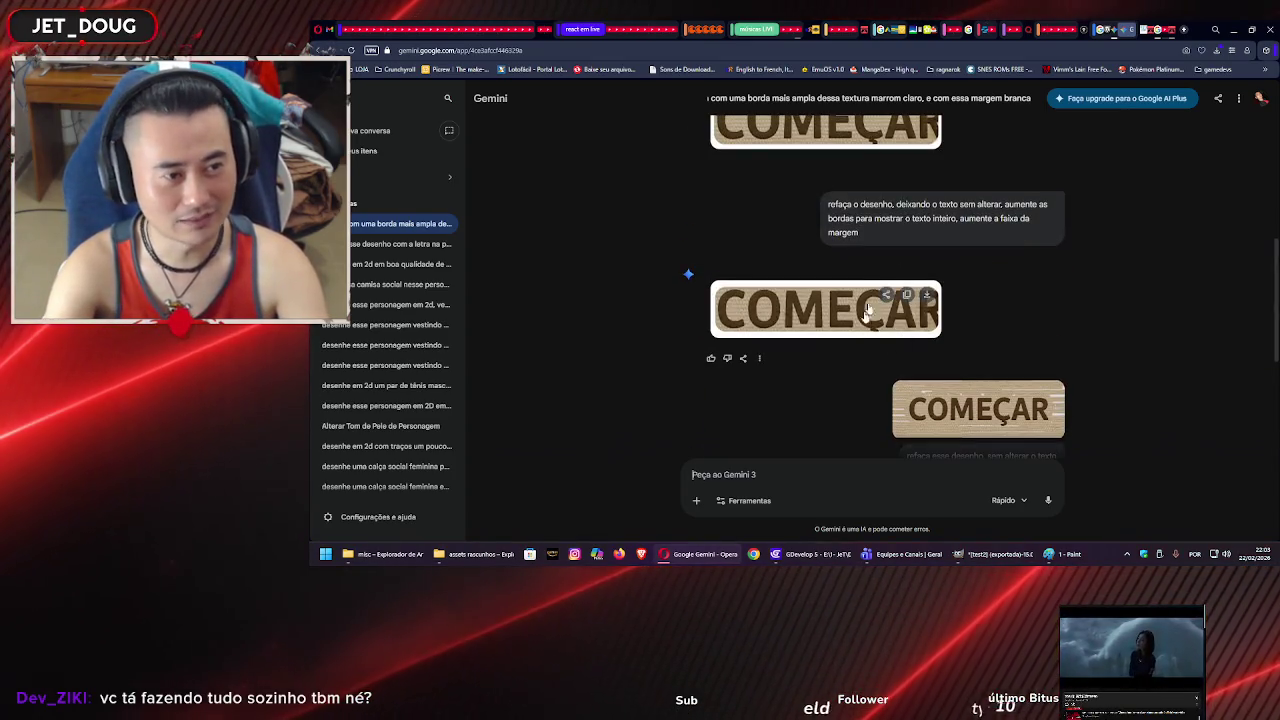
scroll(1009, 356, "down", 2)
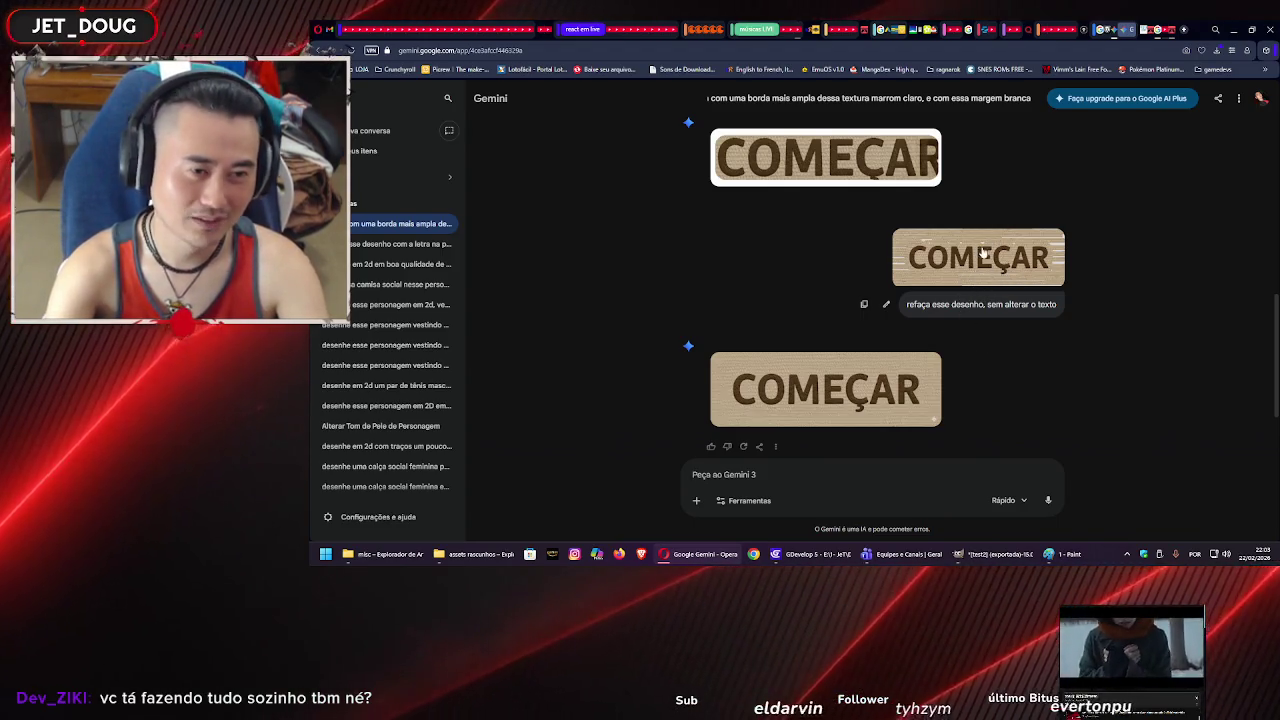
scroll(1043, 263, "down", 1)
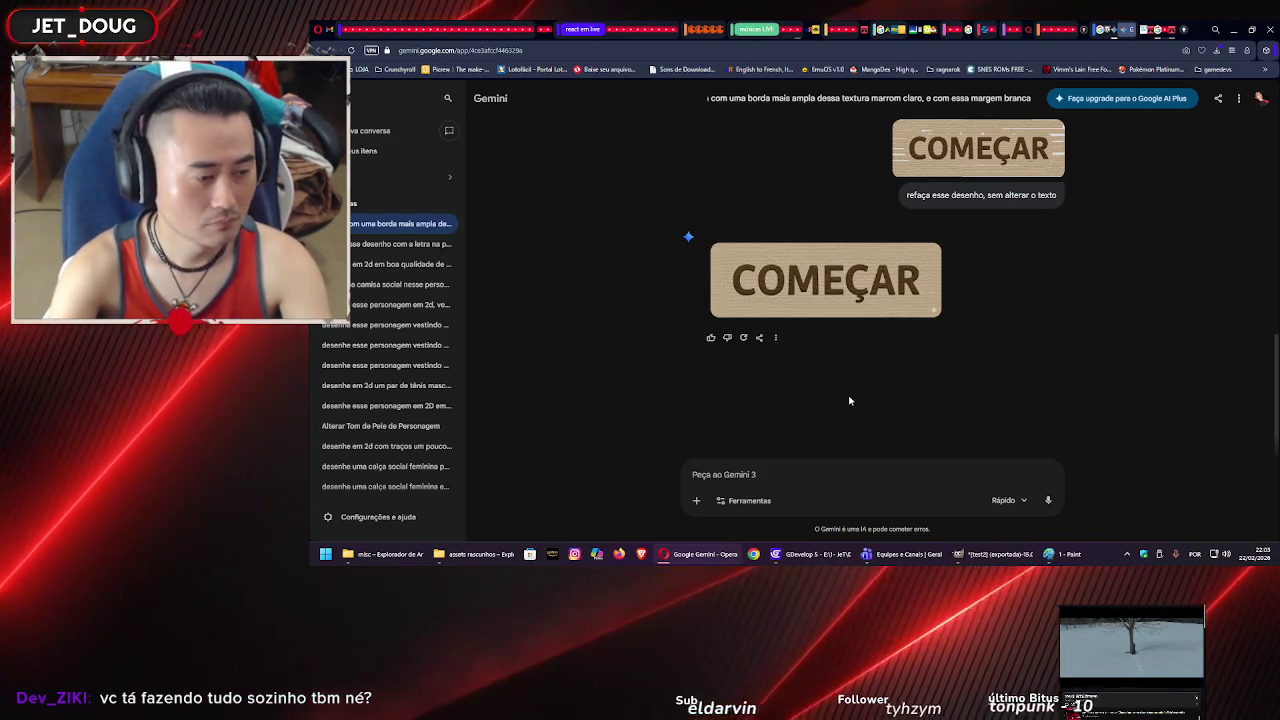
left_click(808, 554)
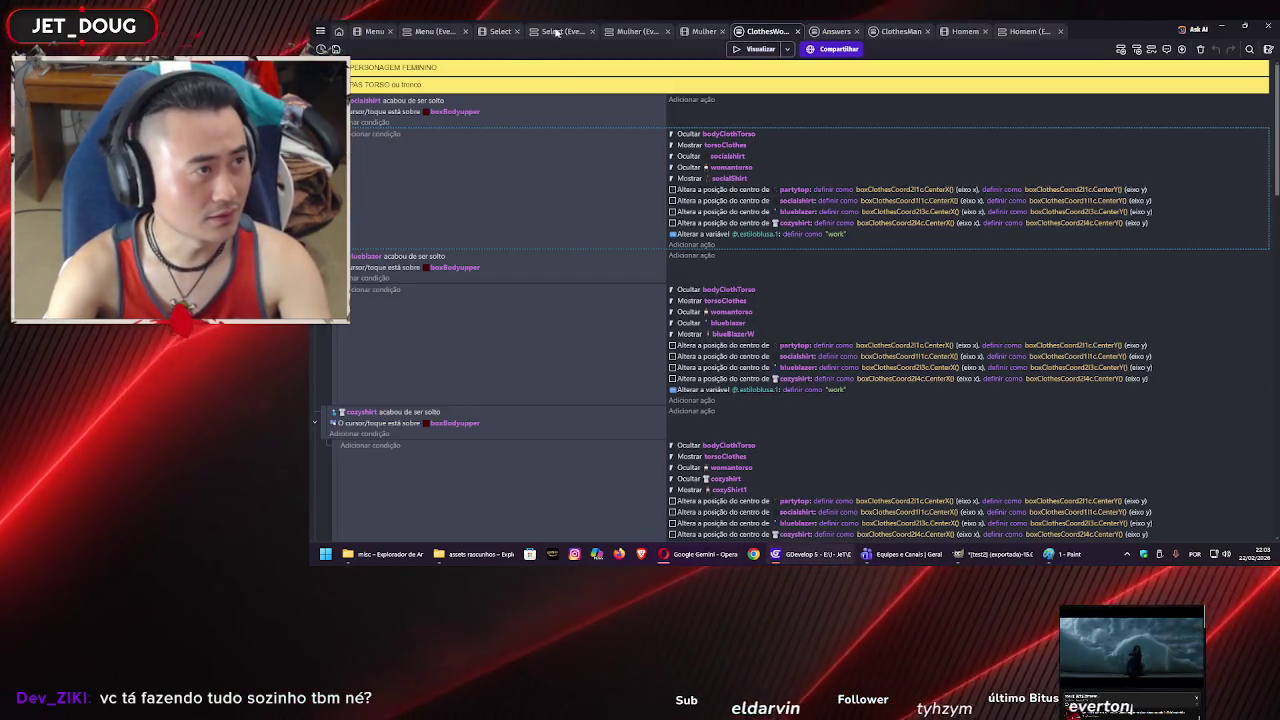
left_click(372, 31)
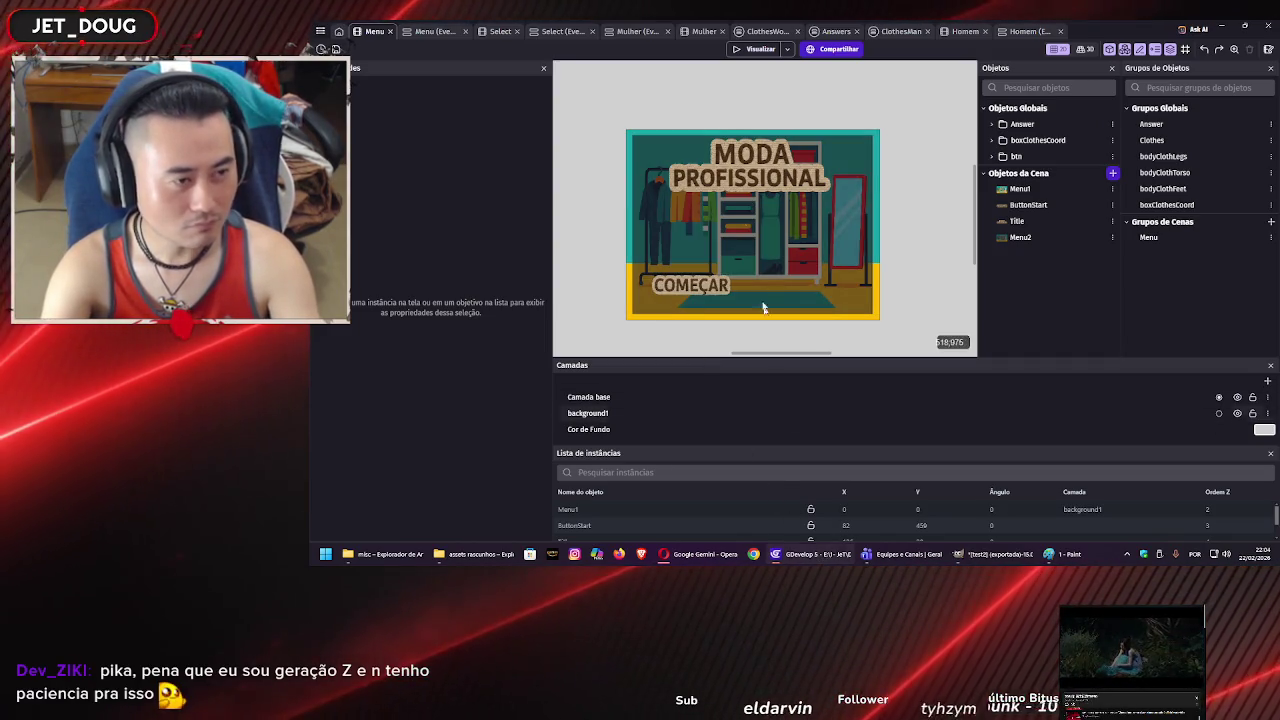
left_click(703, 554)
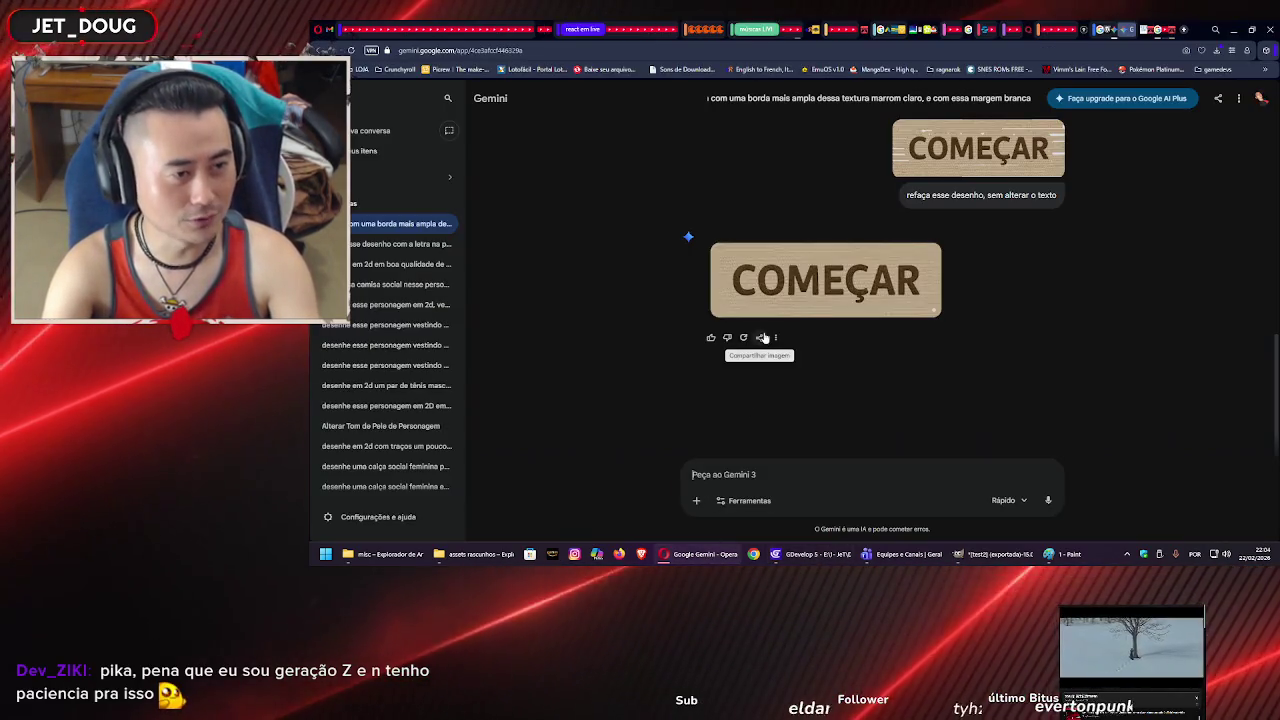
mouse_move(912, 264)
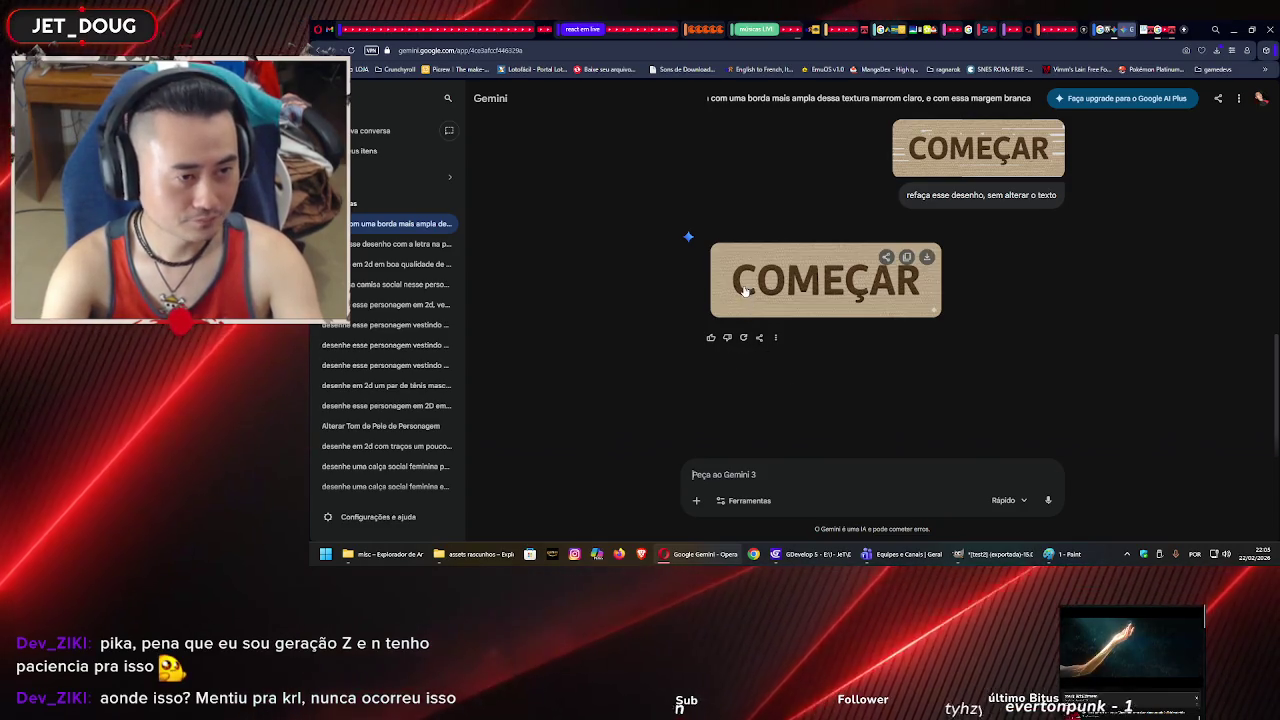
mouse_move(858, 285)
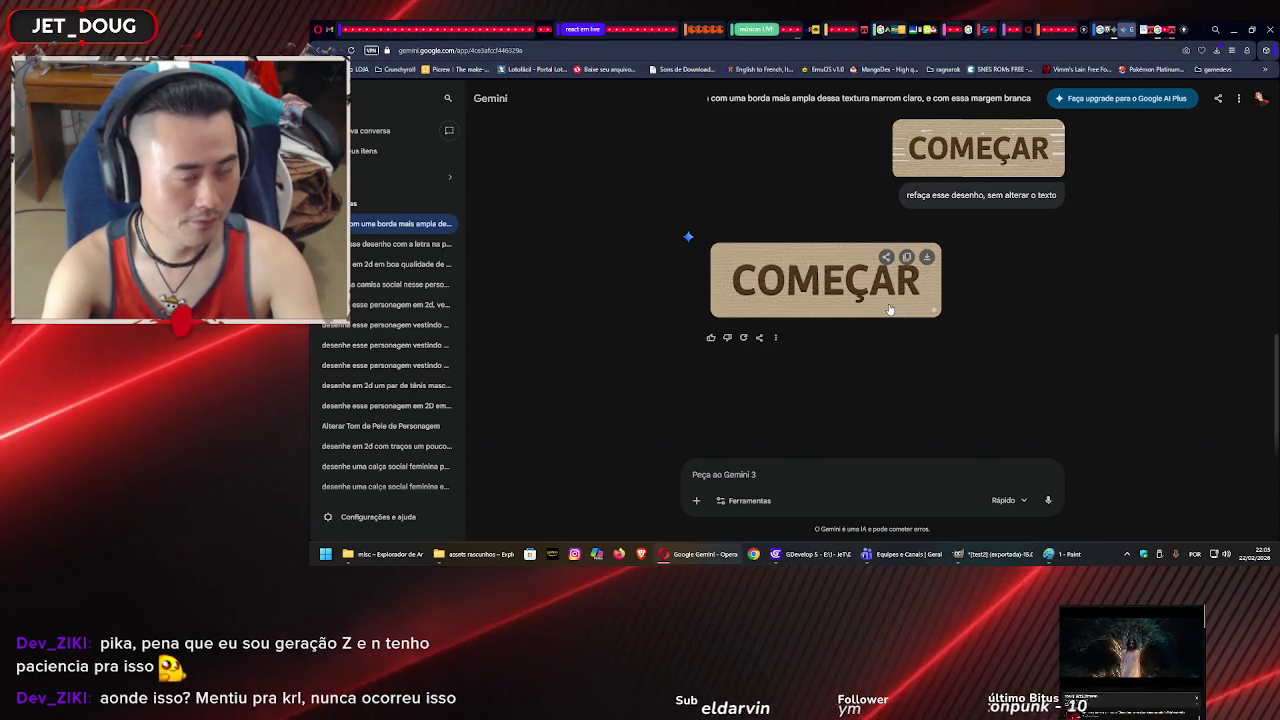
scroll(895, 305, "up", 2)
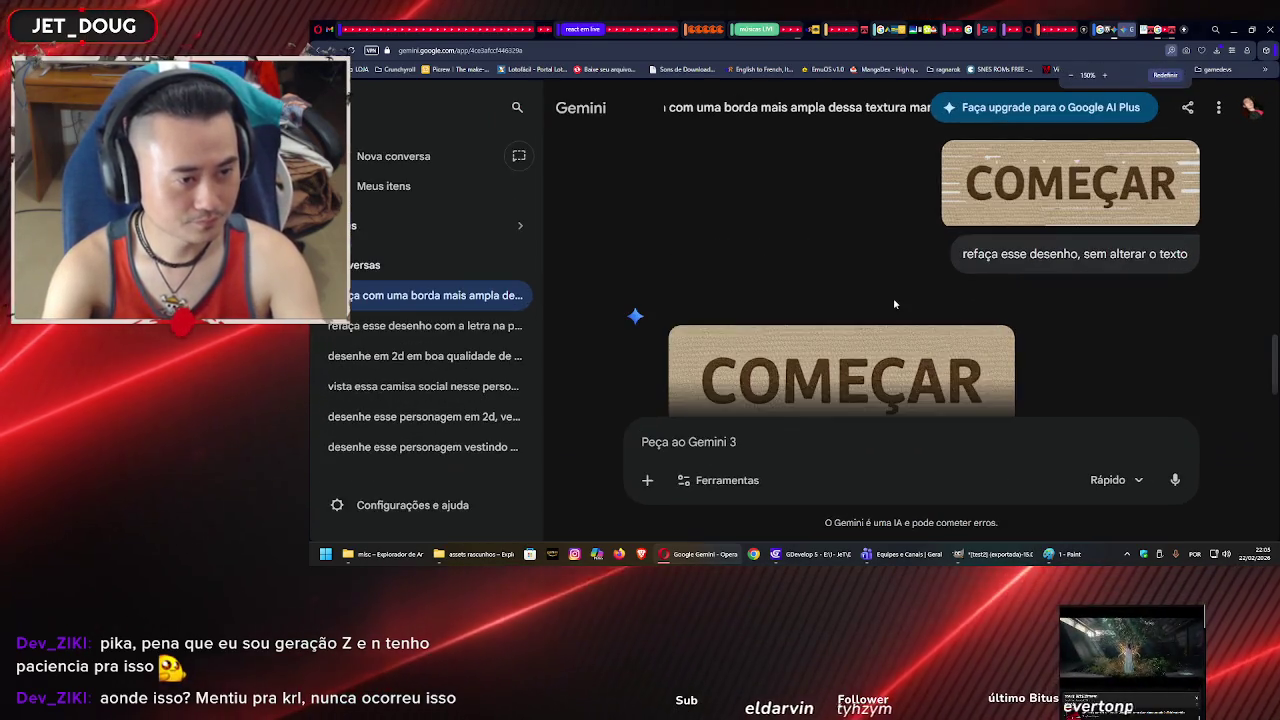
scroll(897, 315, "down", 1)
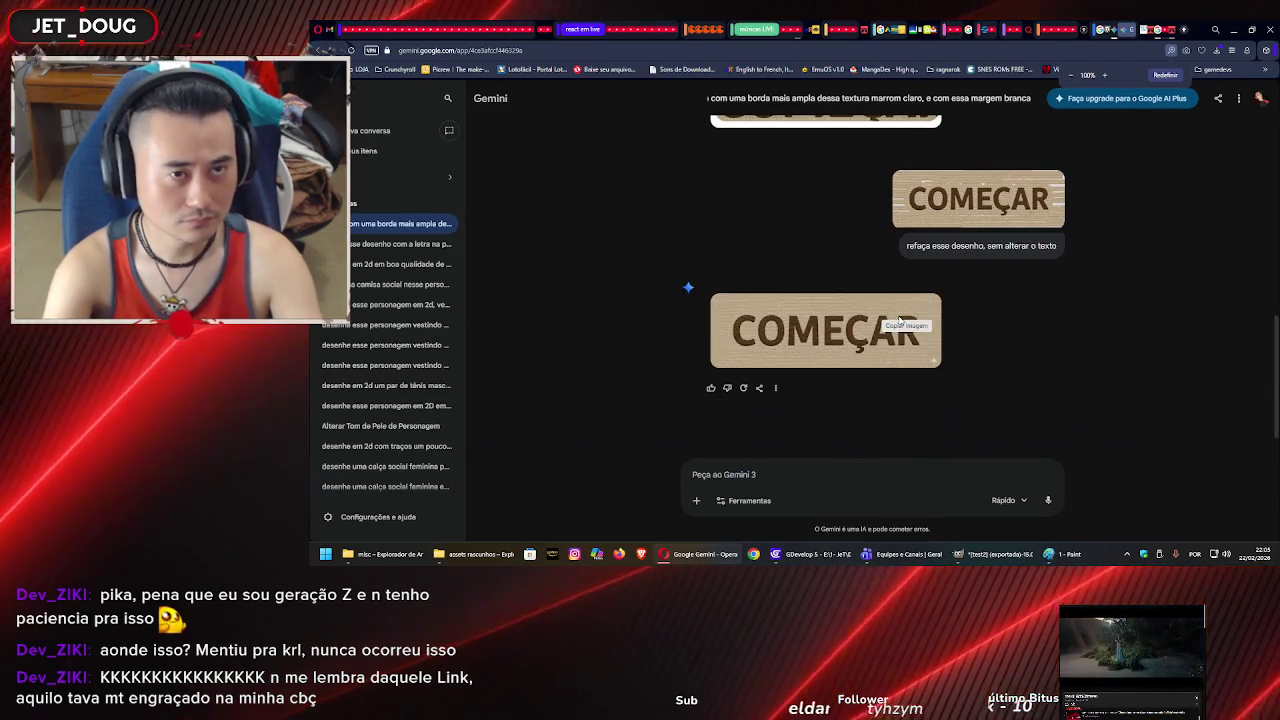
scroll(1067, 334, "down", 1)
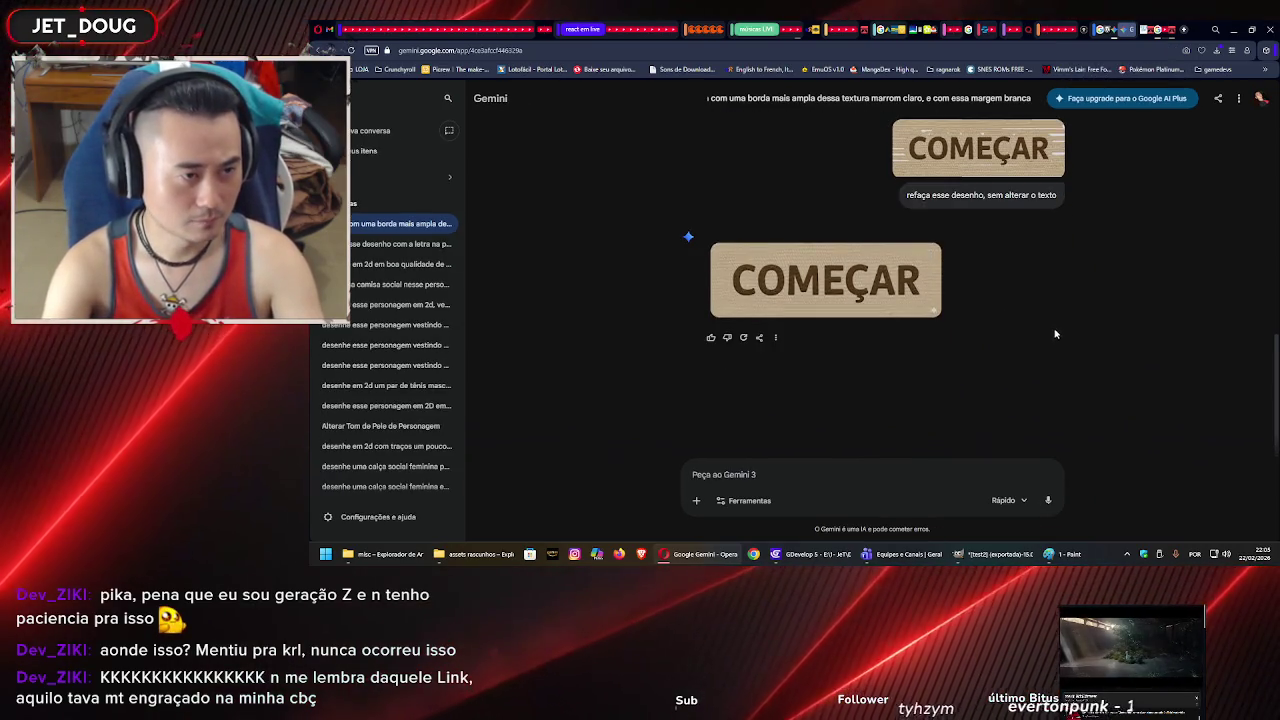
mouse_move(912, 268)
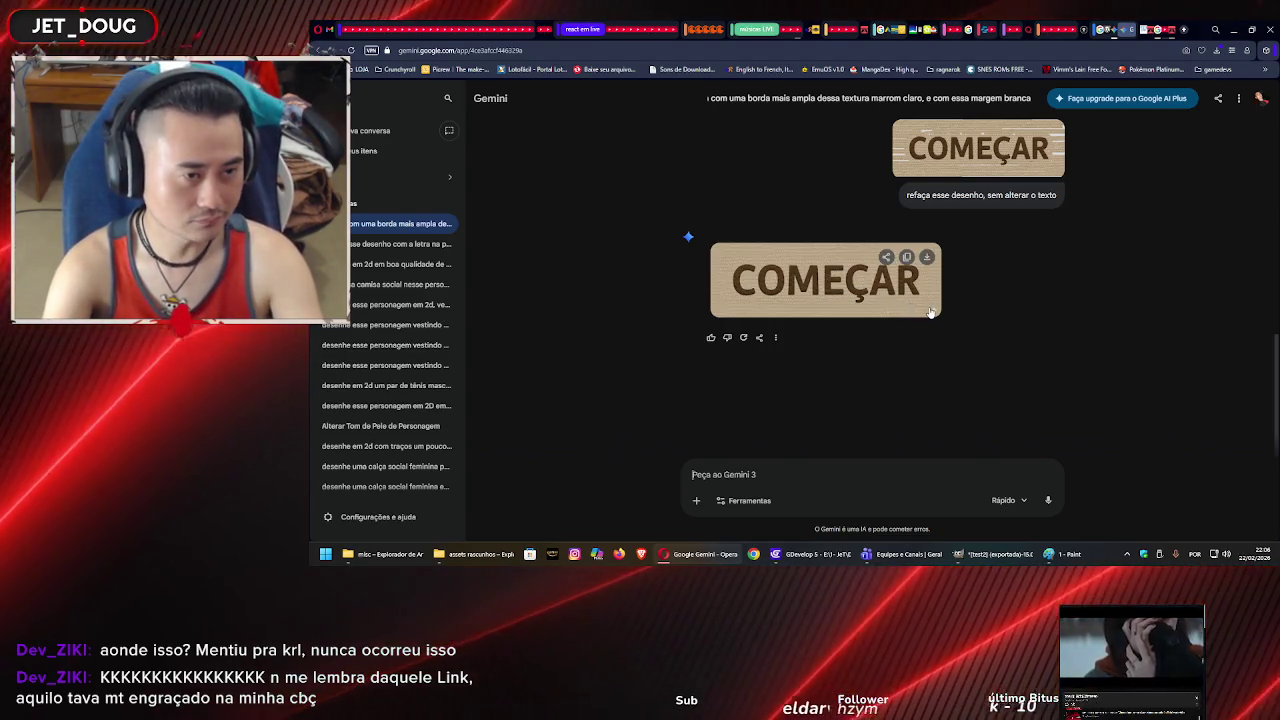
left_click(769, 471)
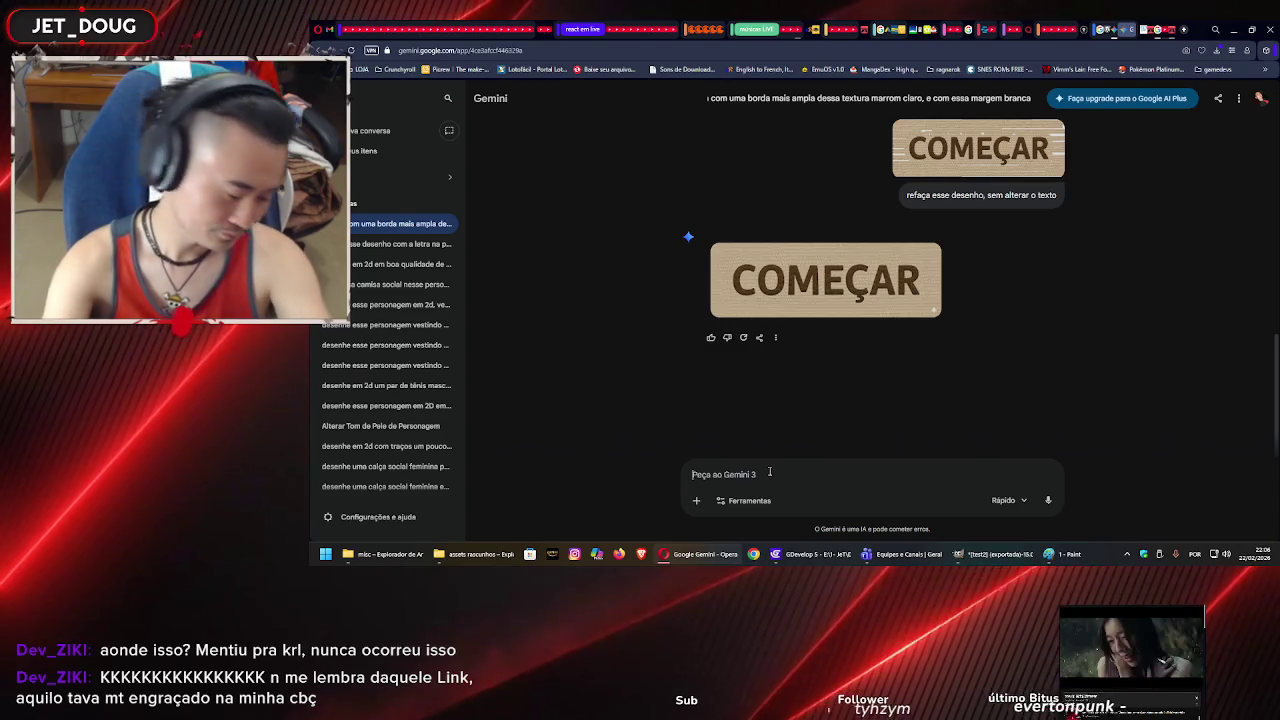
- Type the prompt 'ótimo, agora coloque um contorno em verde ao redor, seguindo as extremidades'
type("ótimo, agora coloque um contorno")
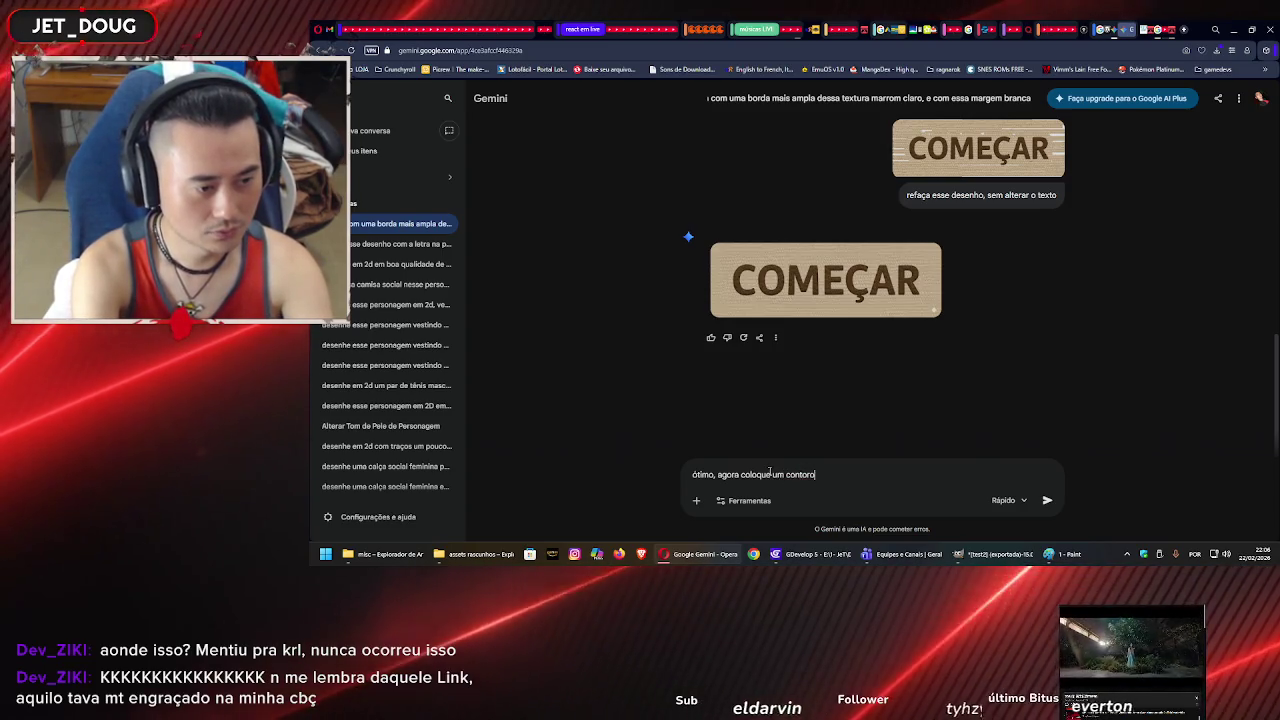
type(" em ")
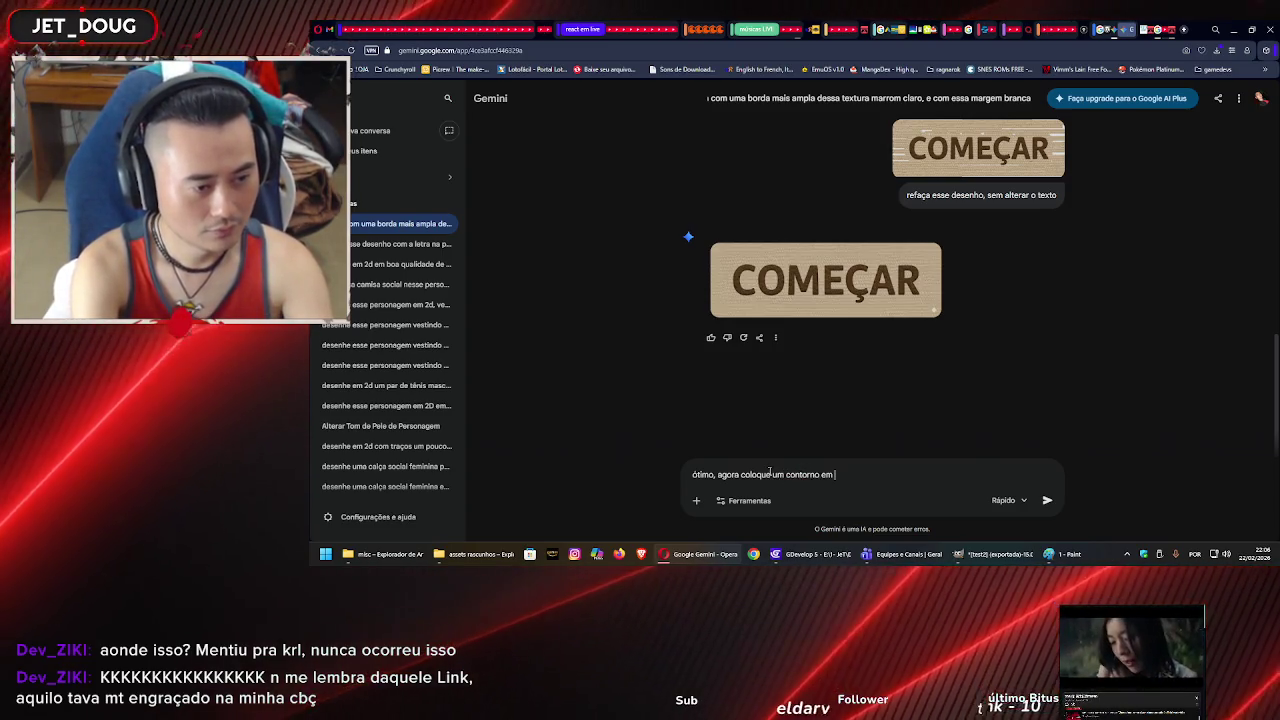
type("verde")
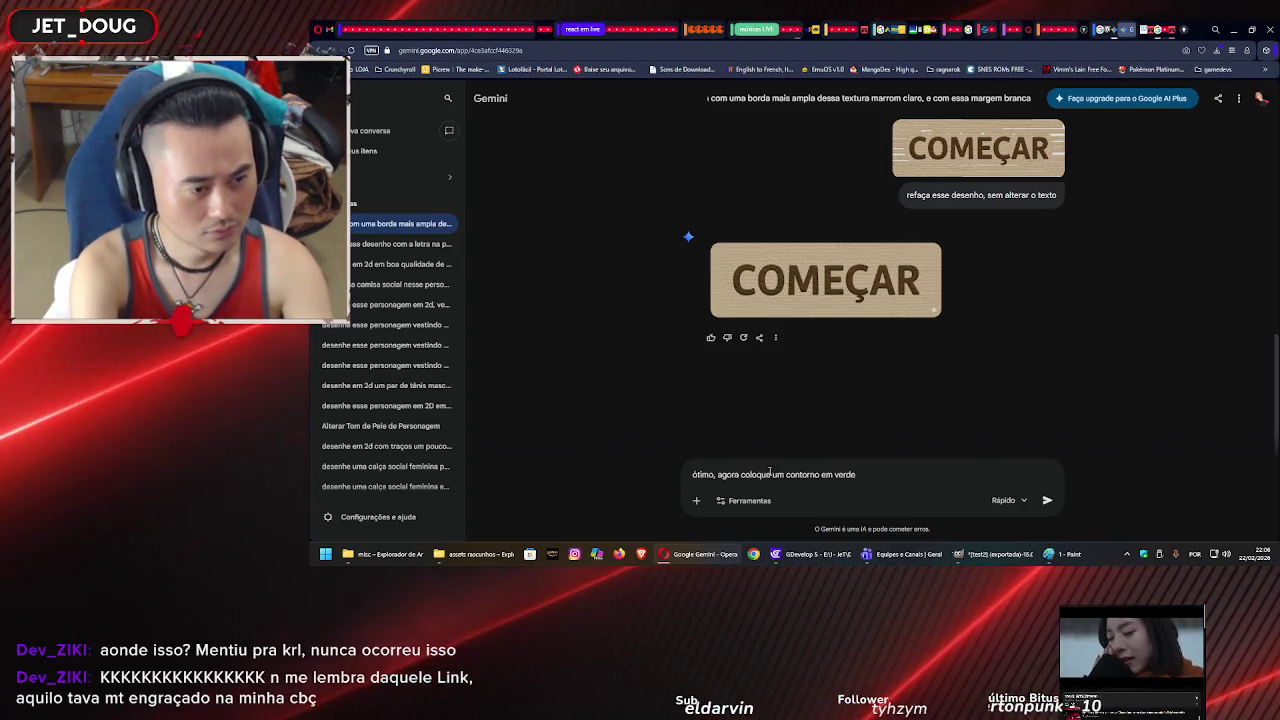
type(" ao redor do")
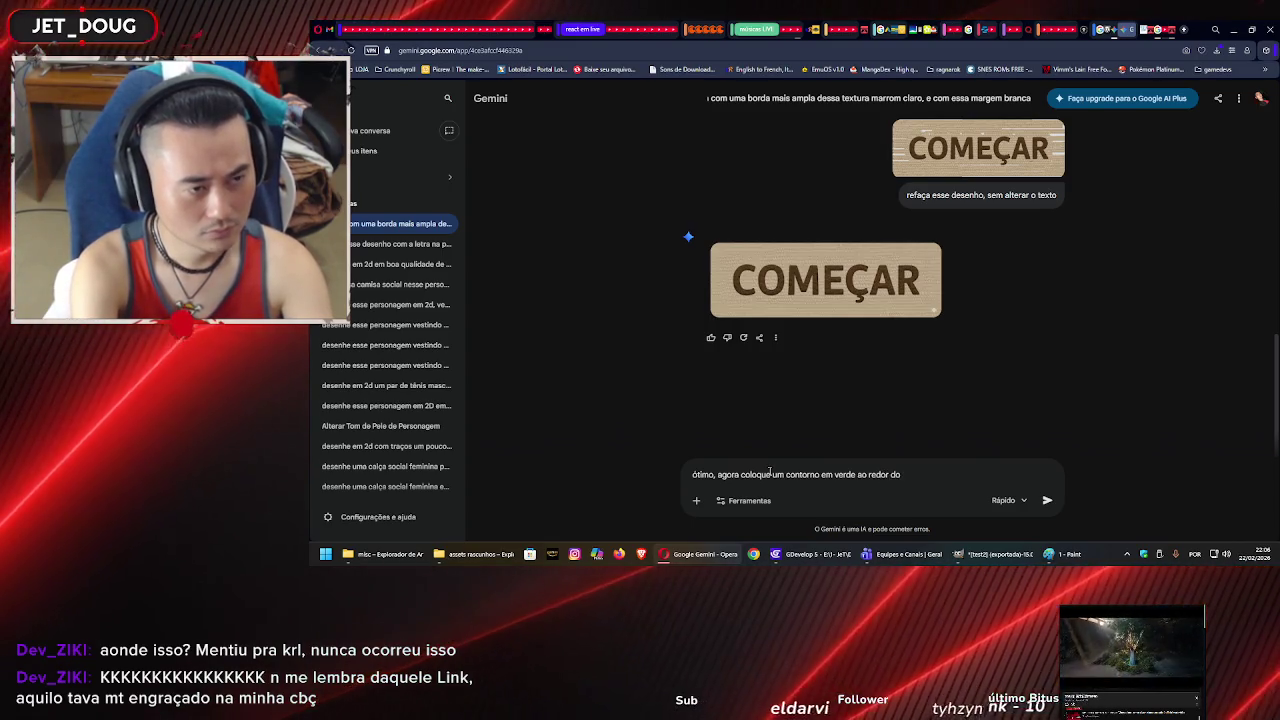
key("BackSpace")
key("BackSpace")
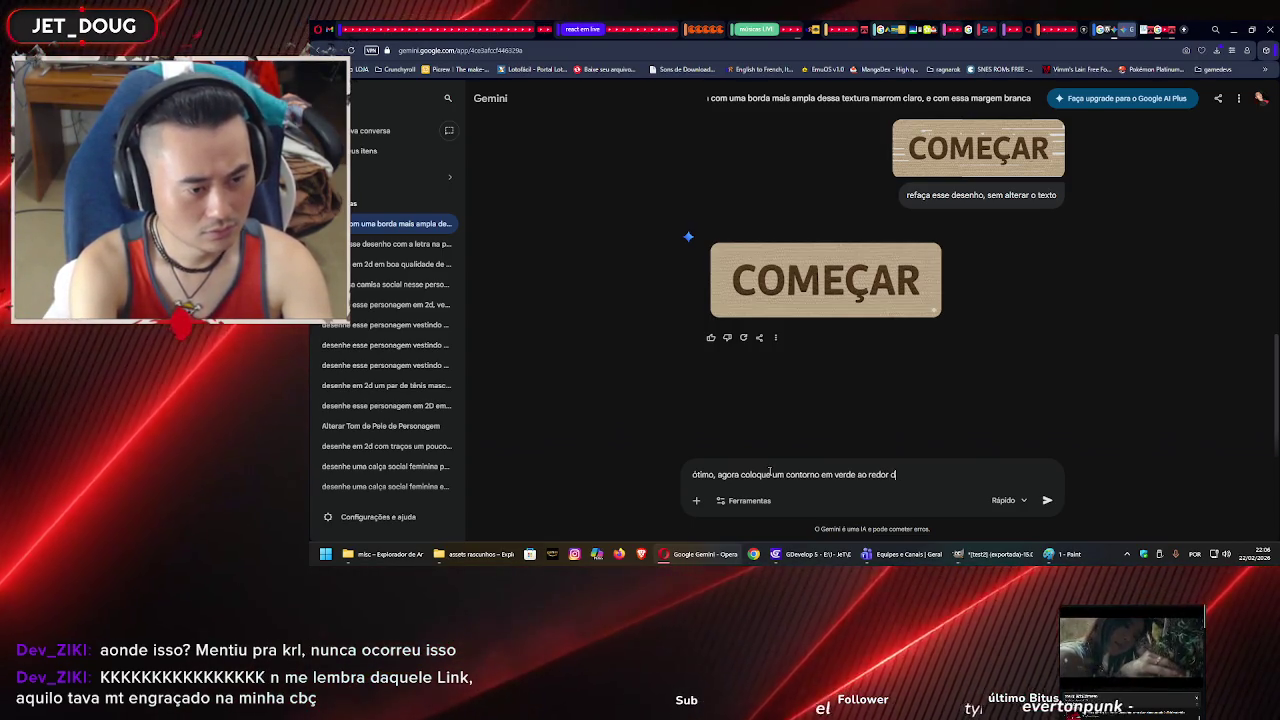
type("seguindo ")
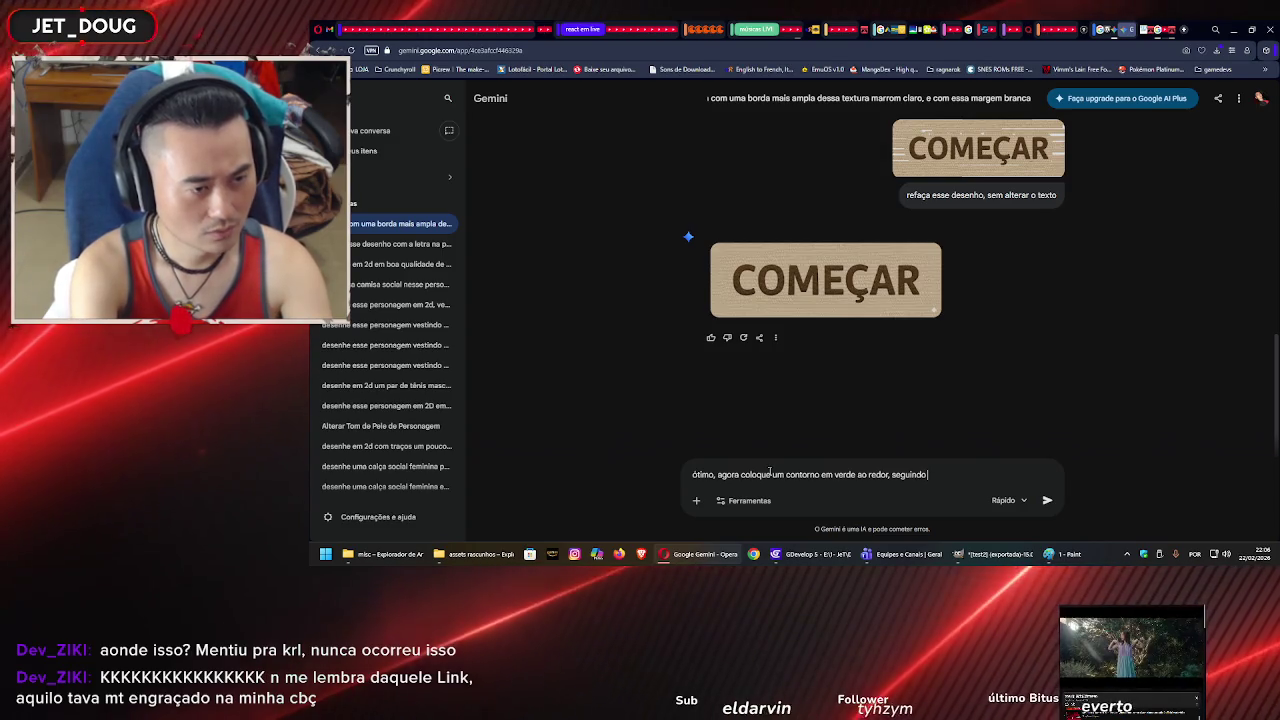
type("as extremidade")
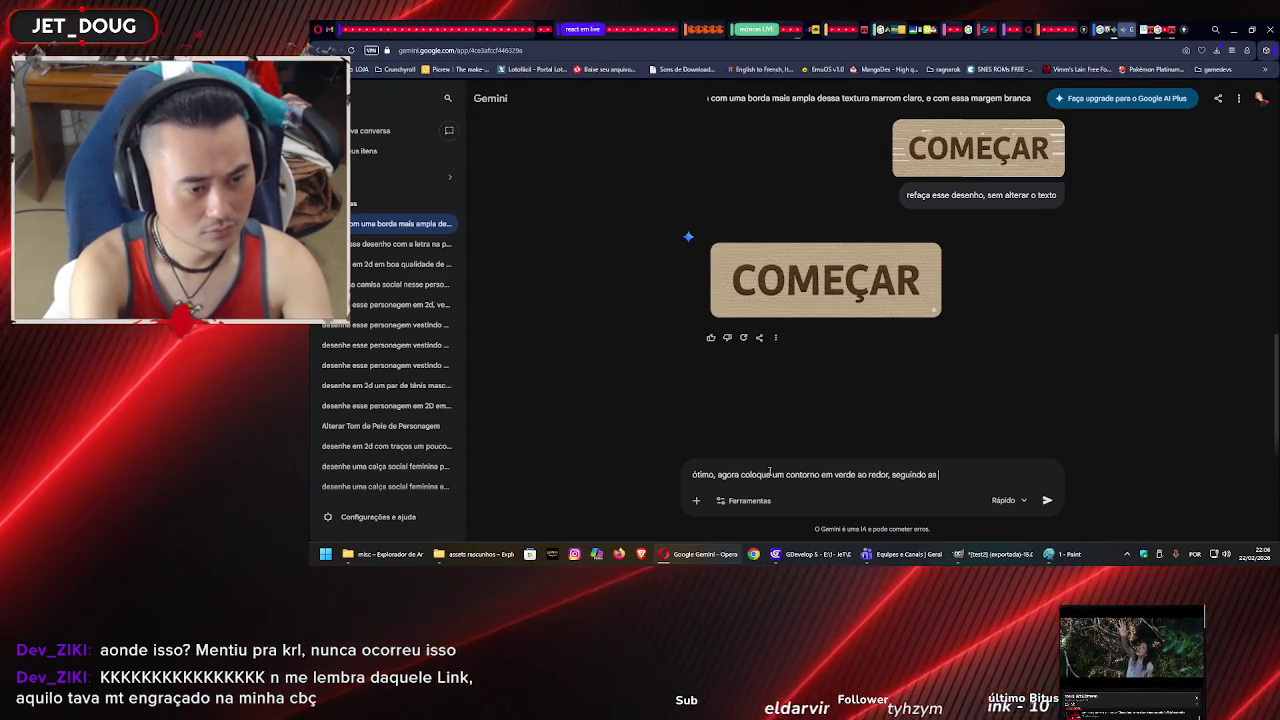
type("s")
- Send the green-outline request and download the resulting button image at full size
key("Return")
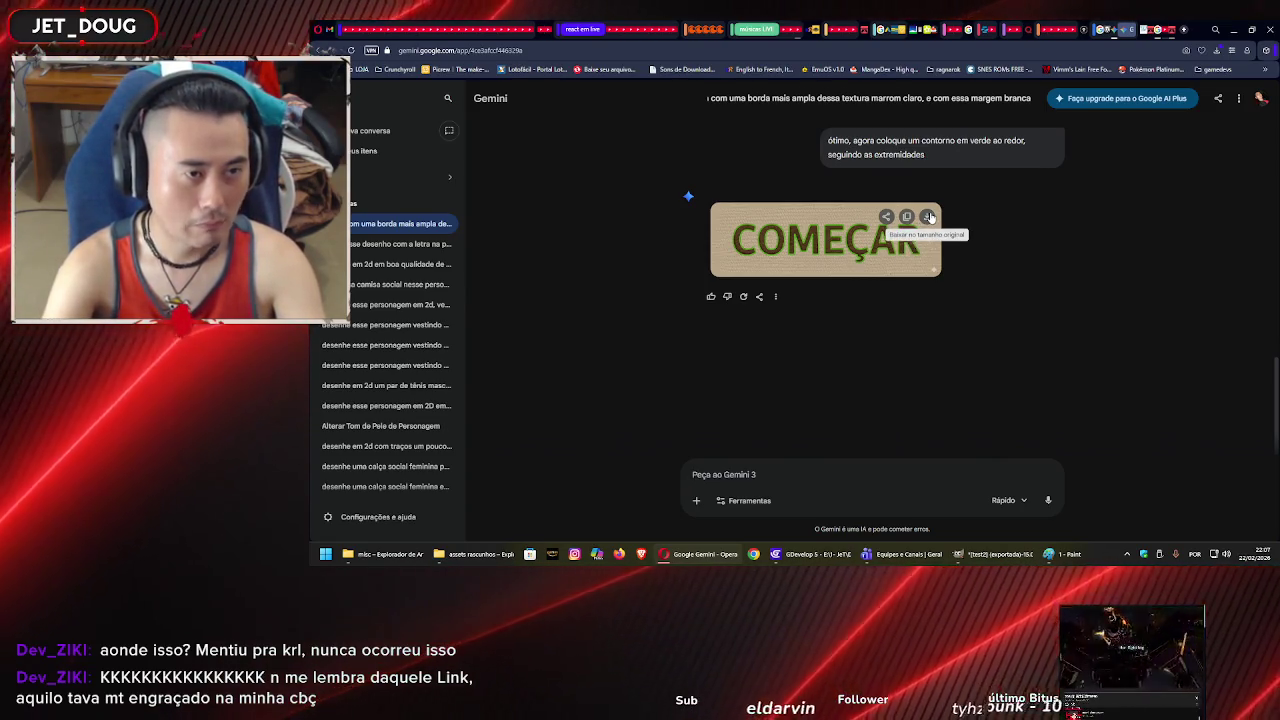
left_click(929, 217)
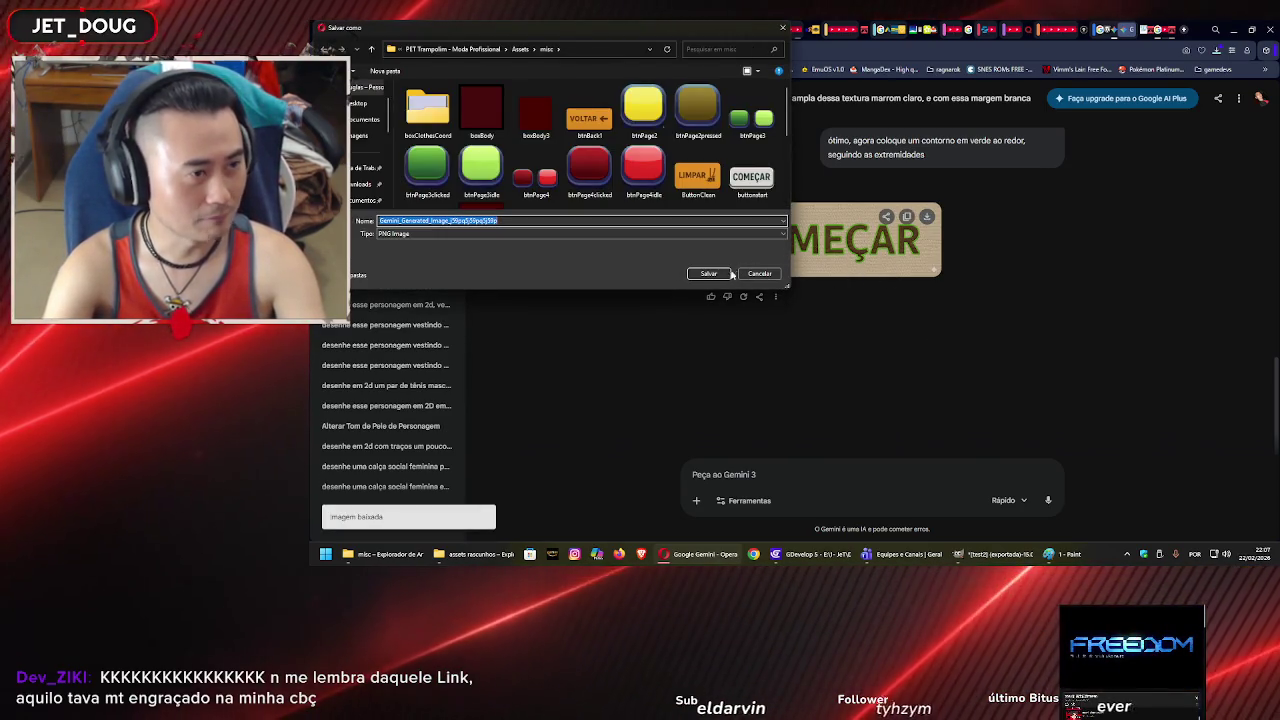
- Download the plain beige COMEÇAR button from Gemini at original size, then return to GIMP
left_click(708, 273)
scroll(903, 341, "up", 2)
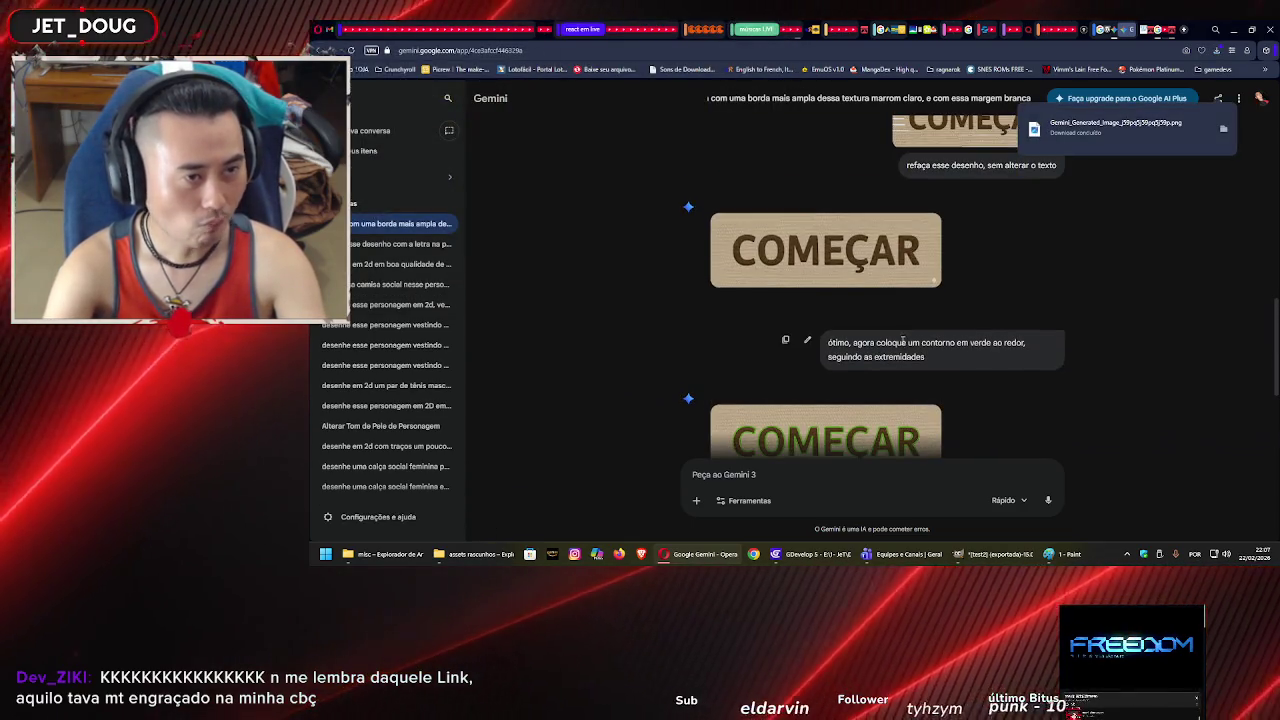
left_click(926, 228)
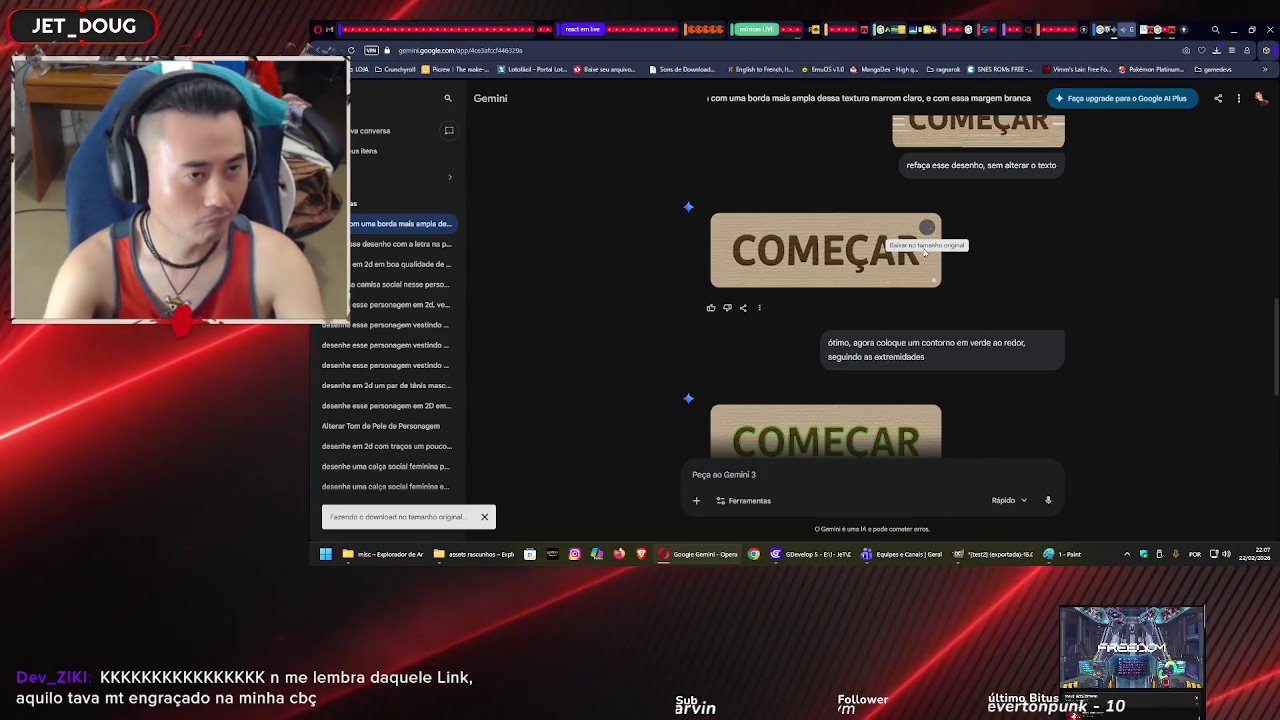
left_click(695, 276)
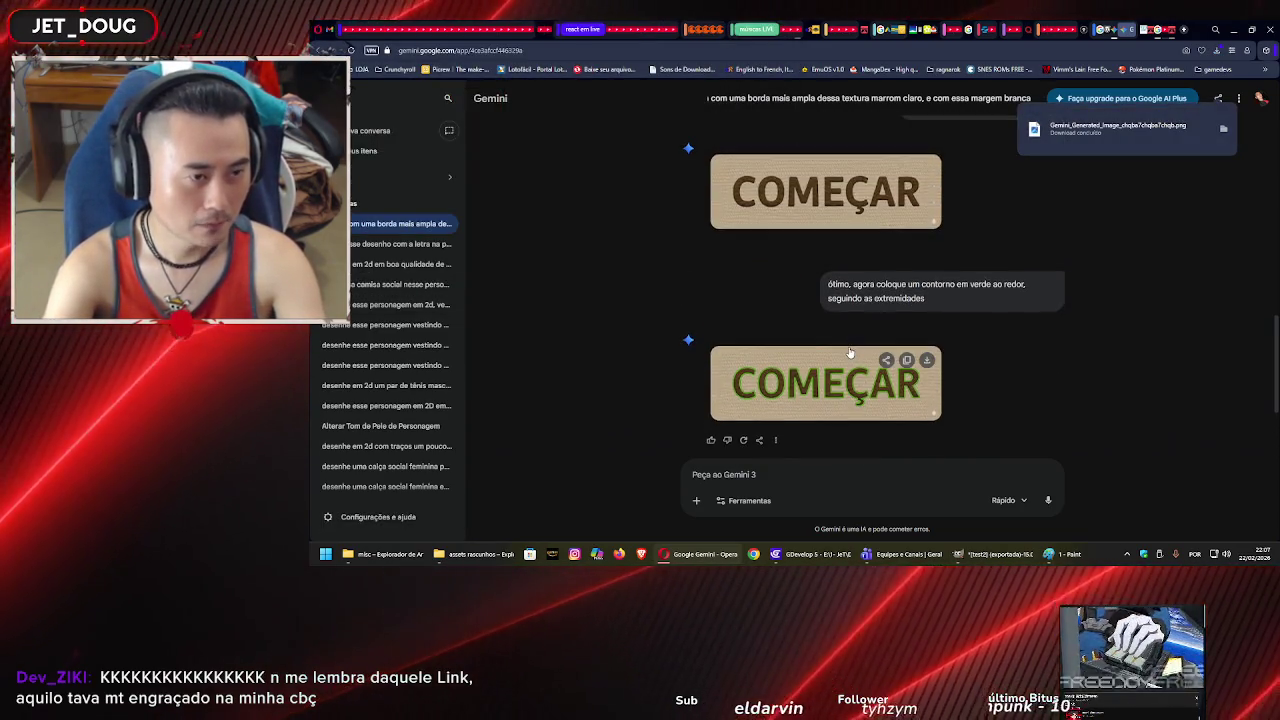
left_click(997, 569)
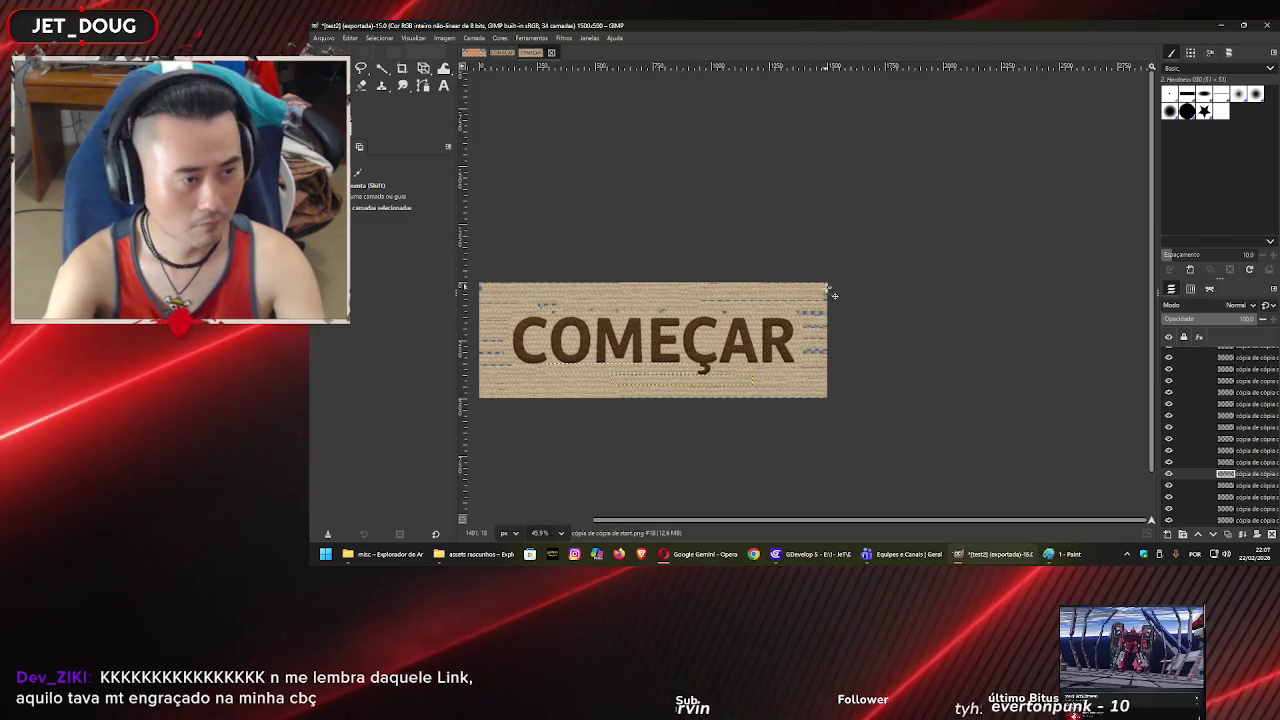
- Select the range of copied layers, including cópia de start, and delete them
left_click(1228, 432)
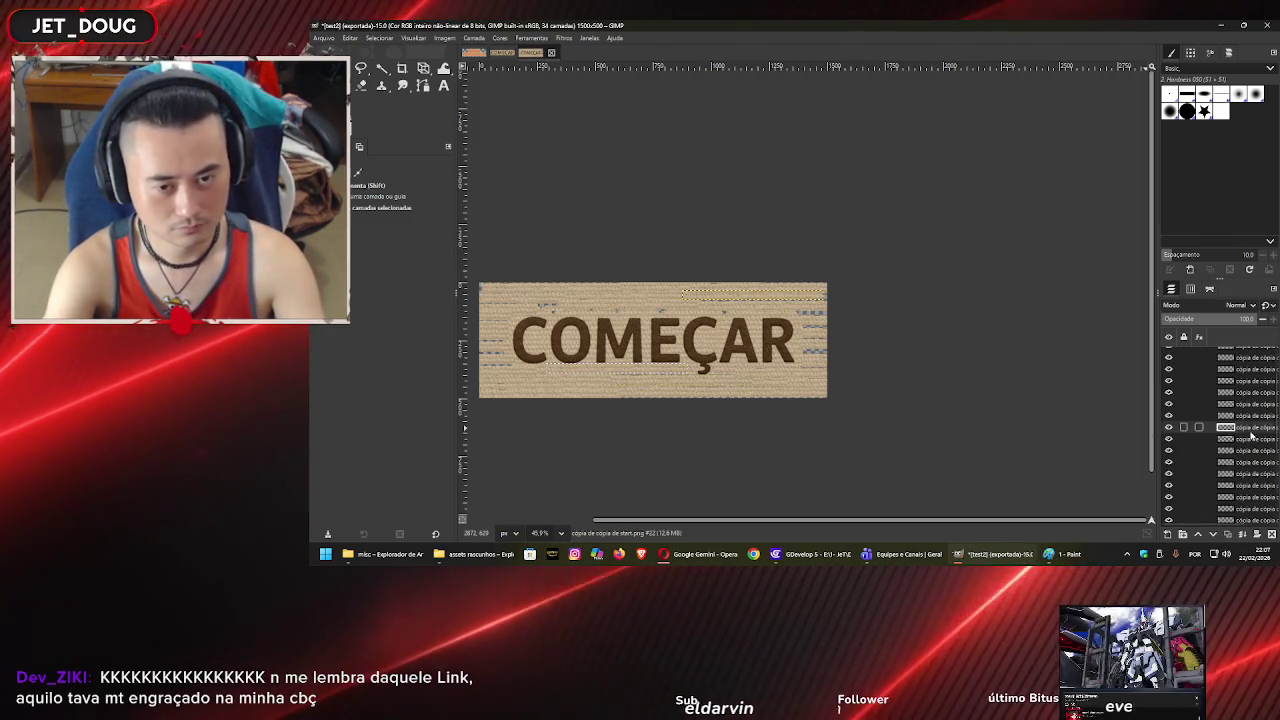
scroll(1244, 446, "down", 3)
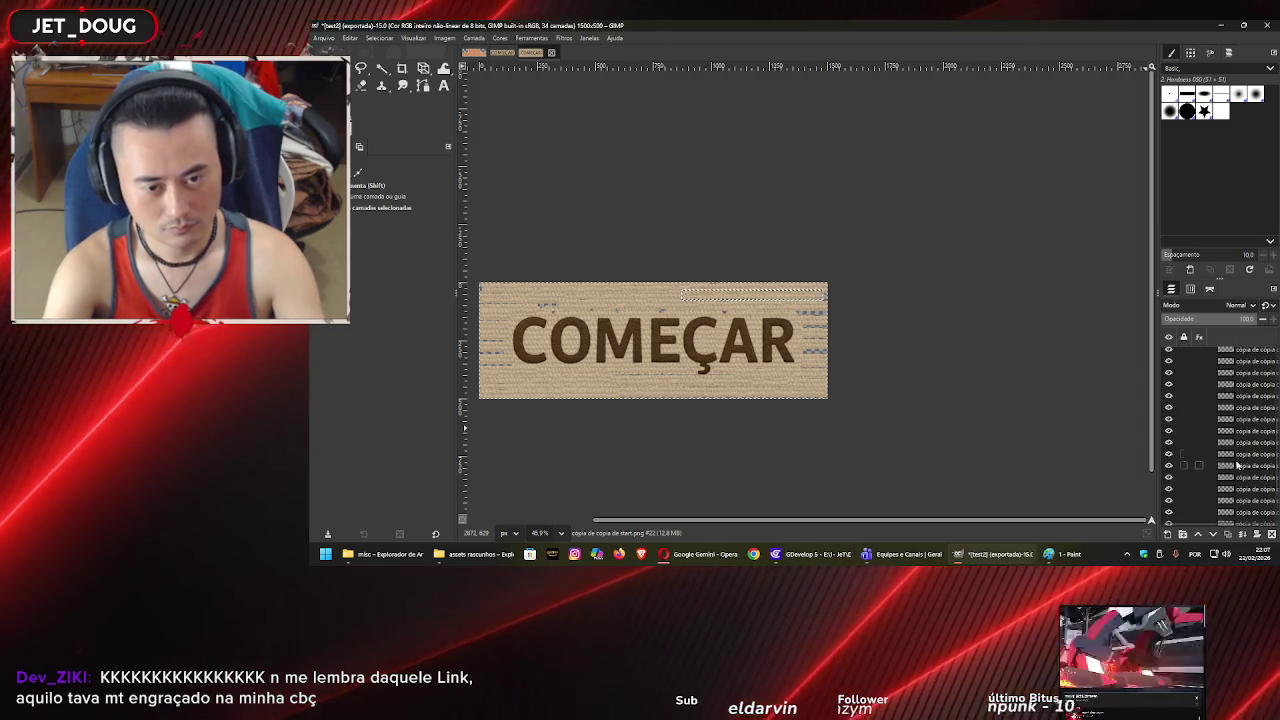
left_click(1248, 509)
scroll(1244, 471, "up", 2)
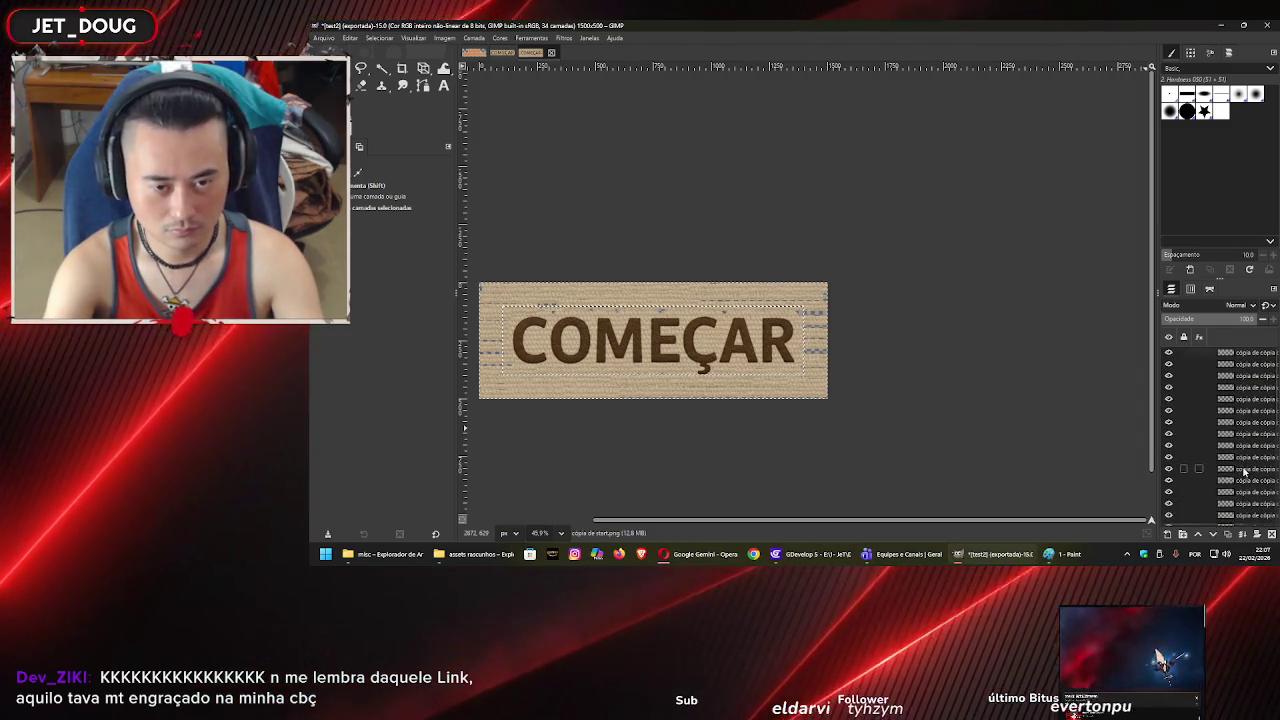
left_click(1243, 447, "shift")
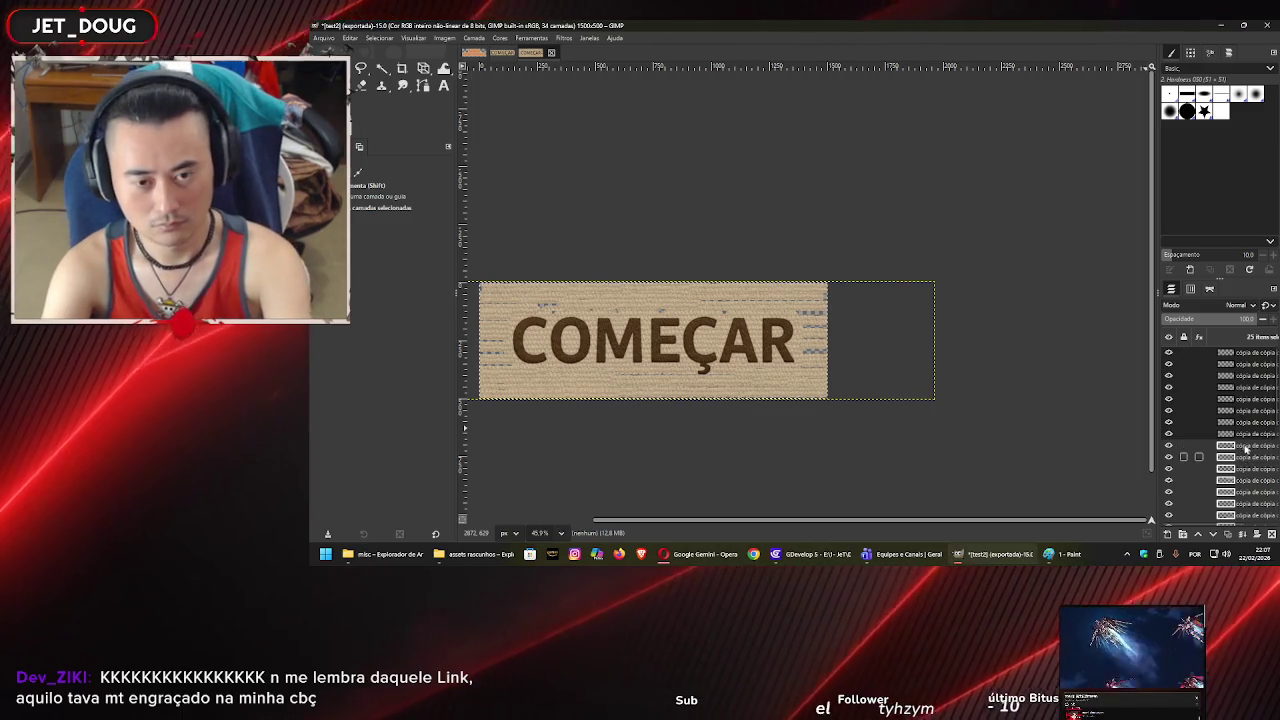
right_click(1243, 447)
left_click(1230, 243)
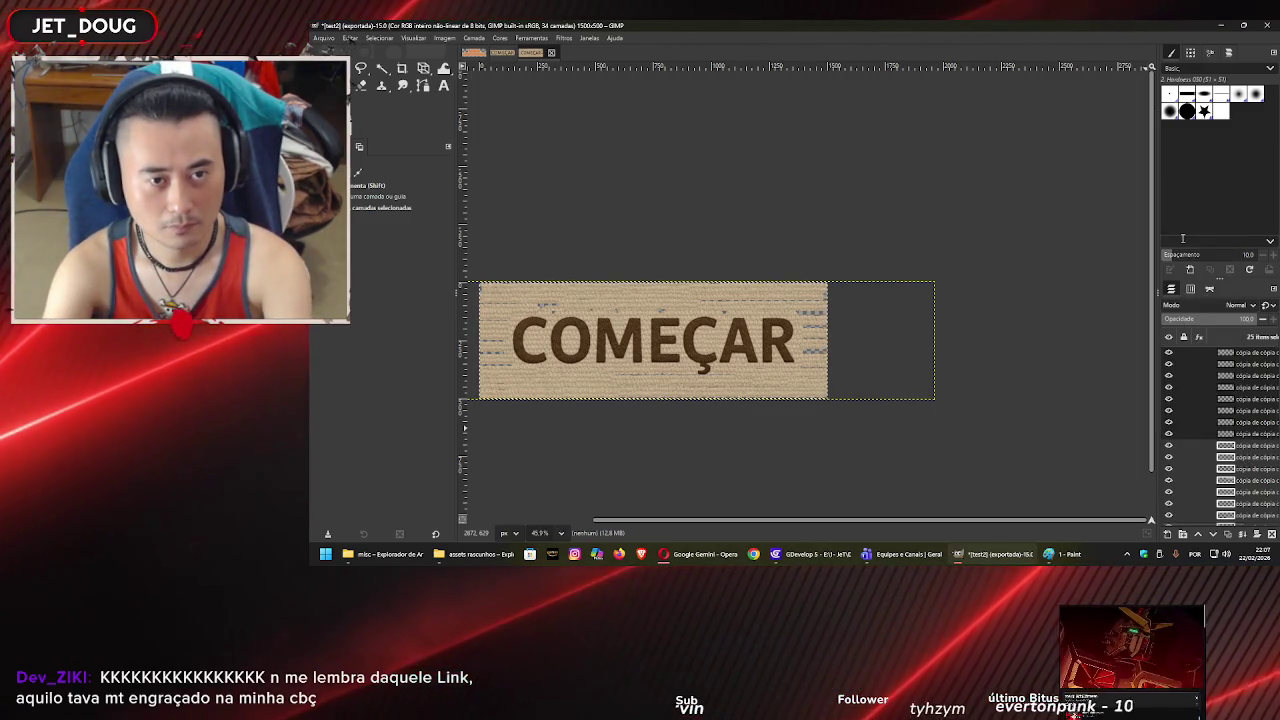
- Remove the last remaining copy layer so only Fundo is left
left_click(1260, 437)
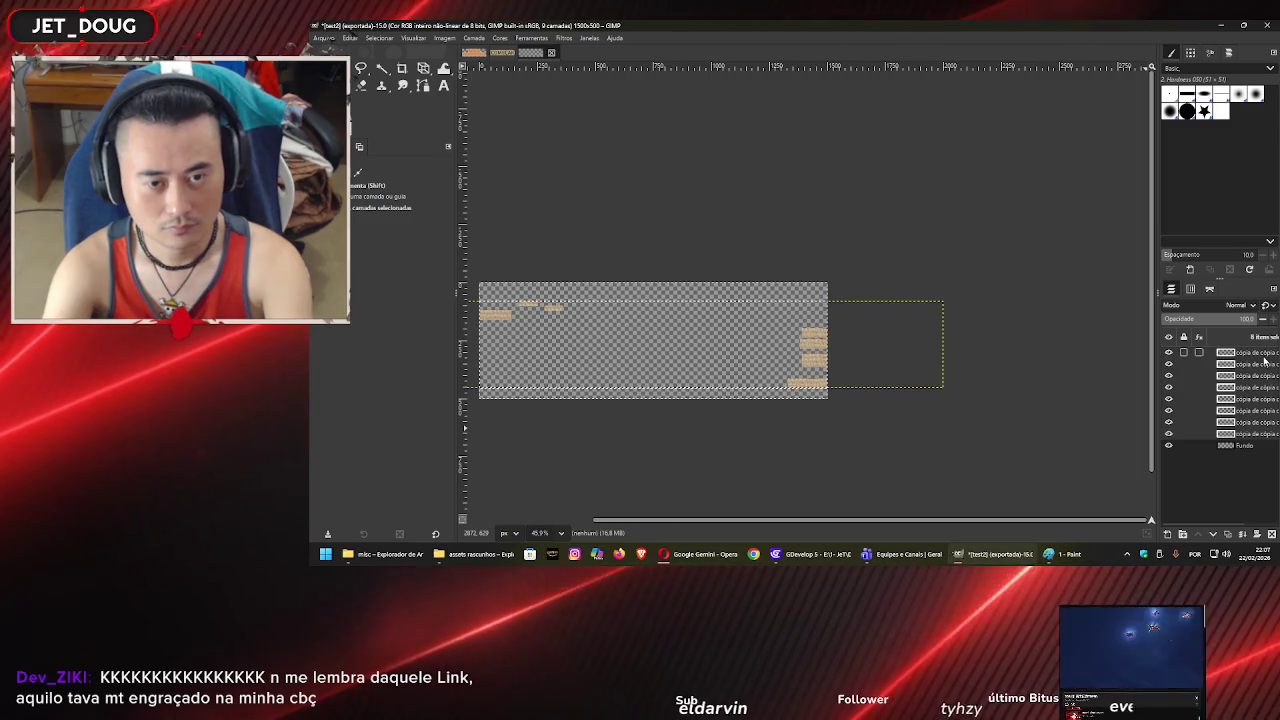
right_click(1258, 436)
left_click(1183, 341)
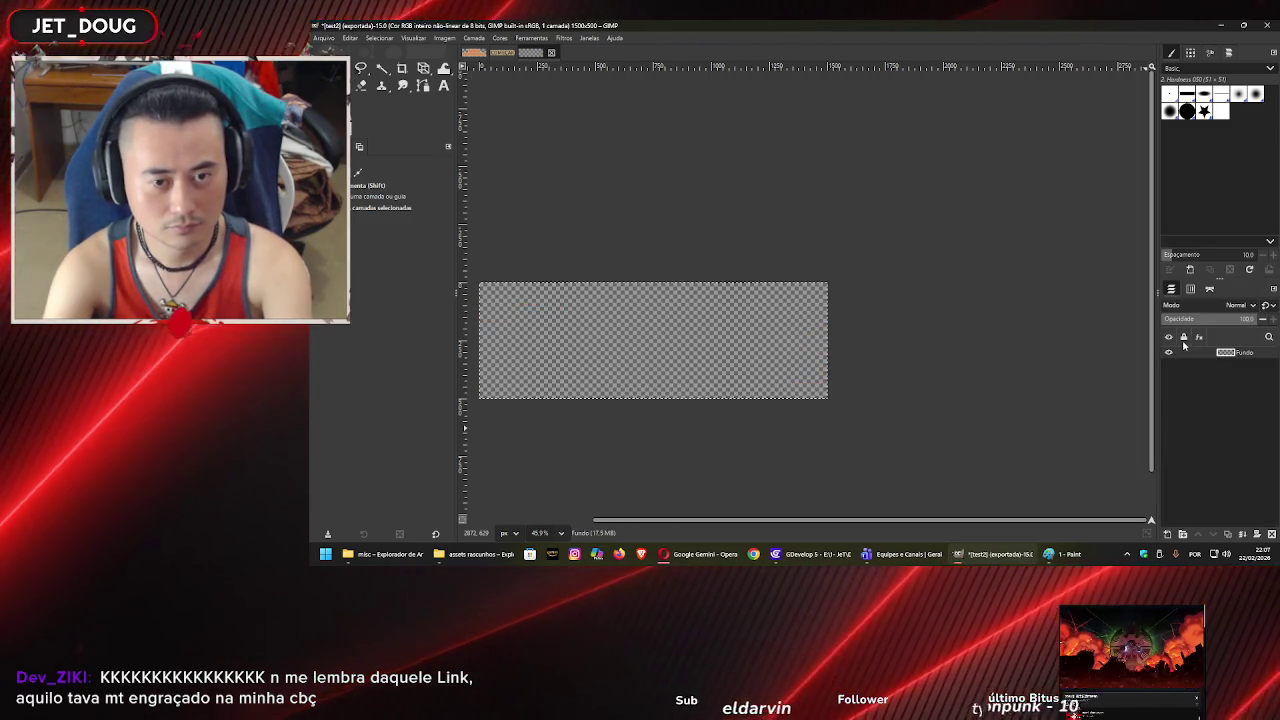
left_click(380, 554)
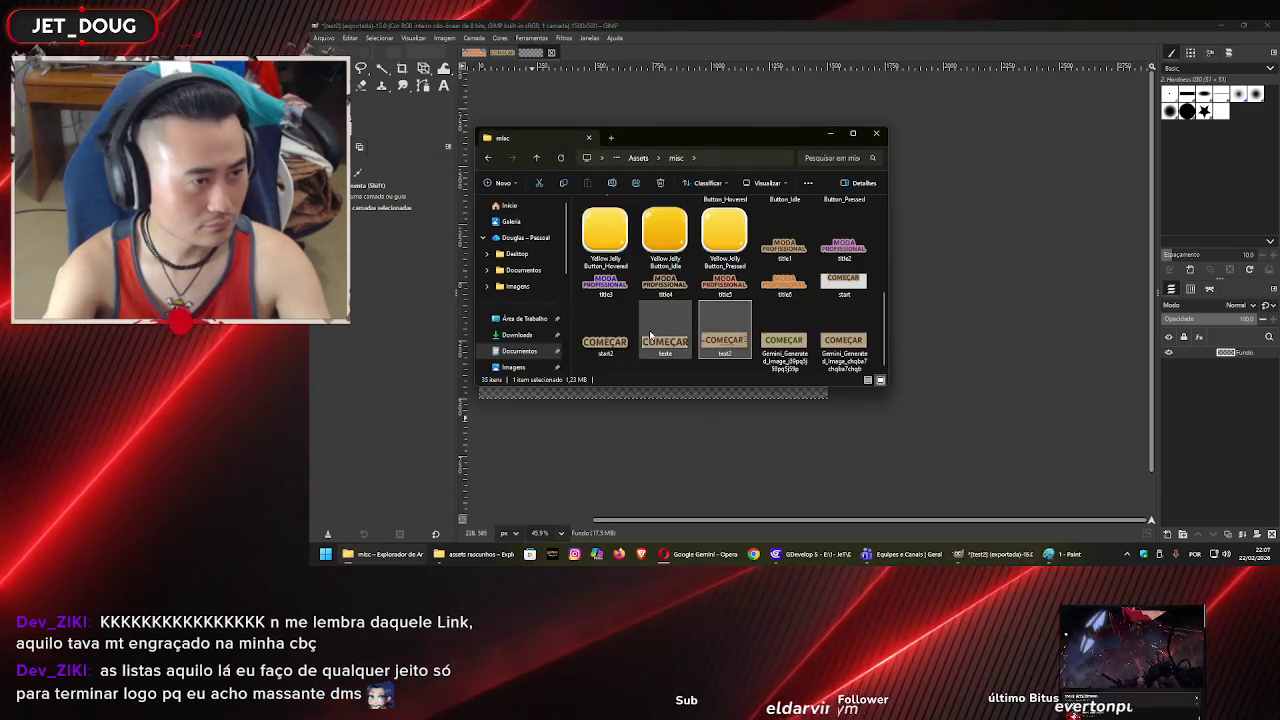
- Drag the Gemini-generated COMEÇAR image from the misc folder onto the canvas and nudge it right and up
left_click(771, 336)
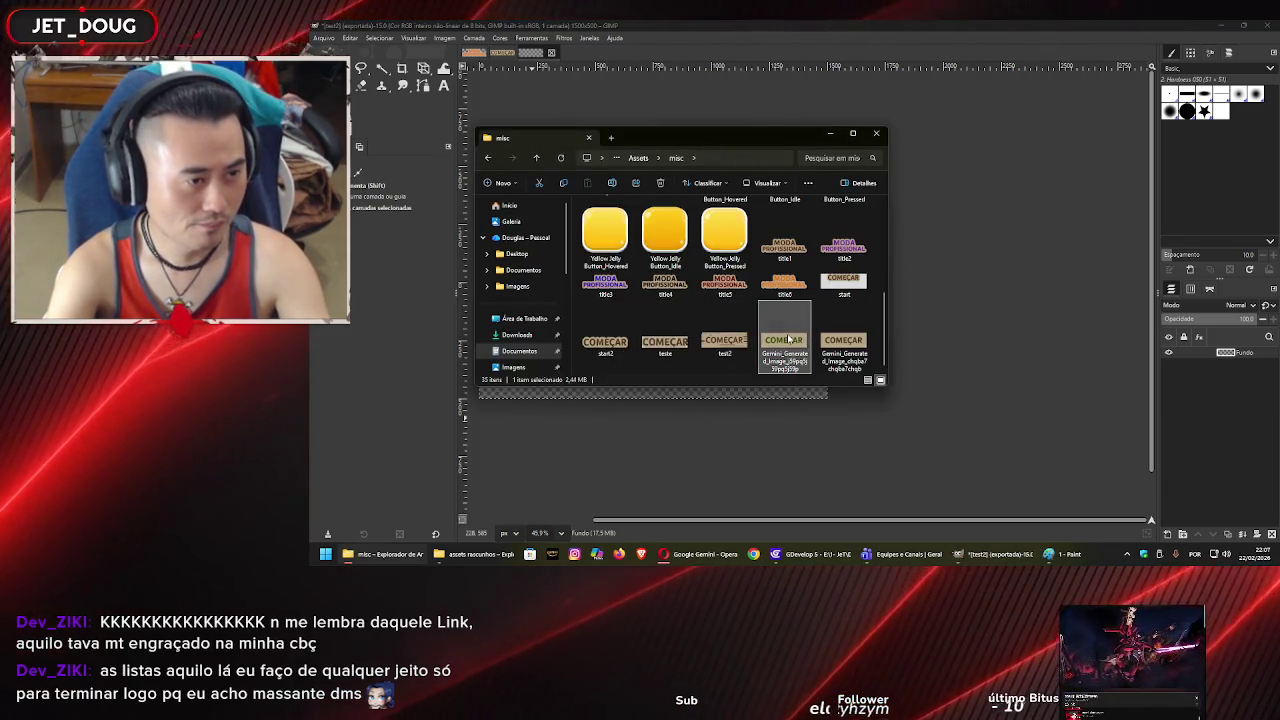
left_click(842, 345)
left_click_drag(855, 447, 835, 400)
left_click_drag(650, 408, 686, 398)
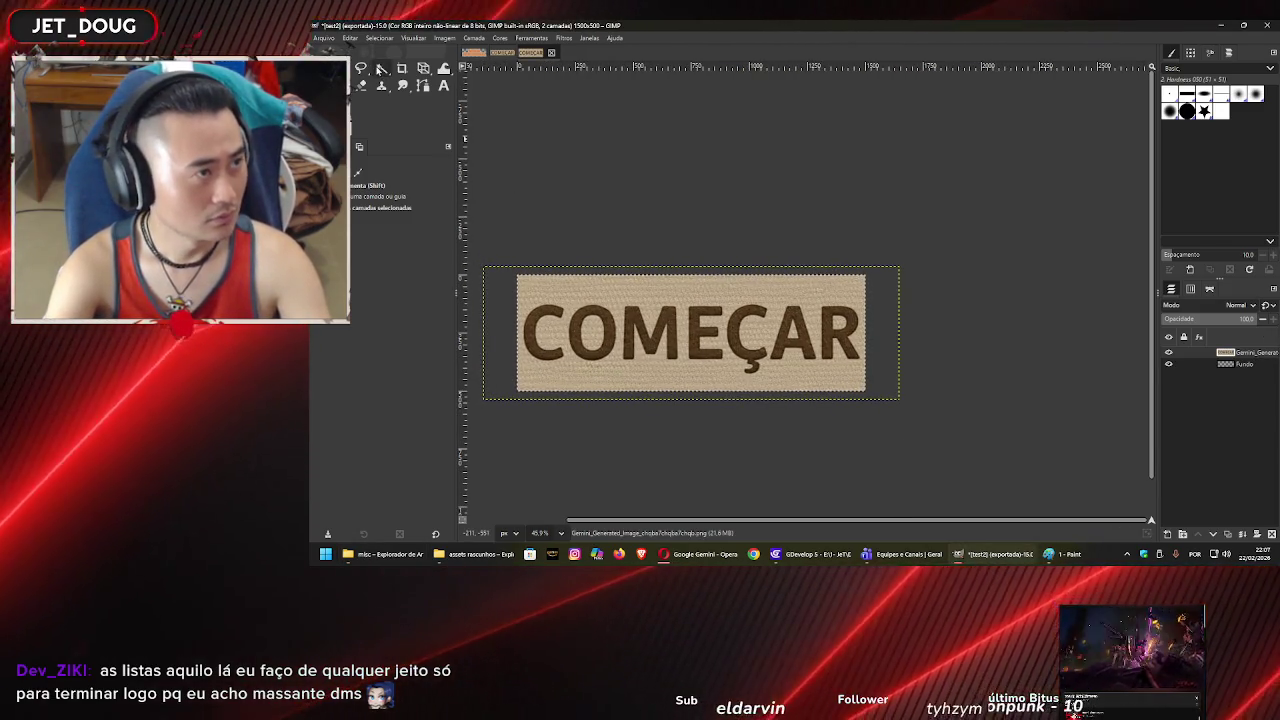
left_click(324, 38)
left_click(350, 50)
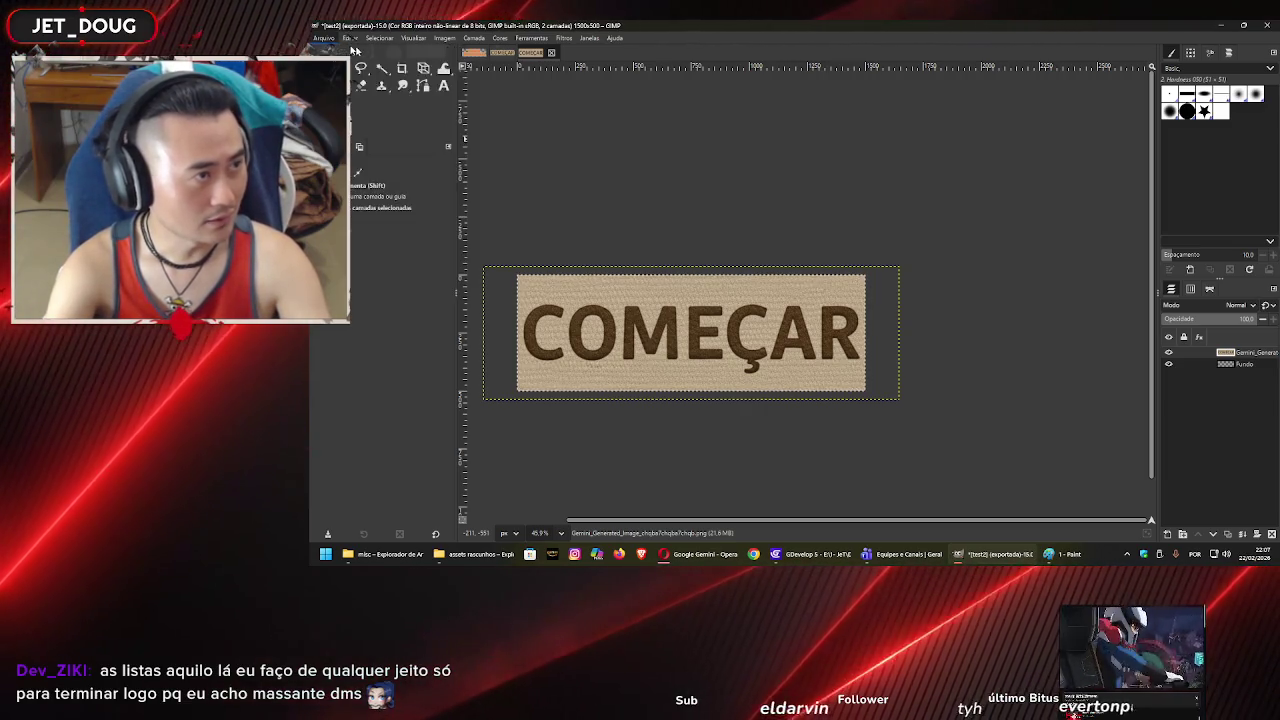
- Create a new 2000×1500 image filled with transparency
double_click(375, 95)
type("2000")
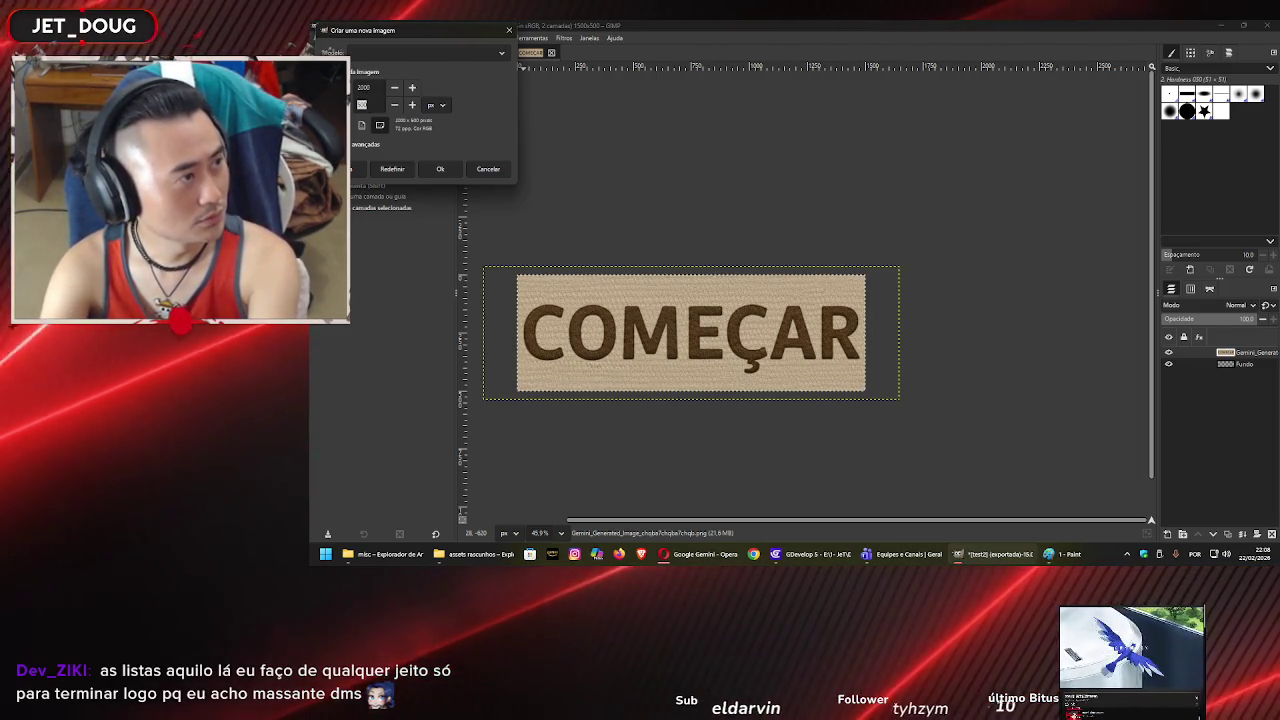
type("1500")
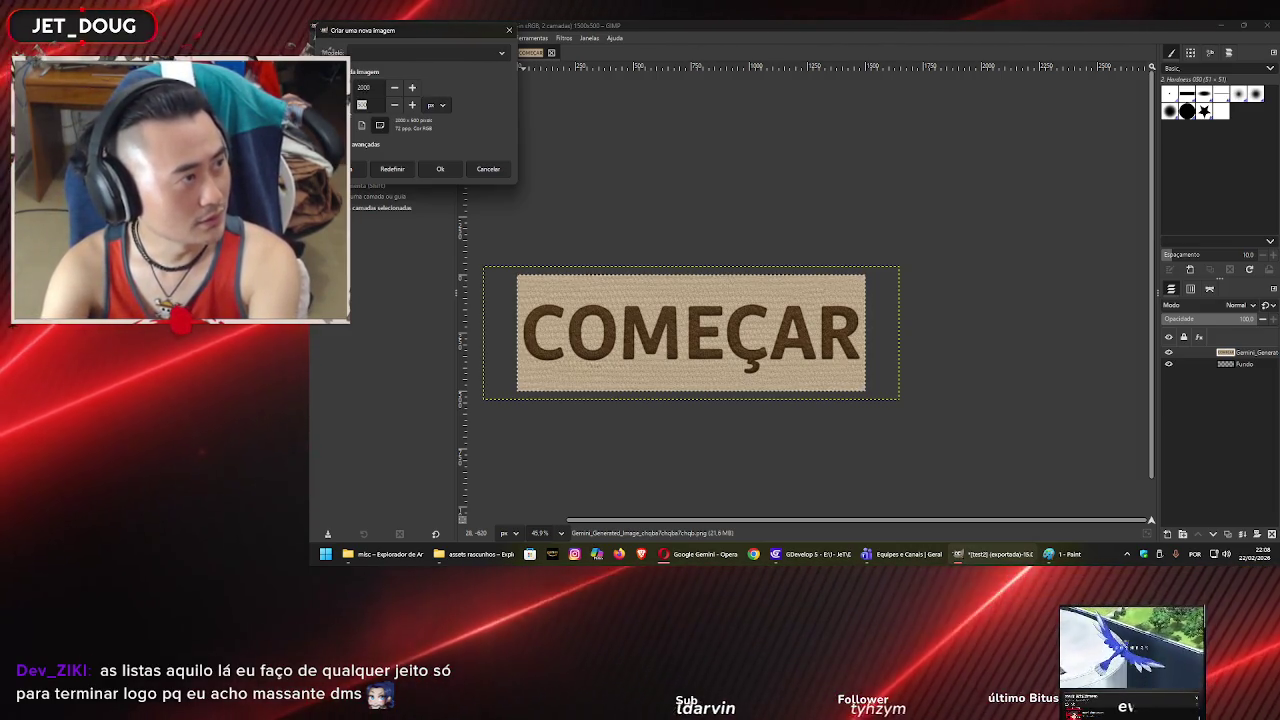
left_click(371, 145)
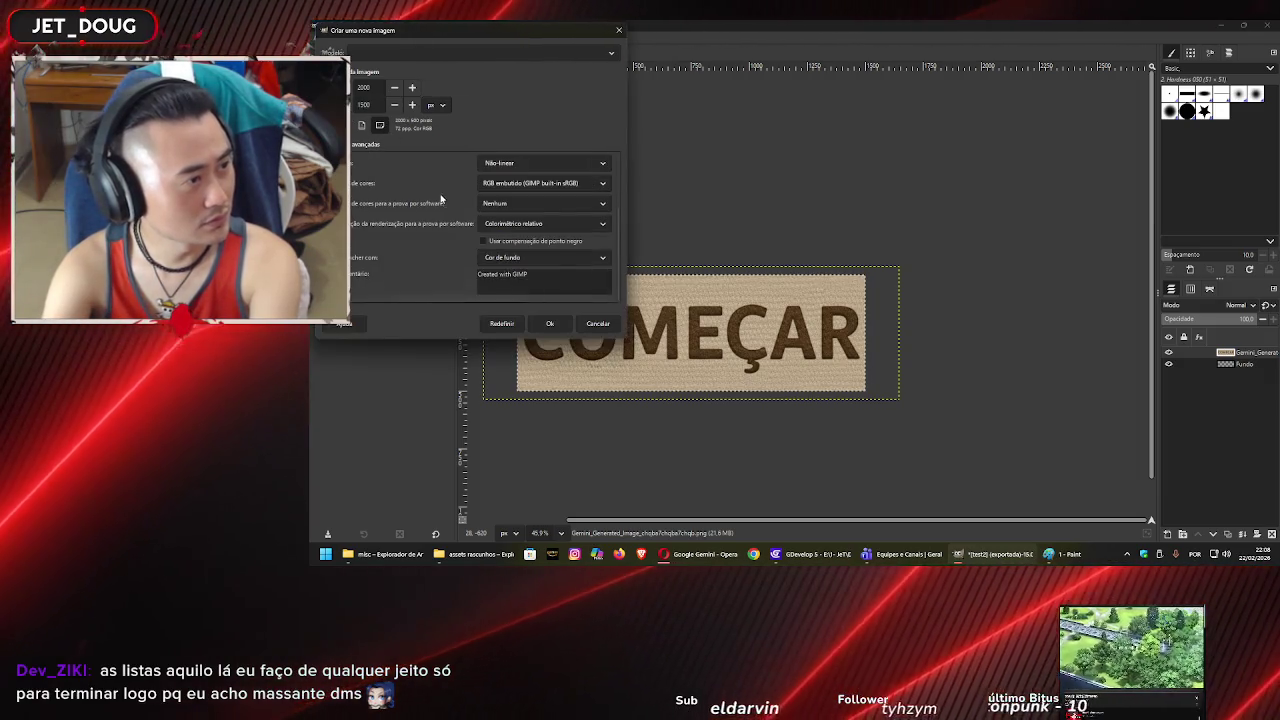
left_click(557, 256)
left_click(557, 289)
left_click(556, 320)
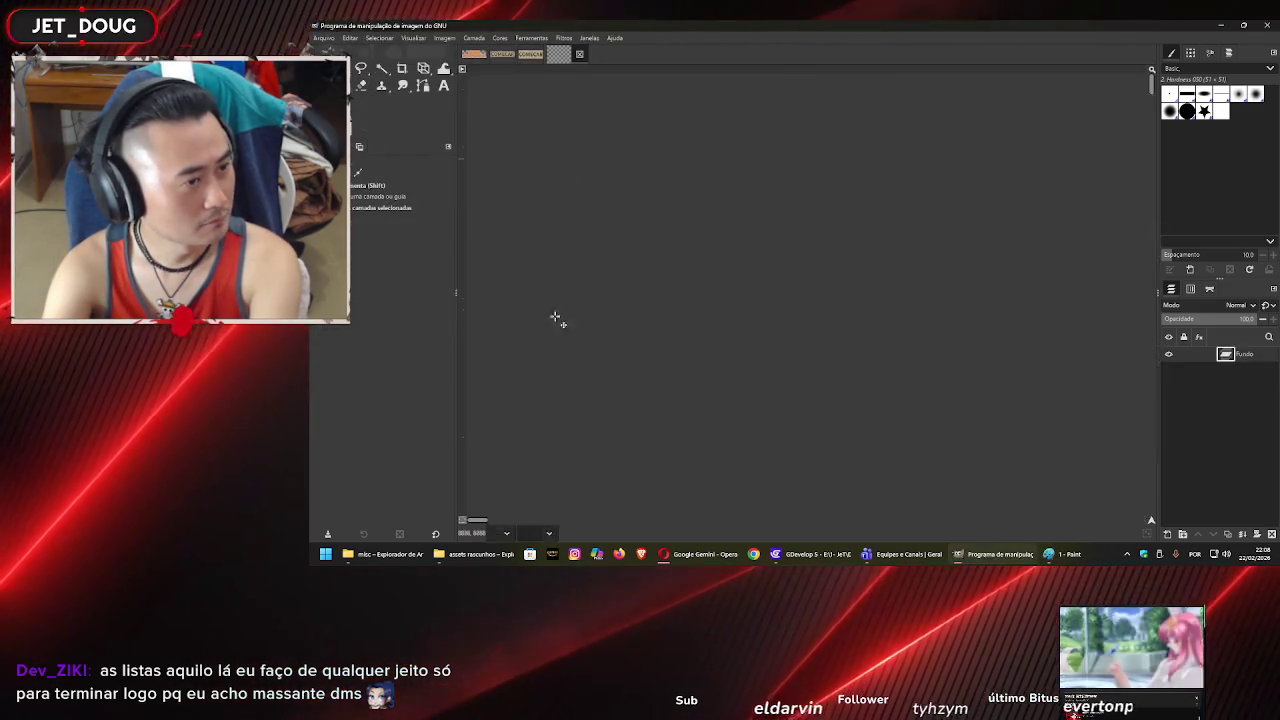
- Drag the Gemini COMEÇAR image from the misc folder onto the new canvas
left_click(385, 554)
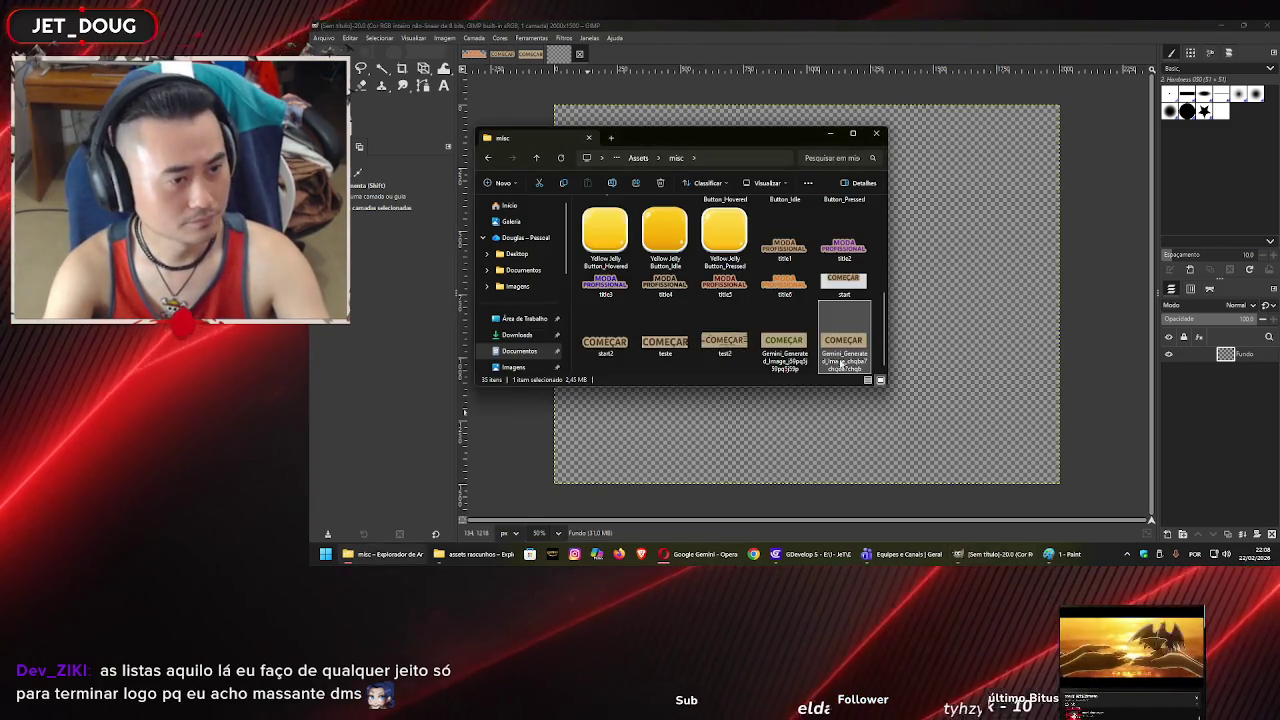
left_click_drag(928, 345, 913, 362)
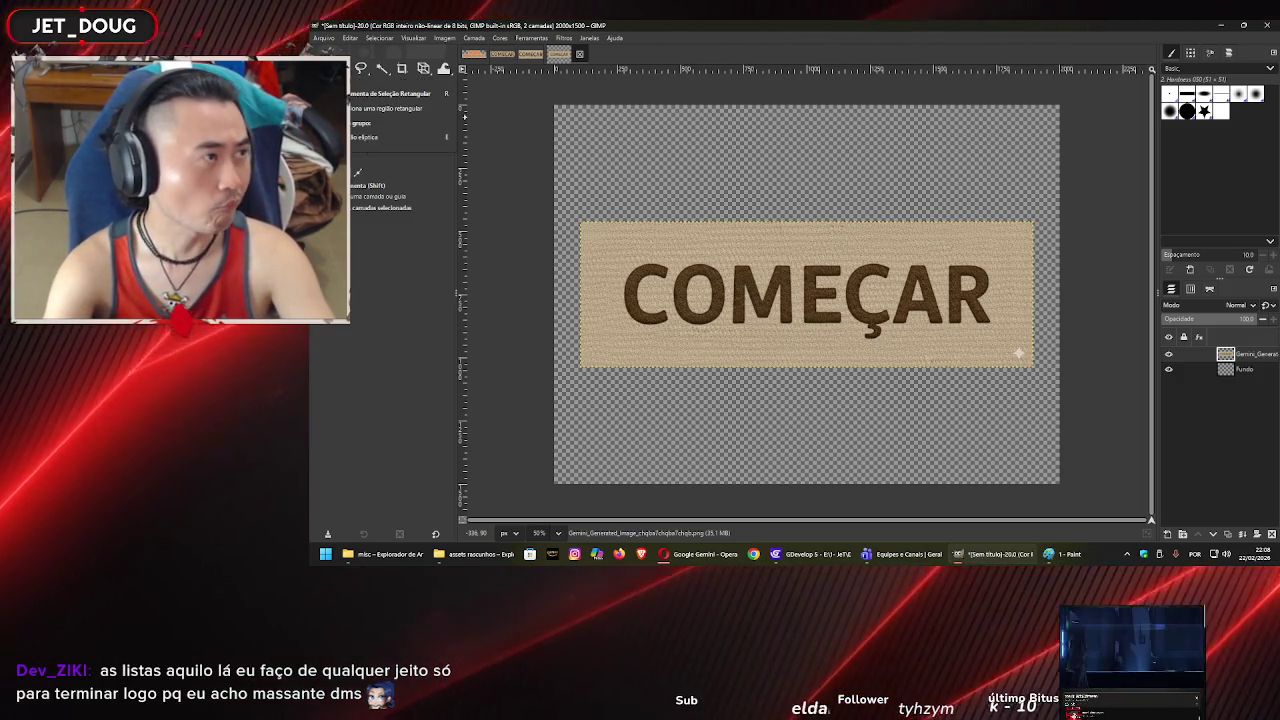
left_click(401, 68)
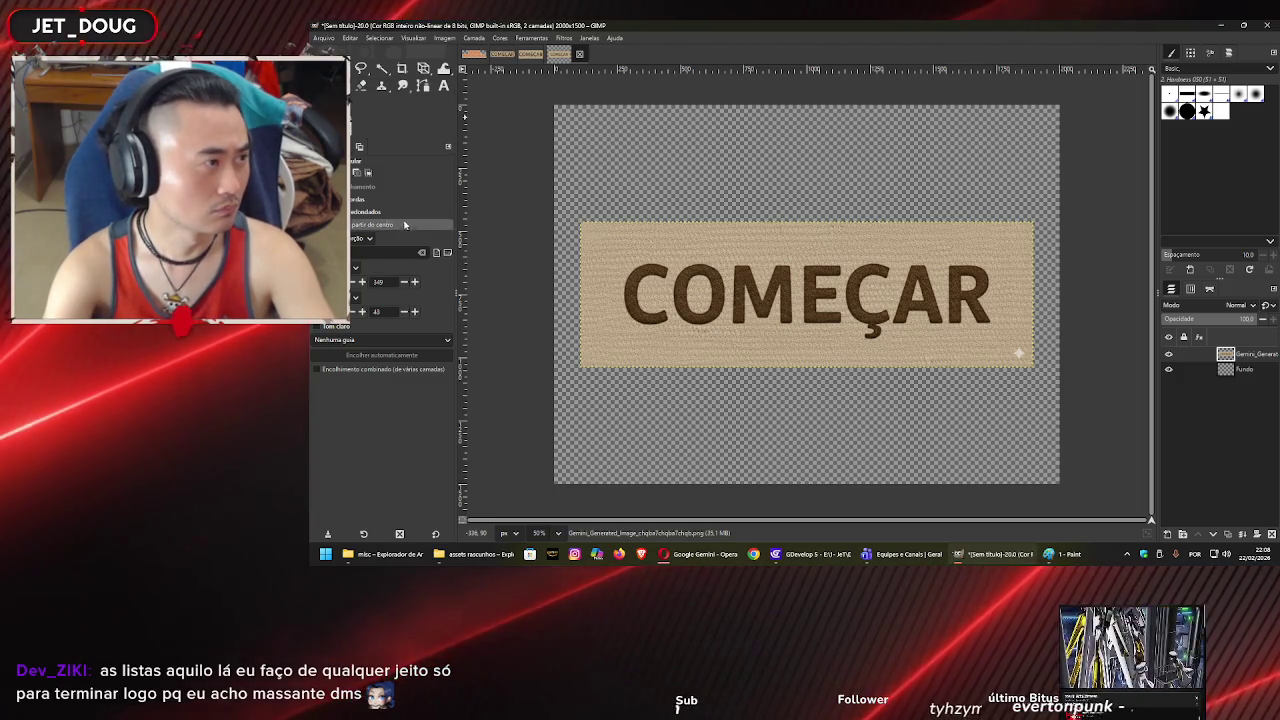
- Draw an elliptical selection around the button and refine its top edges
left_click(400, 69)
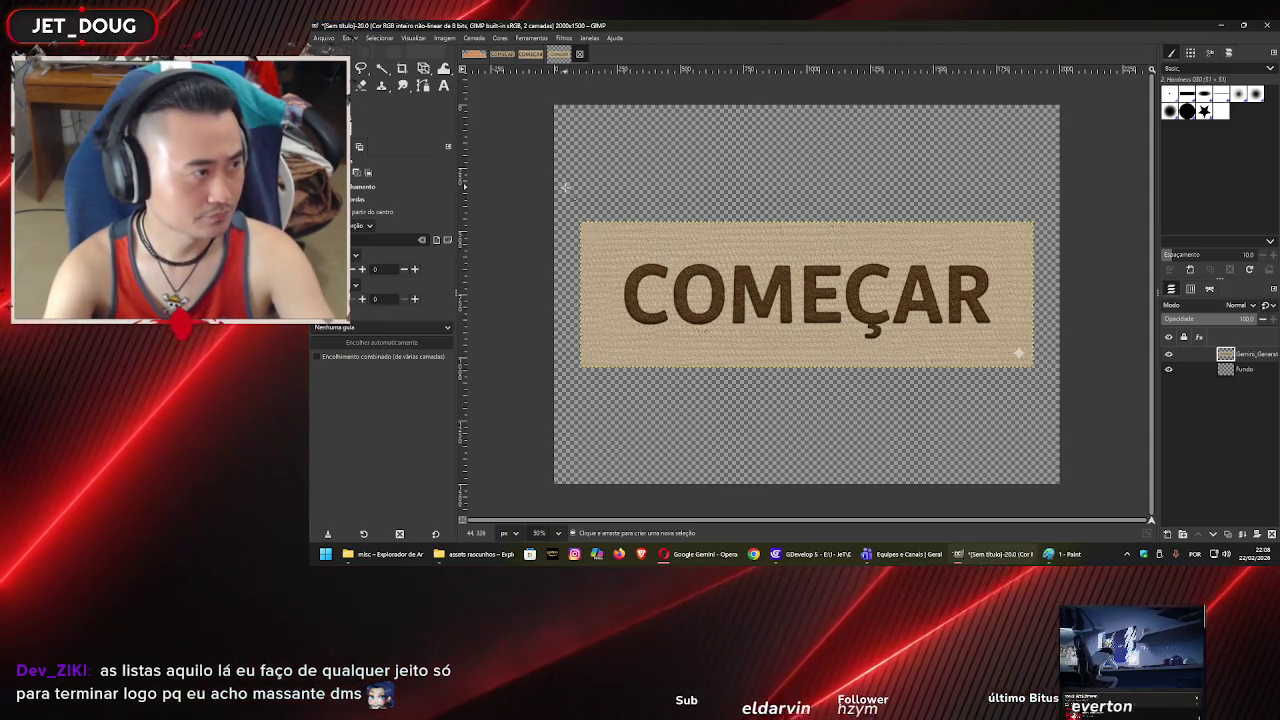
mouse_move(641, 267)
left_mouse_down()
mouse_move(1048, 412)
mouse_move(1060, 404)
mouse_move(1022, 365)
left_mouse_up()
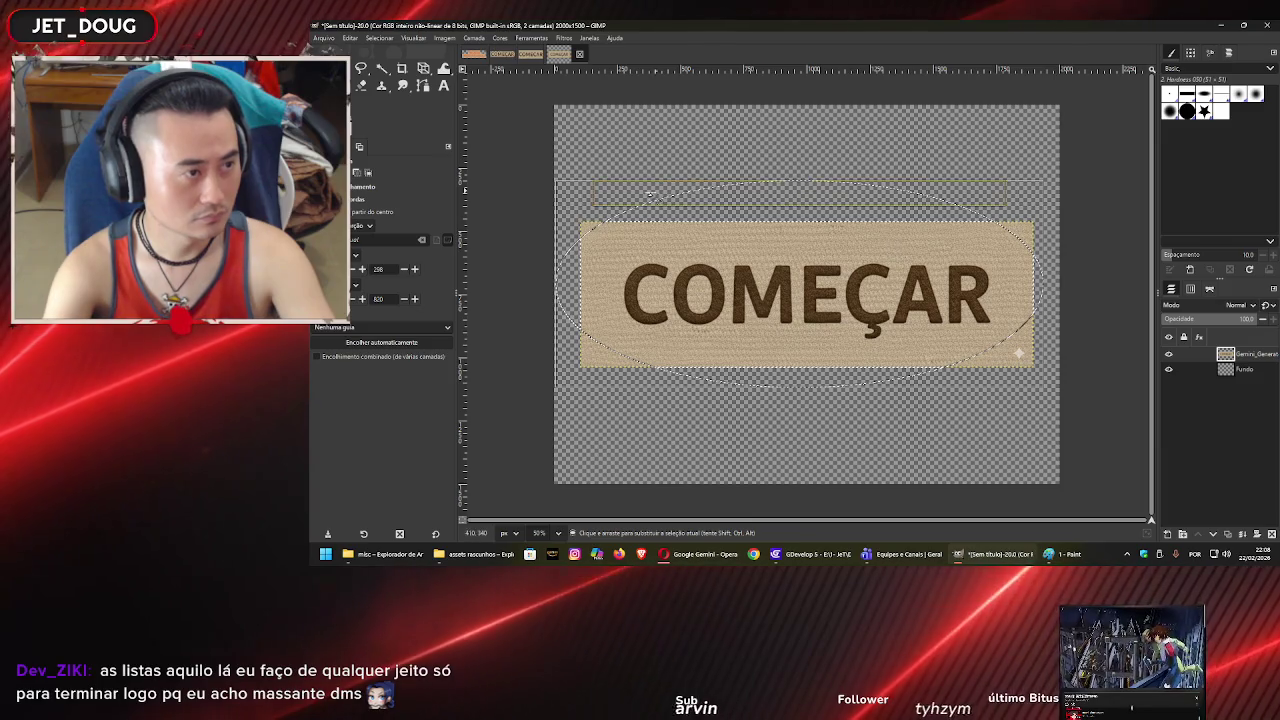
left_click_drag(650, 193, 652, 240)
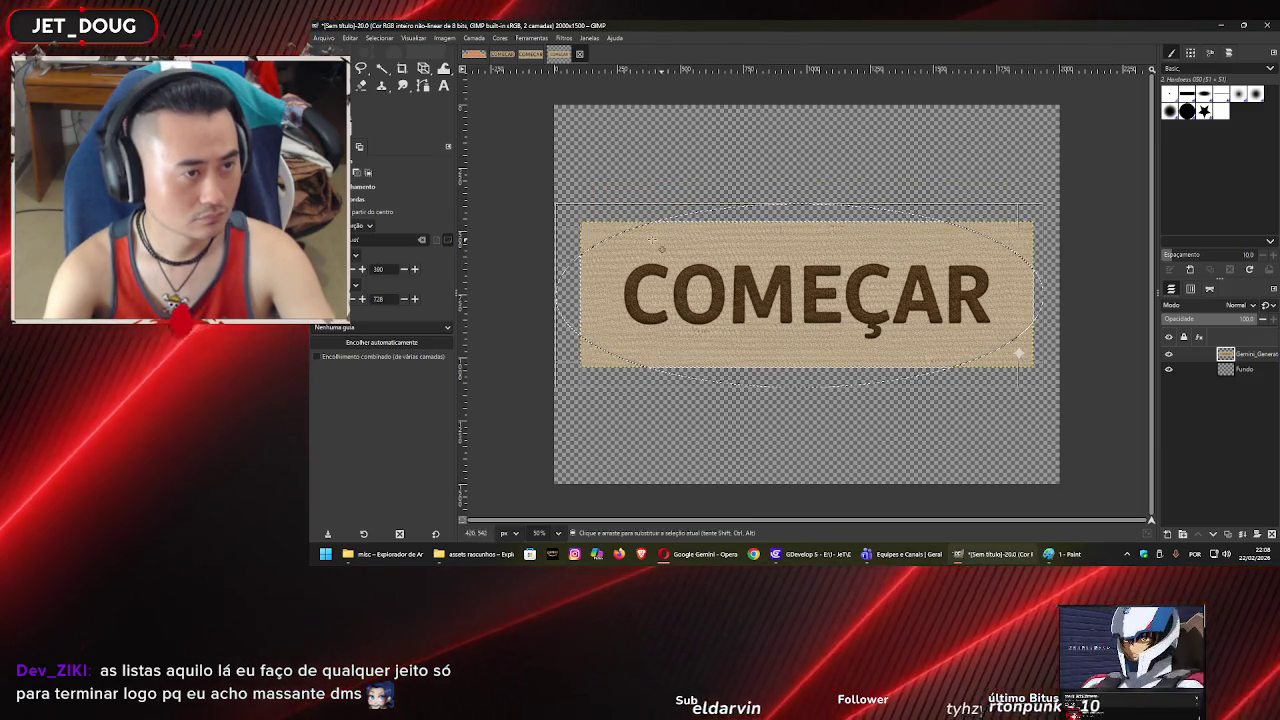
left_click_drag(566, 209, 592, 213)
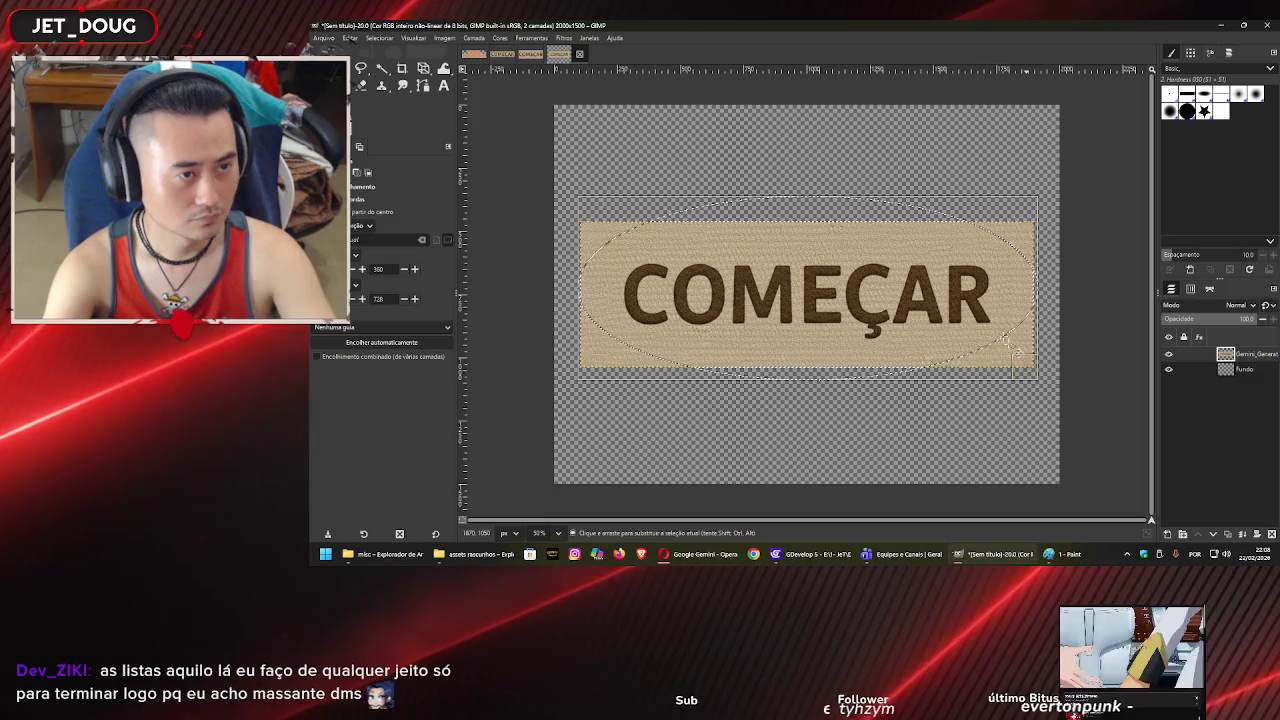
left_click_drag(848, 224, 846, 222)
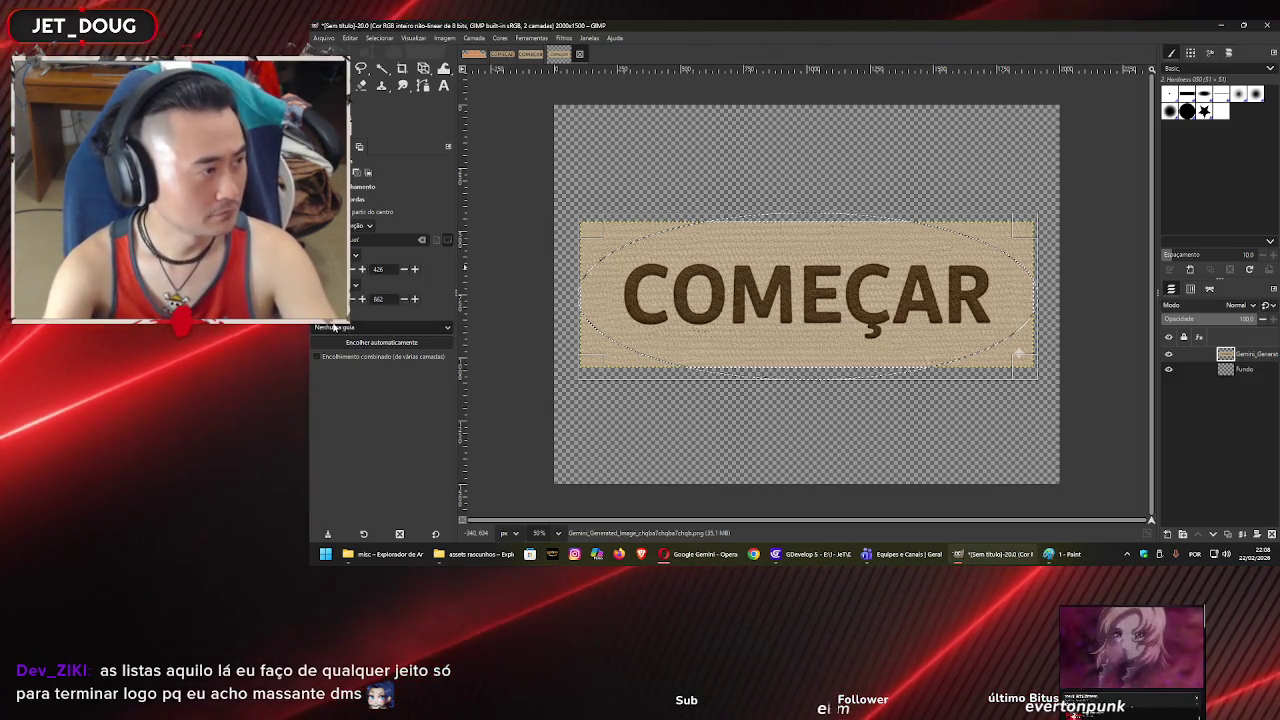
- Enable Feather edges (radius 10) on the oval selection and bring the Gemini chat forward
left_click(317, 312)
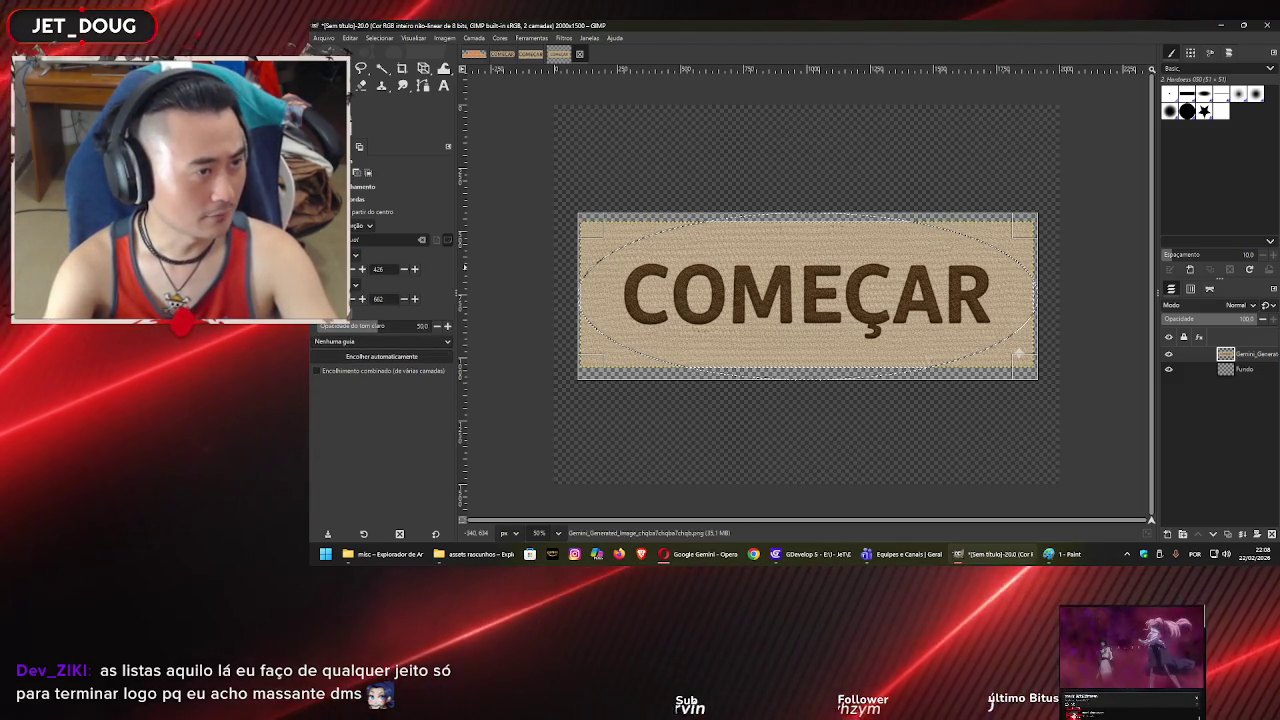
left_click(317, 312)
left_click(344, 328)
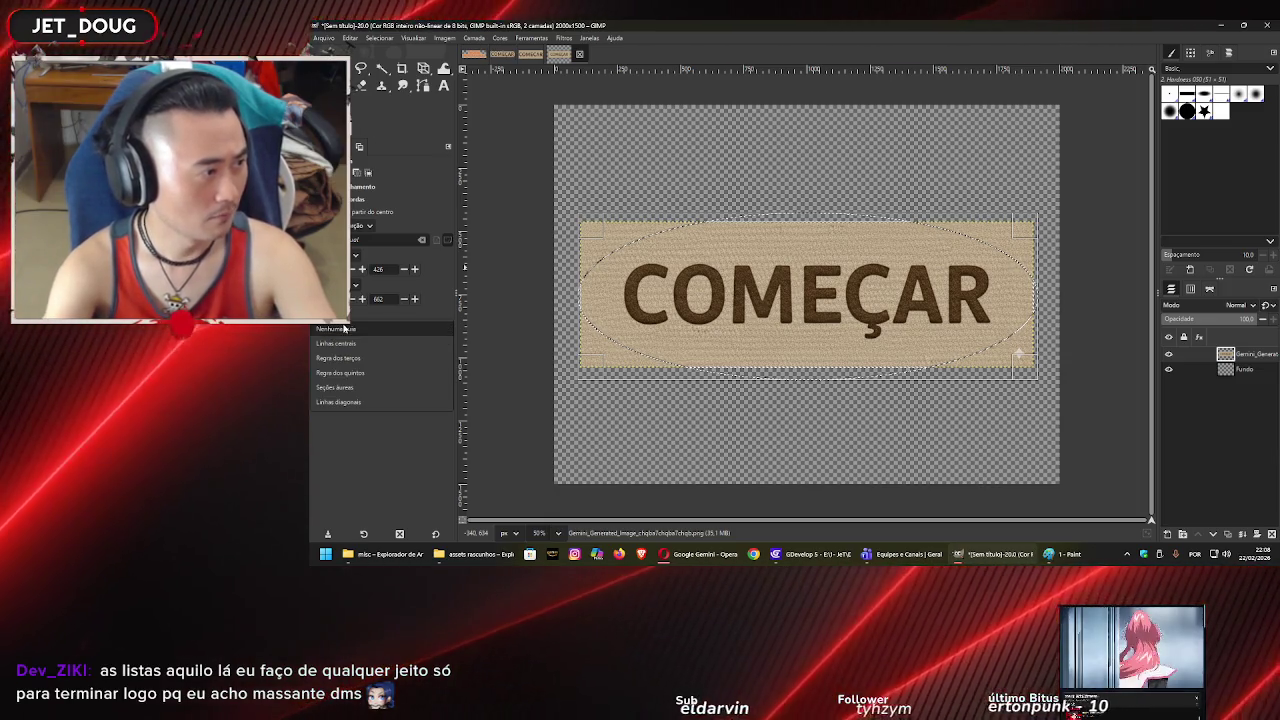
left_click(344, 328)
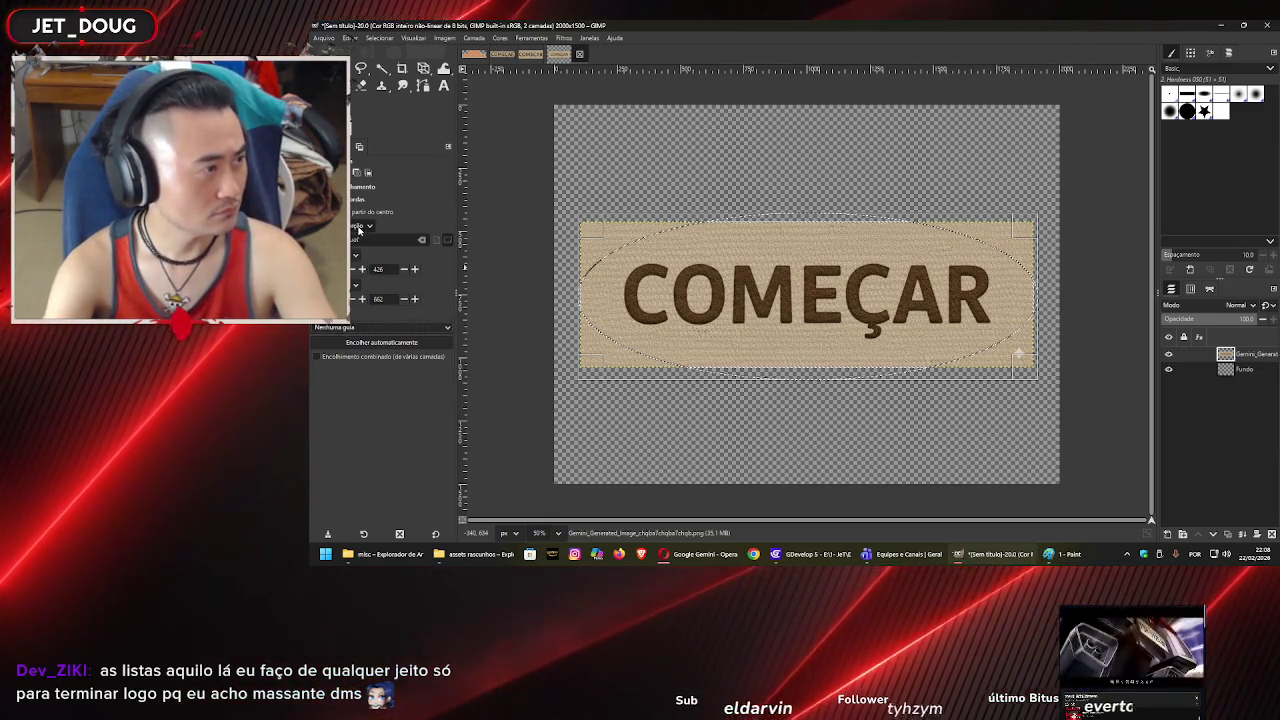
left_click(353, 200)
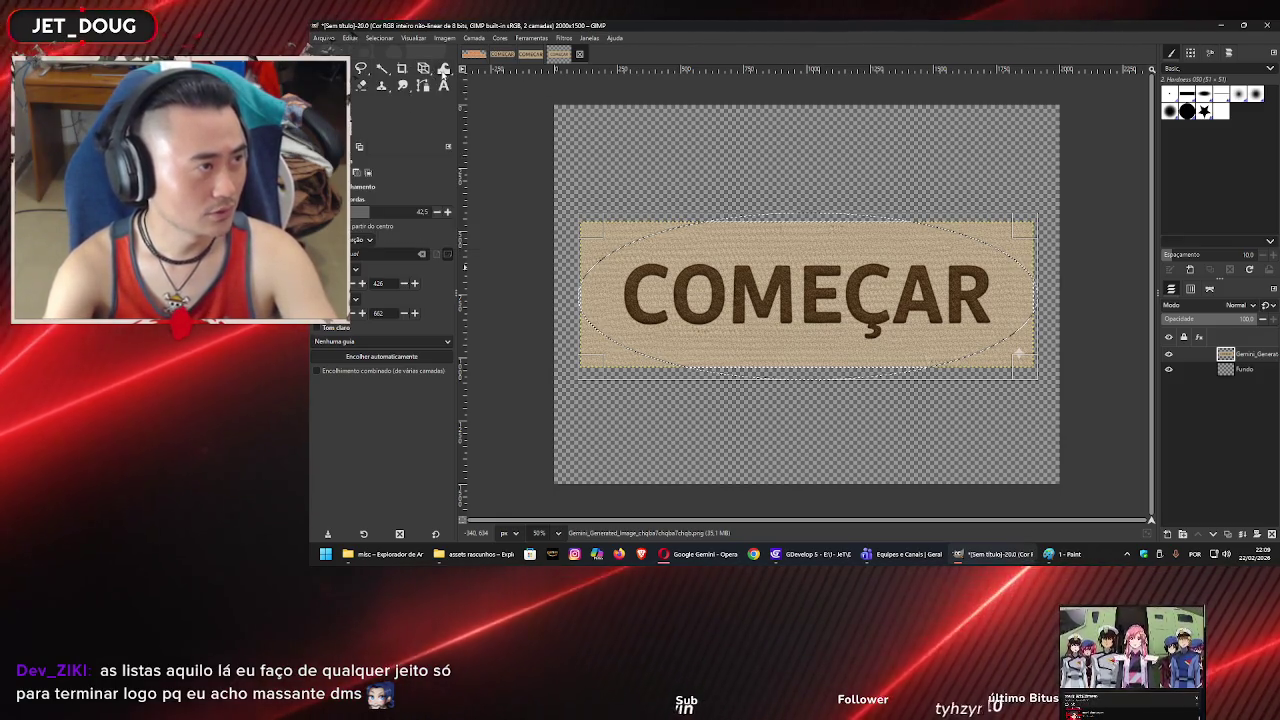
left_click(672, 556)
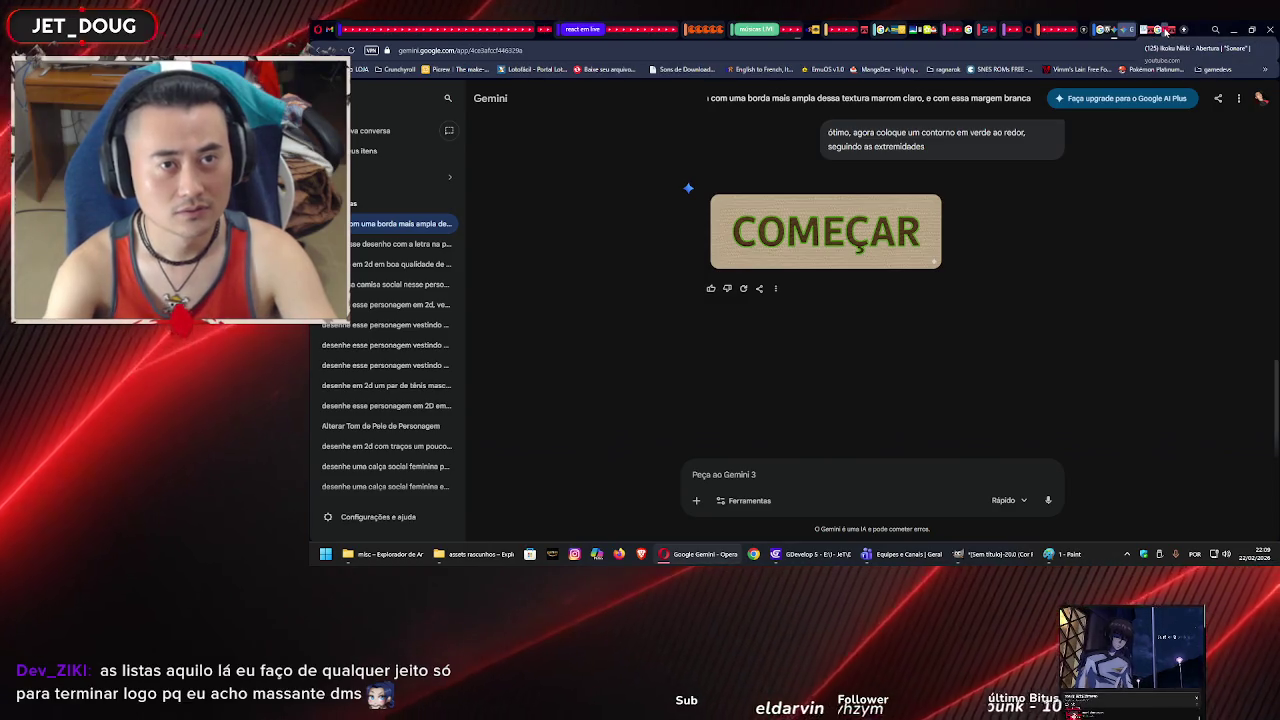
- Search YouTube for 'gimp clarear as bordas gradiente'
left_click(1166, 30)
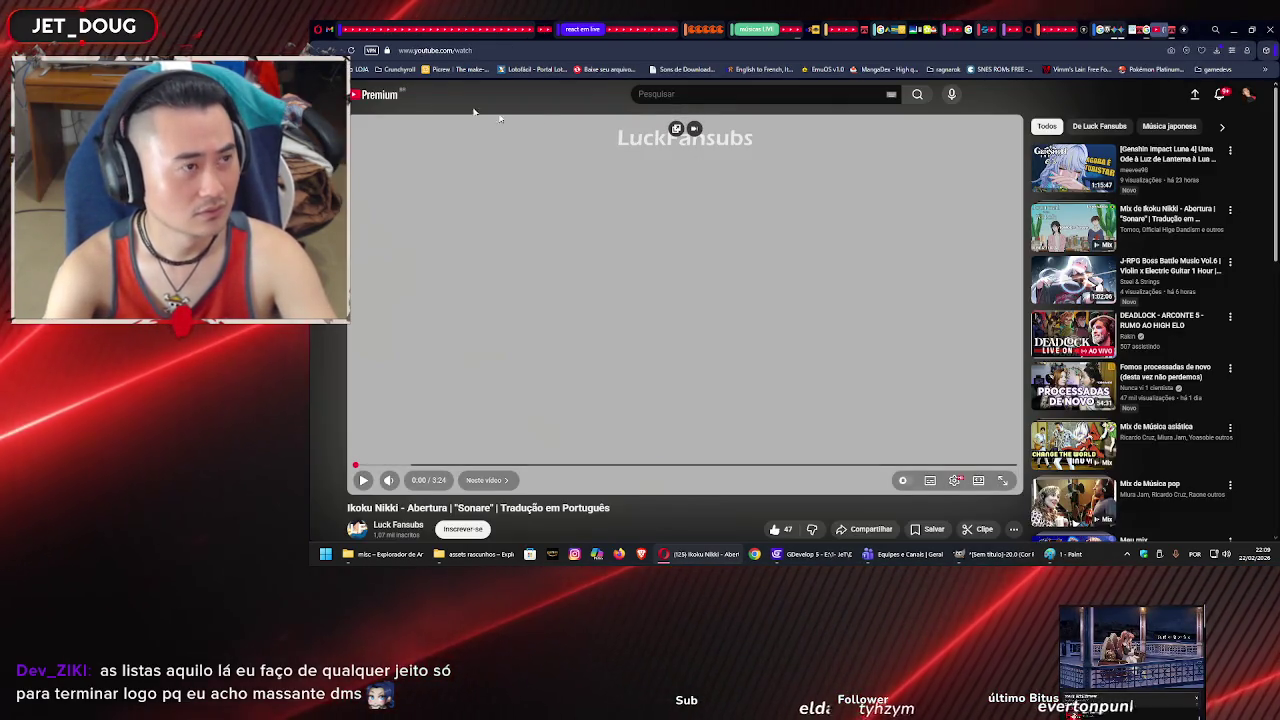
scroll(387, 106, "down", 1)
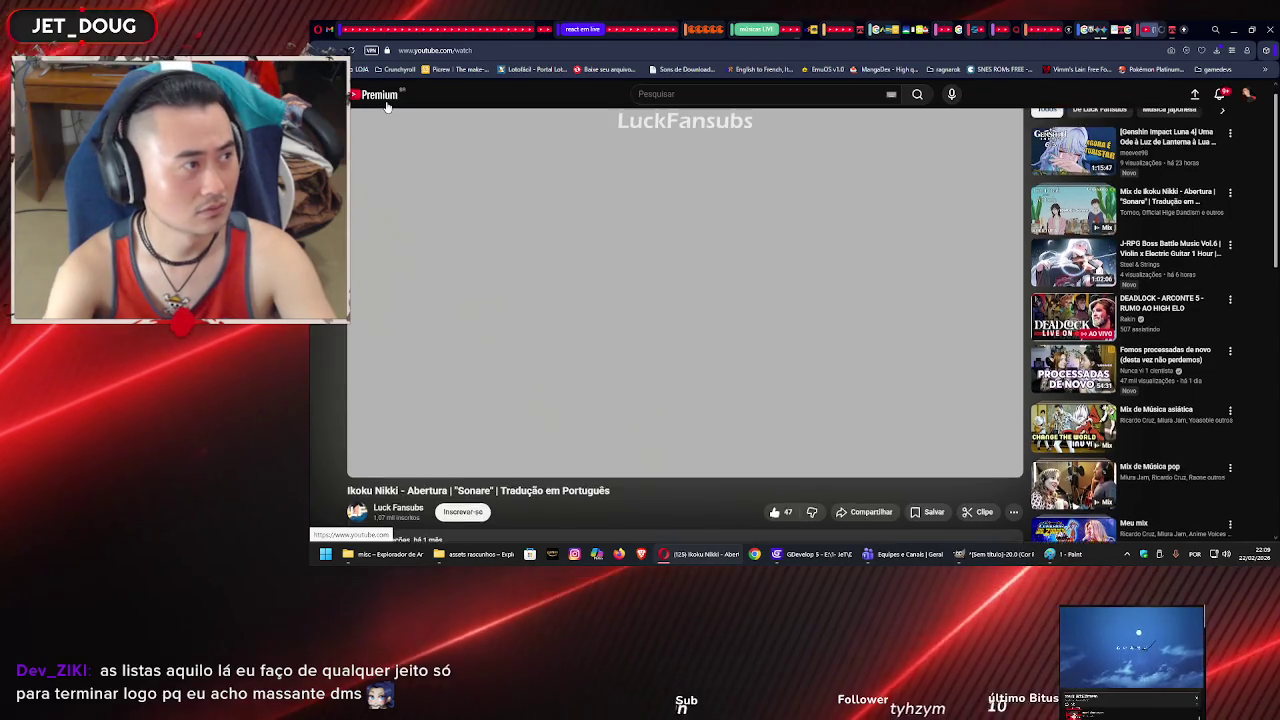
left_click(387, 106)
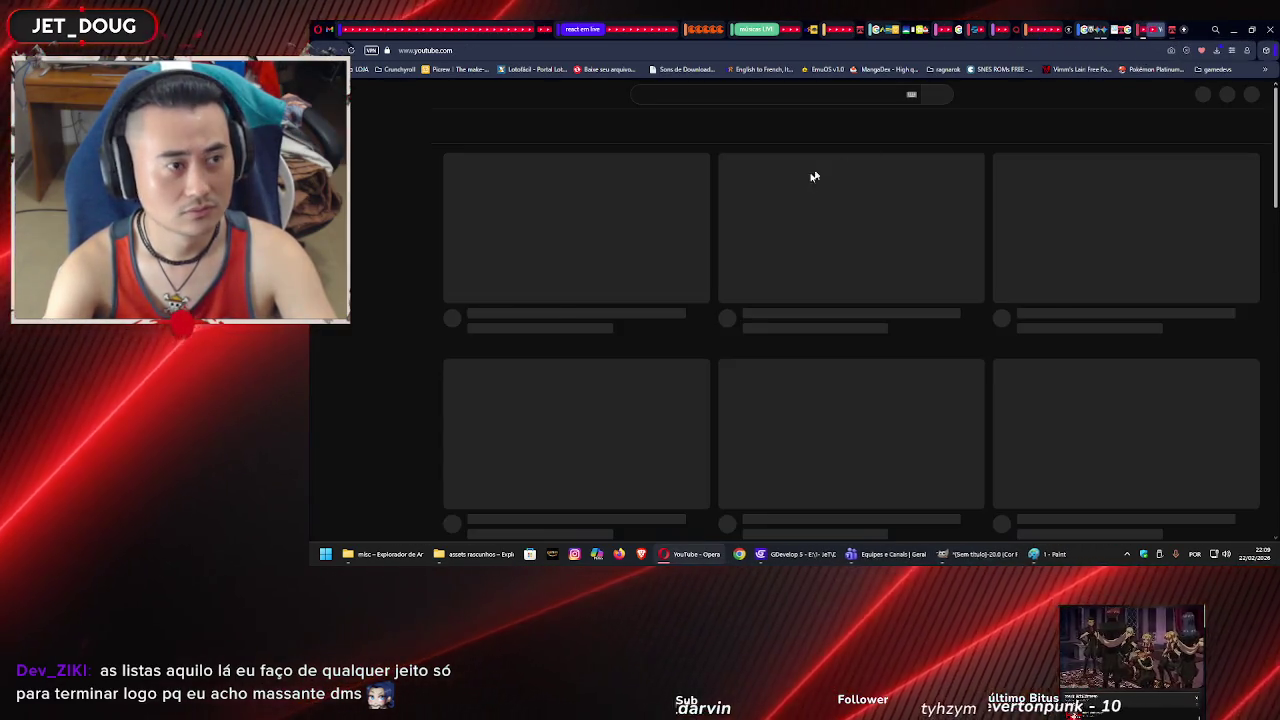
left_click(773, 92)
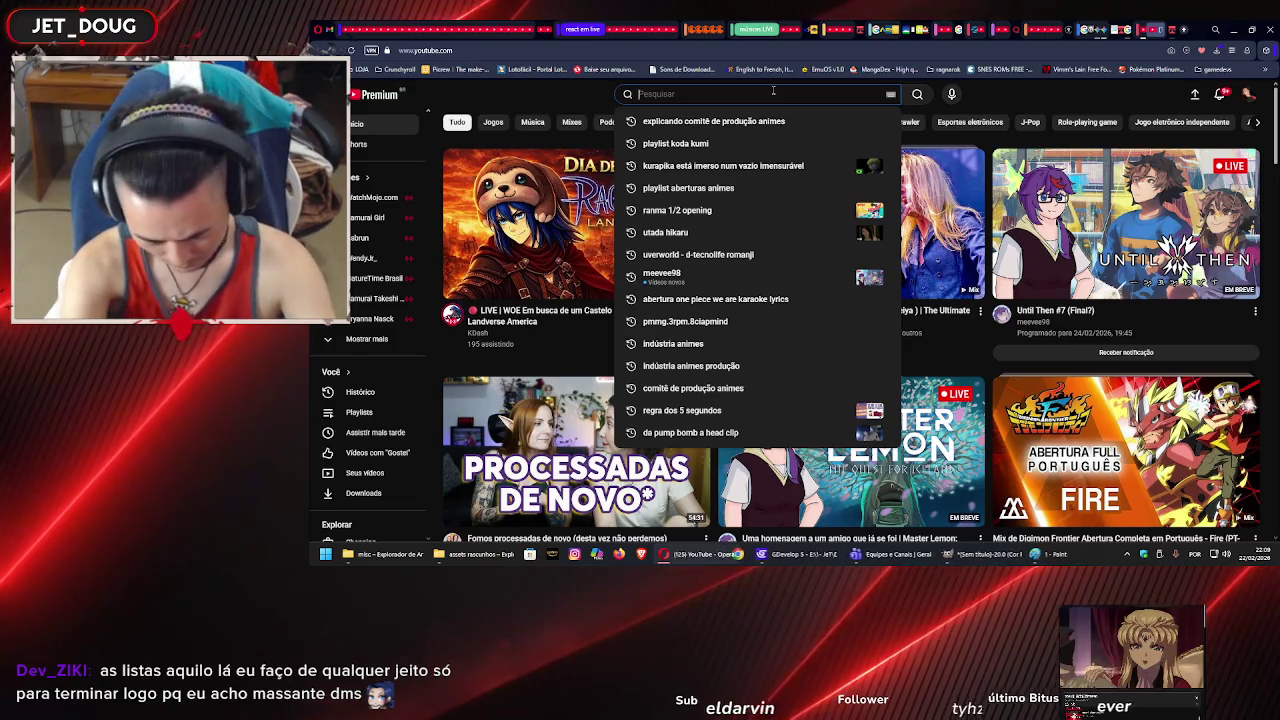
type("gimp ")
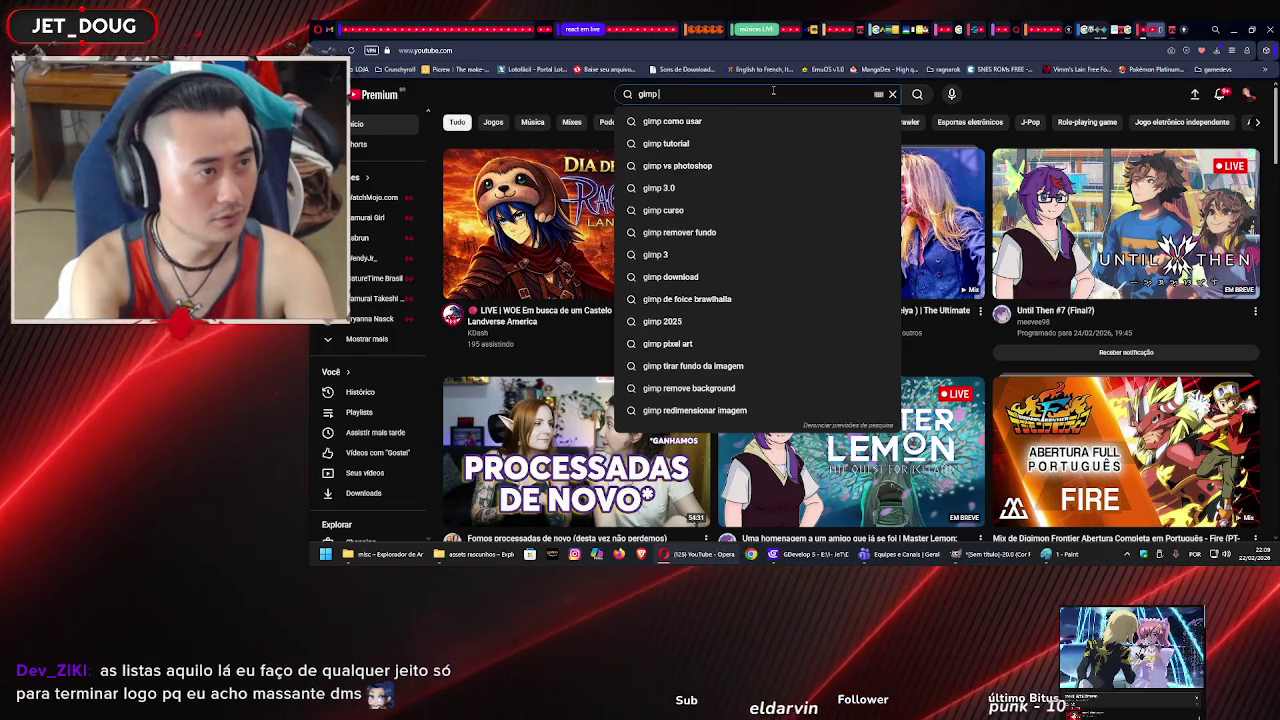
type("remover")
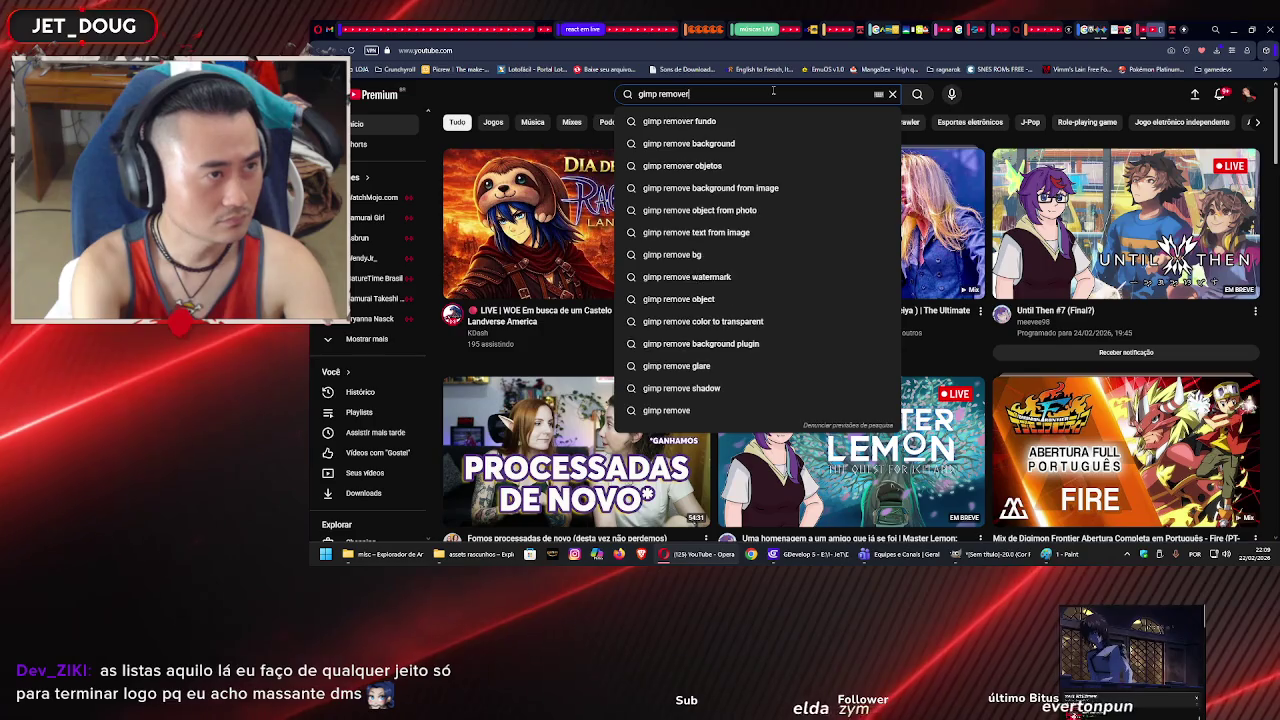
key("BackSpace")
key("BackSpace")
key("BackSpace")
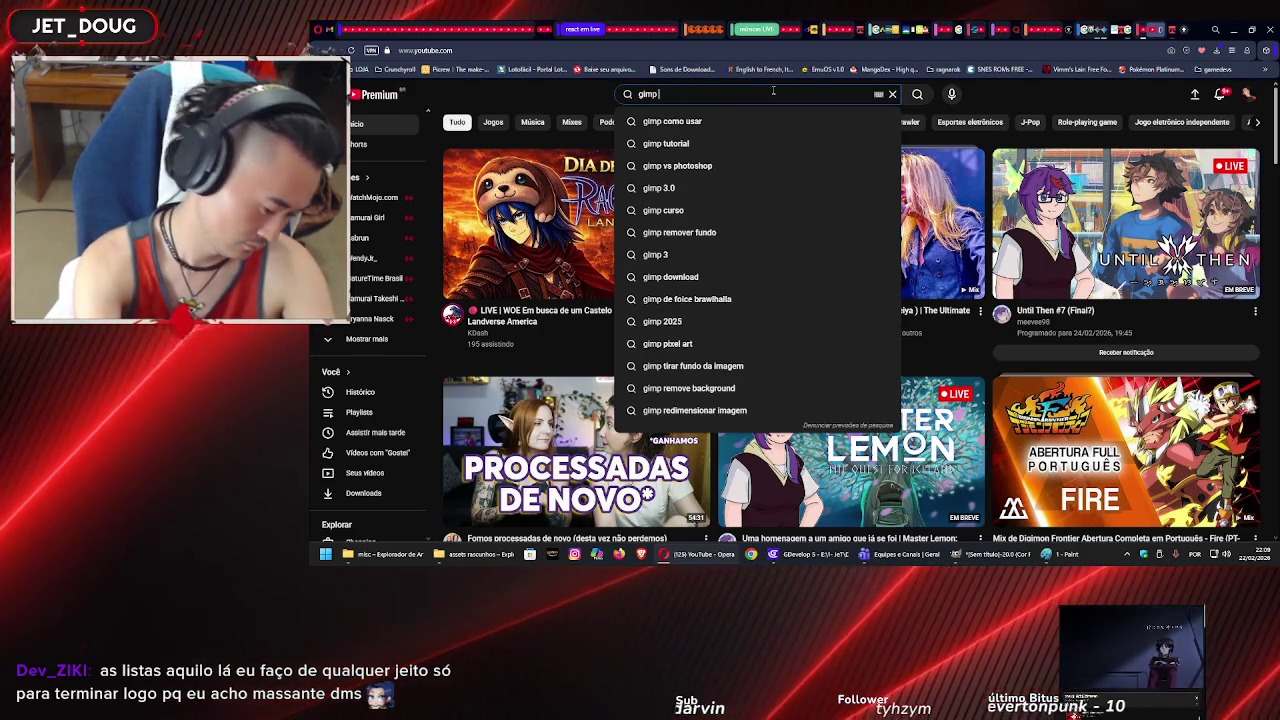
type("cl")
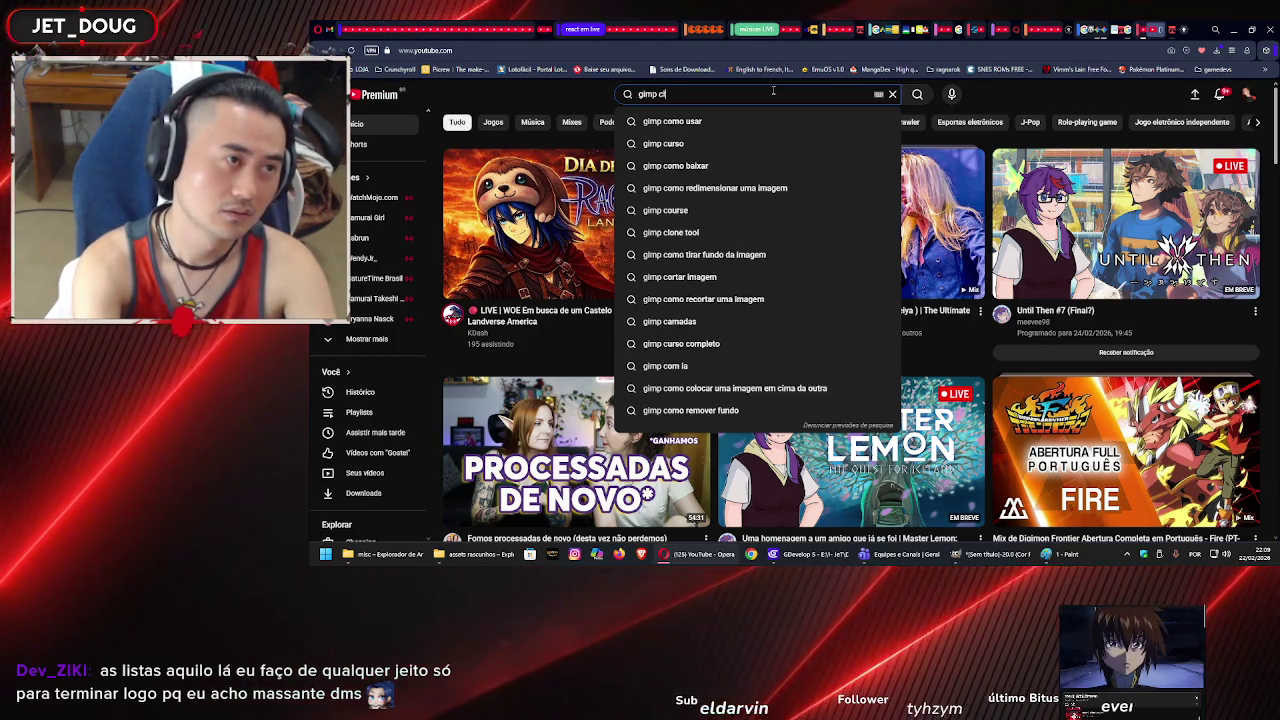
type("arear as bordas")
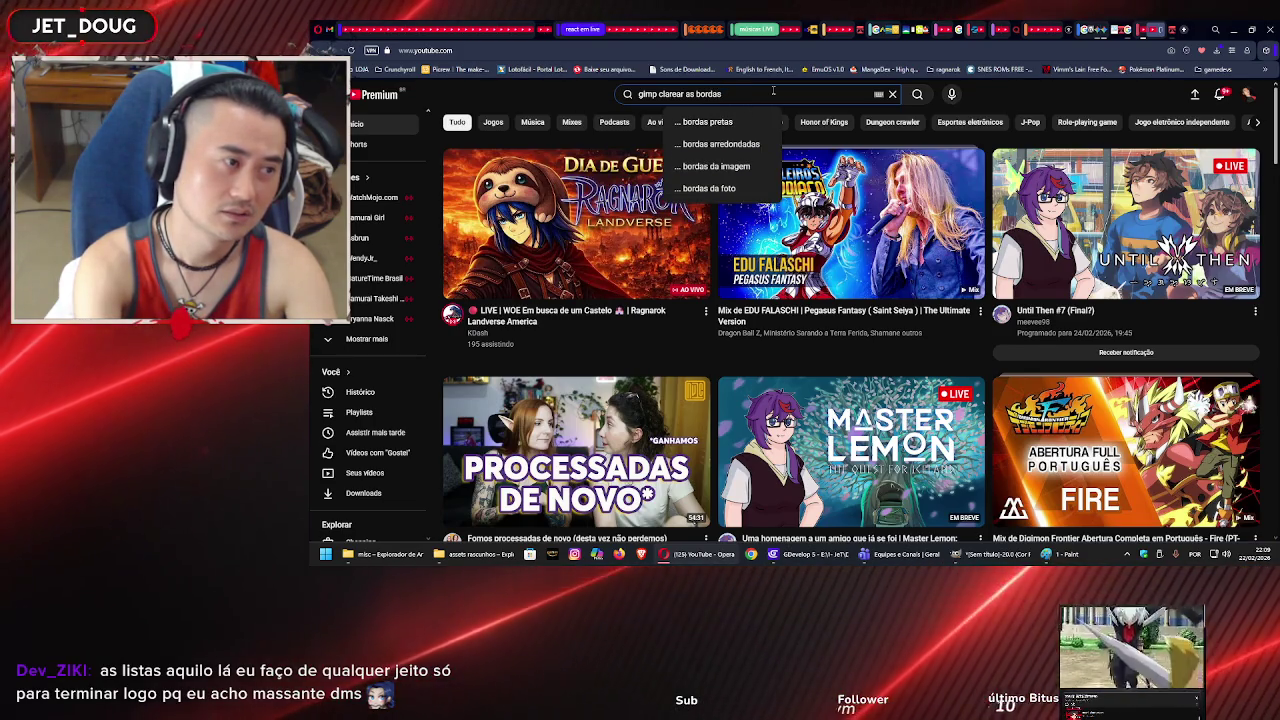
type(" gradiente")
key("Return")
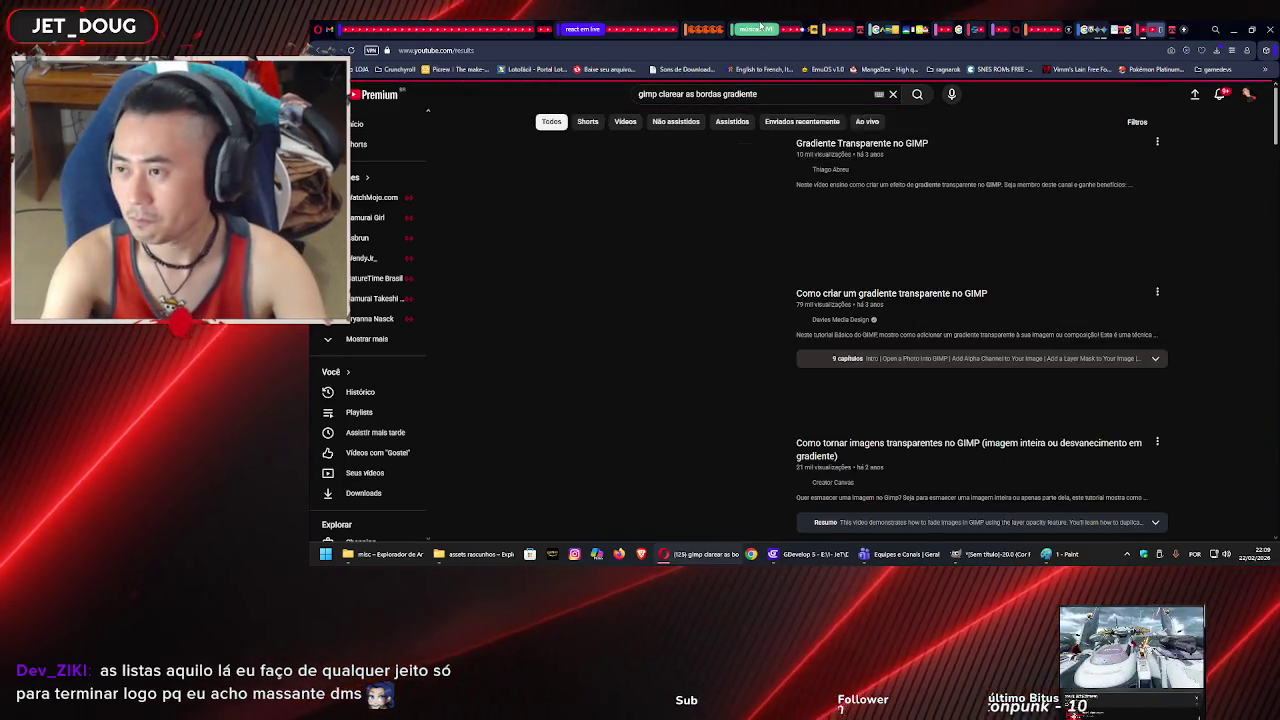
left_click(760, 27)
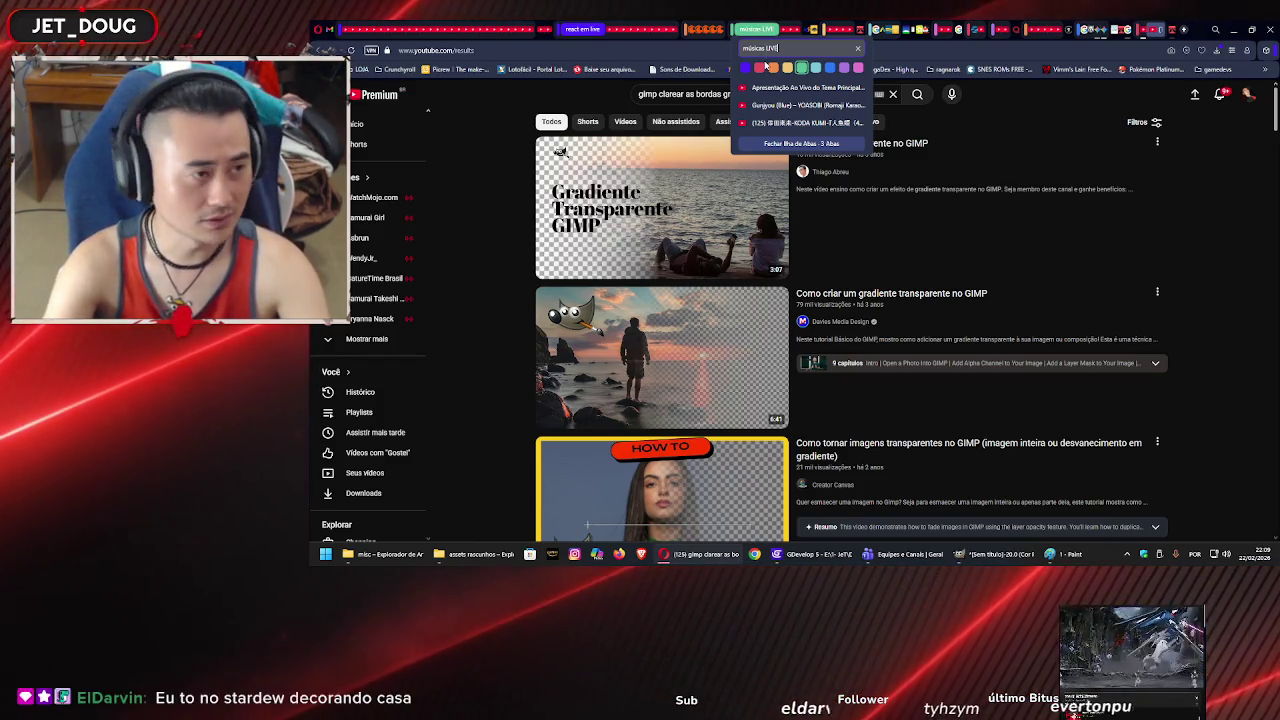
left_click(620, 224)
mouse_move(620, 224)
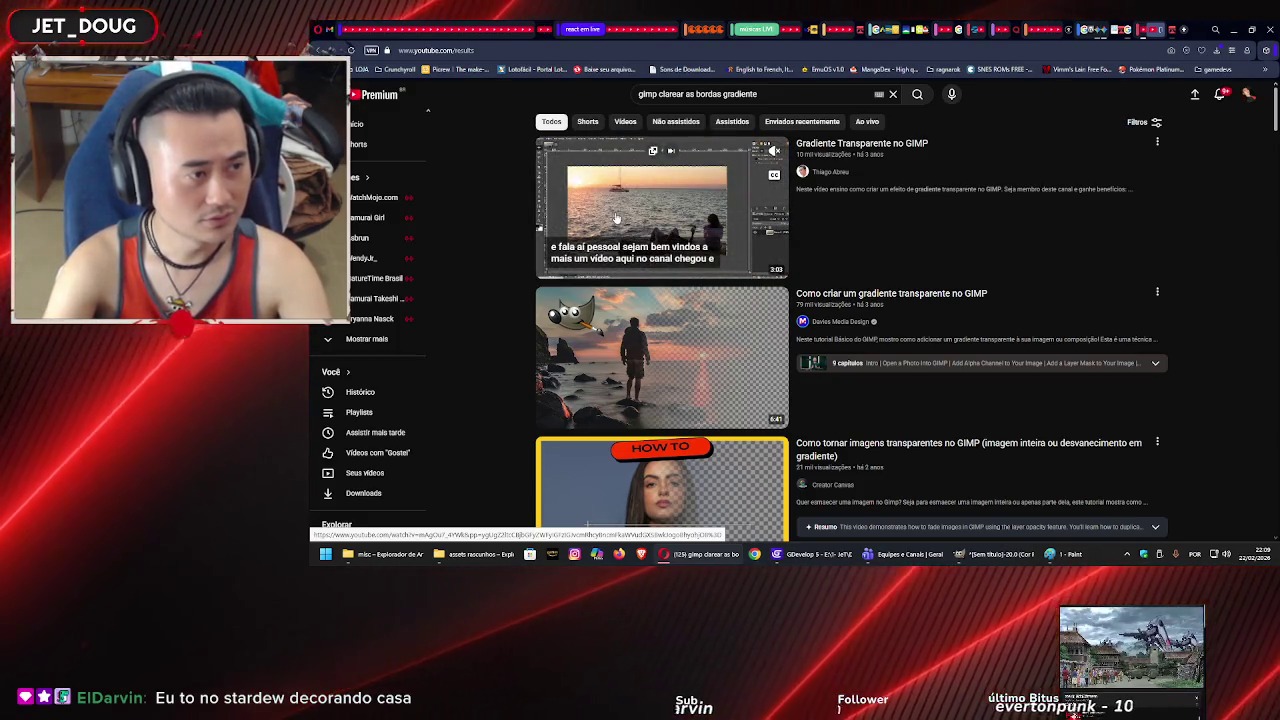
- Play 'Gradiente Transparente no GIMP', skip ahead to the gradient demo and pause it
left_click(840, 195)
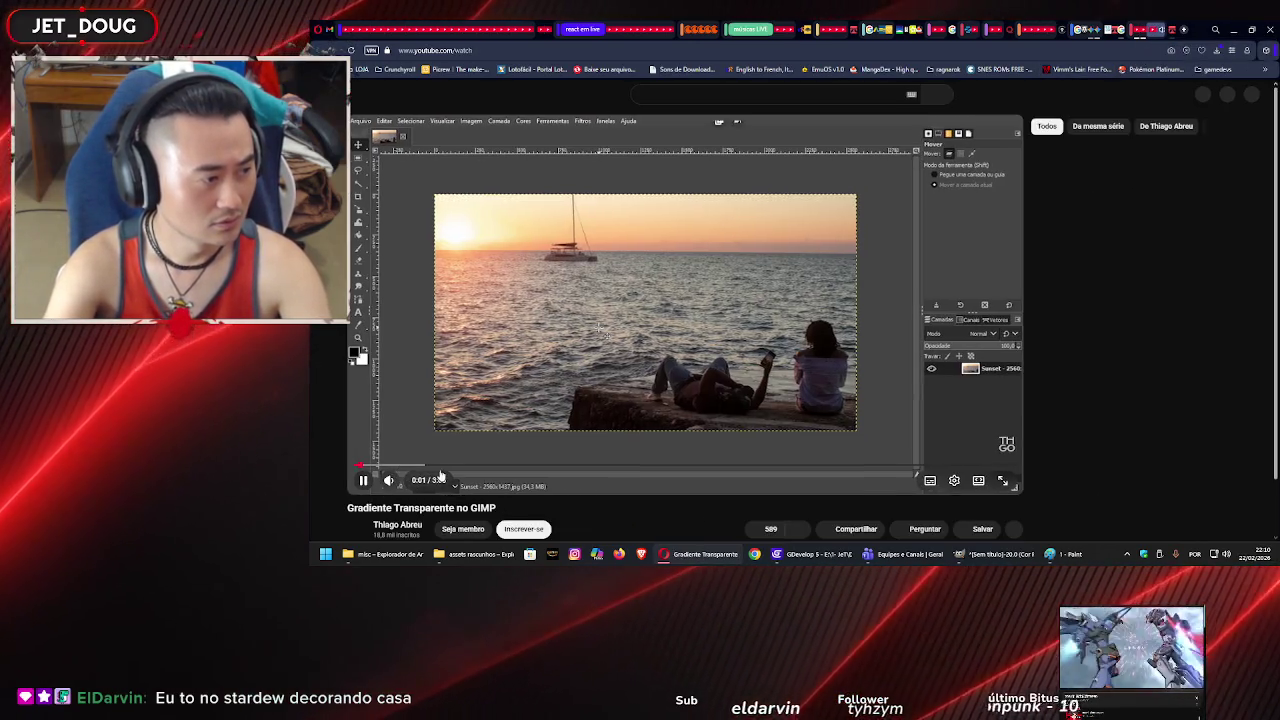
left_click(408, 468)
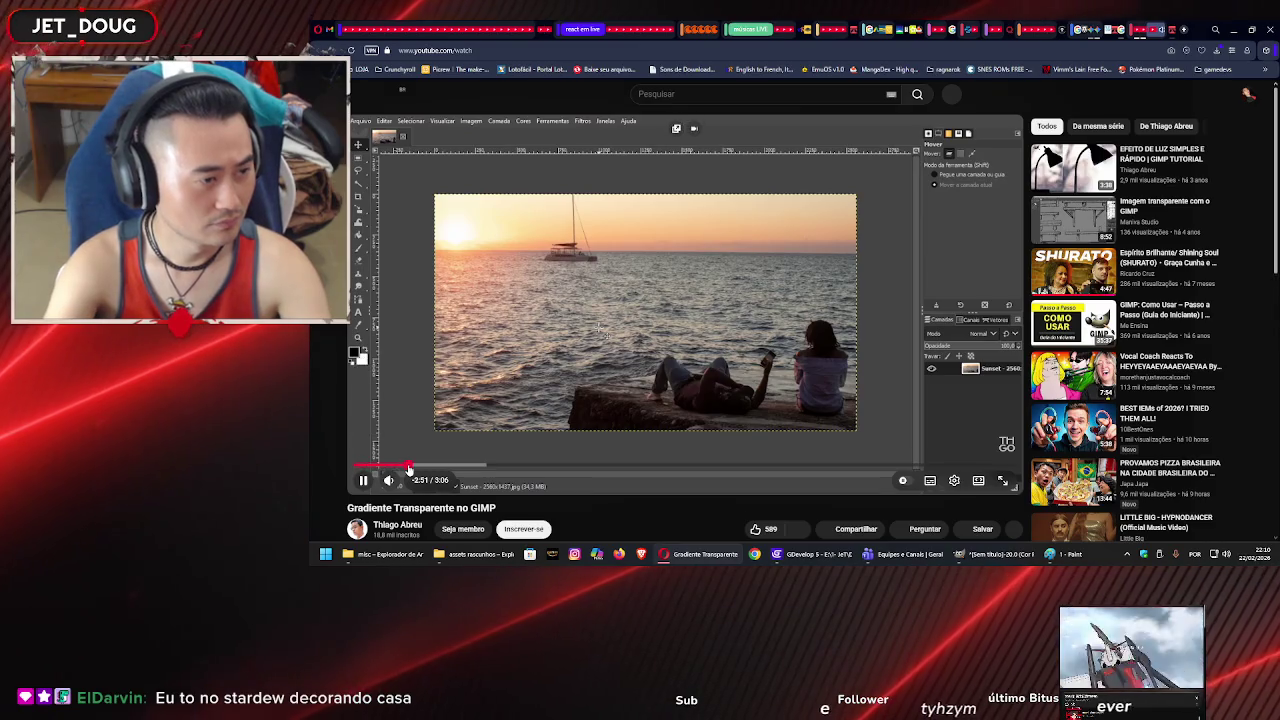
left_click(485, 465)
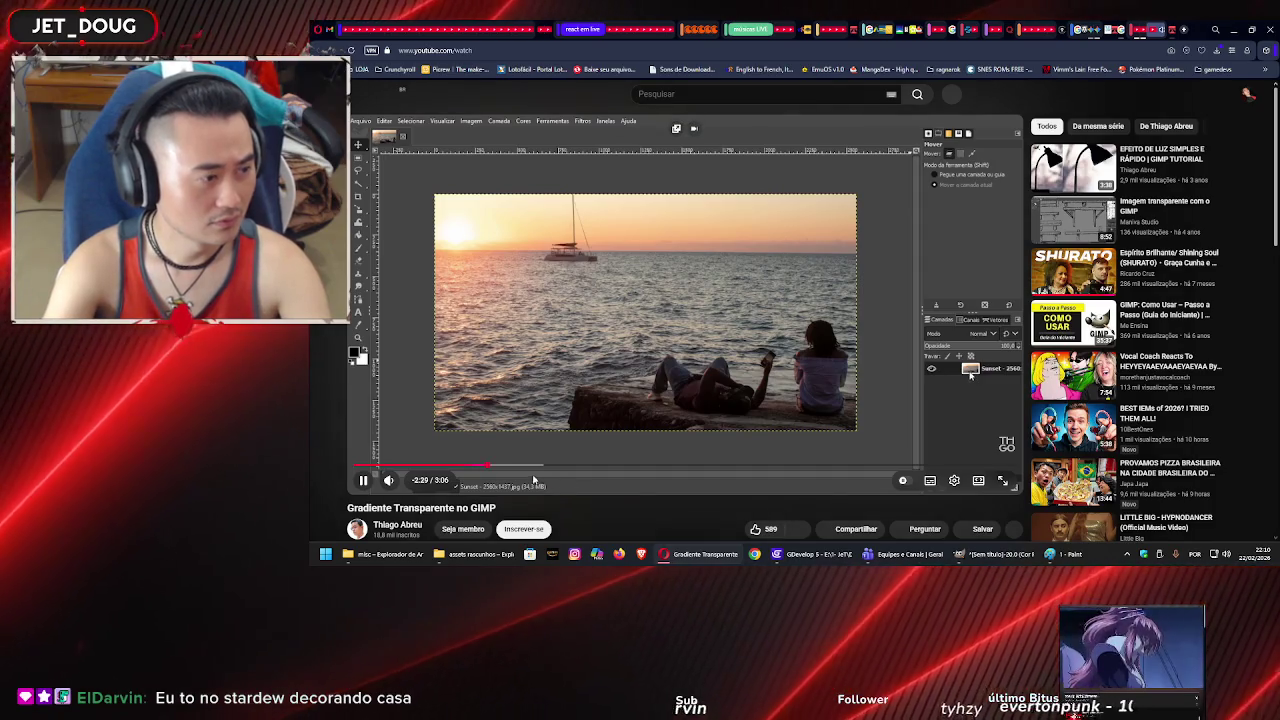
left_click(533, 467)
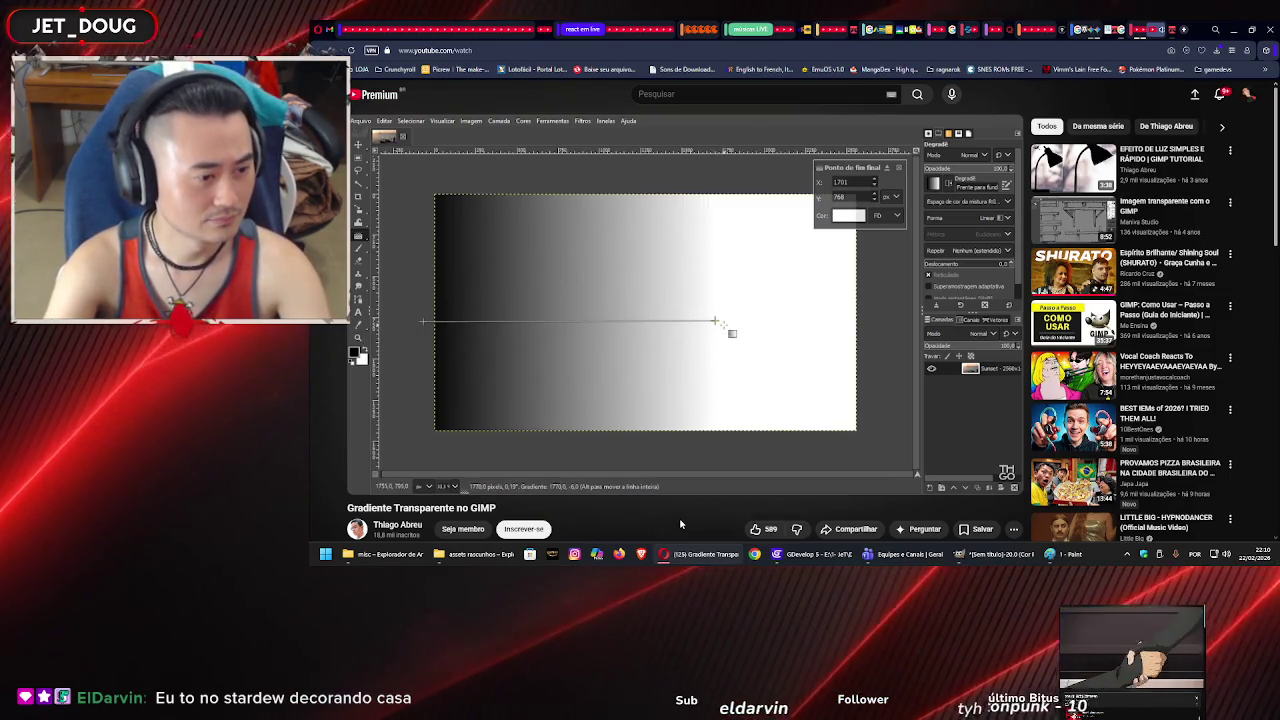
key("space")
left_click(976, 558)
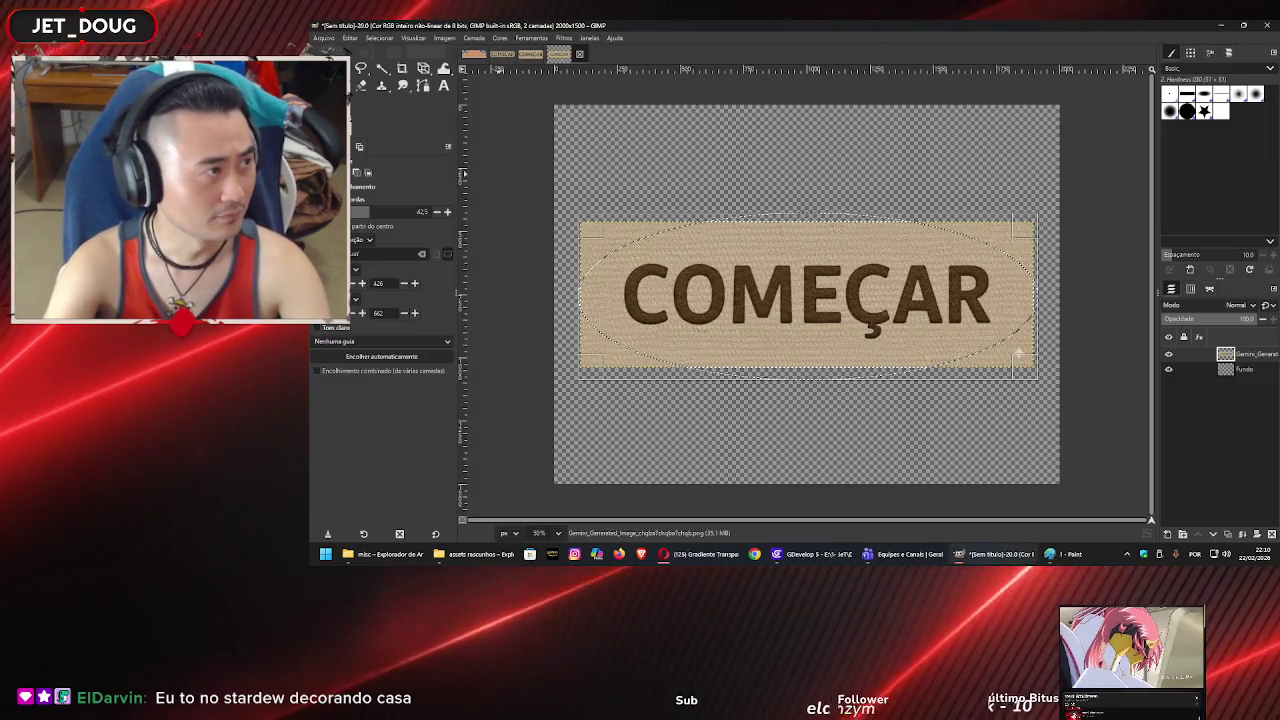
- Switch to the Gradient tool and choose a different gradient preset from the list
left_click(380, 86)
left_click(379, 106)
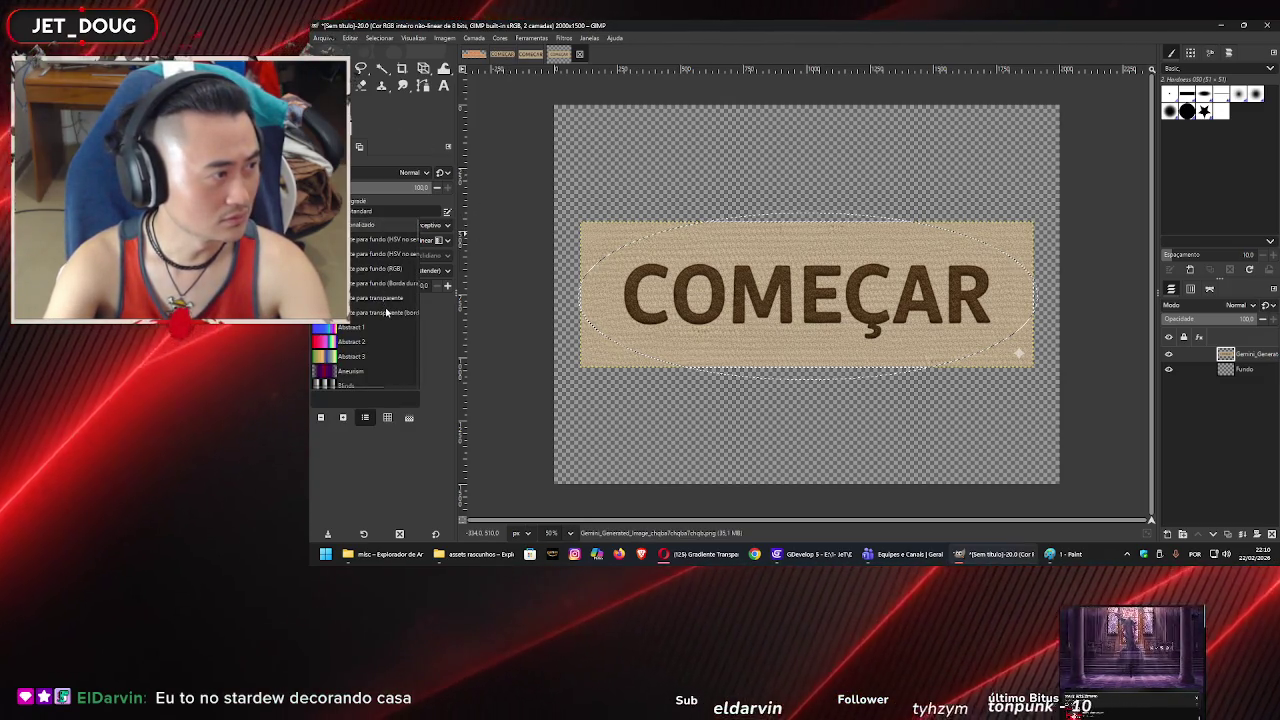
scroll(372, 330, "down", 3)
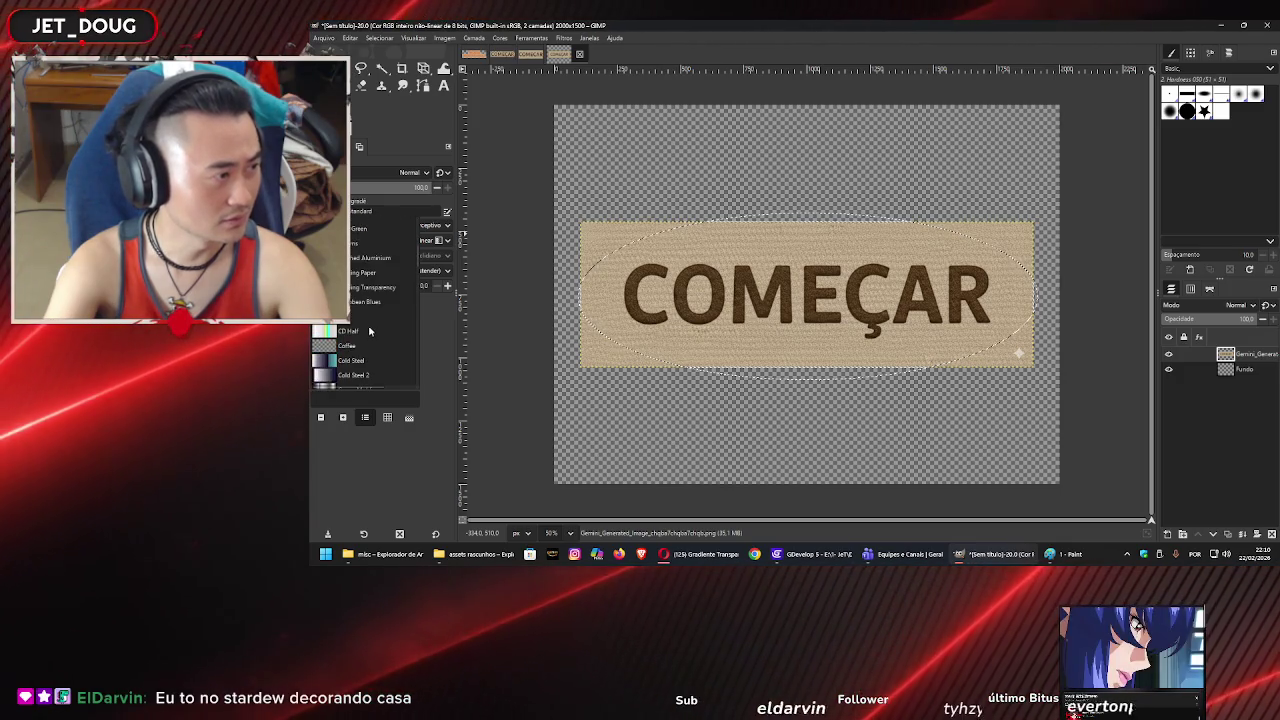
scroll(369, 331, "down", 10)
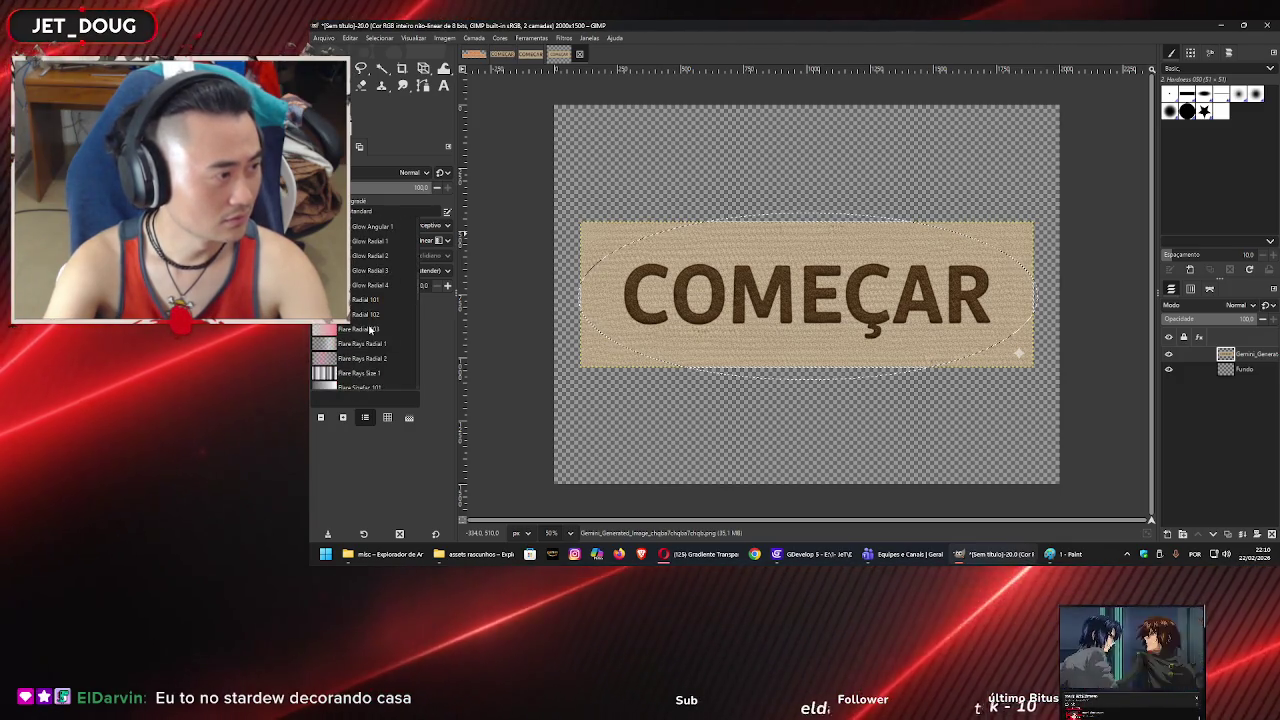
scroll(369, 330, "down", 5)
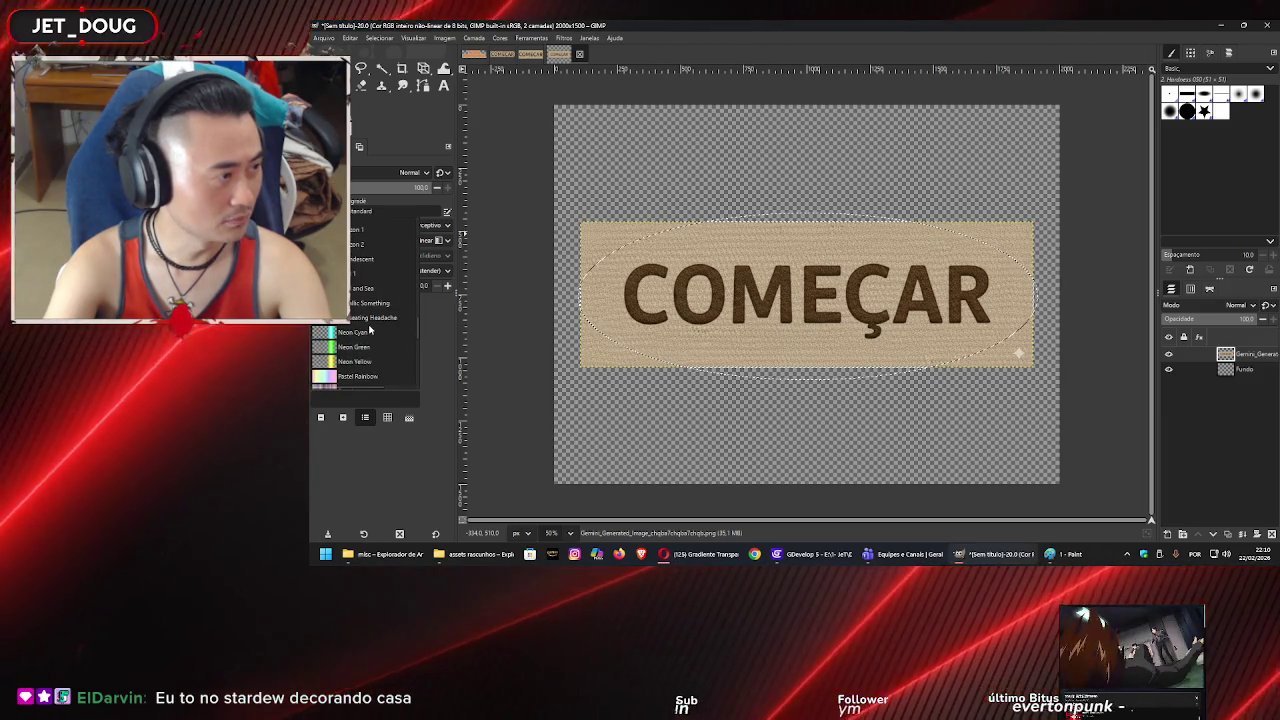
scroll(369, 330, "down", 8)
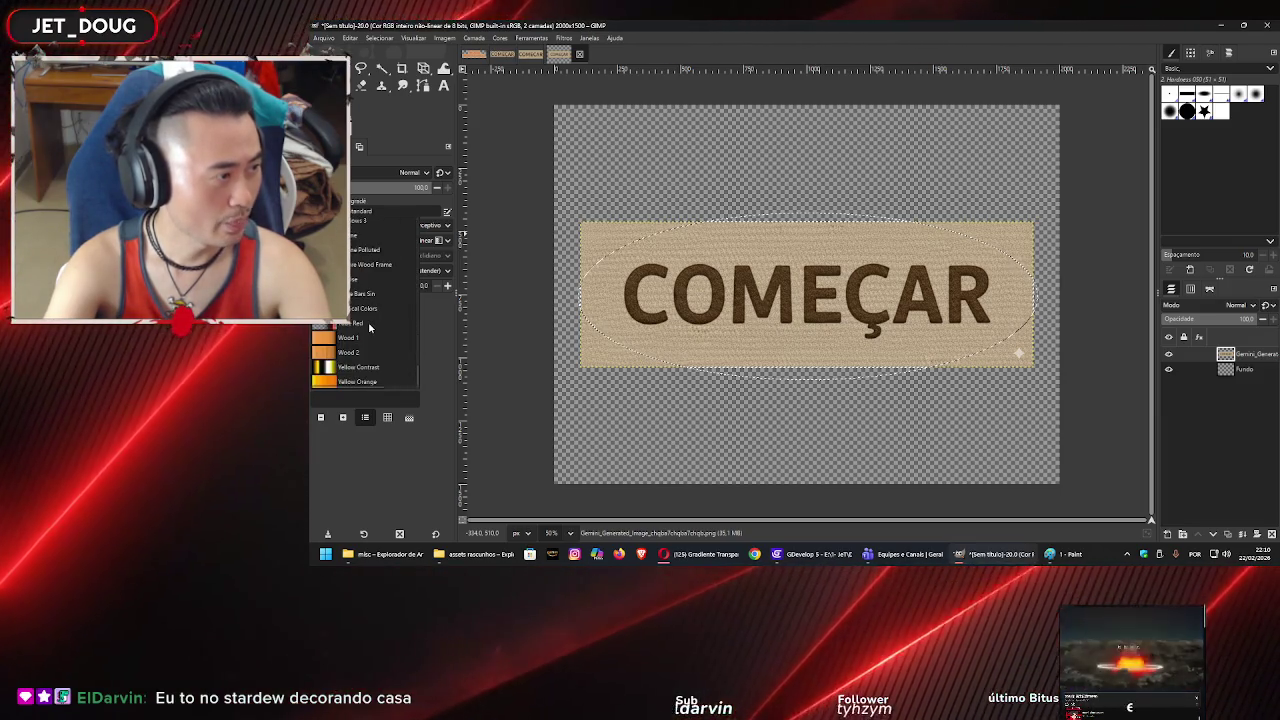
scroll(368, 320, "up", 13)
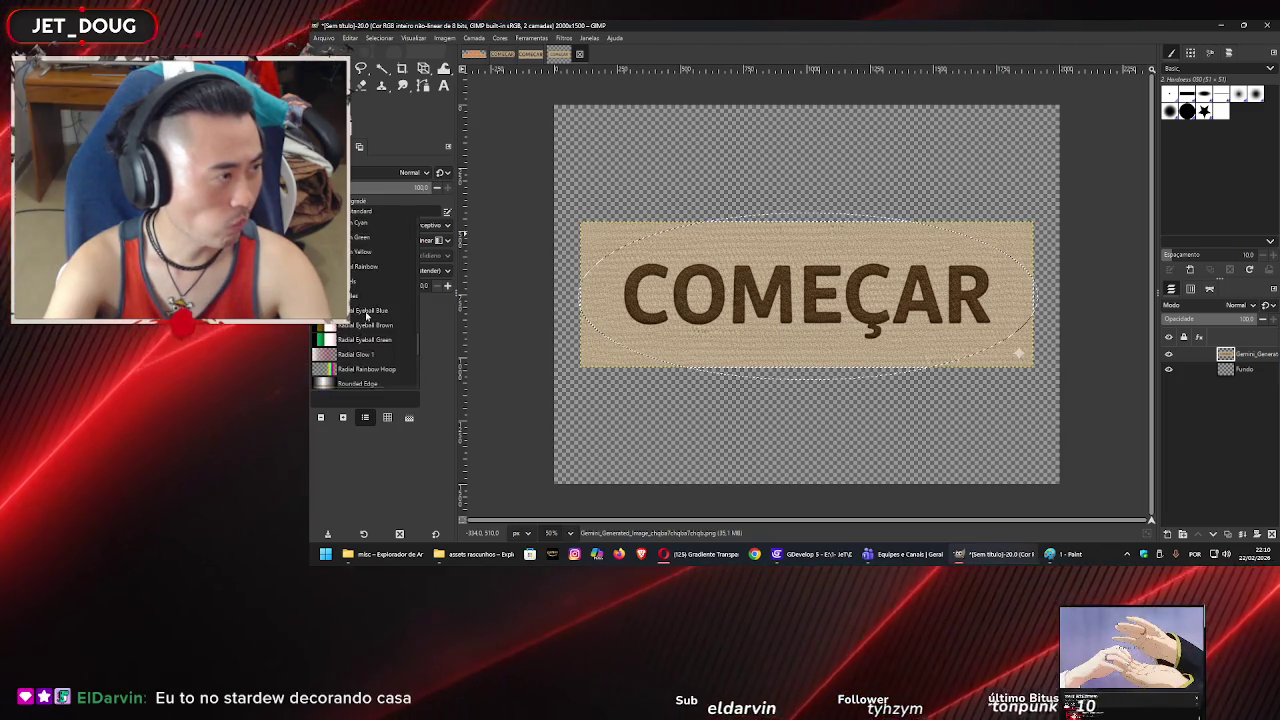
scroll(366, 316, "up", 4)
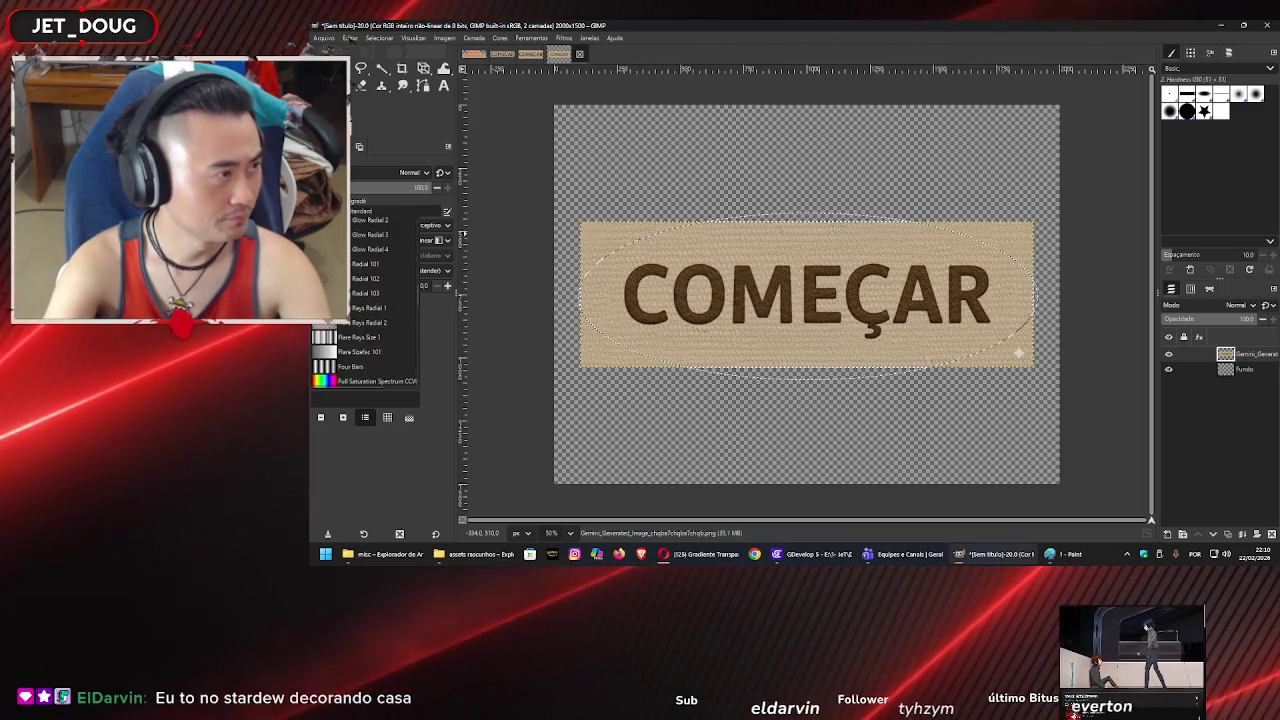
left_click(368, 318)
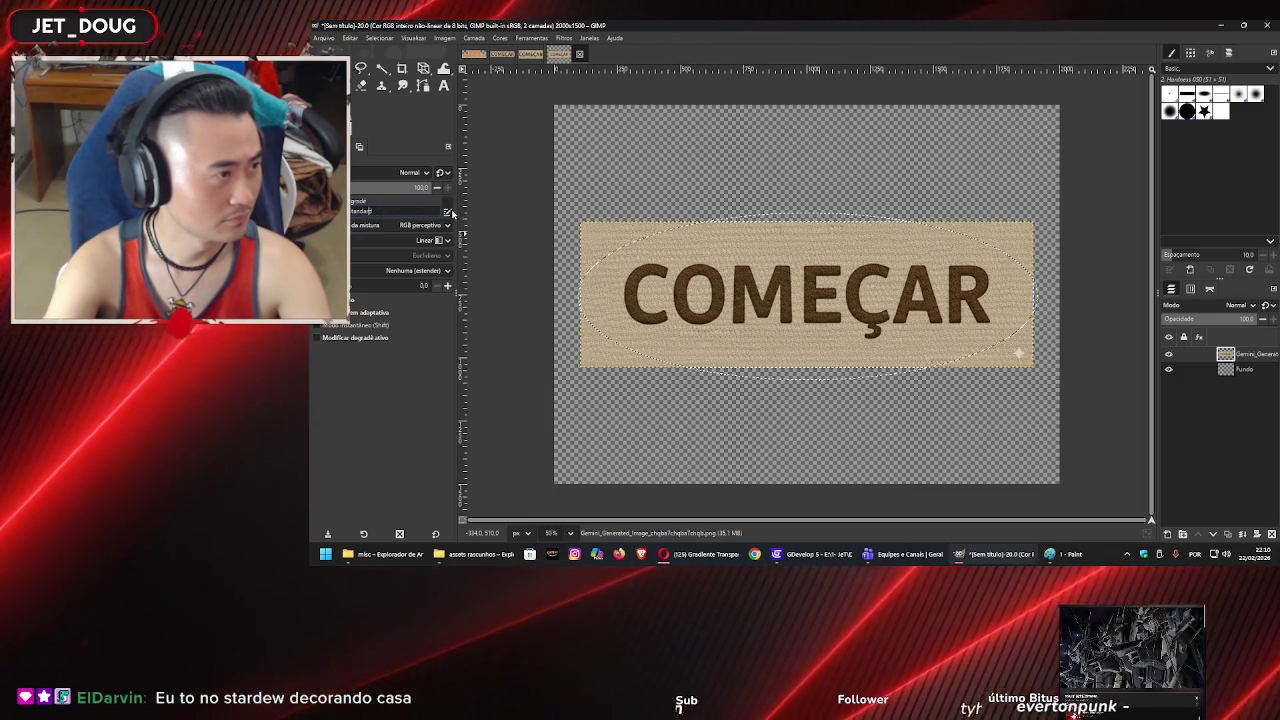
left_click(360, 211)
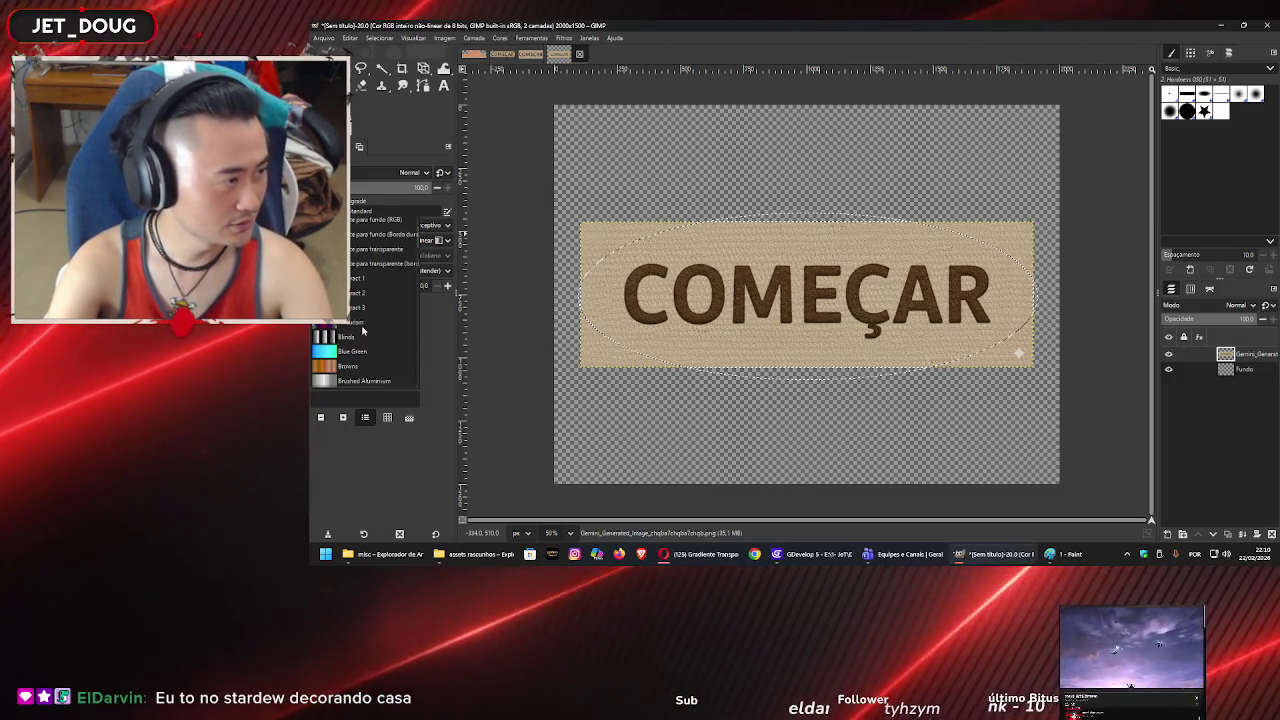
left_click(364, 270)
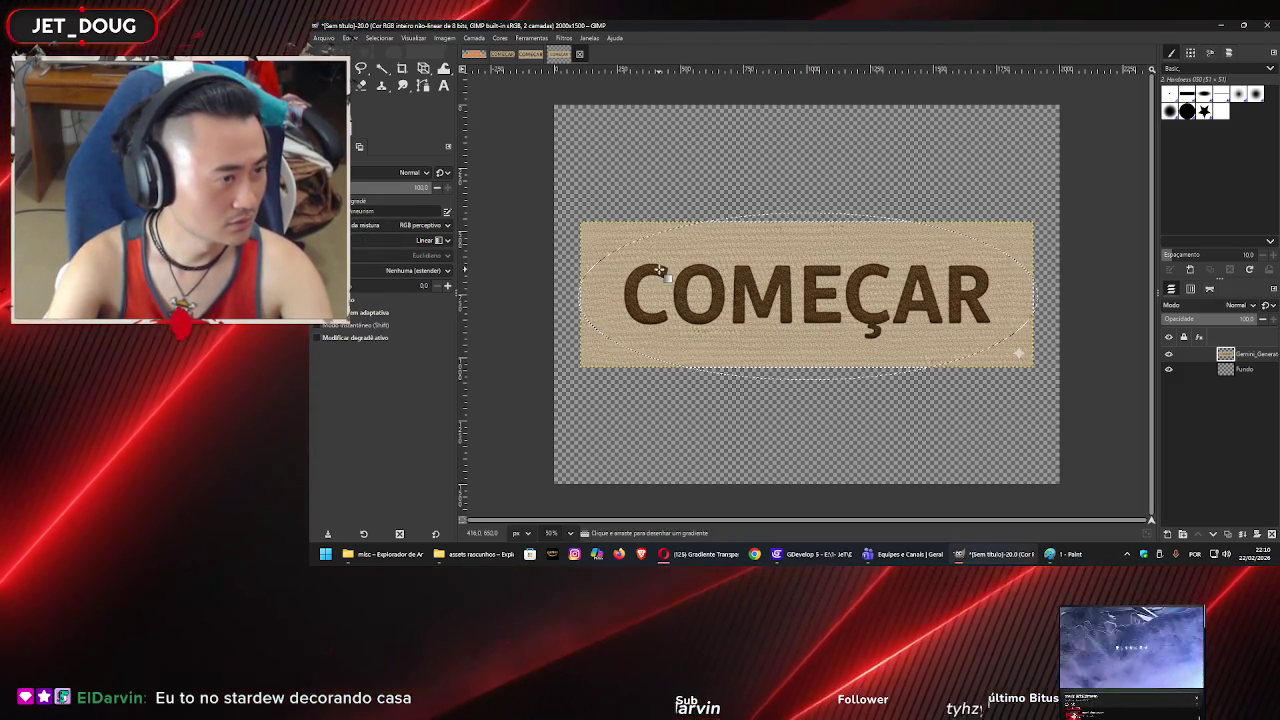
- Draw a horizontal gradient across the button and stretch its endpoints wider left and right
left_click_drag(803, 296, 908, 298)
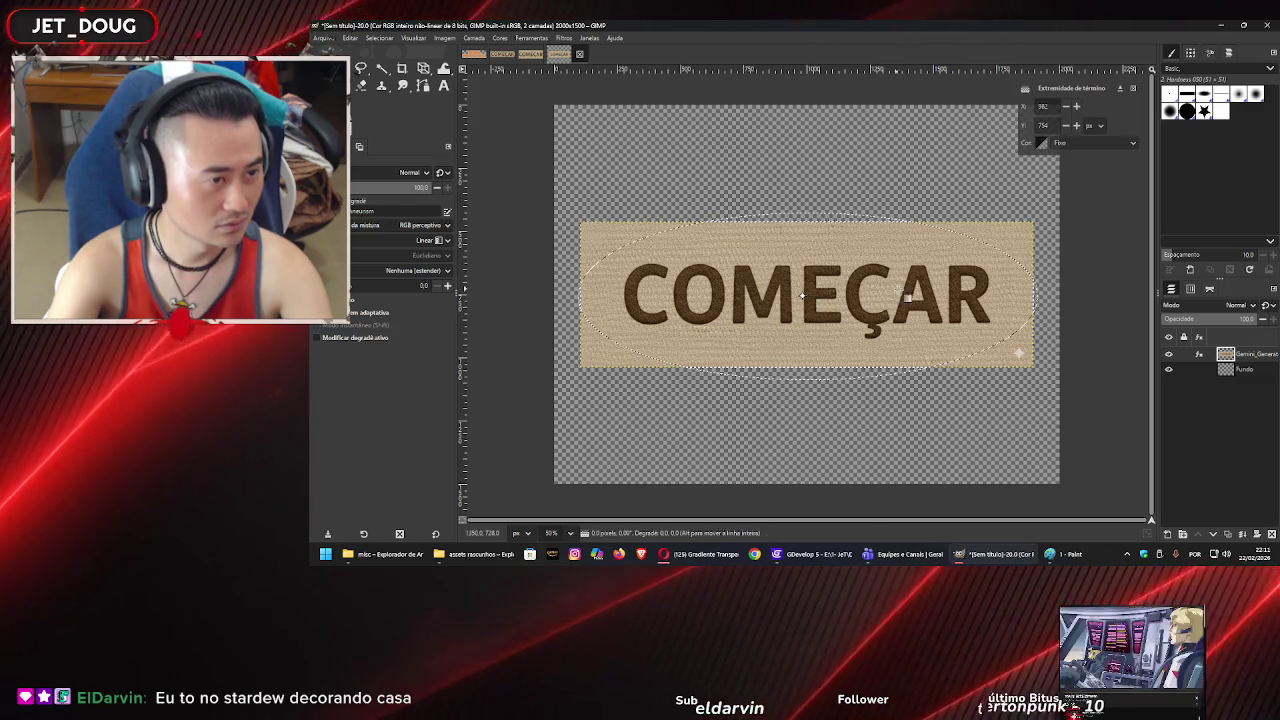
left_click_drag(1016, 292, 1006, 306)
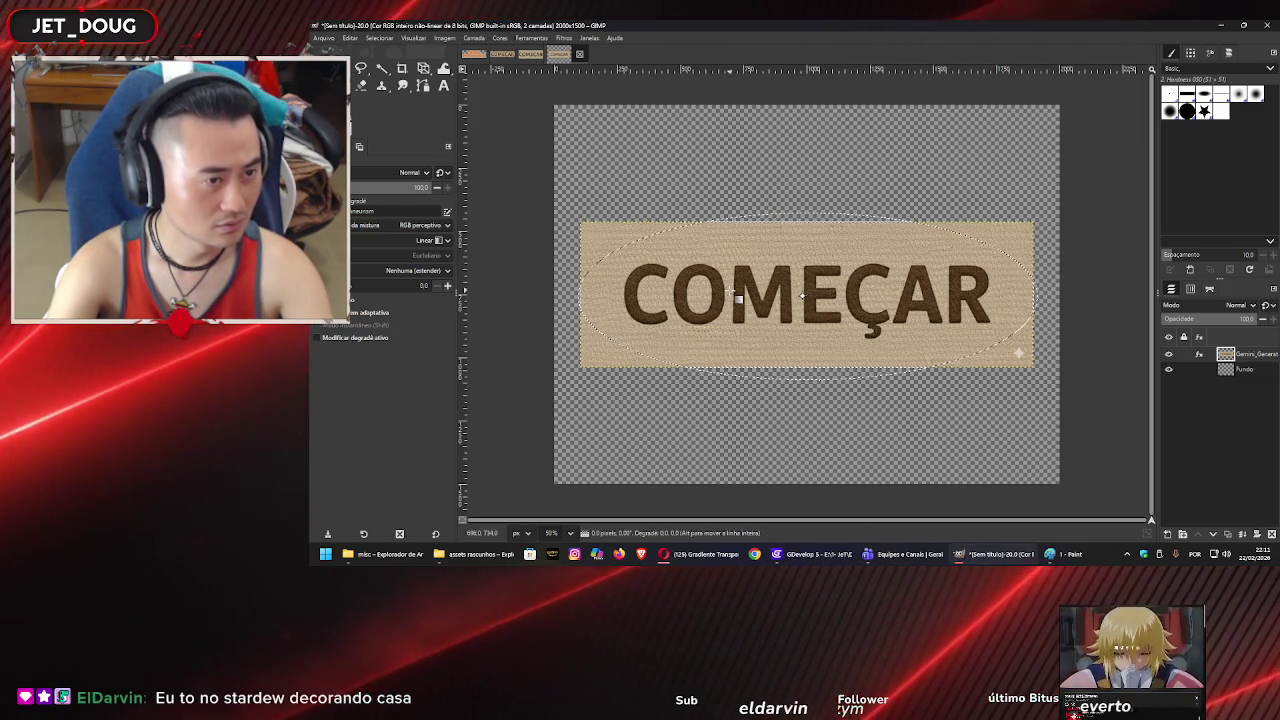
left_click_drag(805, 296, 913, 297)
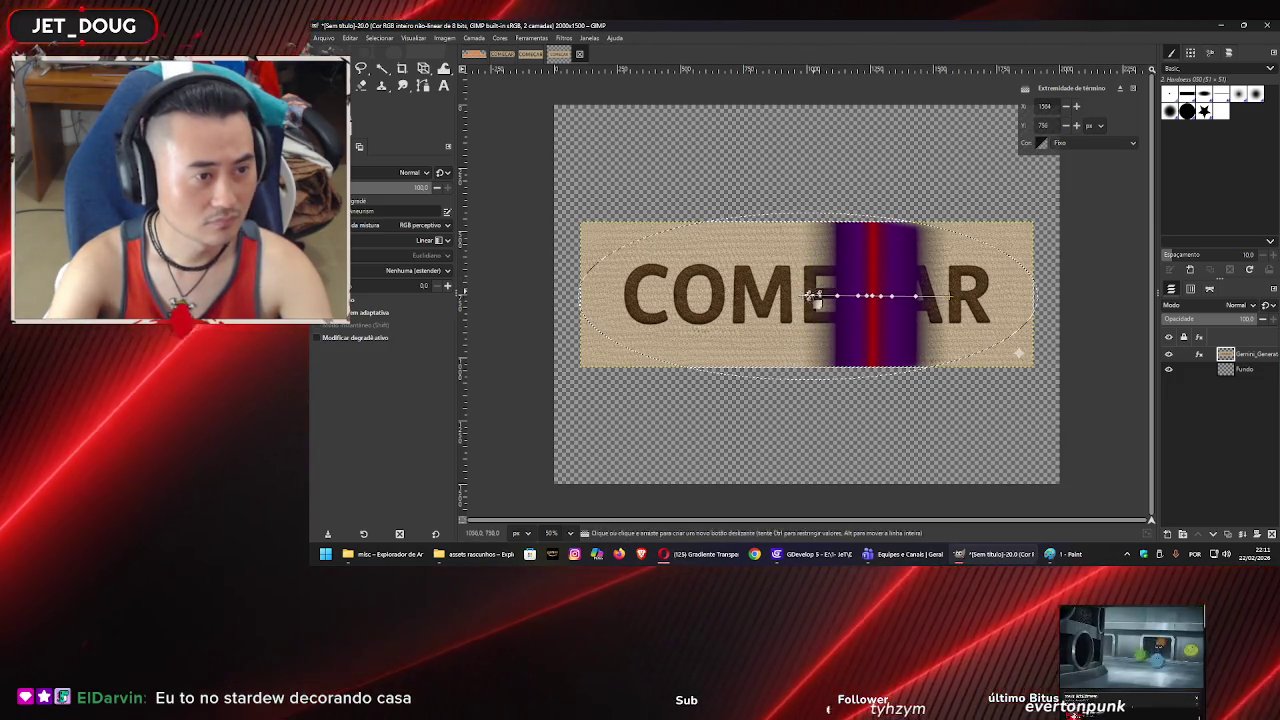
left_click_drag(803, 296, 595, 297)
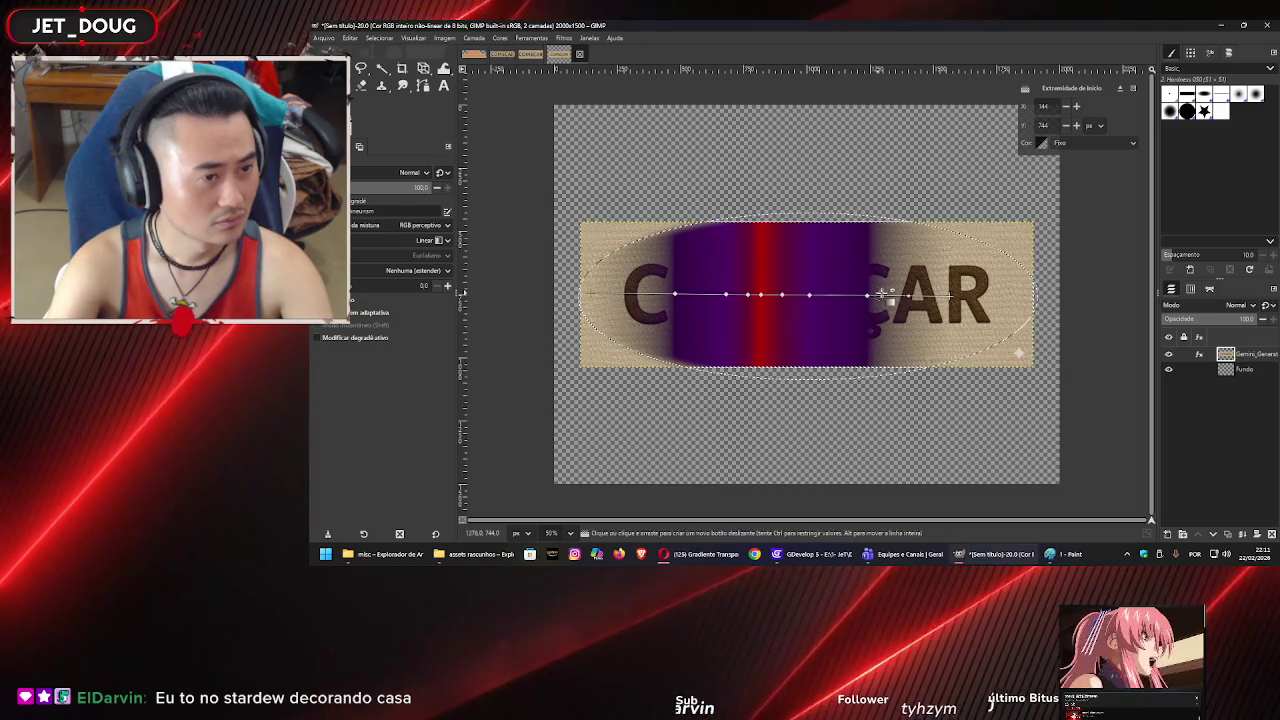
left_click_drag(1077, 296, 1079, 293)
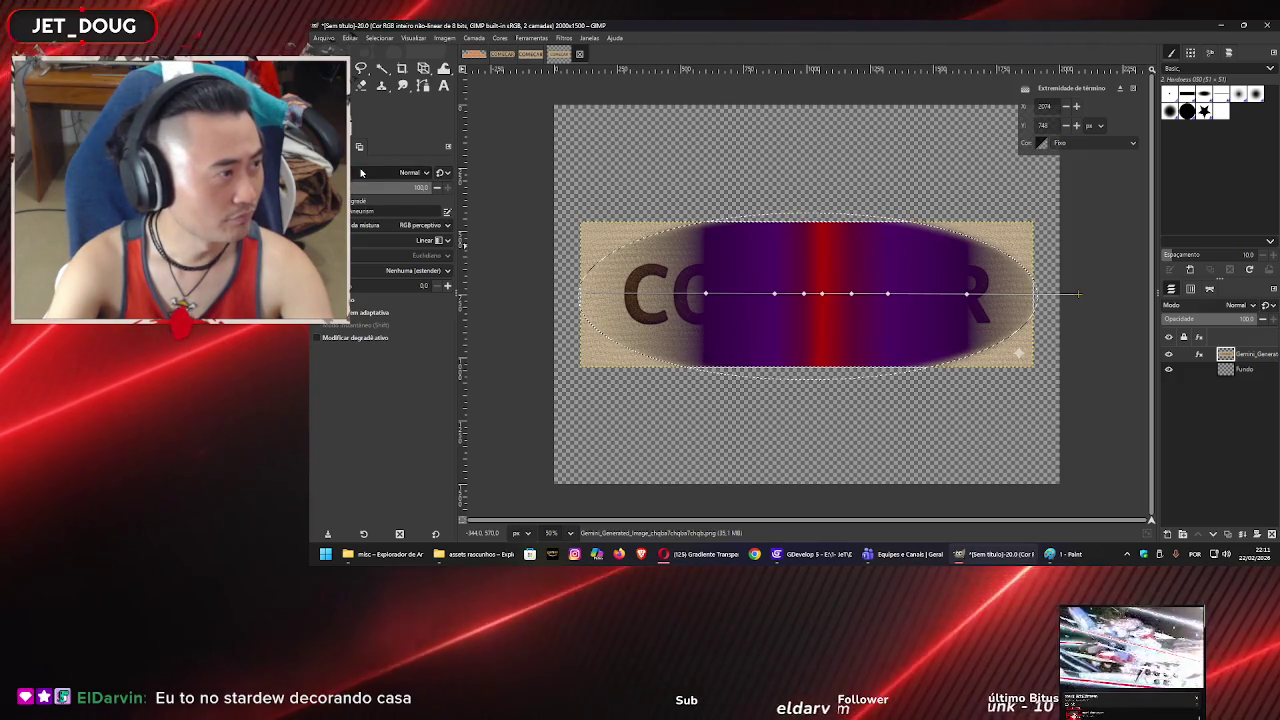
- Set the gradient mode to Apagar, then change it to Apagar cores
left_click(360, 173)
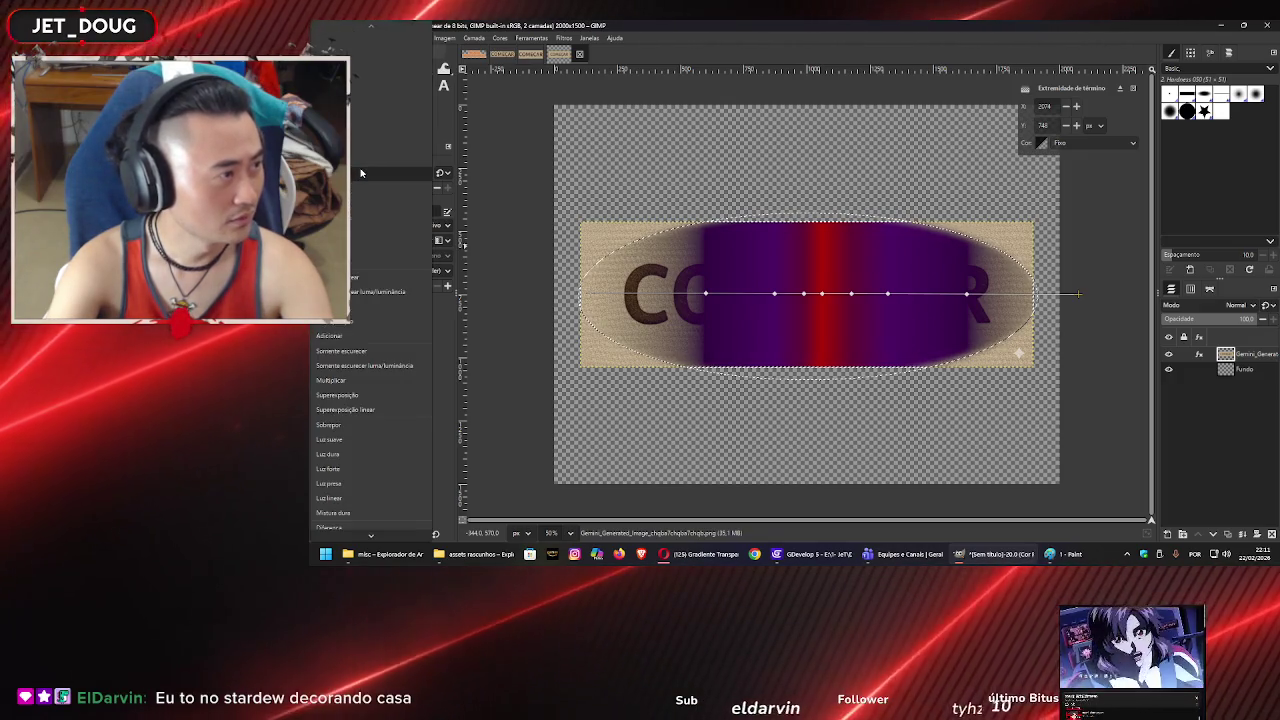
left_click(365, 234)
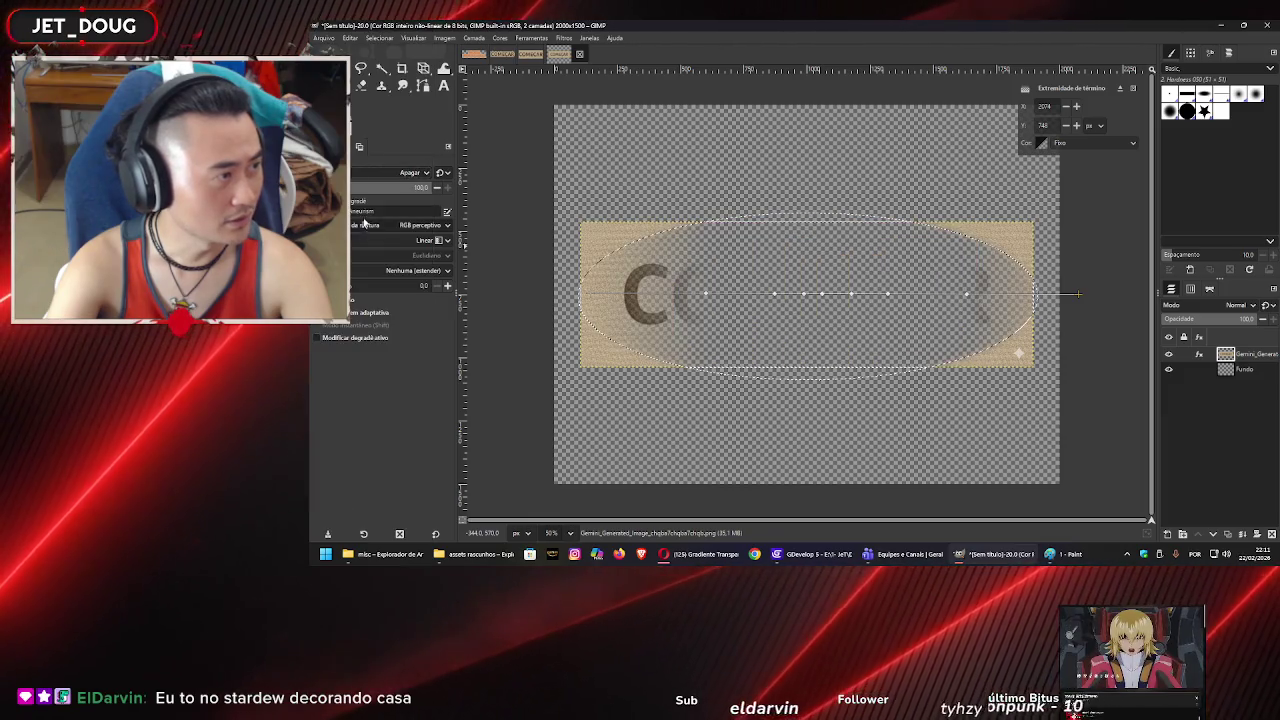
left_click(368, 168)
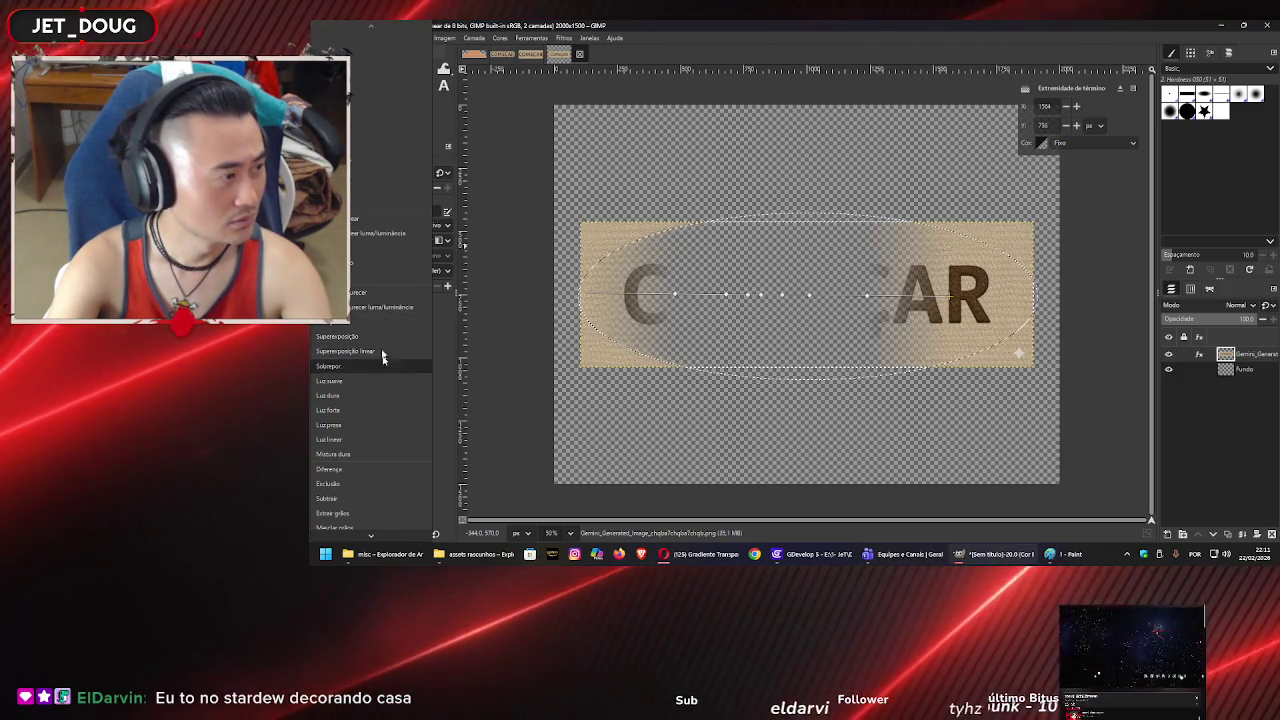
left_click(383, 165)
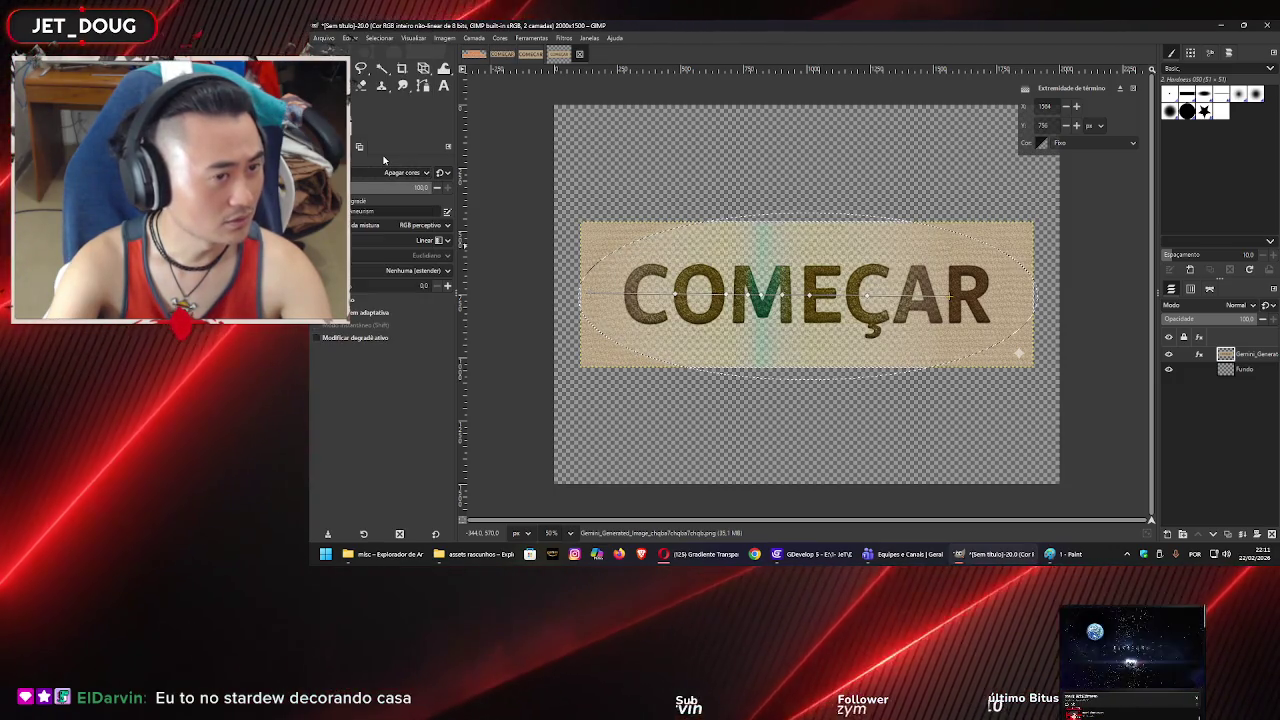
- Commit the gradient to the layer and browse the gradient presets without changing them
key("Return")
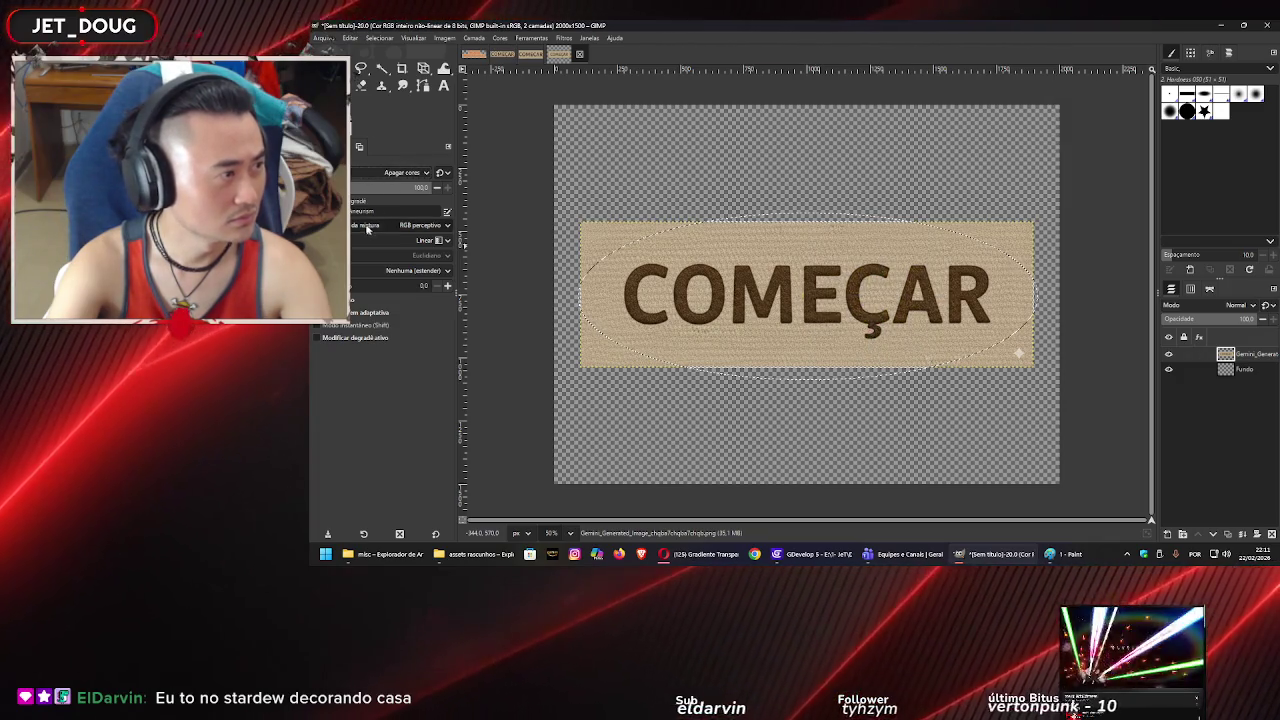
left_click(357, 211)
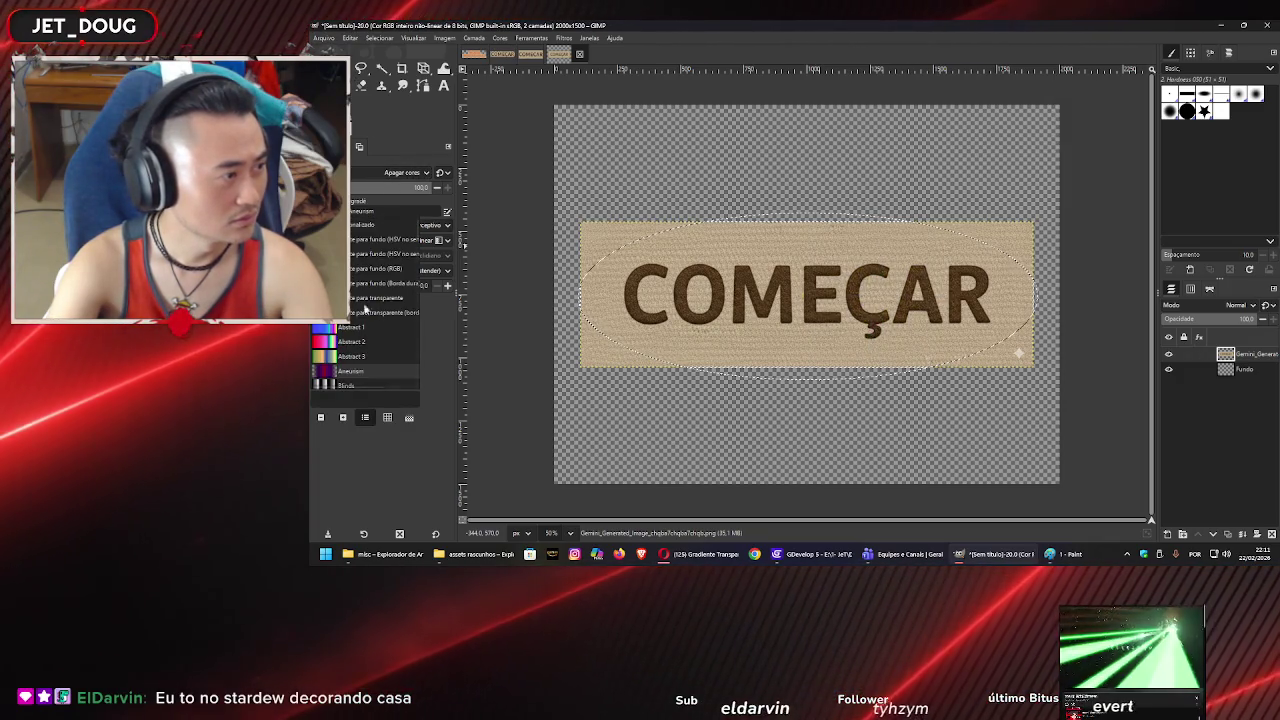
scroll(366, 310, "down", 3)
scroll(372, 321, "down", 5)
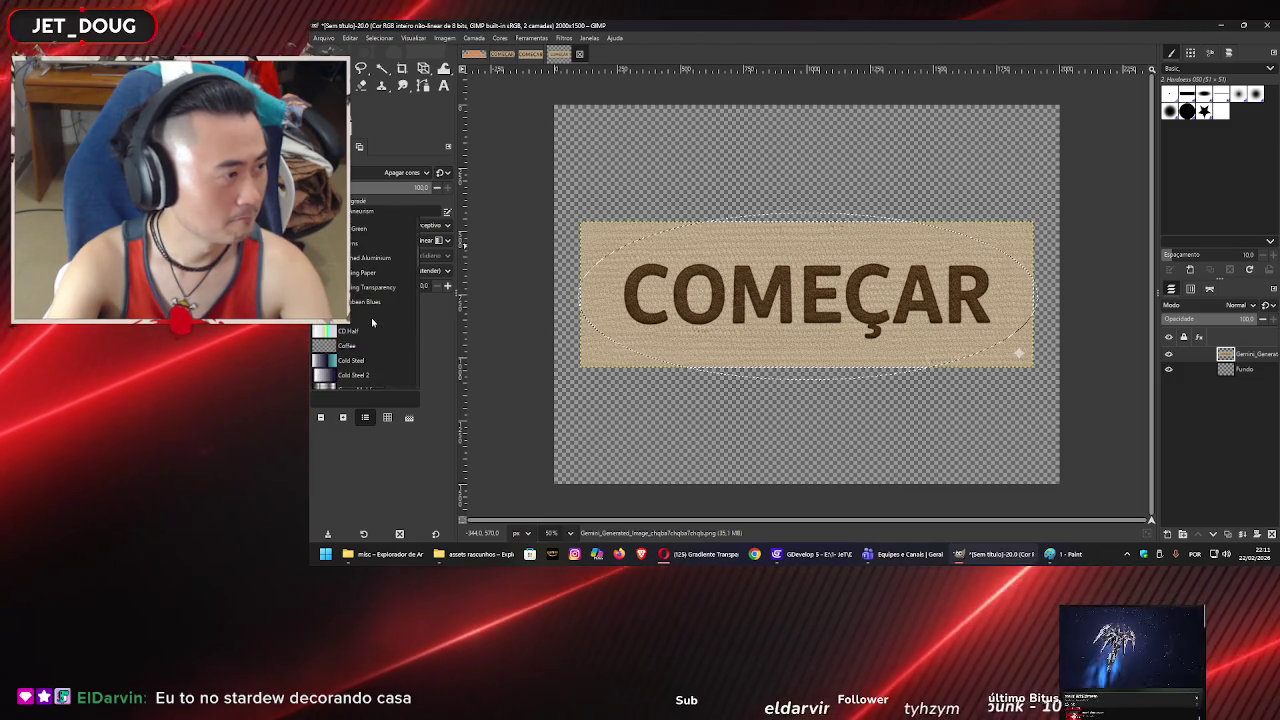
scroll(372, 321, "down", 3)
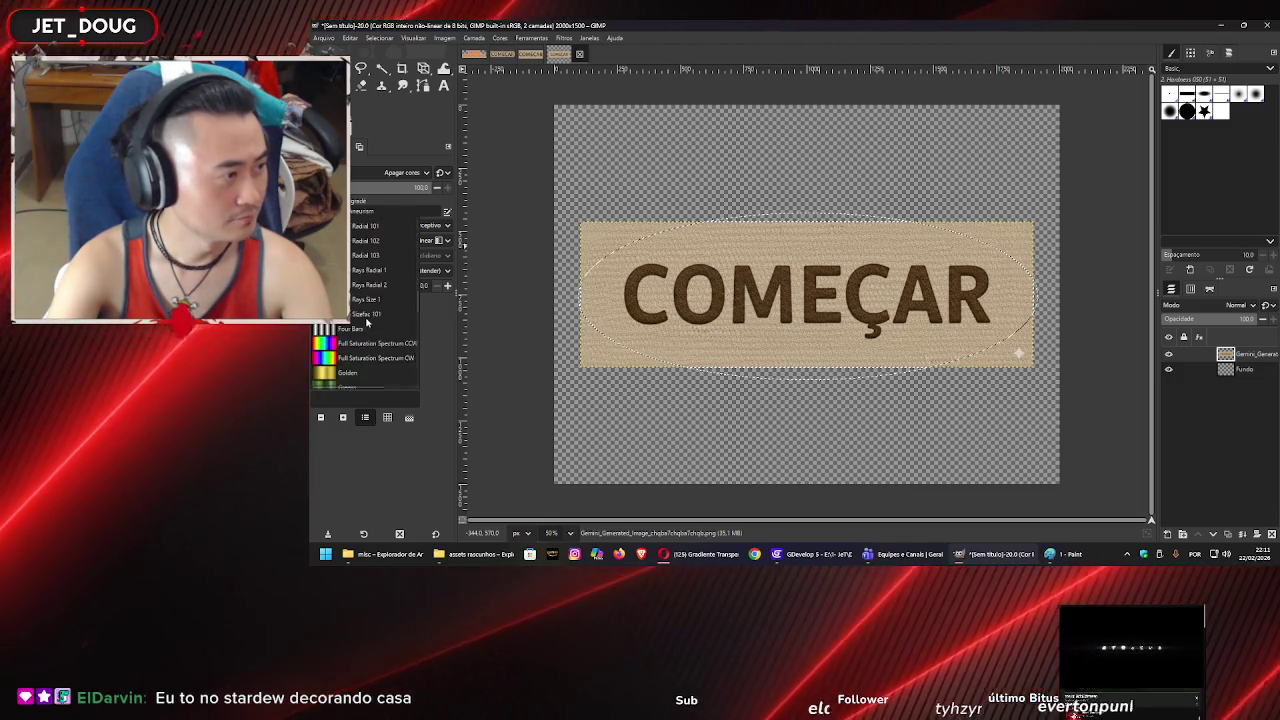
scroll(368, 321, "down", 10)
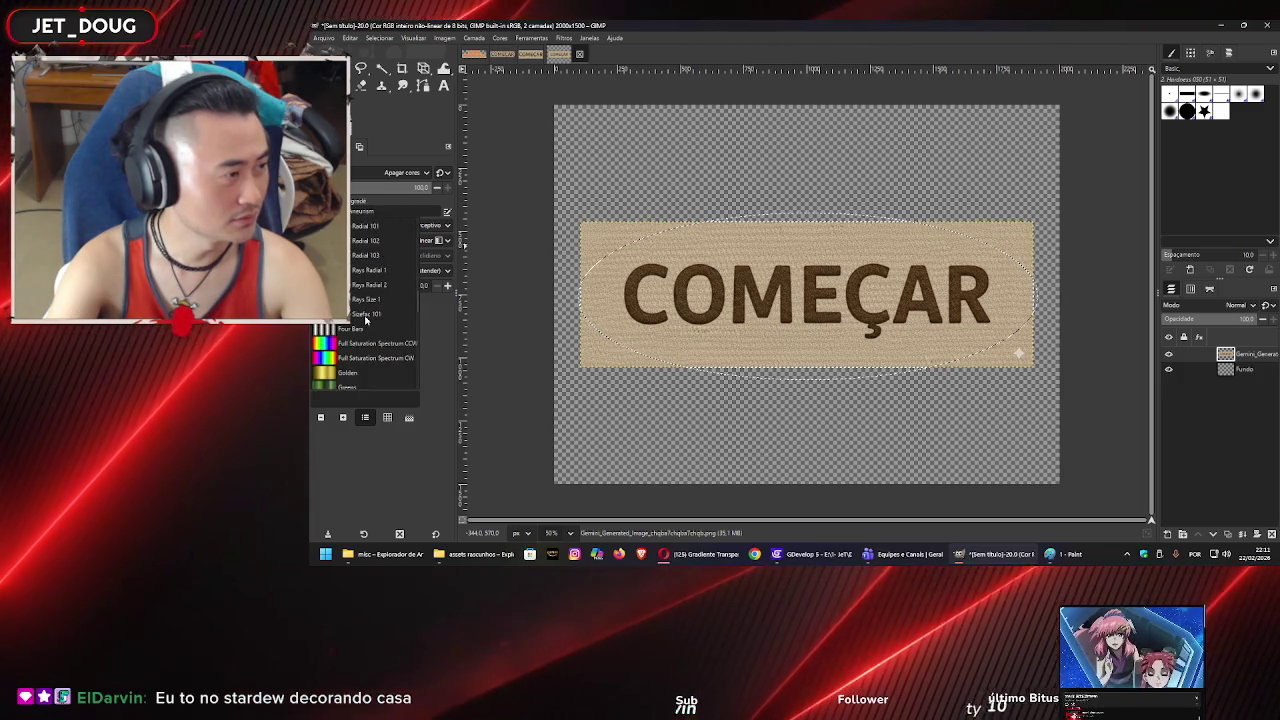
scroll(367, 320, "down", 4)
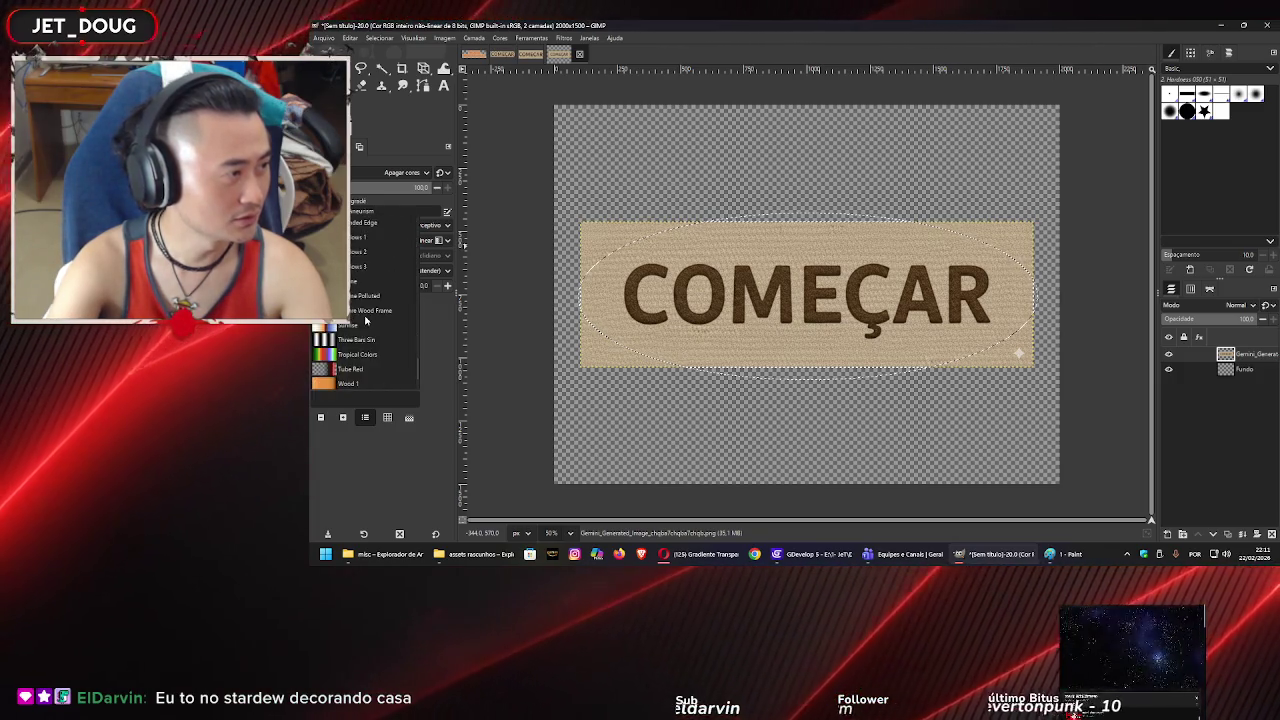
left_click(443, 331)
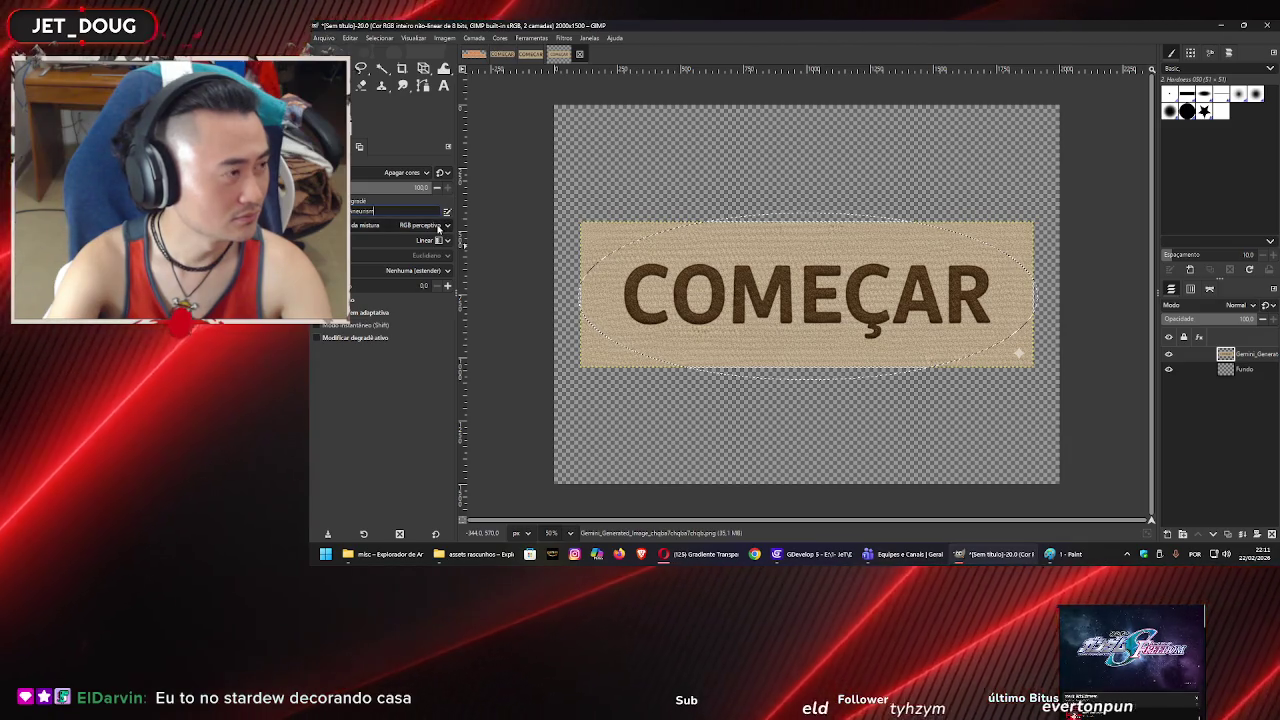
- Set the gradient mode to Dissolver and the shape to Radial
left_click(416, 178)
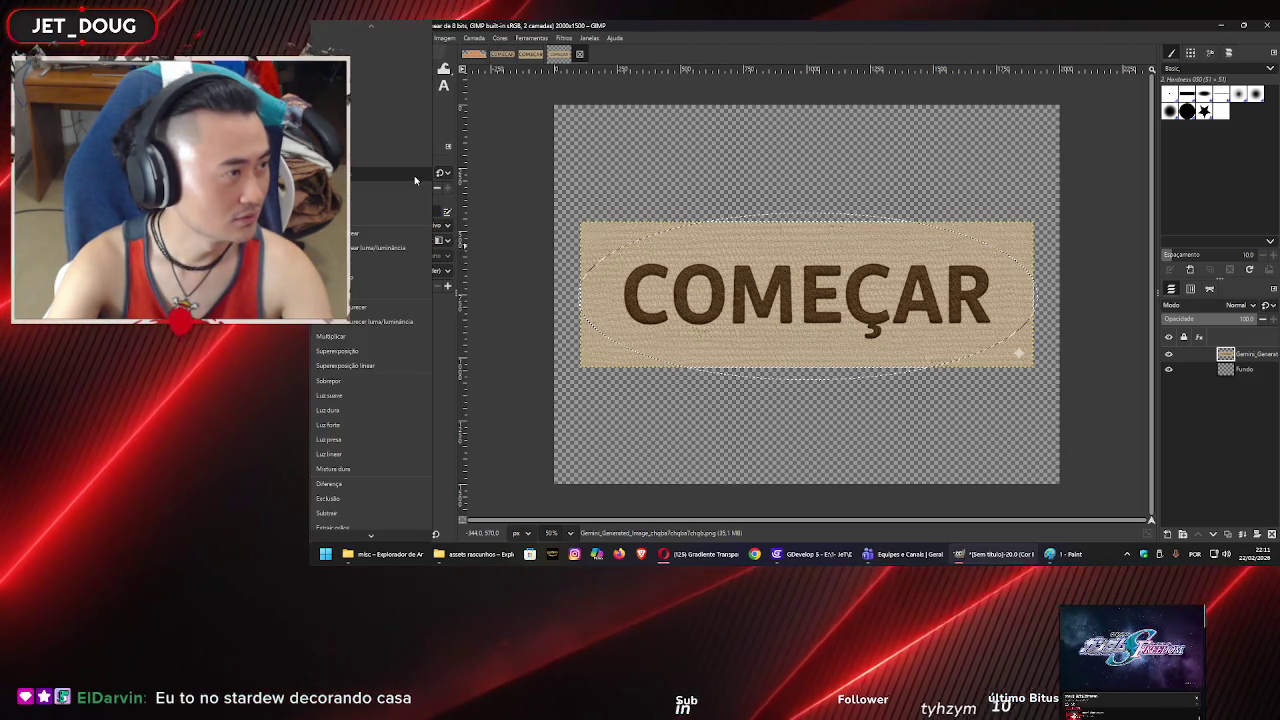
scroll(380, 325, "down", 5)
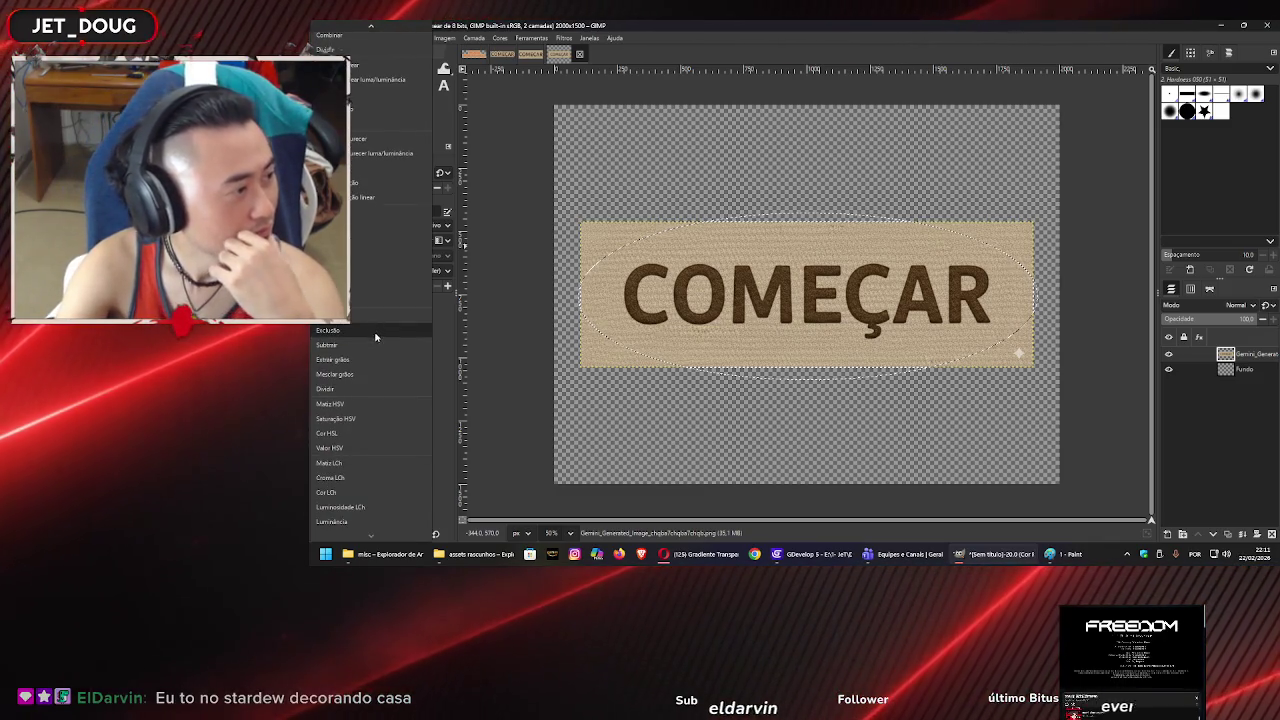
scroll(379, 398, "up", 1)
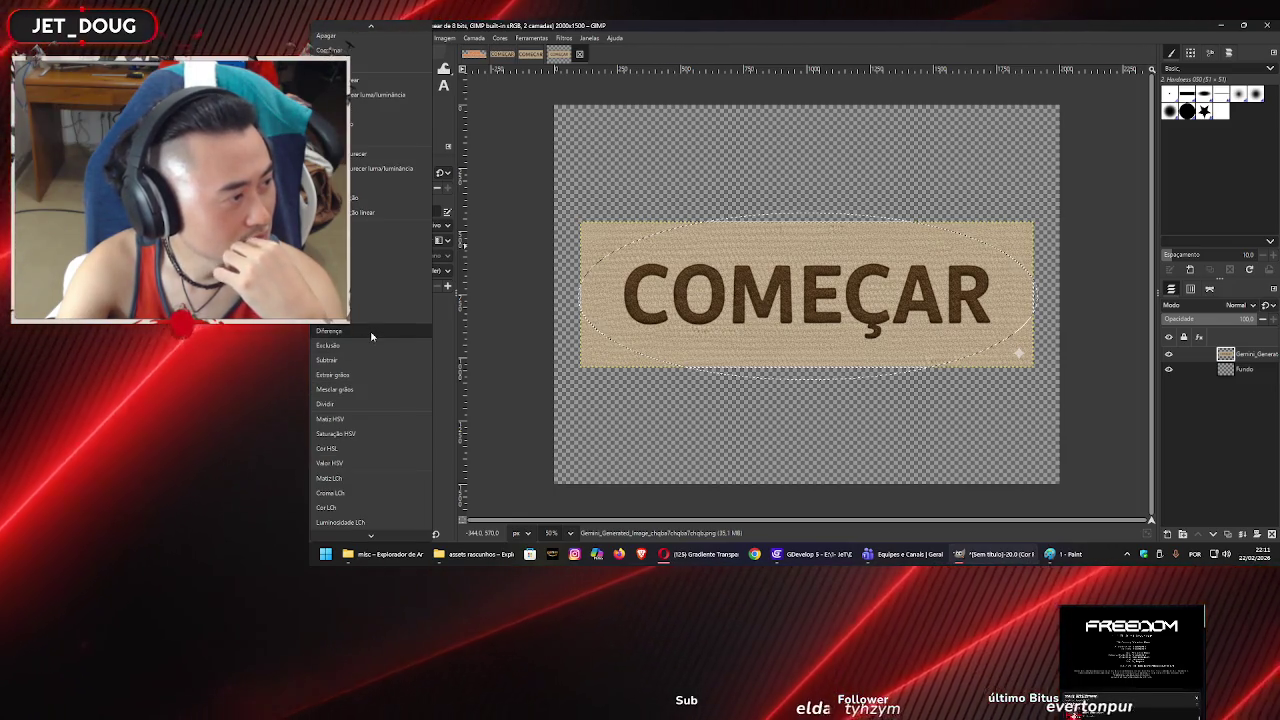
scroll(371, 336, "up", 4)
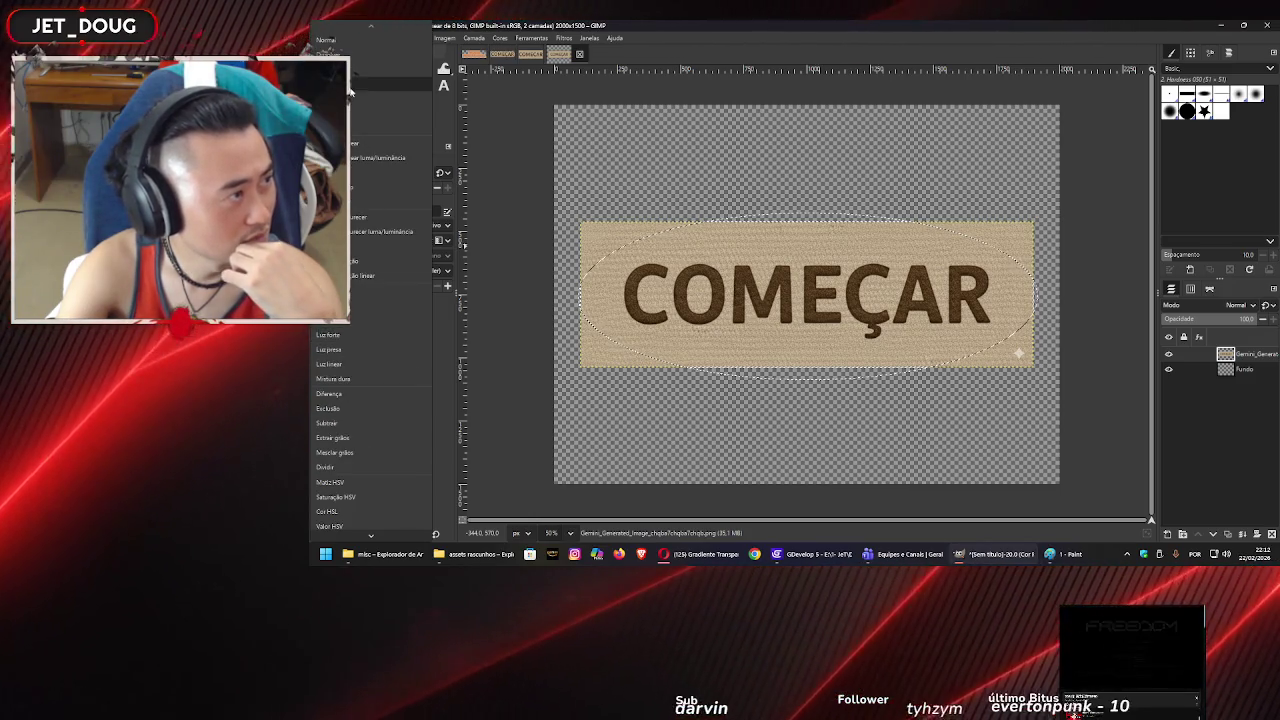
left_click(338, 52)
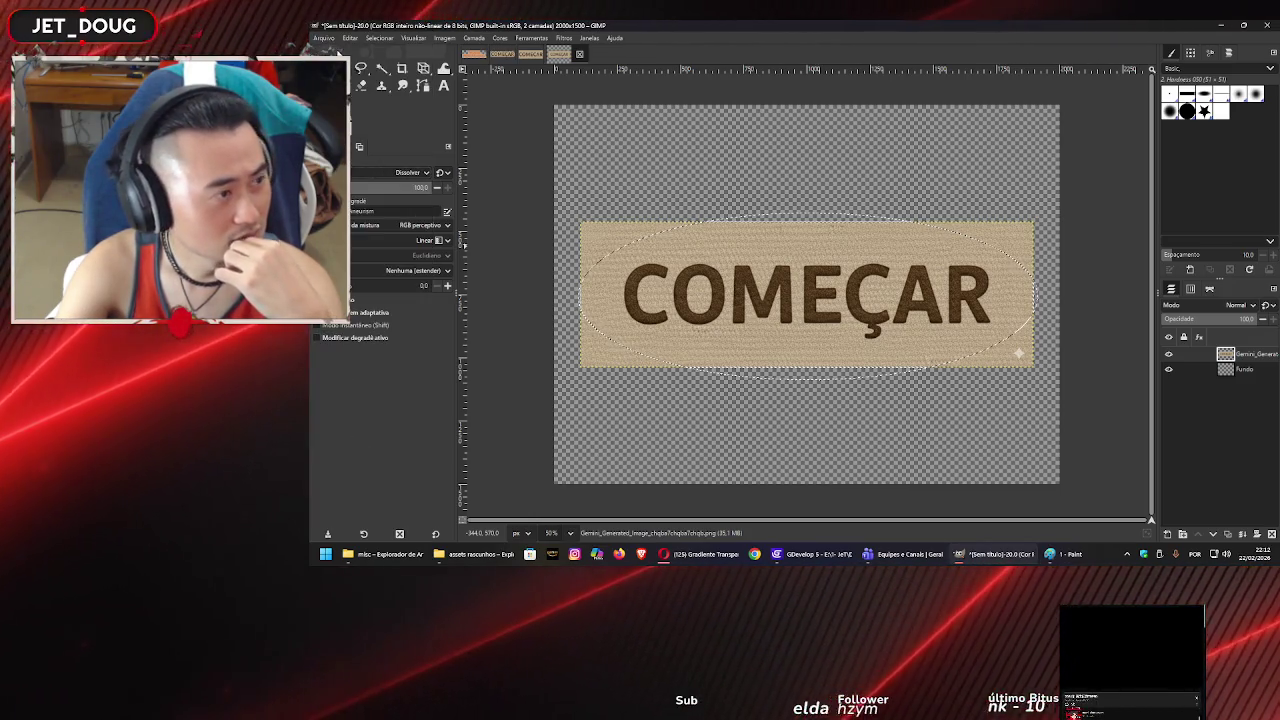
left_click(367, 245)
left_click(368, 273)
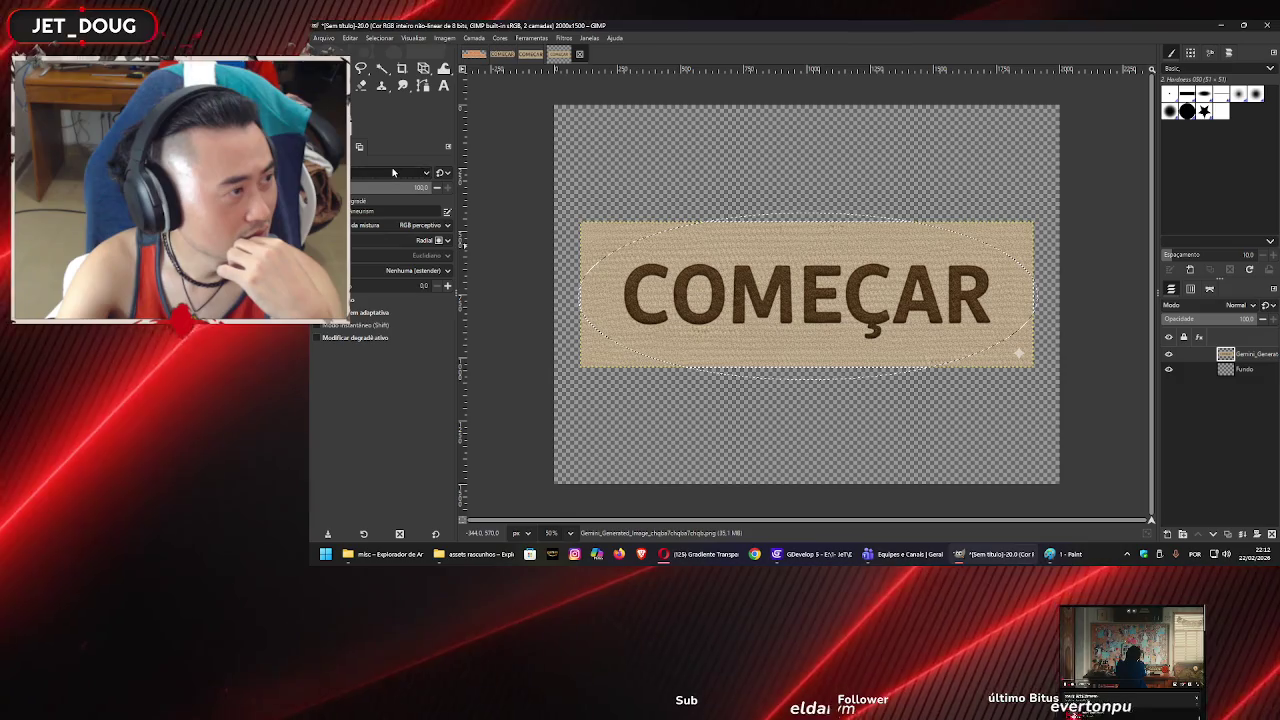
left_click(386, 174)
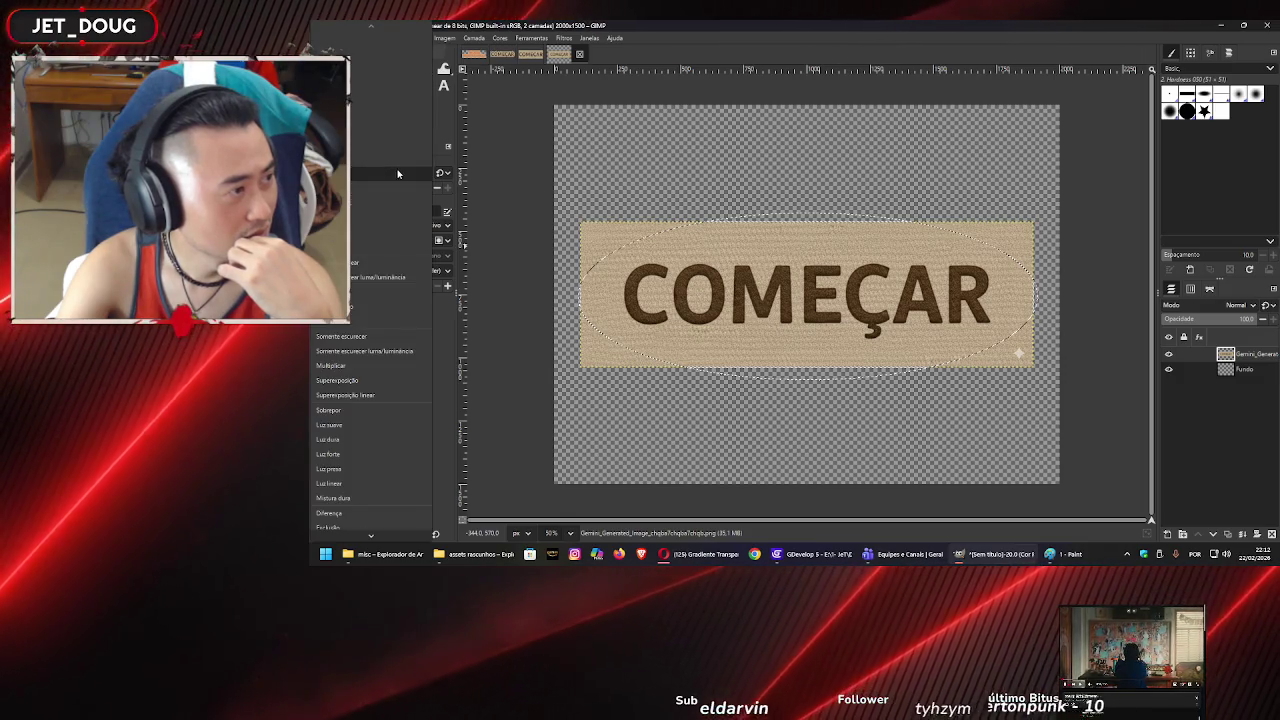
- Set the gradient to erase, draw a short gradient at the button centre, and choose Frente para transparente
left_click(387, 225)
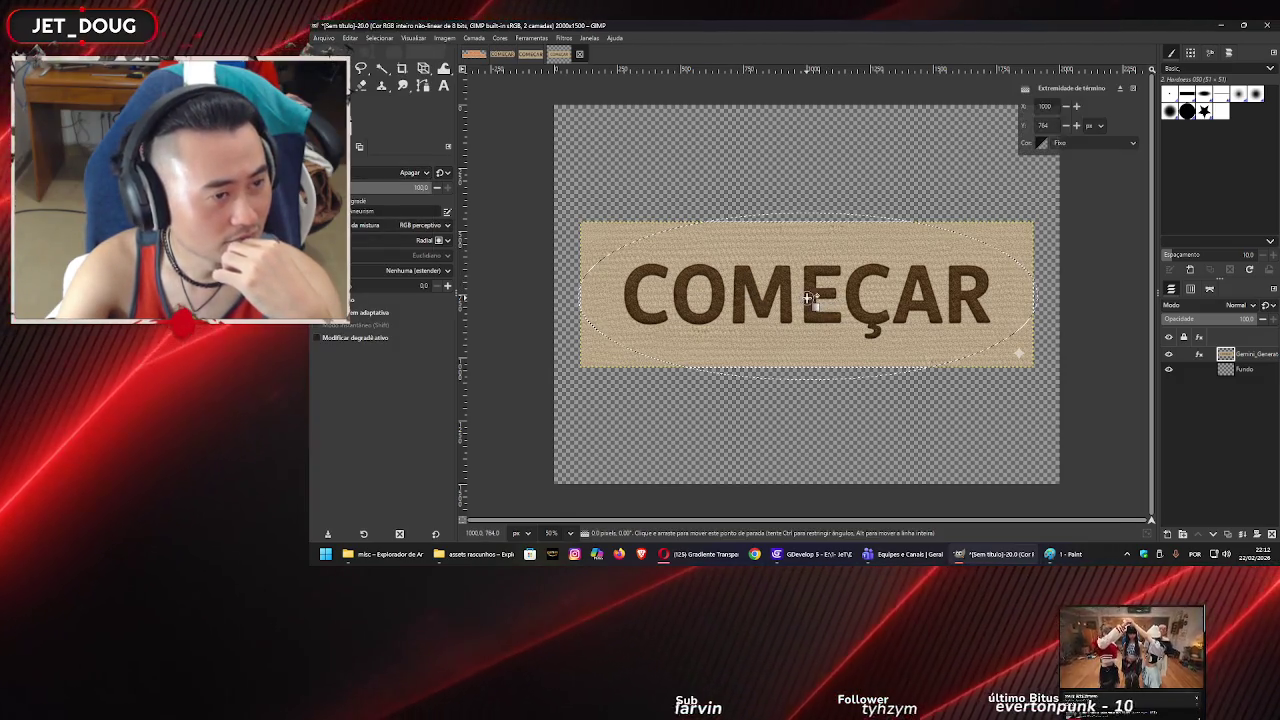
left_click_drag(781, 292, 772, 290)
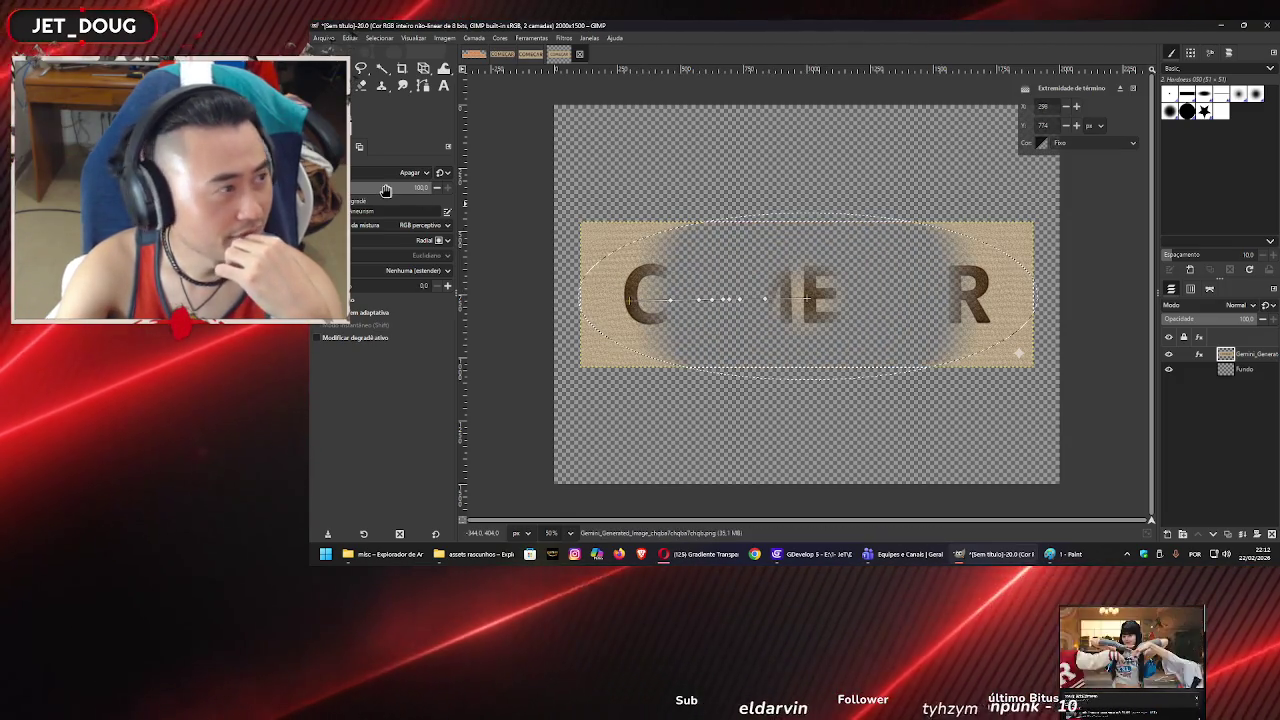
left_click(398, 211)
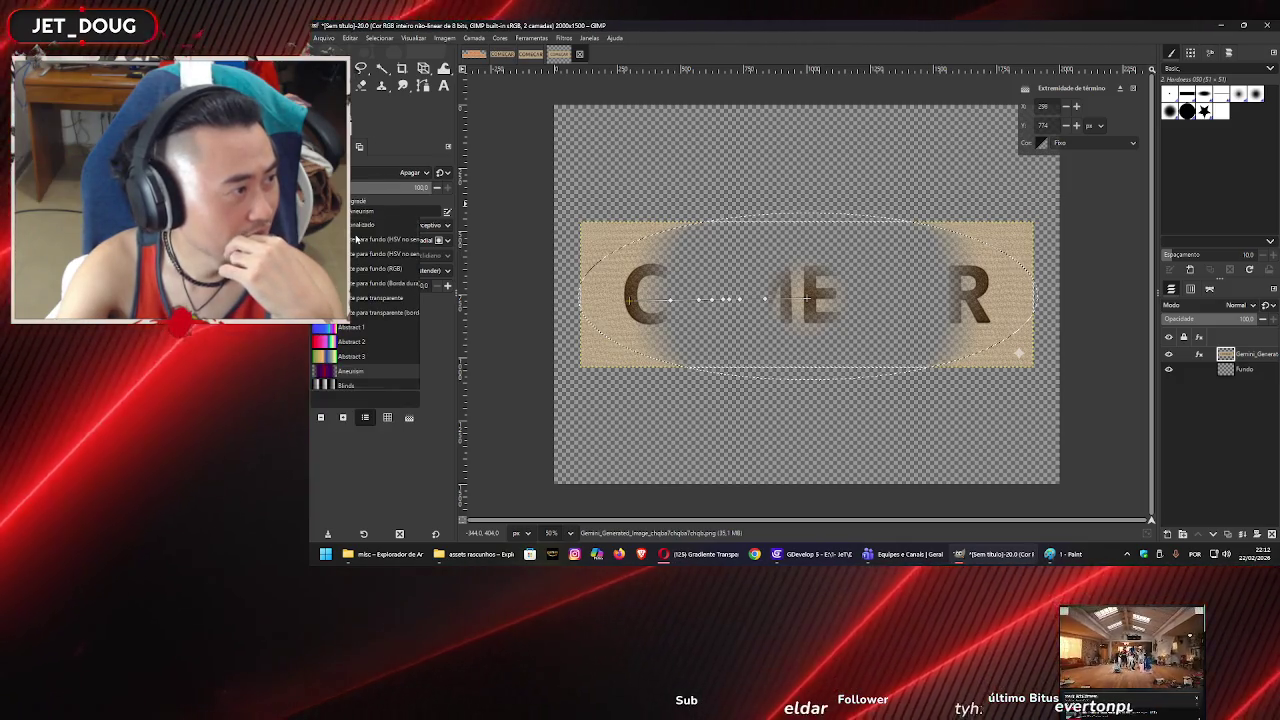
left_click(369, 302)
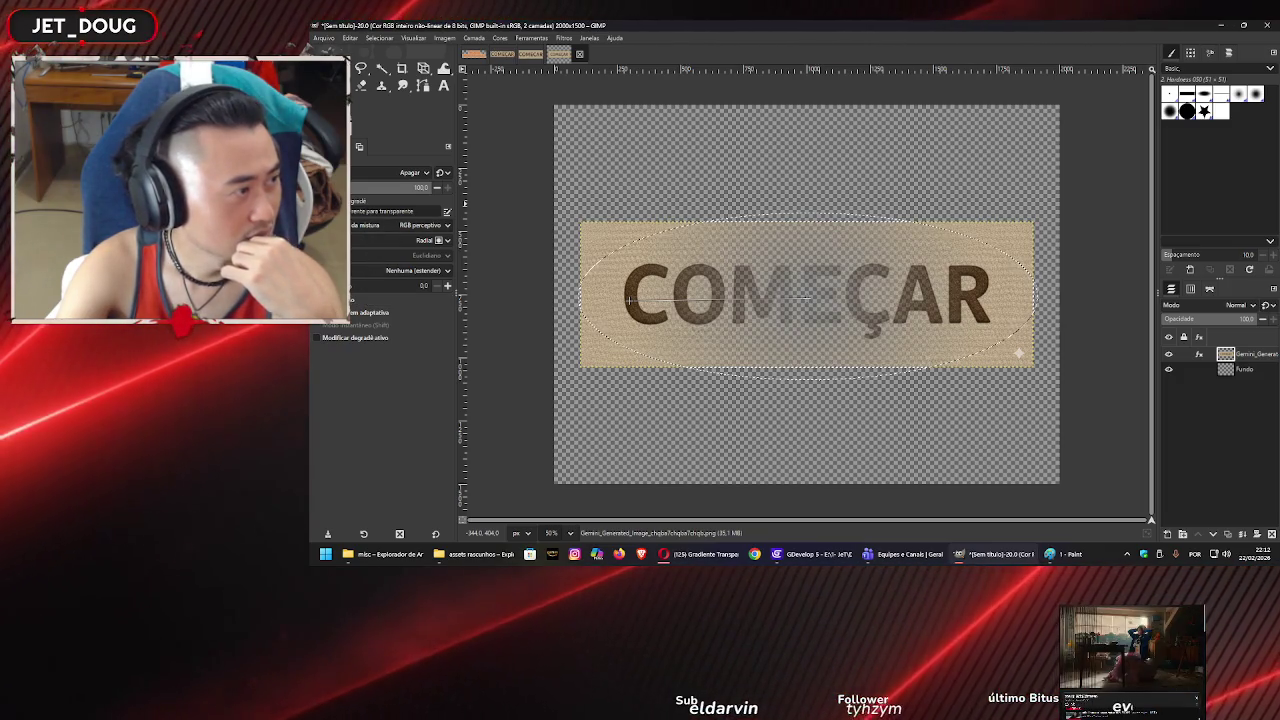
- Browse the gradient list and pick a gradient that clears the whole ellipse interior
left_click(330, 211)
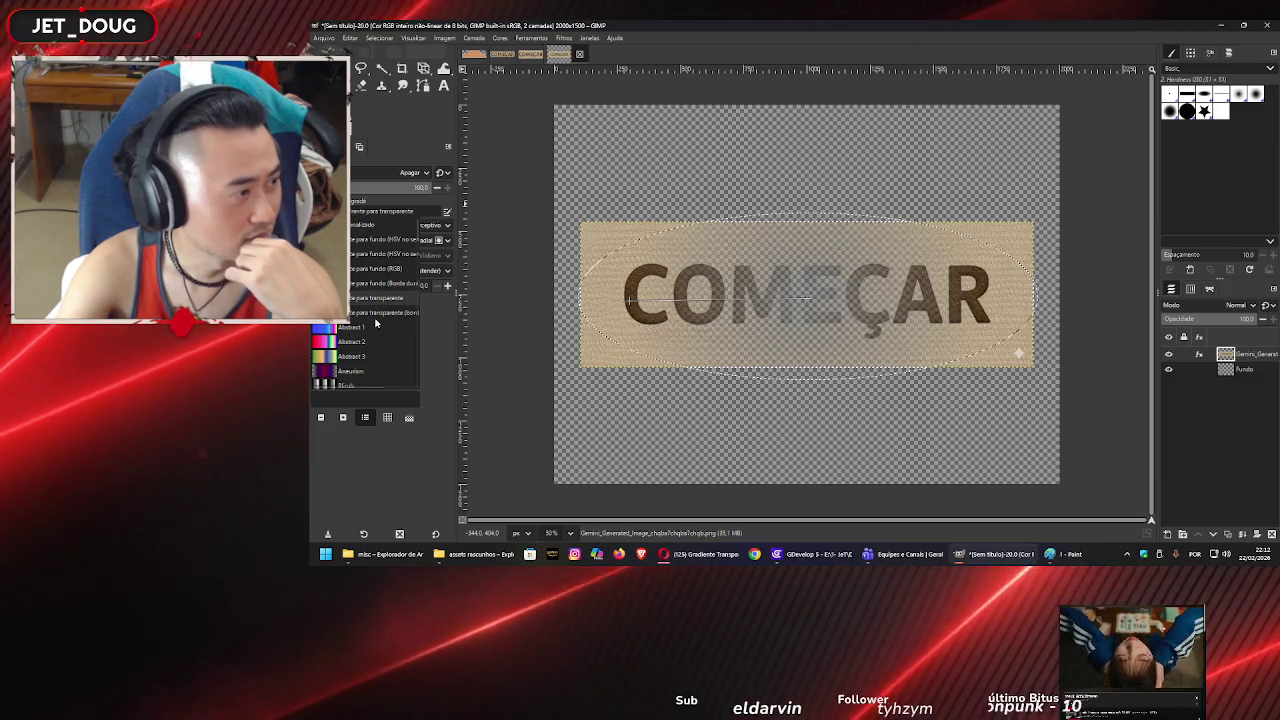
scroll(376, 323, "down", 5)
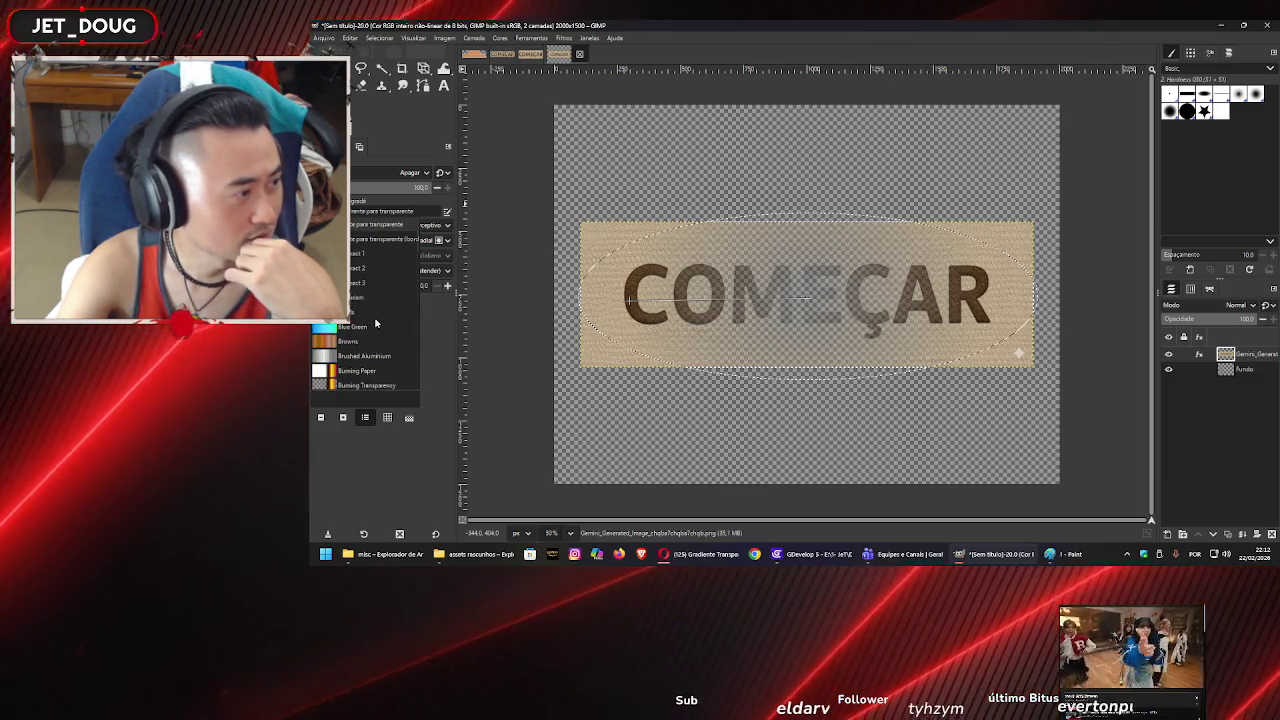
scroll(377, 326, "up", 7)
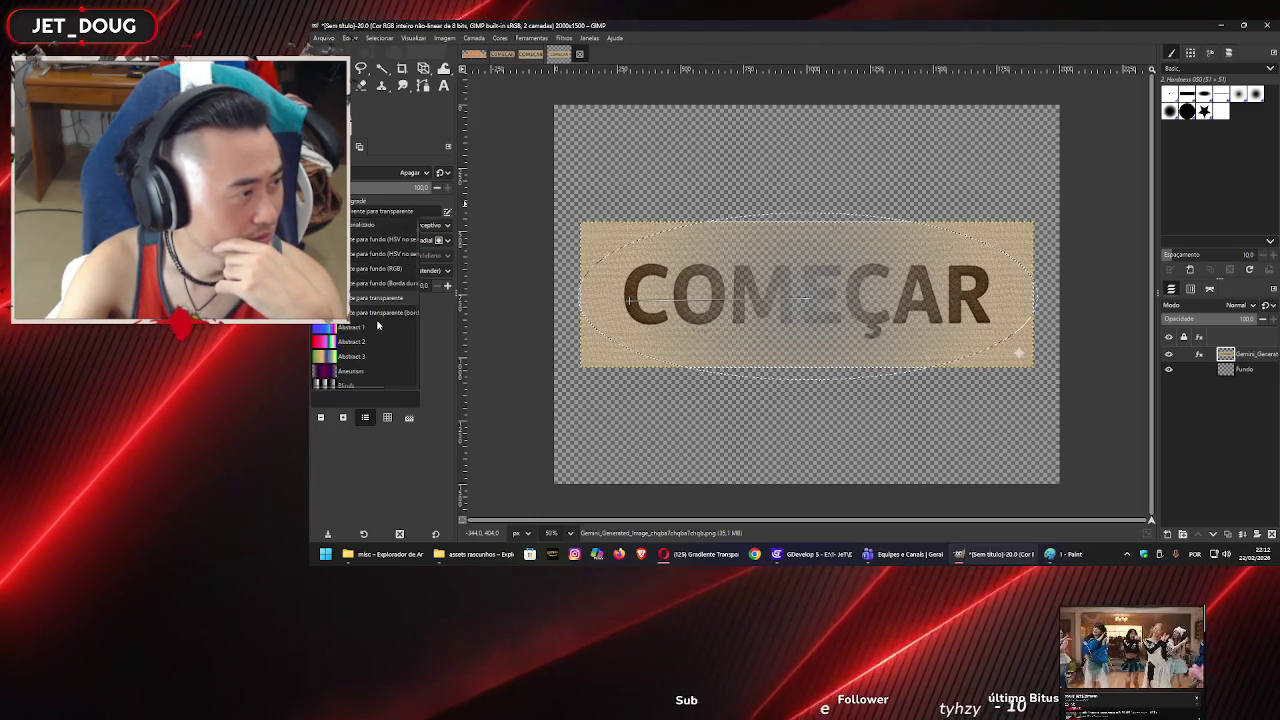
left_click(412, 210)
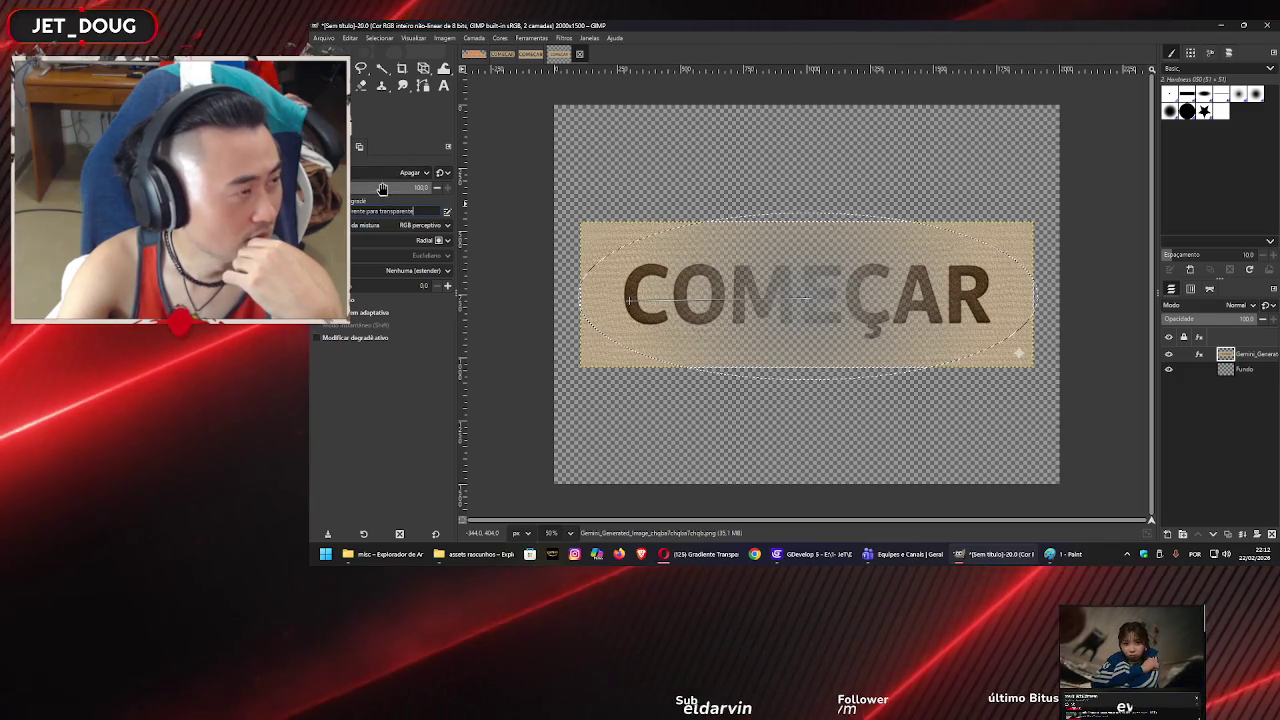
left_click(412, 210)
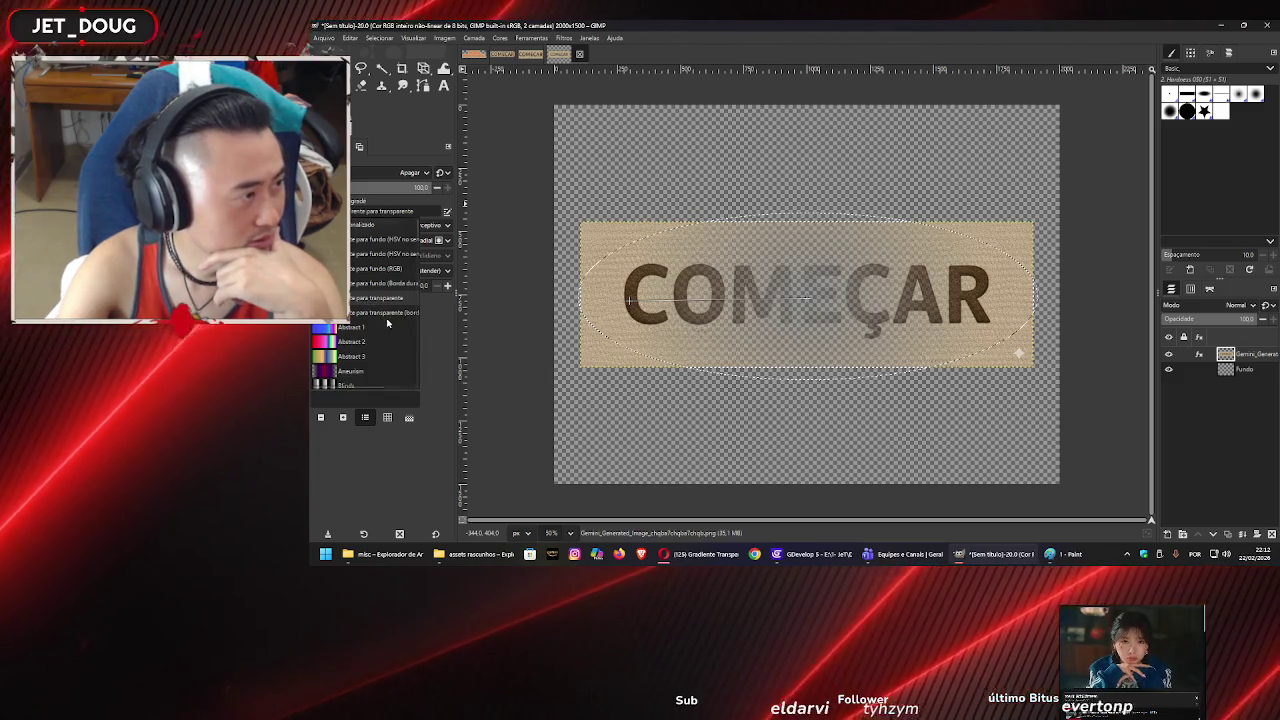
scroll(382, 320, "down", 3)
scroll(384, 323, "up", 5)
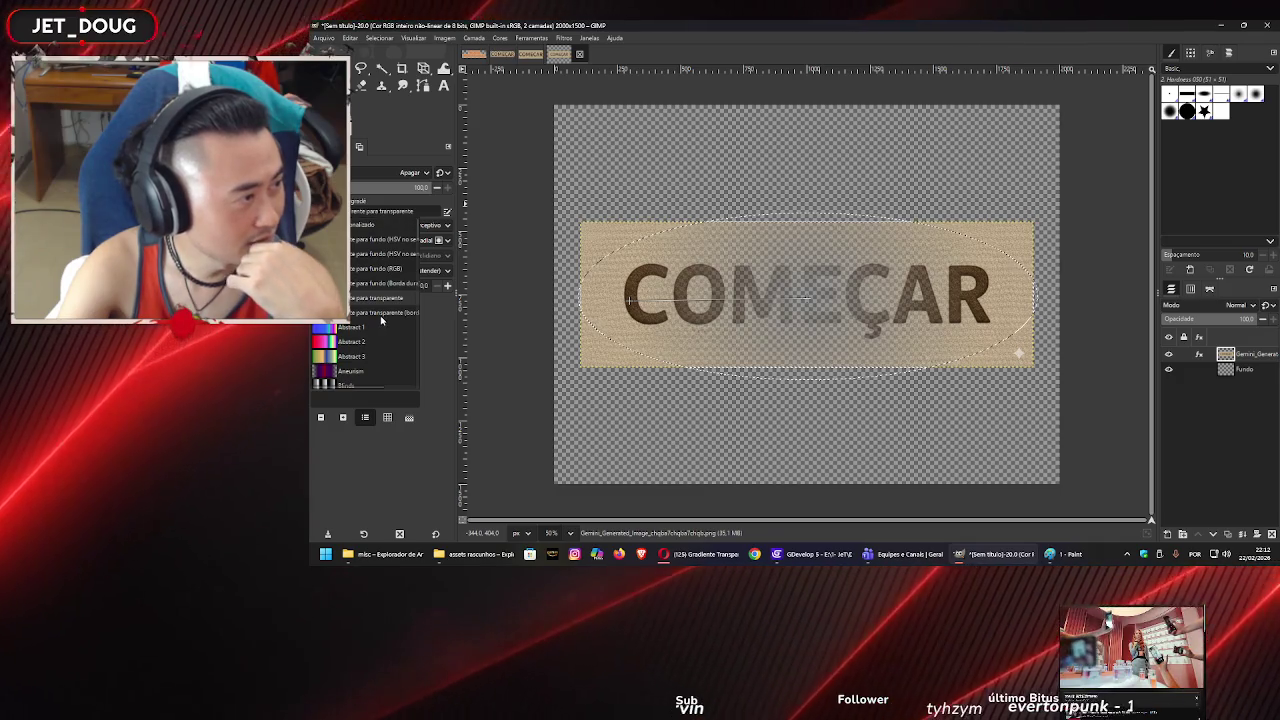
left_click(377, 224)
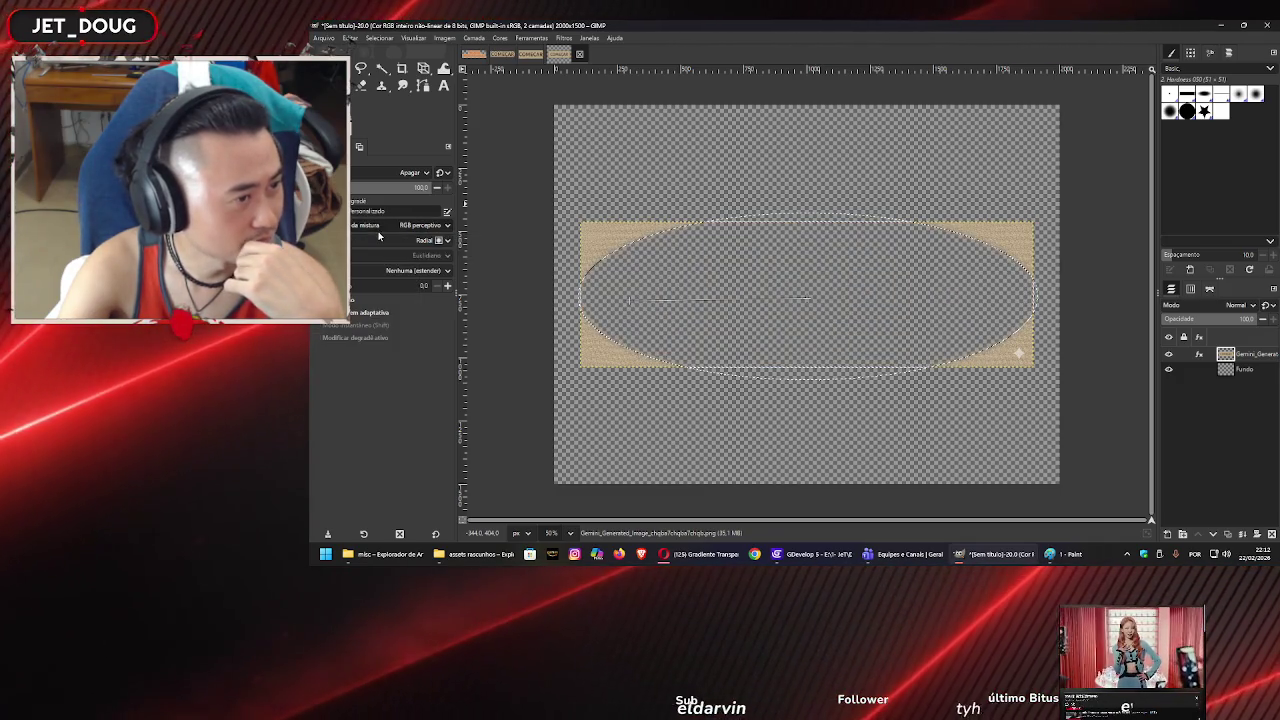
- Shorten the gradient line, make it radial, and set Offset to 57.1 and opacity to 74
left_click_drag(633, 300, 928, 293)
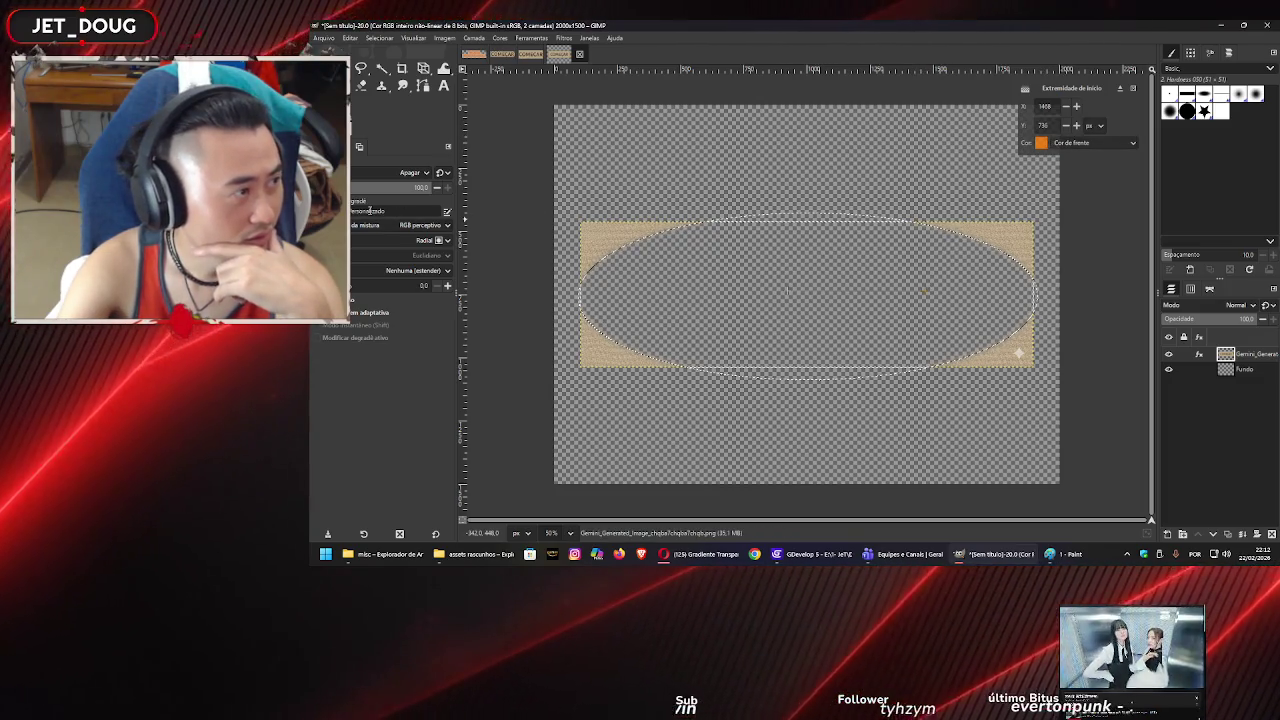
left_click(372, 246)
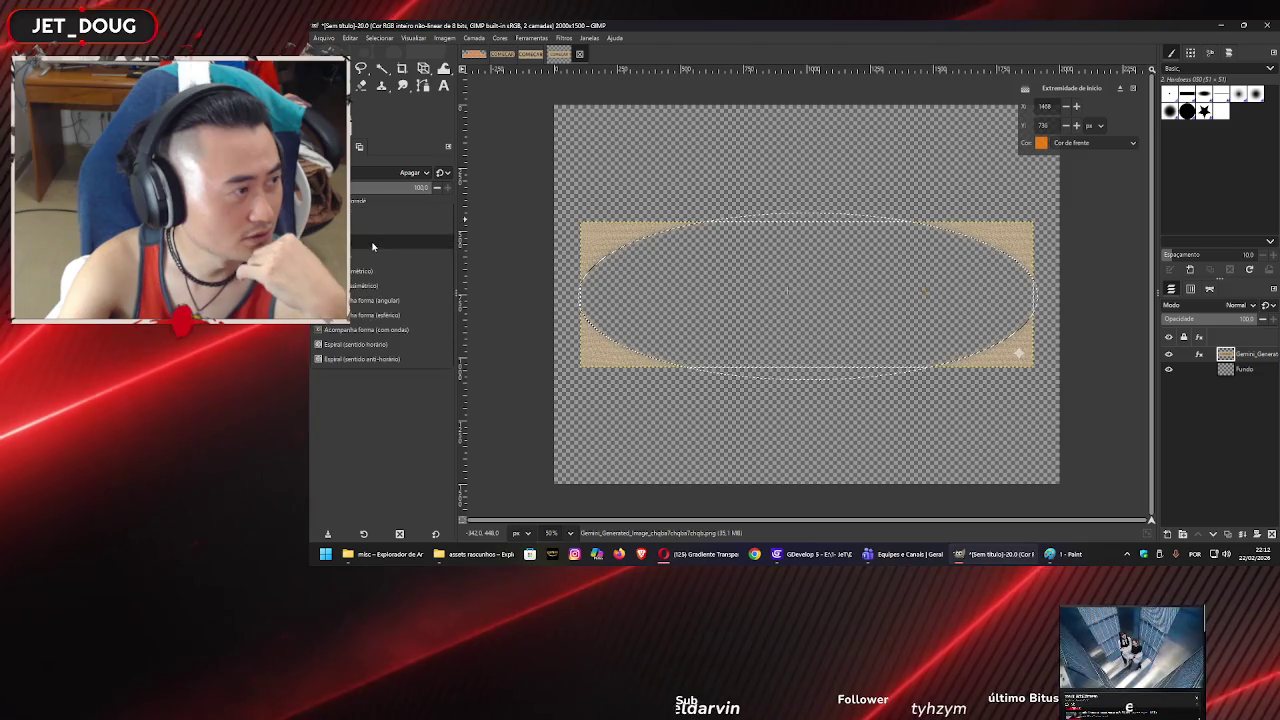
left_click(372, 246)
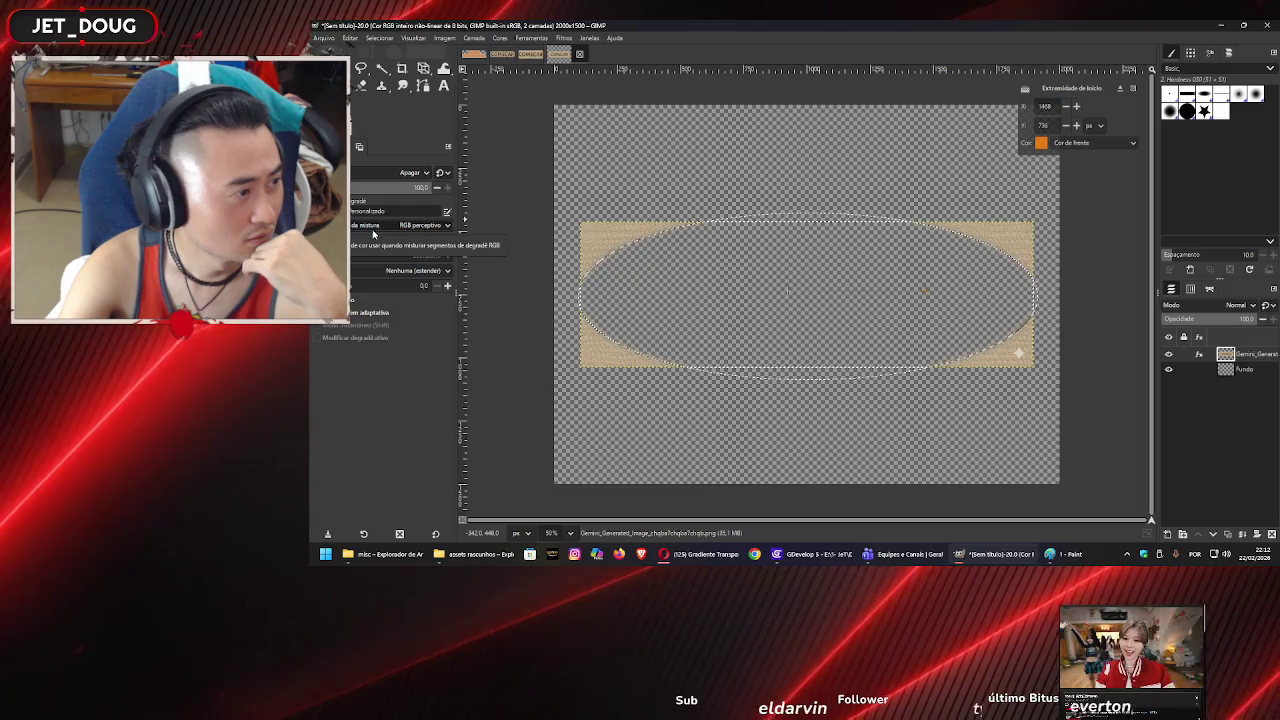
left_click_drag(400, 286, 352, 38)
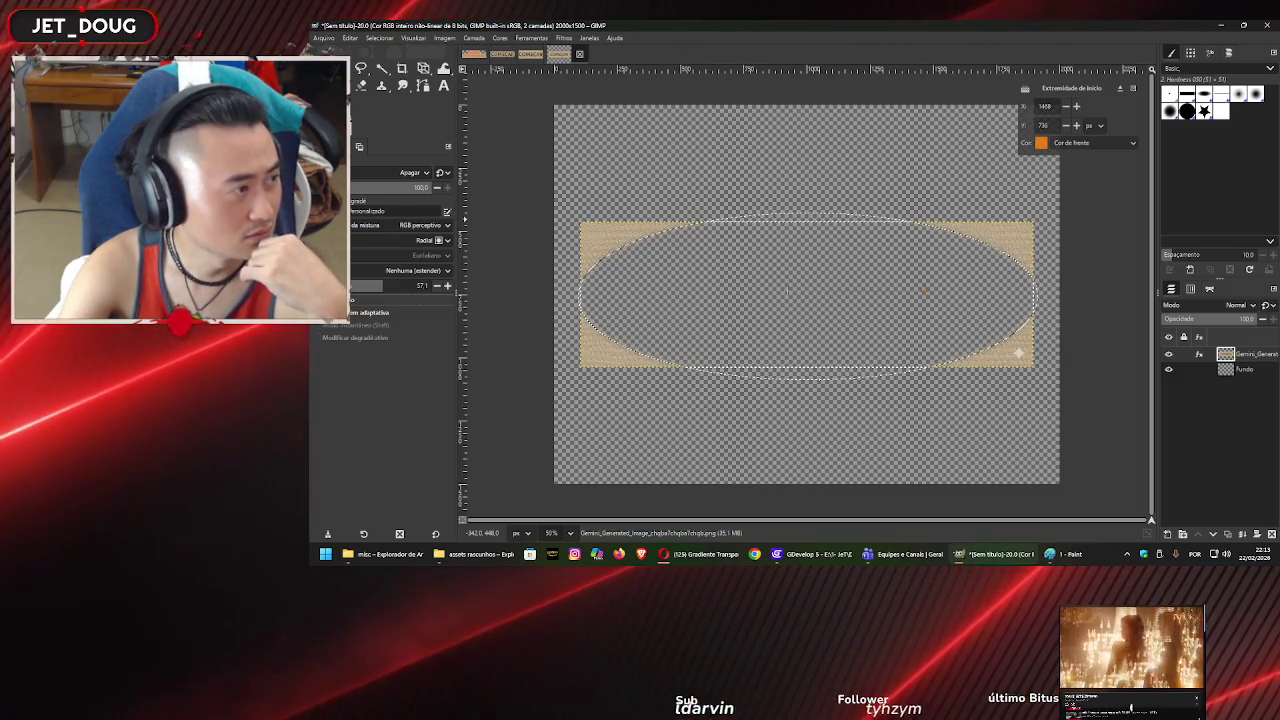
left_click_drag(352, 187, 375, 183)
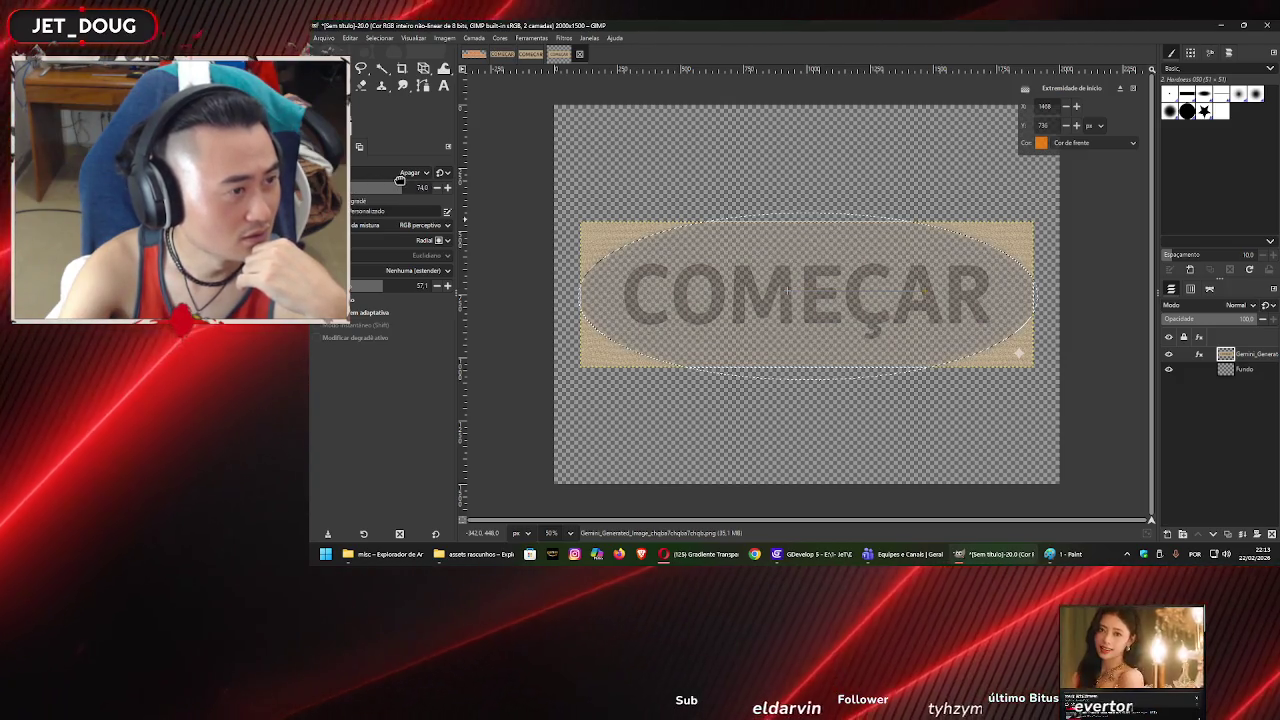
left_click(410, 173)
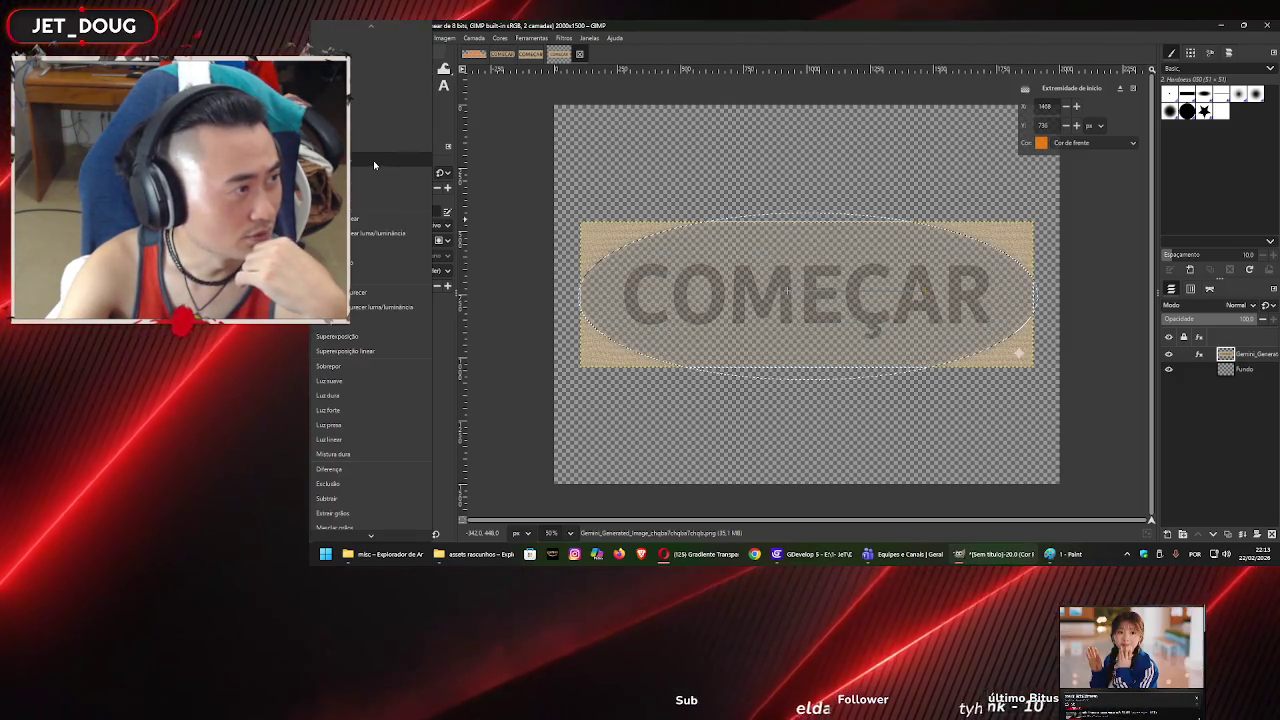
left_click(373, 160)
left_click(377, 210)
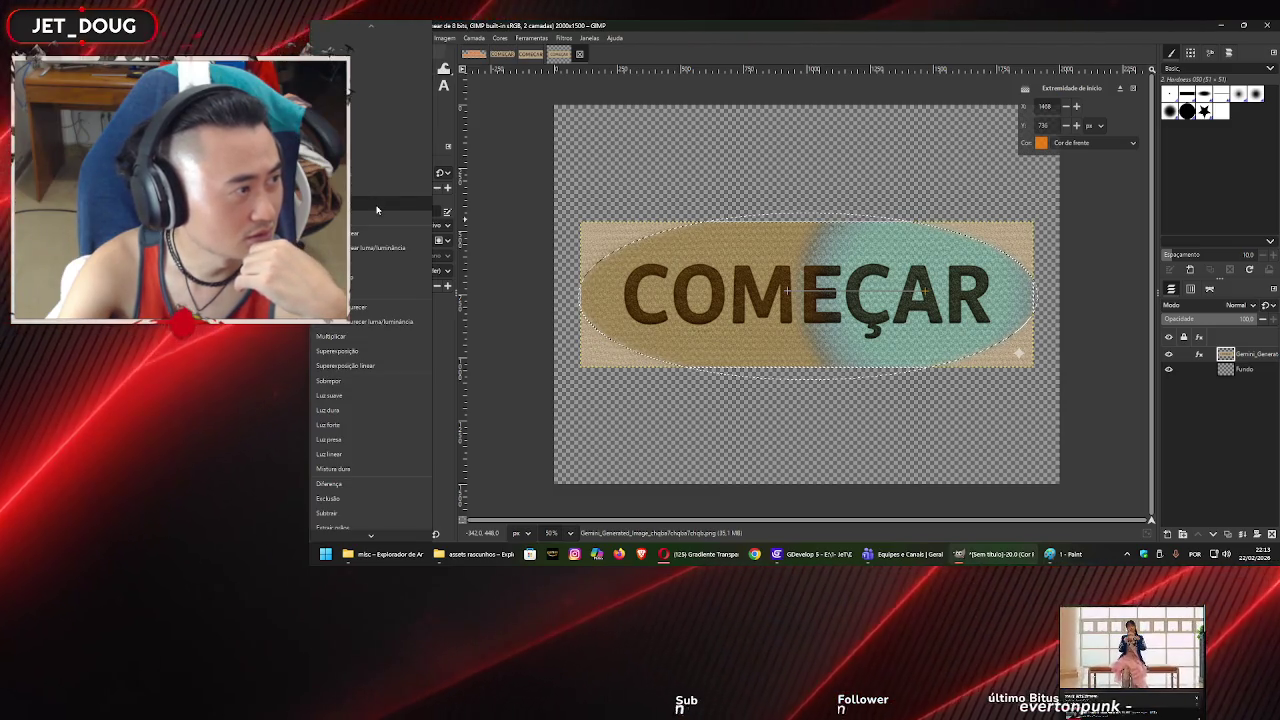
left_click(377, 209)
left_click(375, 174)
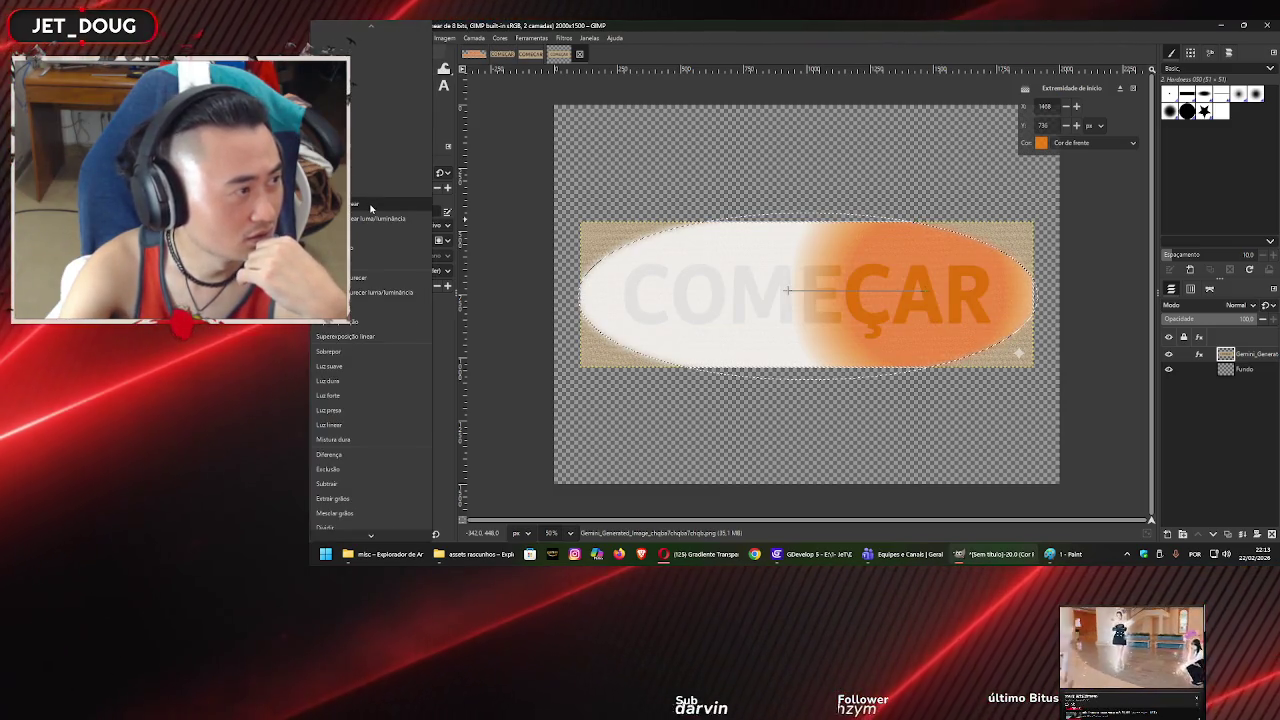
left_click(371, 208)
left_click(376, 173)
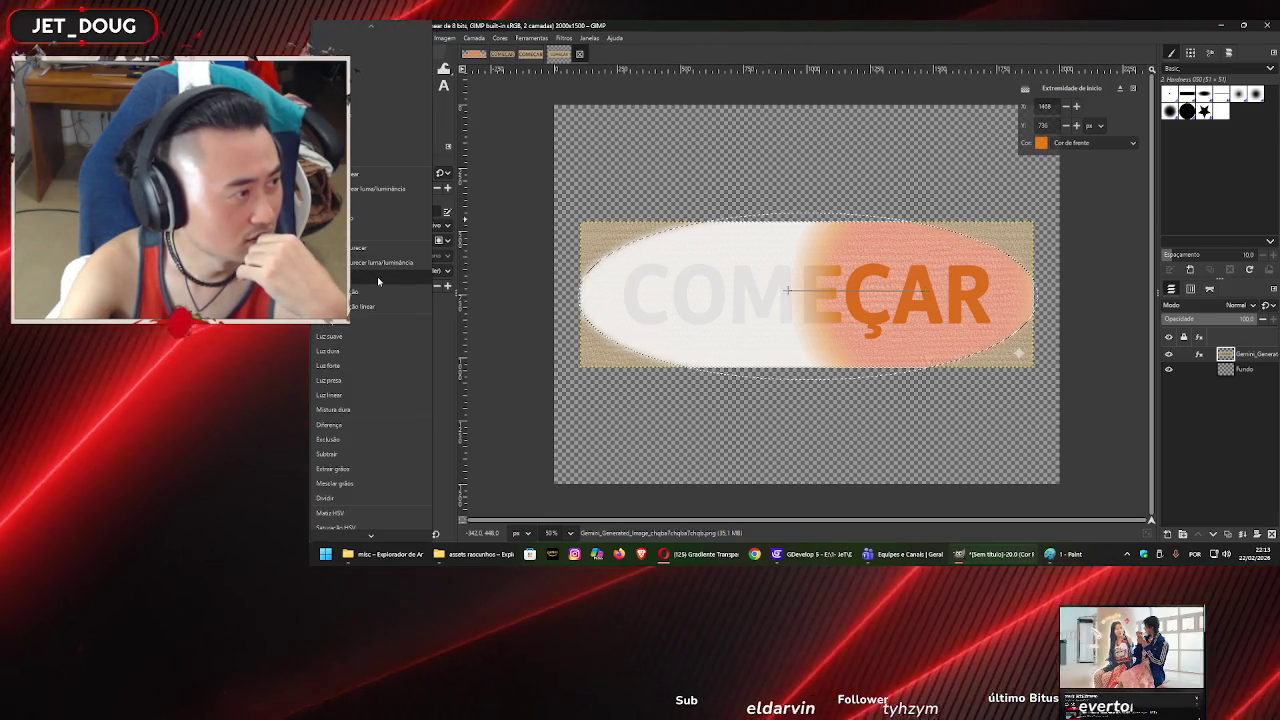
left_click(378, 282)
left_click(377, 176)
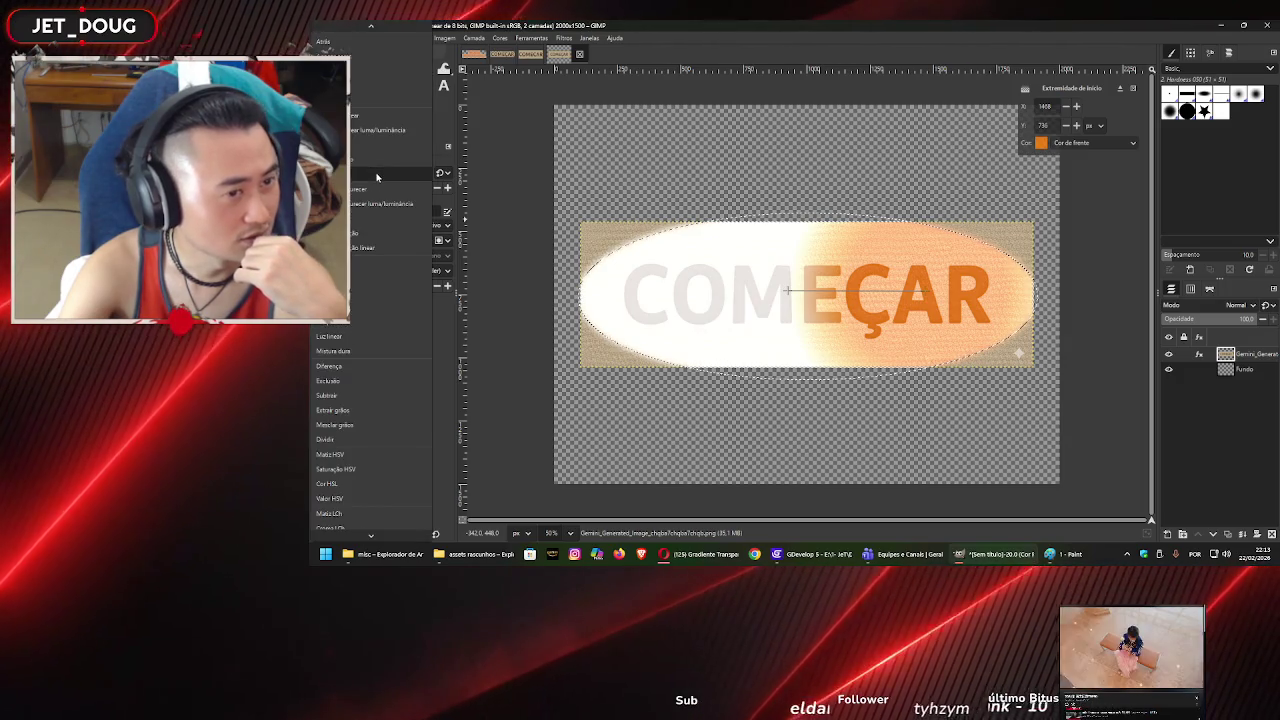
left_click(381, 268)
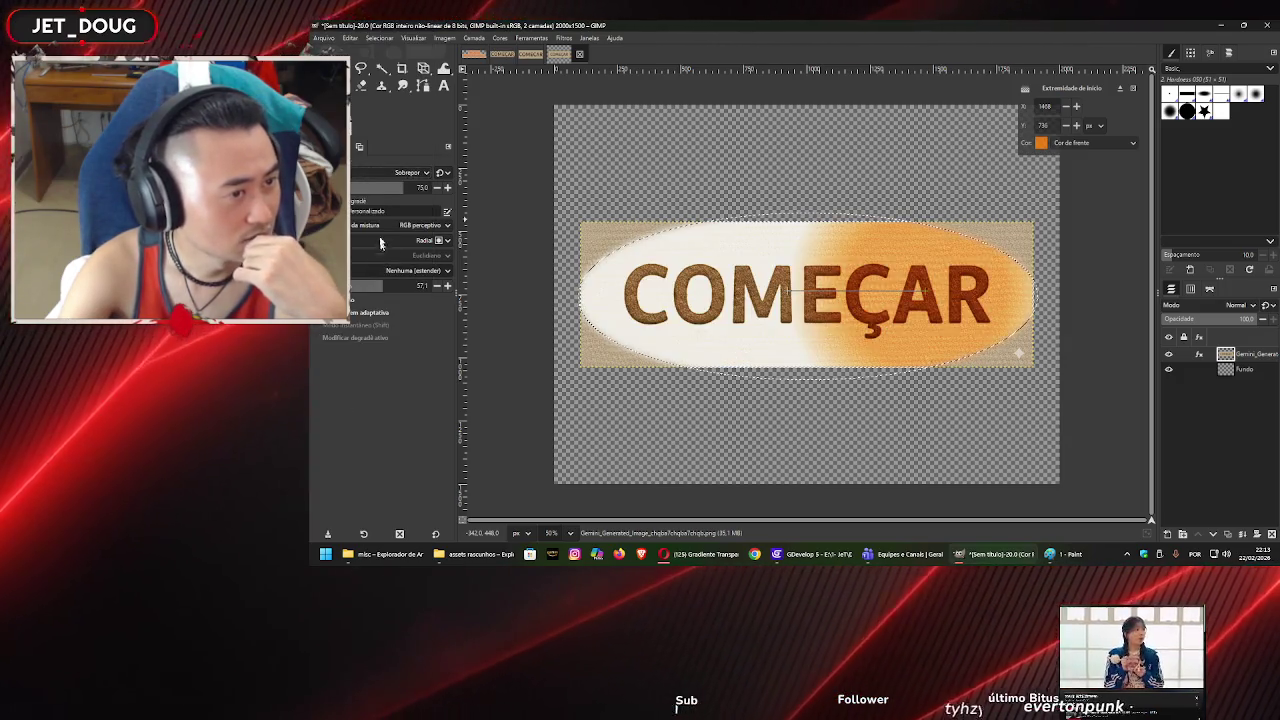
left_click(377, 179)
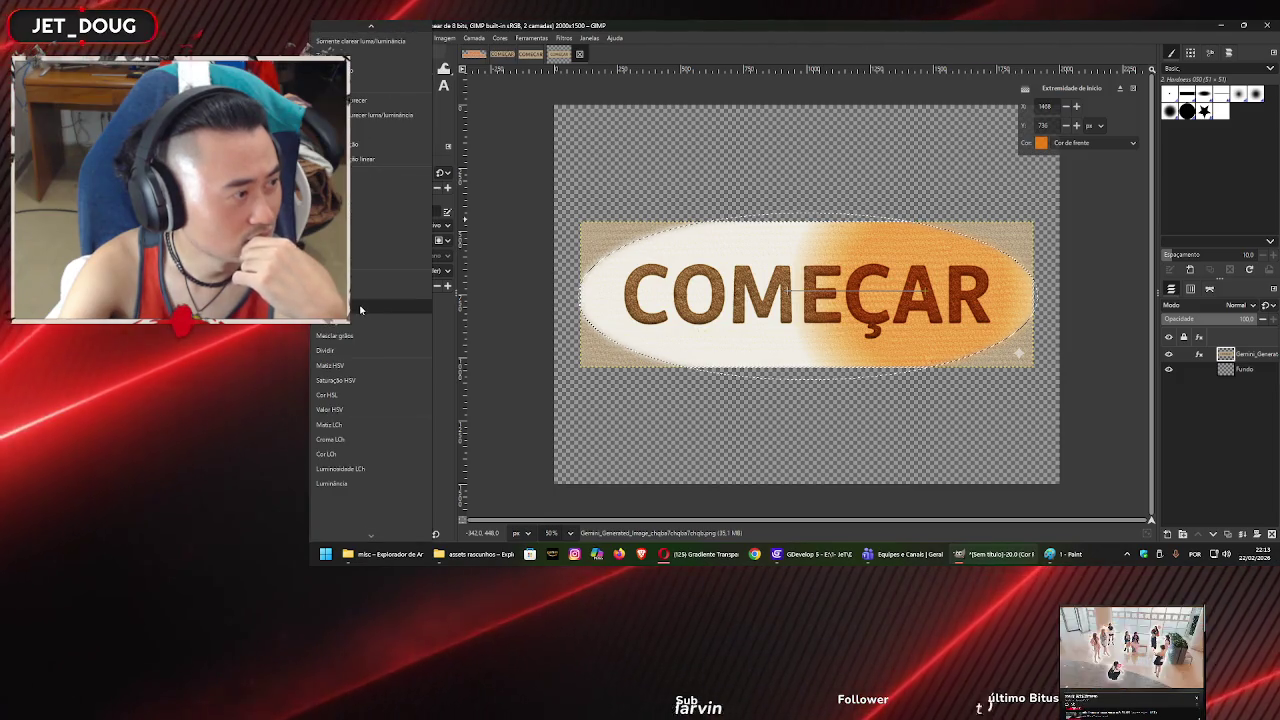
left_click(360, 309)
left_click(363, 176)
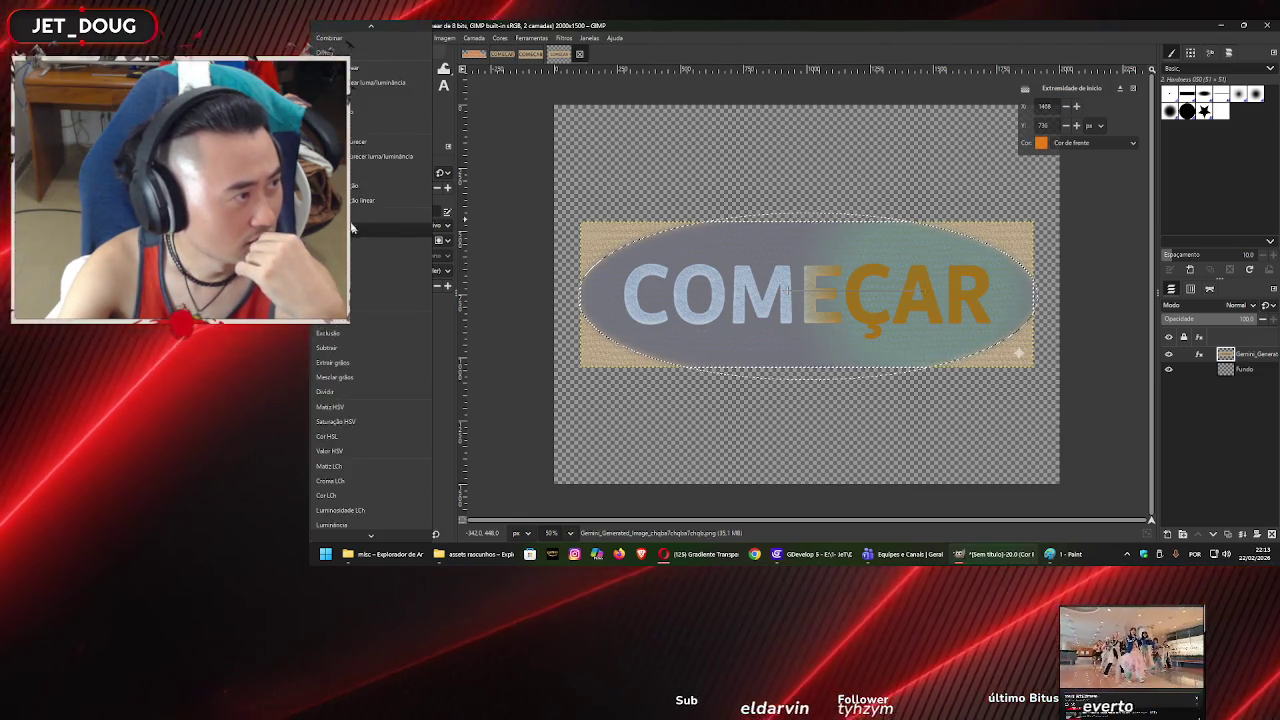
left_click(357, 241)
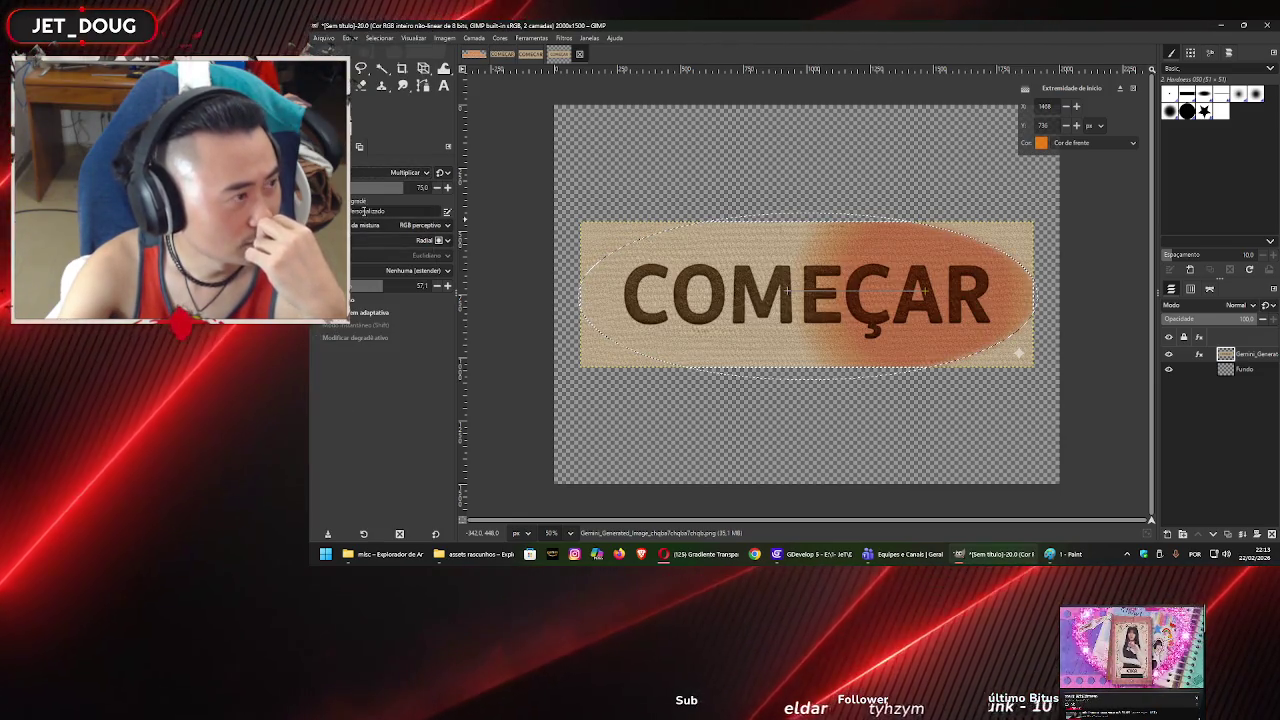
left_click(371, 175)
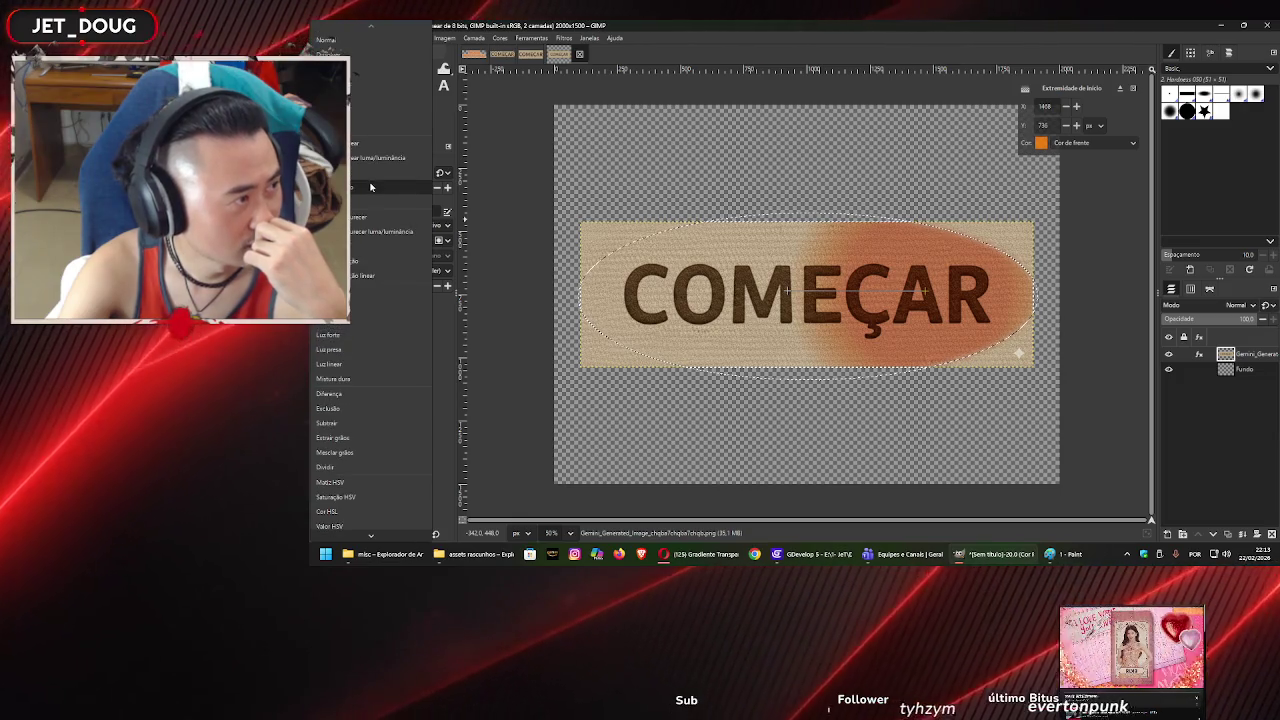
scroll(361, 108, "up", 1)
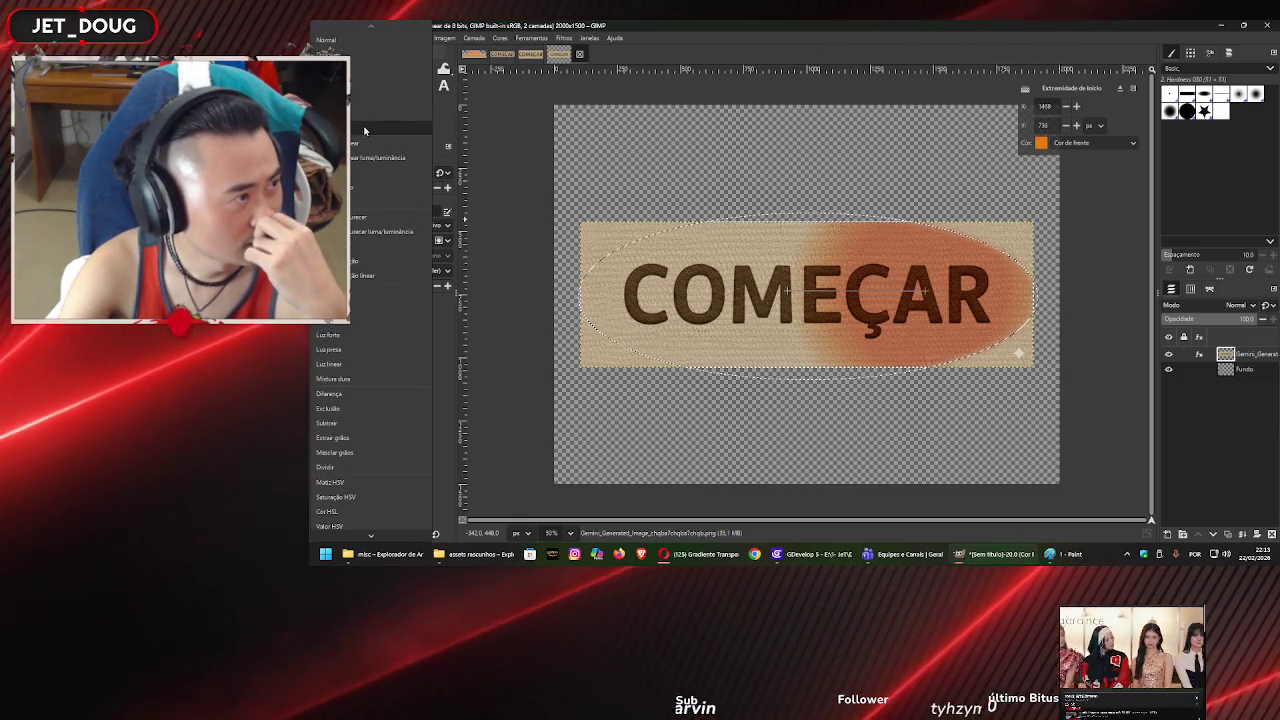
left_click(364, 131)
left_click(382, 178)
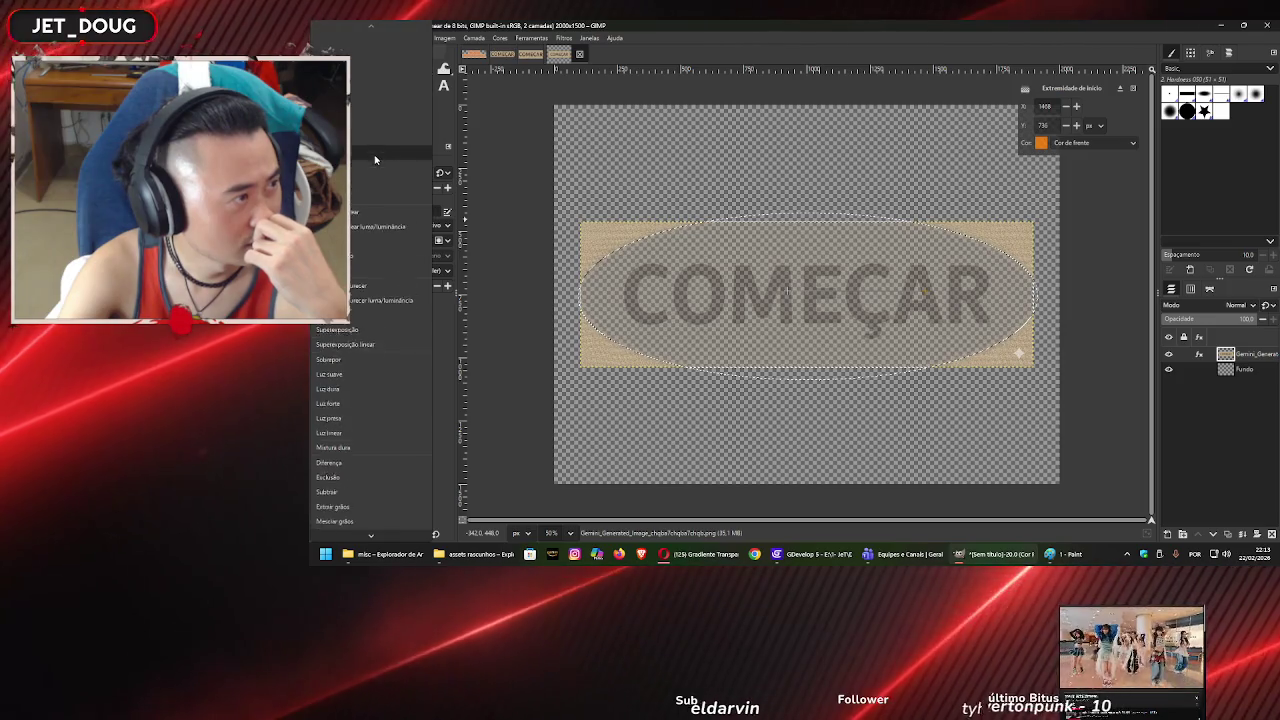
left_click(369, 188)
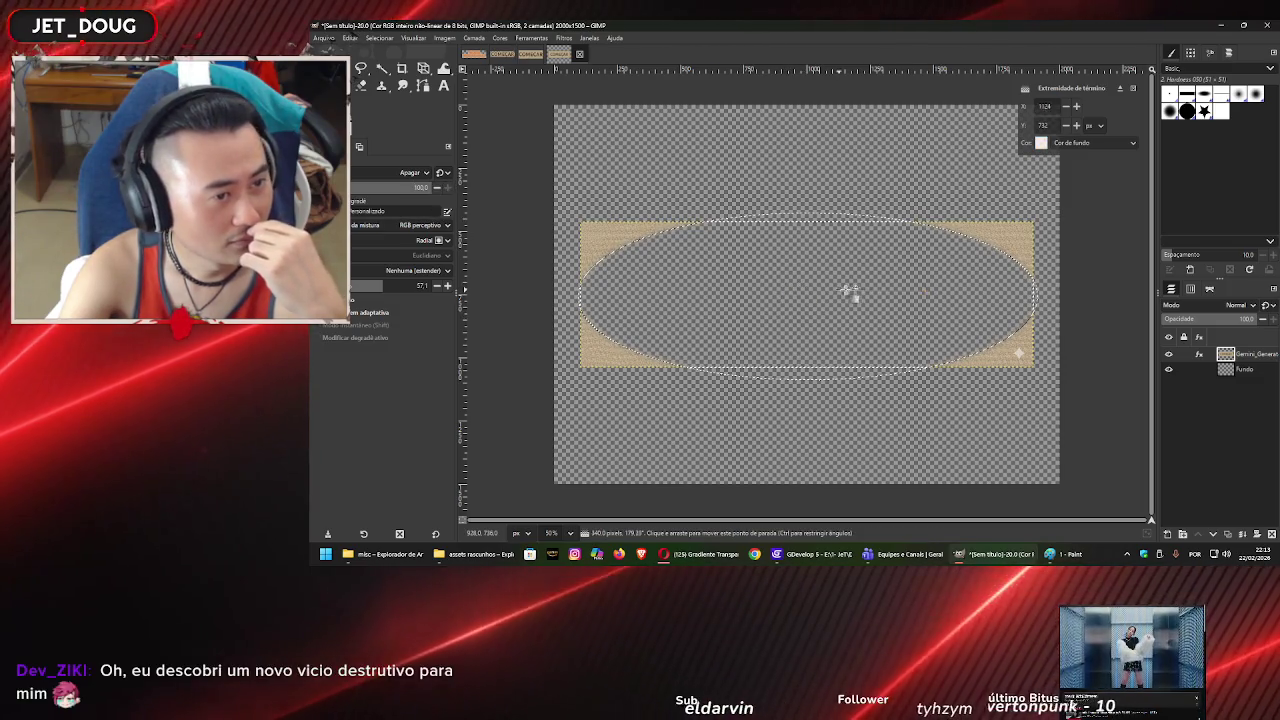
- Nudge the gradient's start point and give its end point a fixed colour
left_click(912, 292)
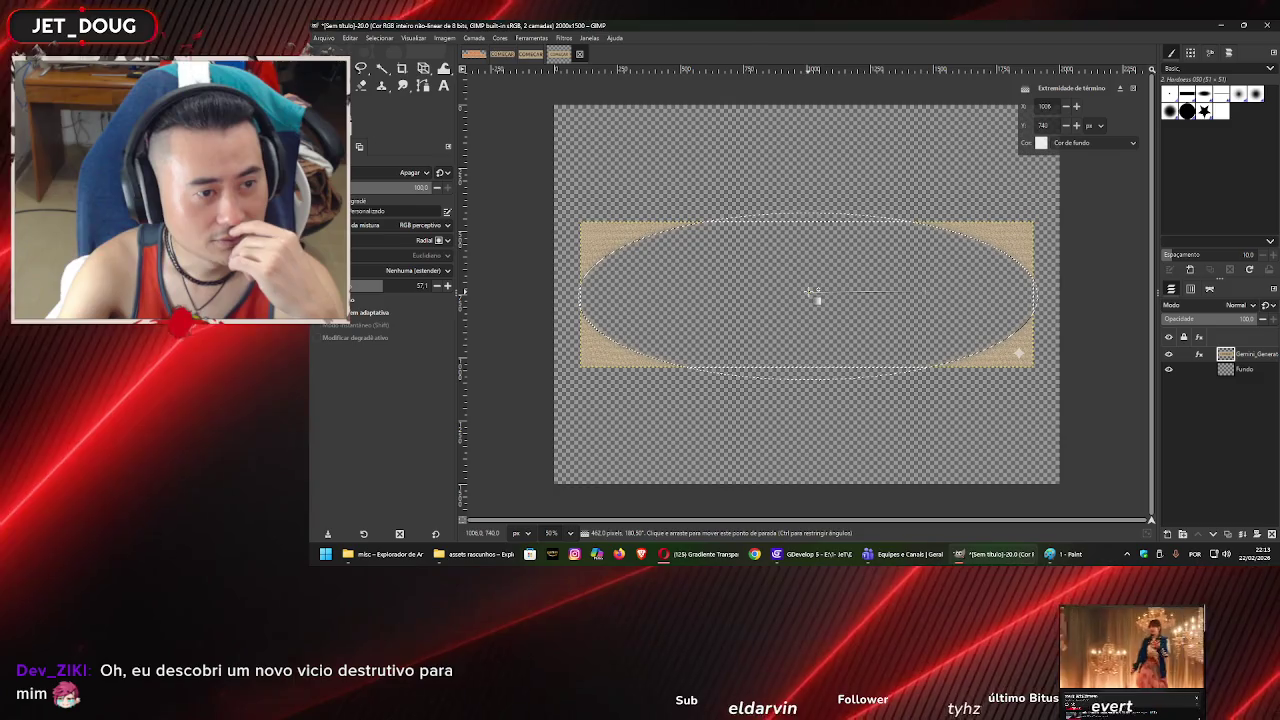
left_click_drag(812, 292, 822, 296)
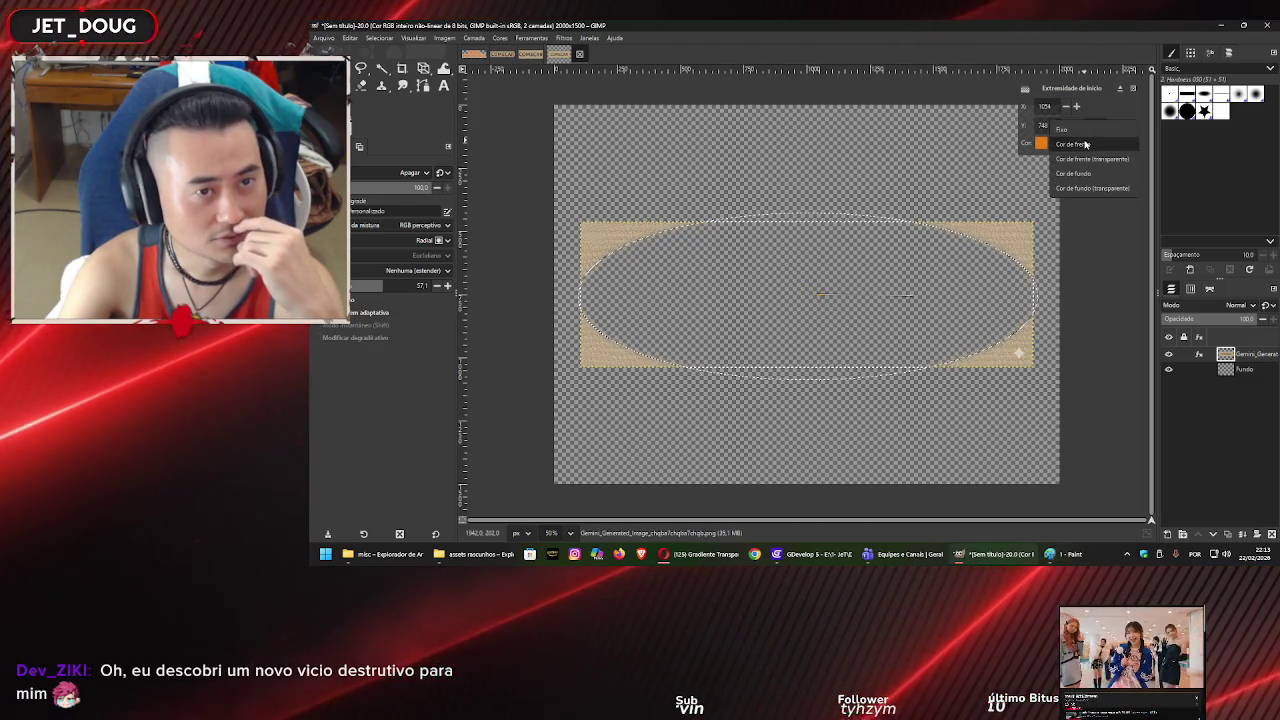
left_click(1084, 131)
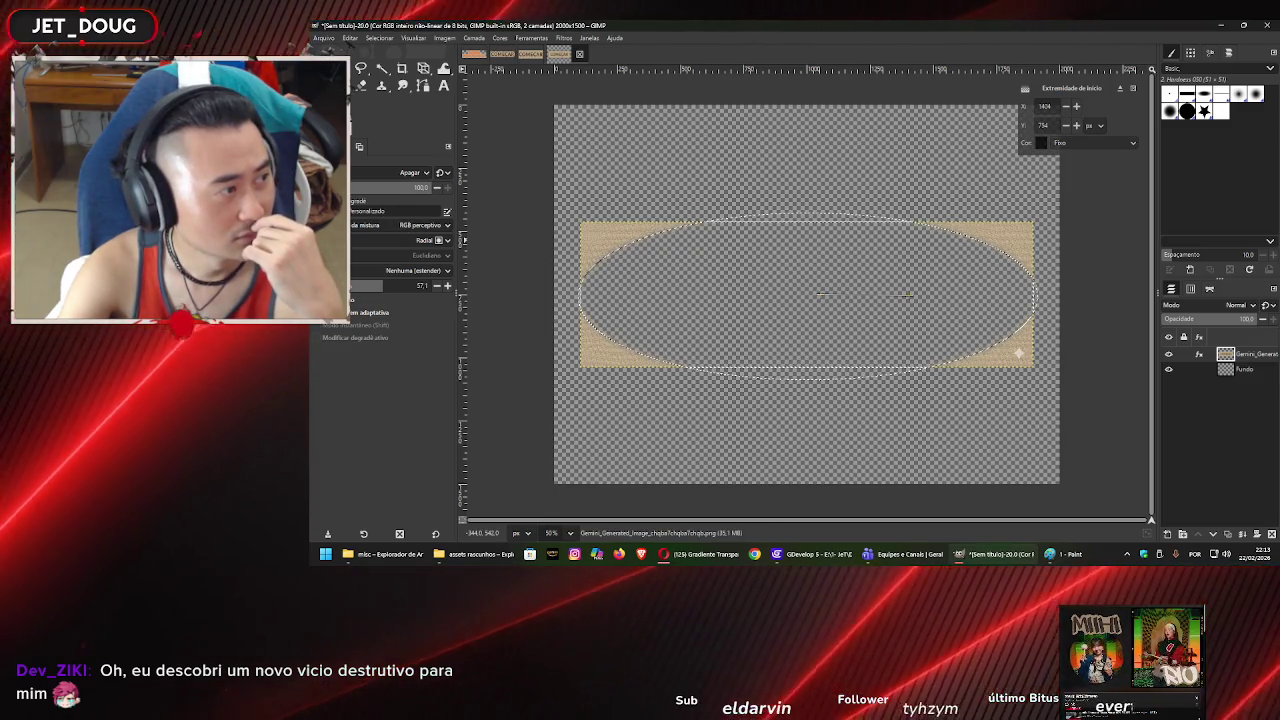
left_click(360, 199)
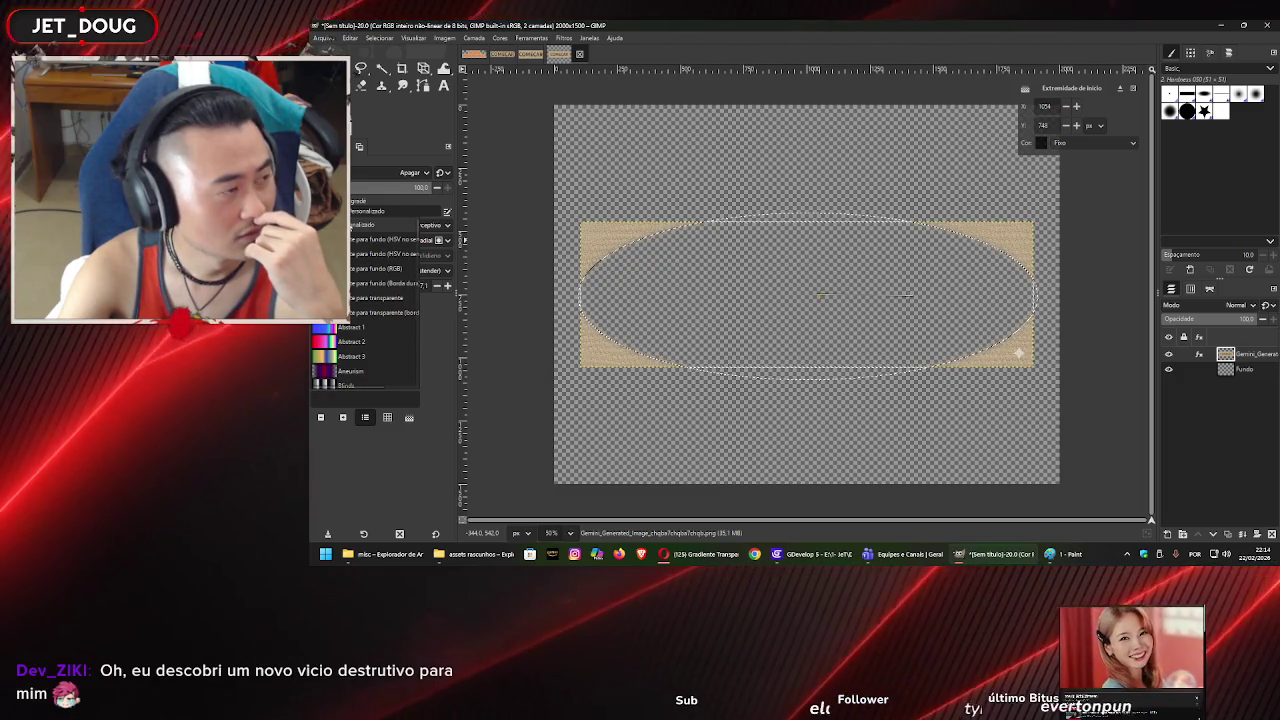
key("Escape")
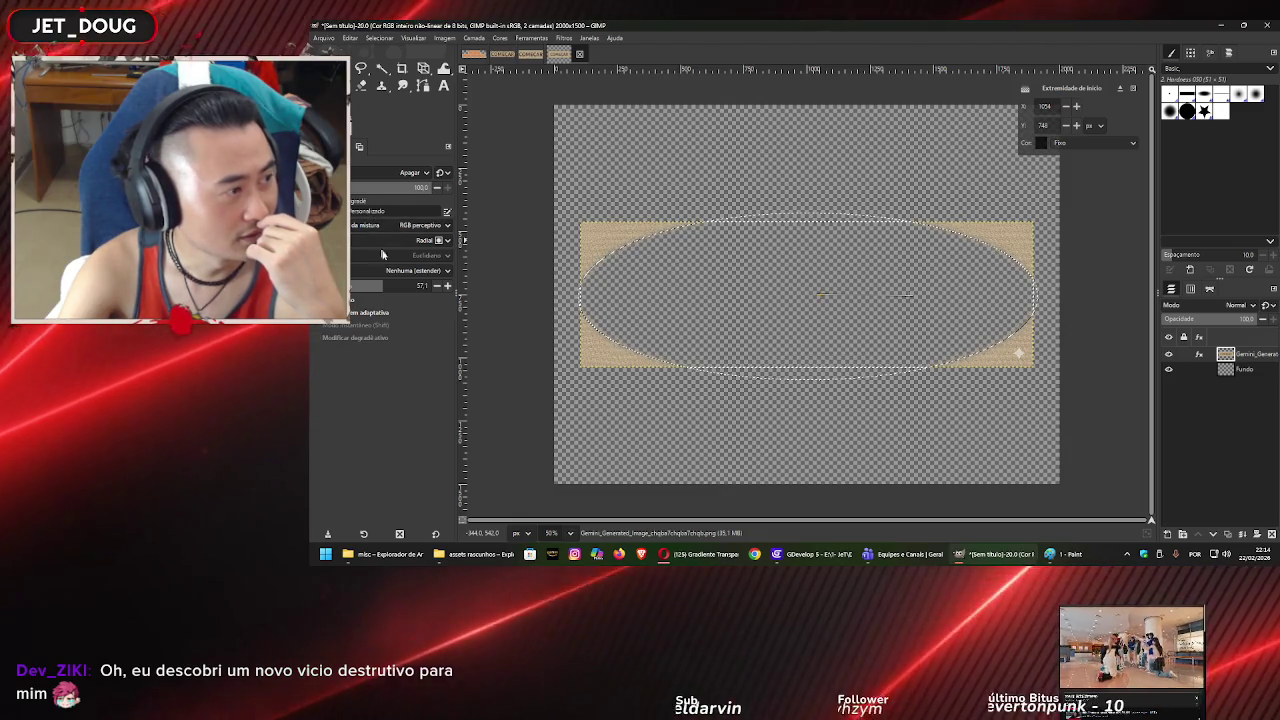
- Reset the gradient offset to 0, keep no repeat and Erase mode, and try a linear shape
left_click_drag(382, 285, 355, 285)
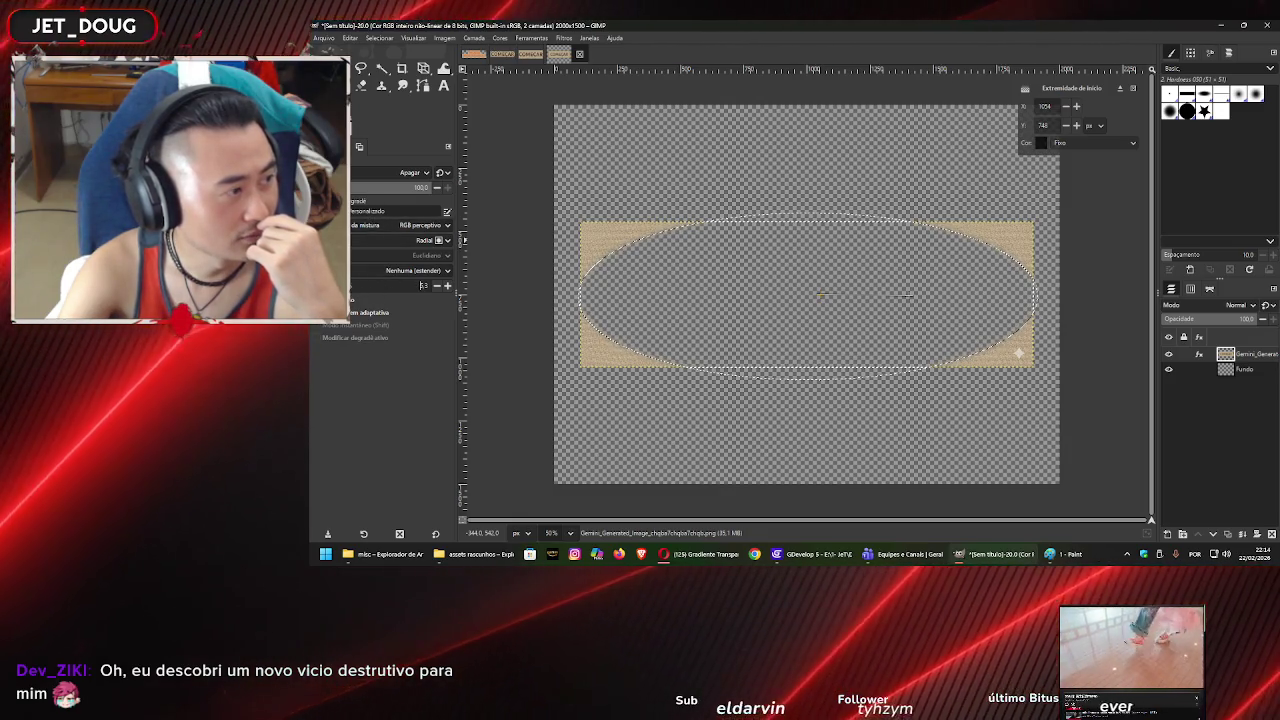
type("0")
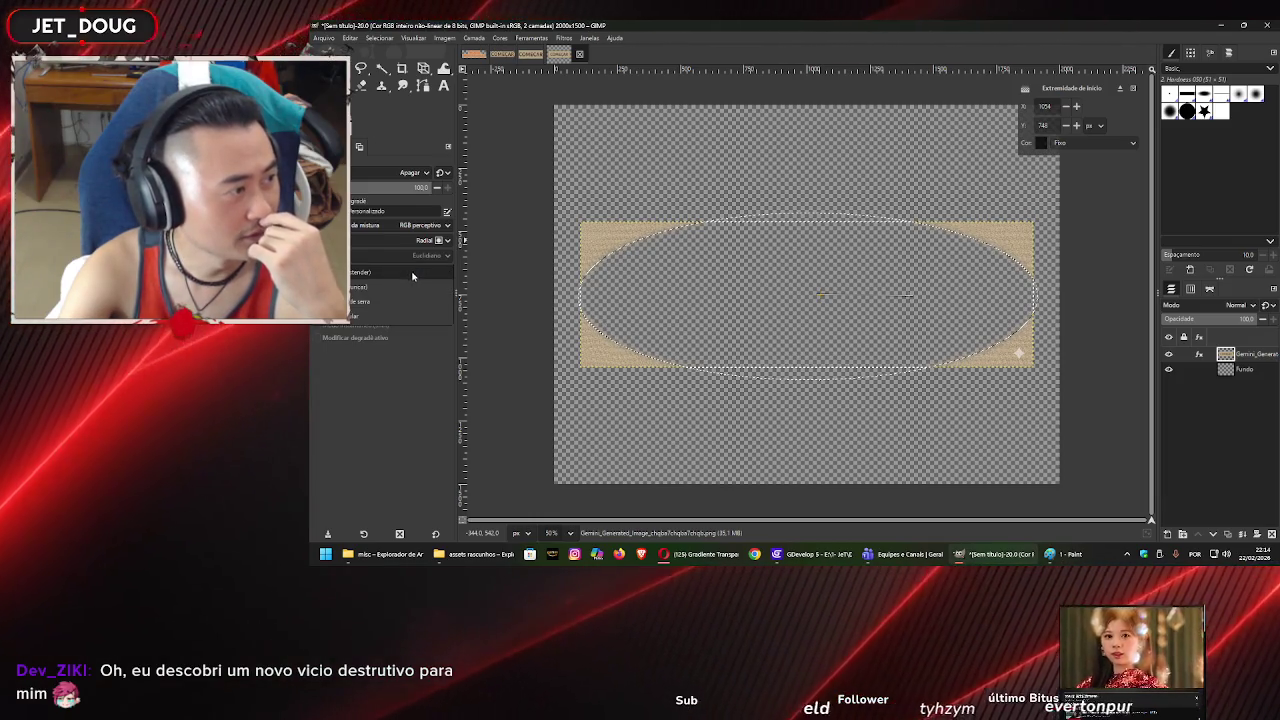
left_click(414, 272)
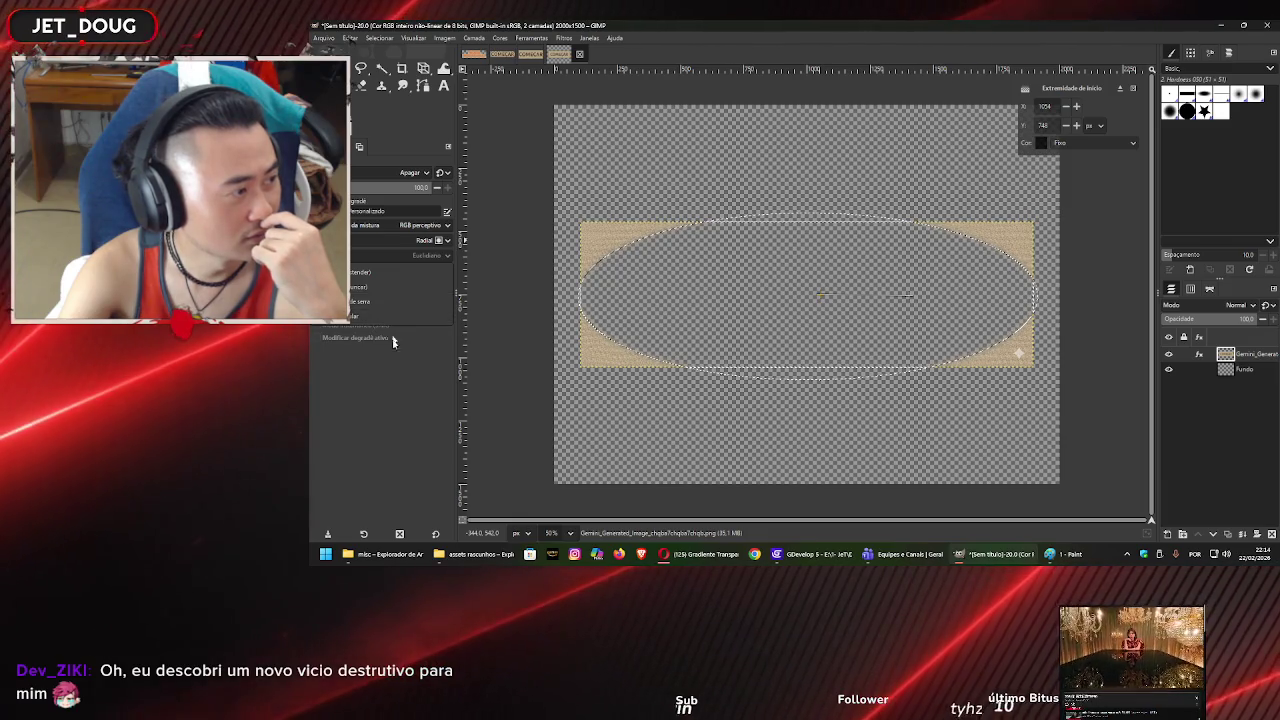
left_click(418, 263)
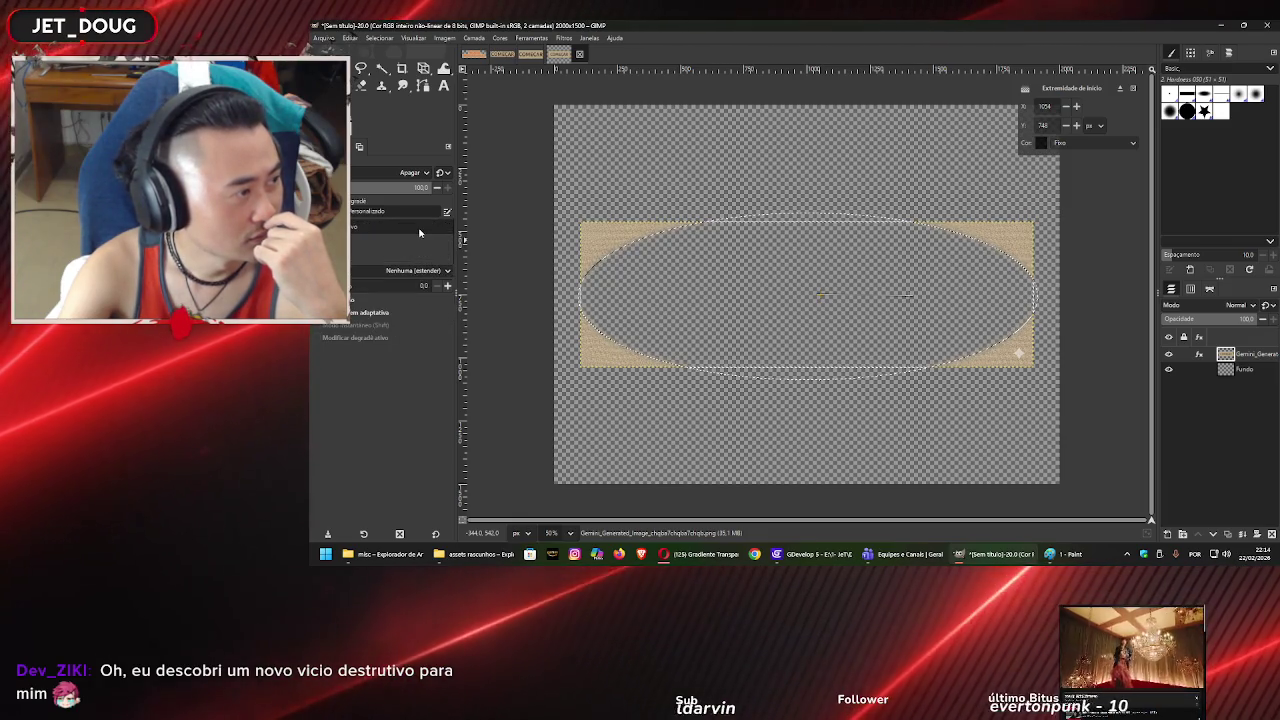
left_click(421, 241)
left_click(423, 243)
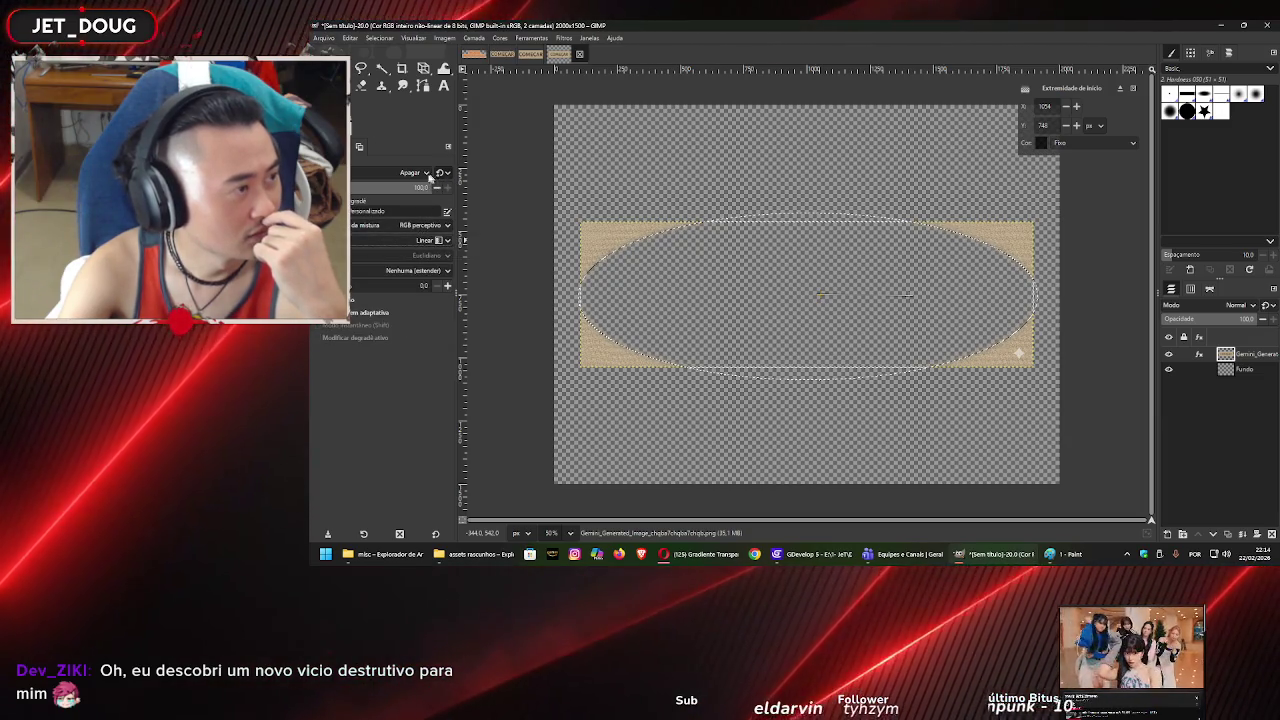
left_click(418, 175)
left_click(418, 175)
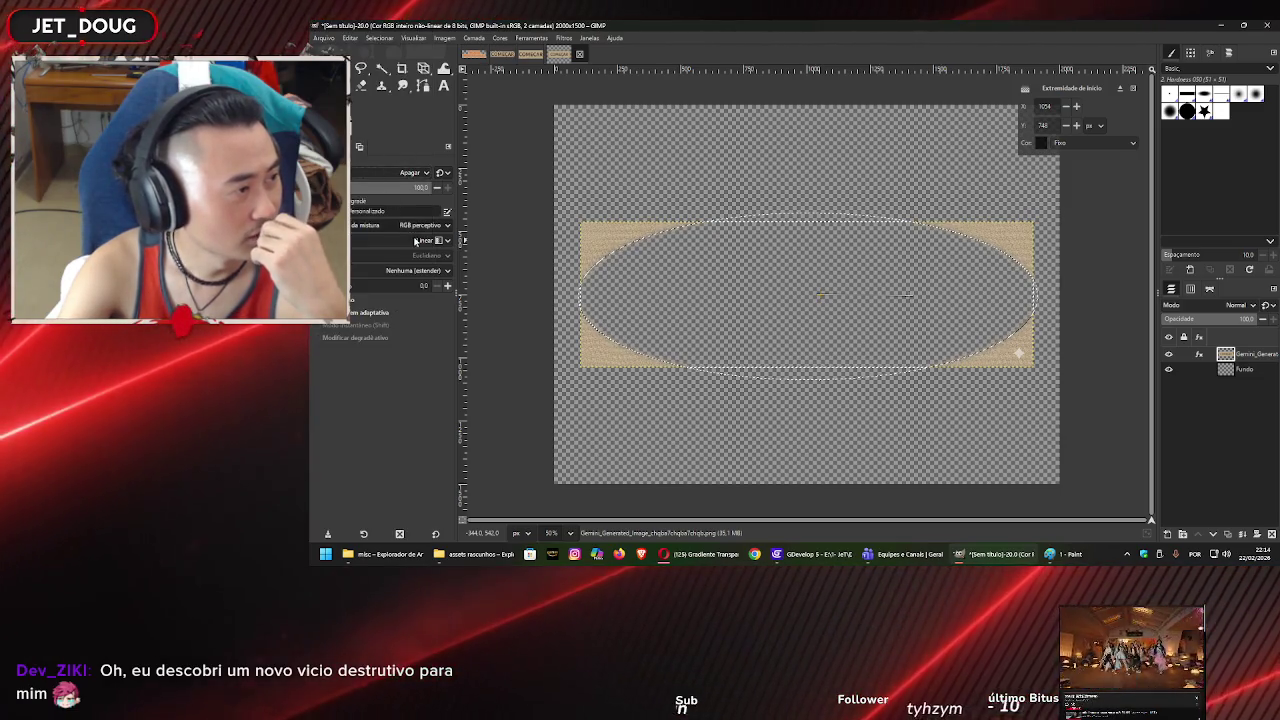
- Enable adaptive supersampling, use a radial shape with Offset 10 and opacity 61, and shorten the gradient
left_click(367, 314)
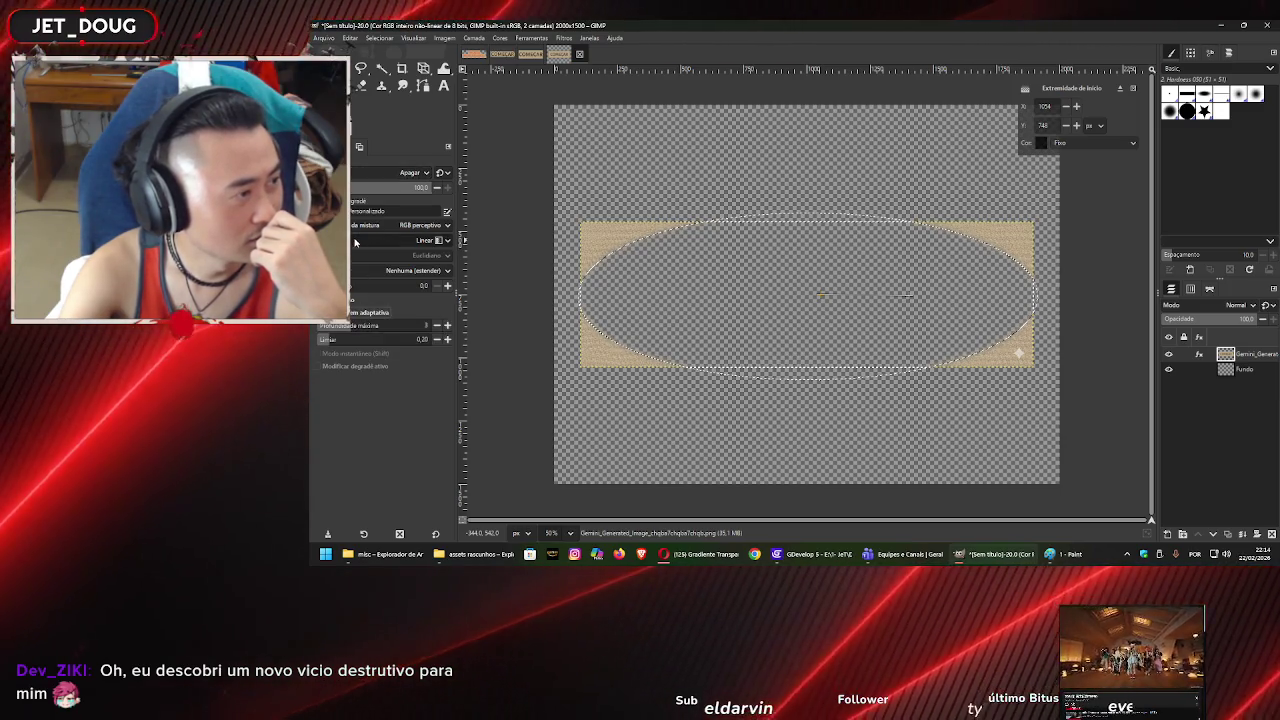
left_click(420, 241)
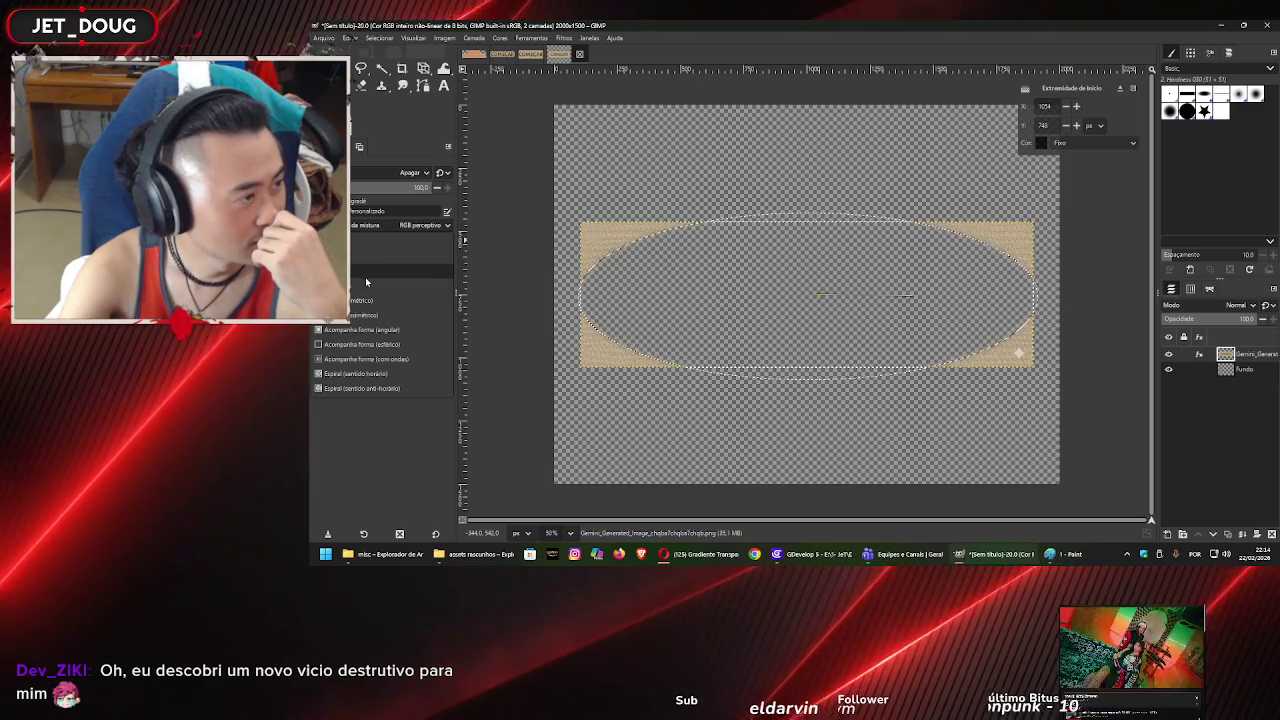
left_click(365, 274)
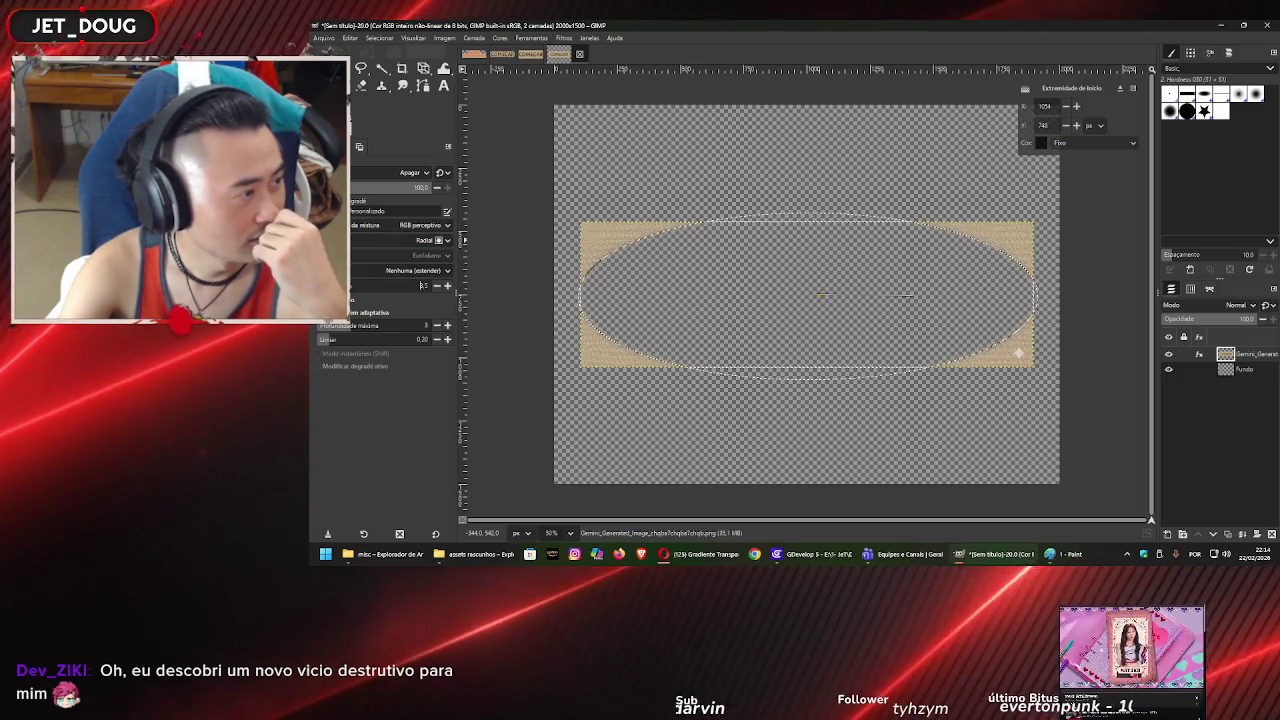
type("10")
left_click_drag(354, 188, 393, 180)
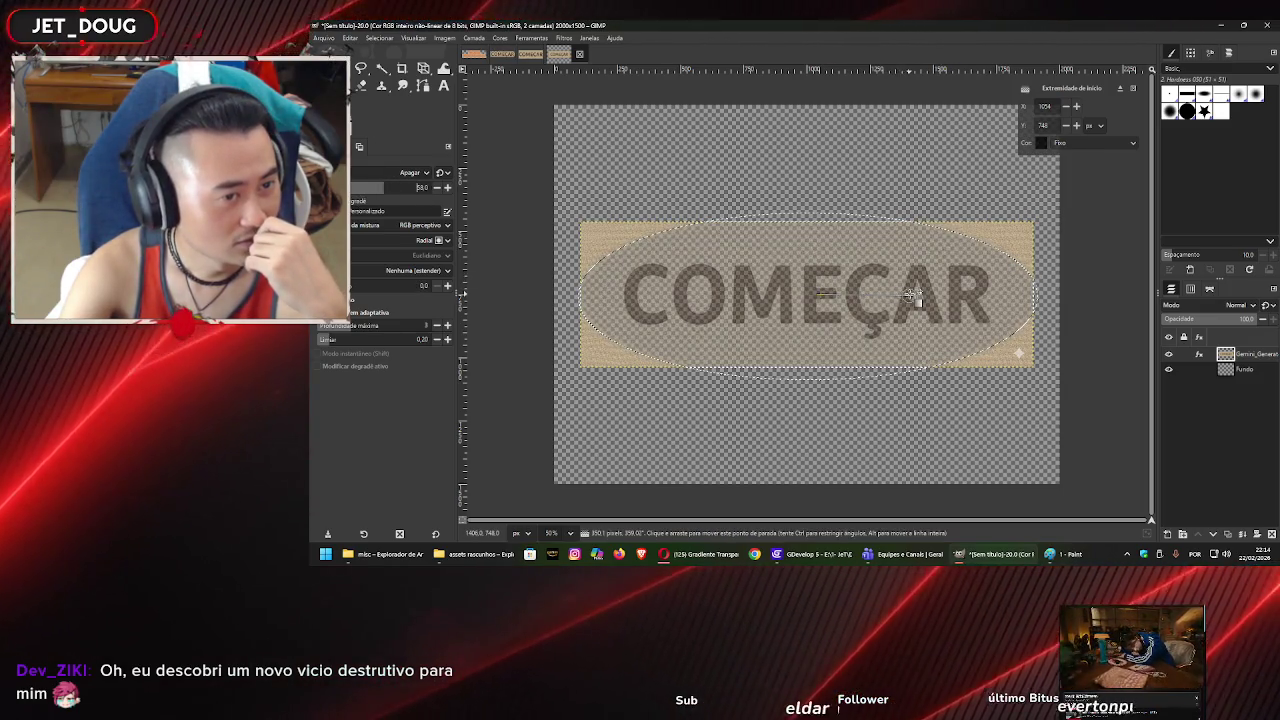
left_click(851, 299)
left_click_drag(851, 299, 796, 291)
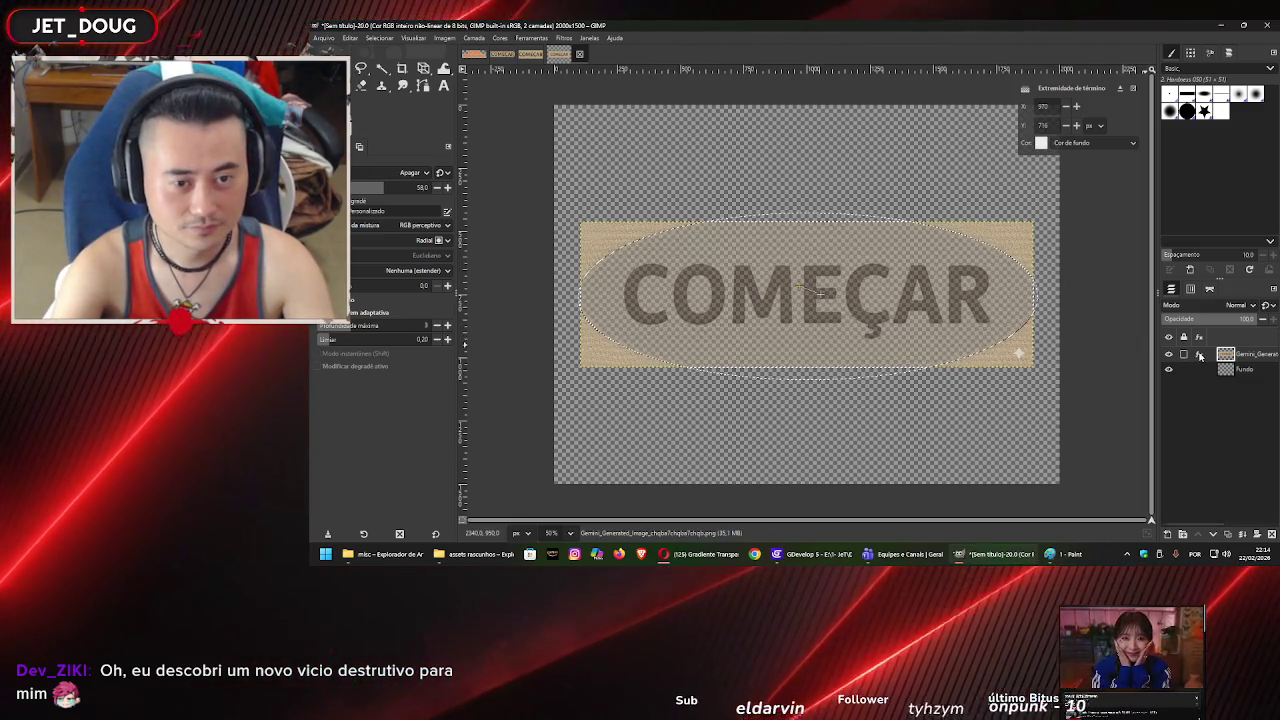
- Merge the applied gradient effect into the layer
left_click(1199, 355)
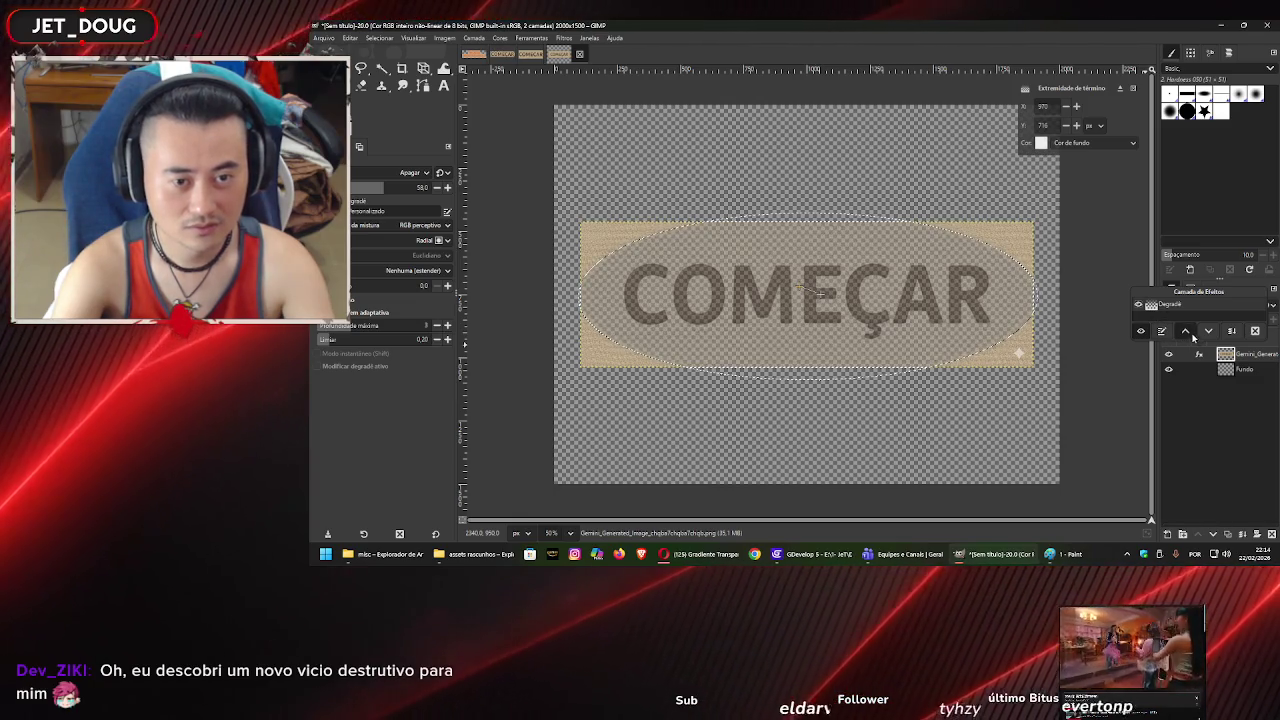
left_click(1211, 337)
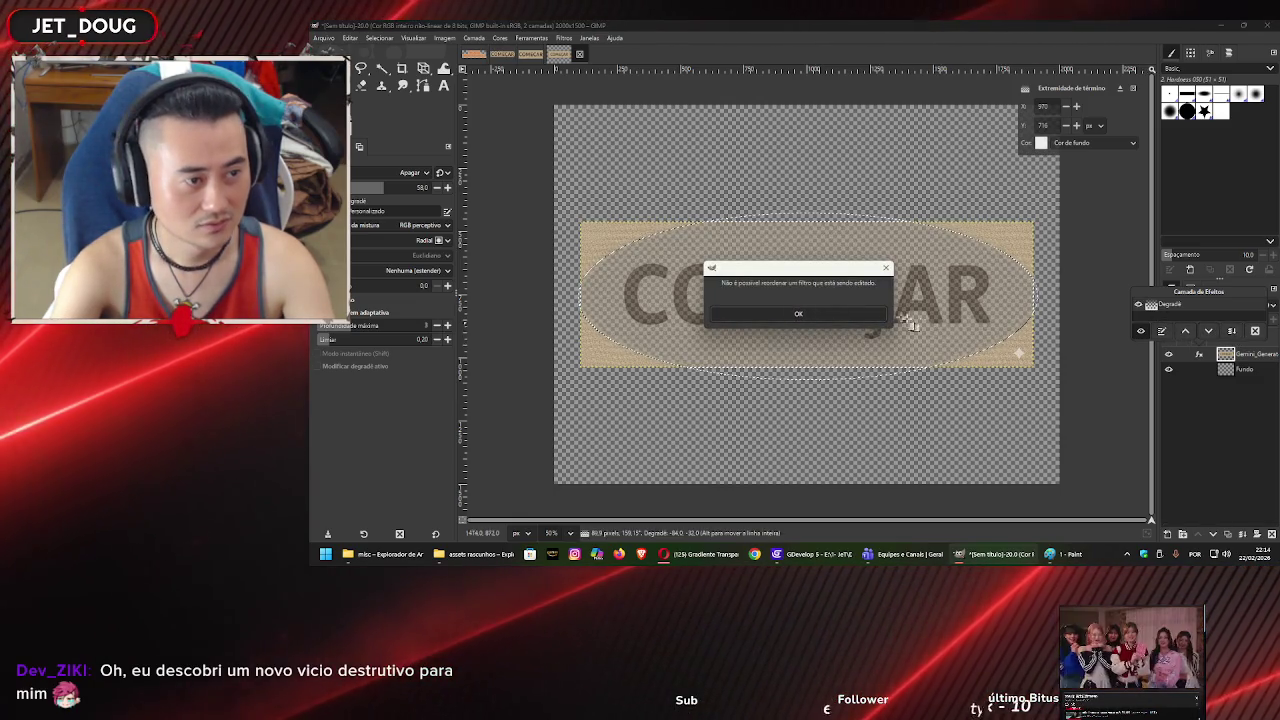
key("Return")
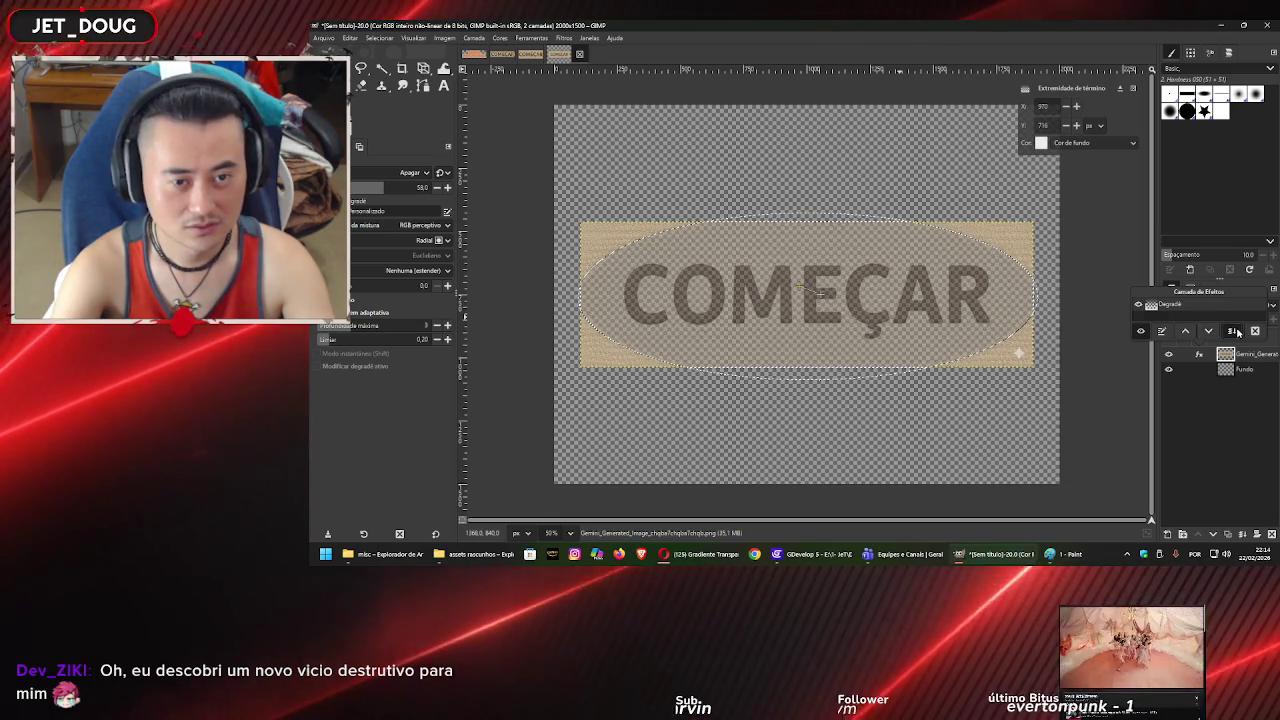
left_click(1236, 331)
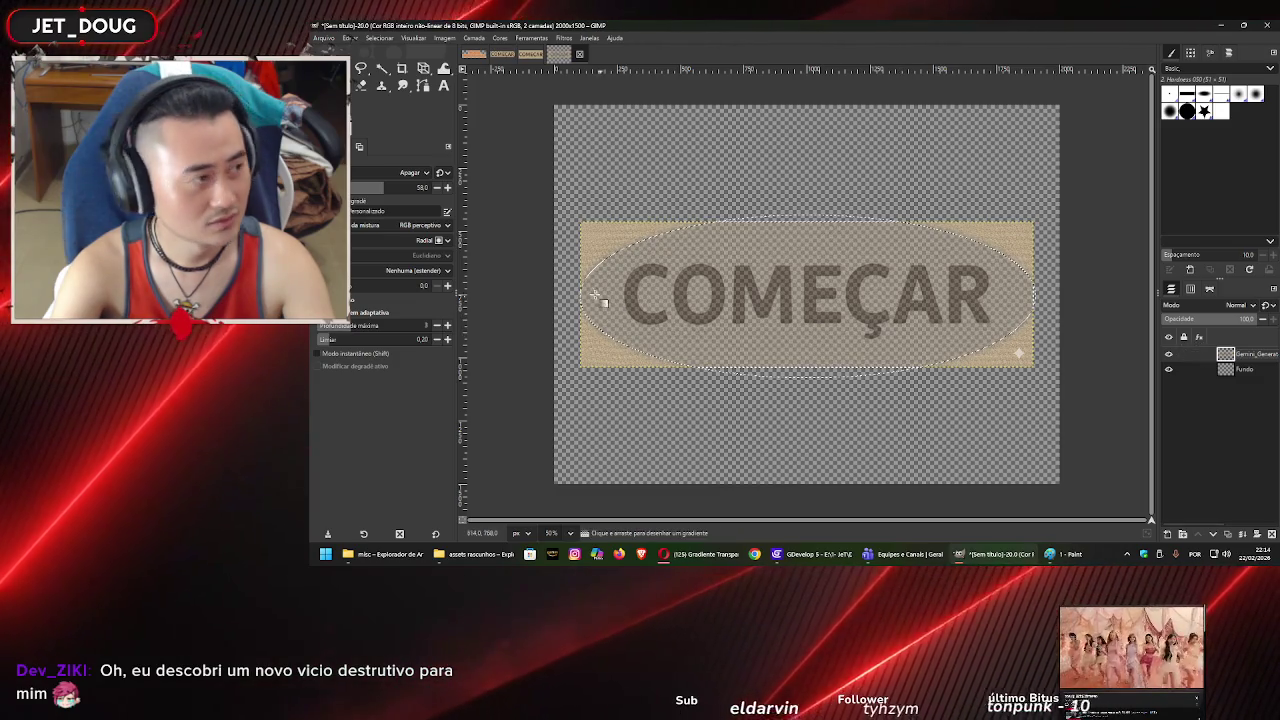
- Undo the oval fade and its selection, then start a new erase gradient across the button
key("ctrl+z")
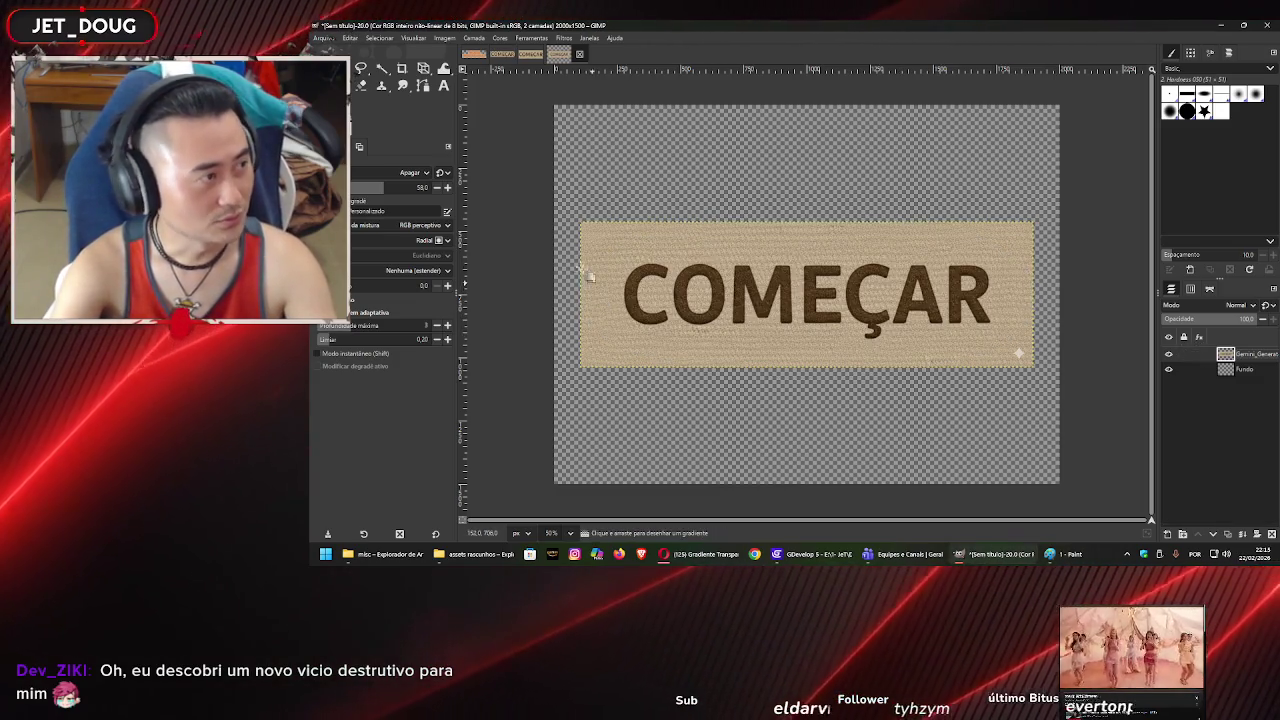
left_click(752, 290)
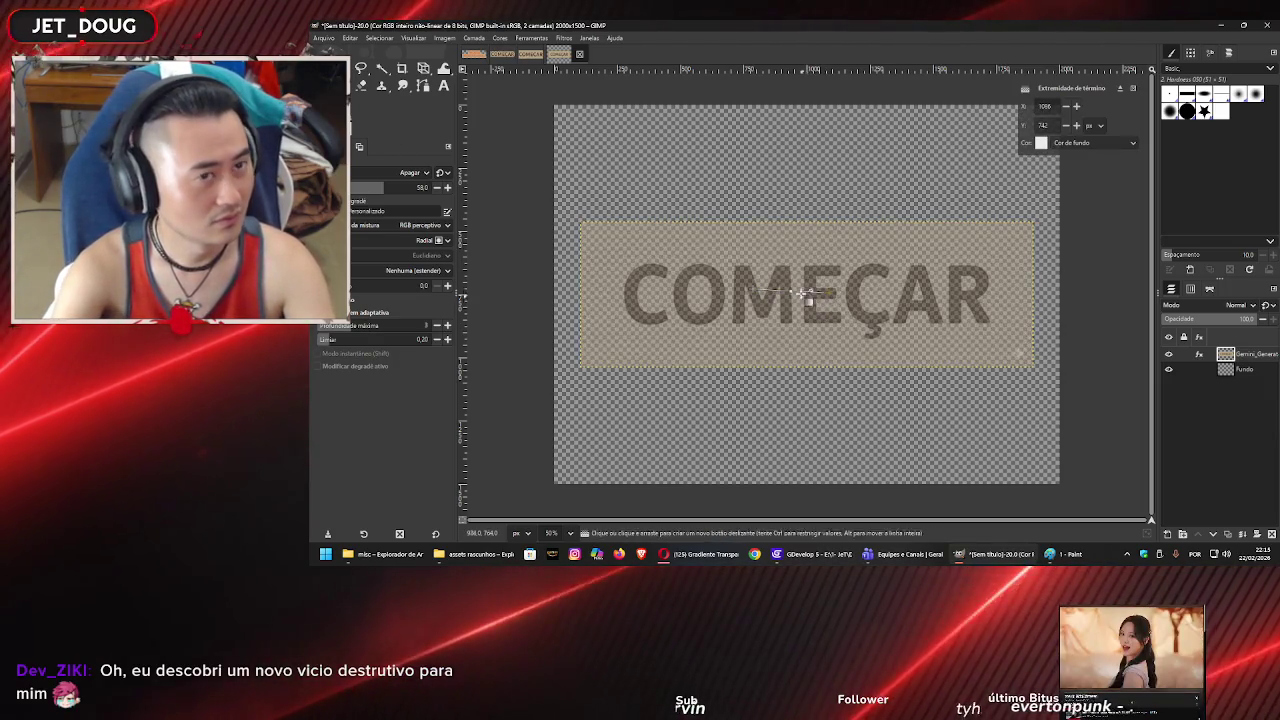
left_click(382, 248)
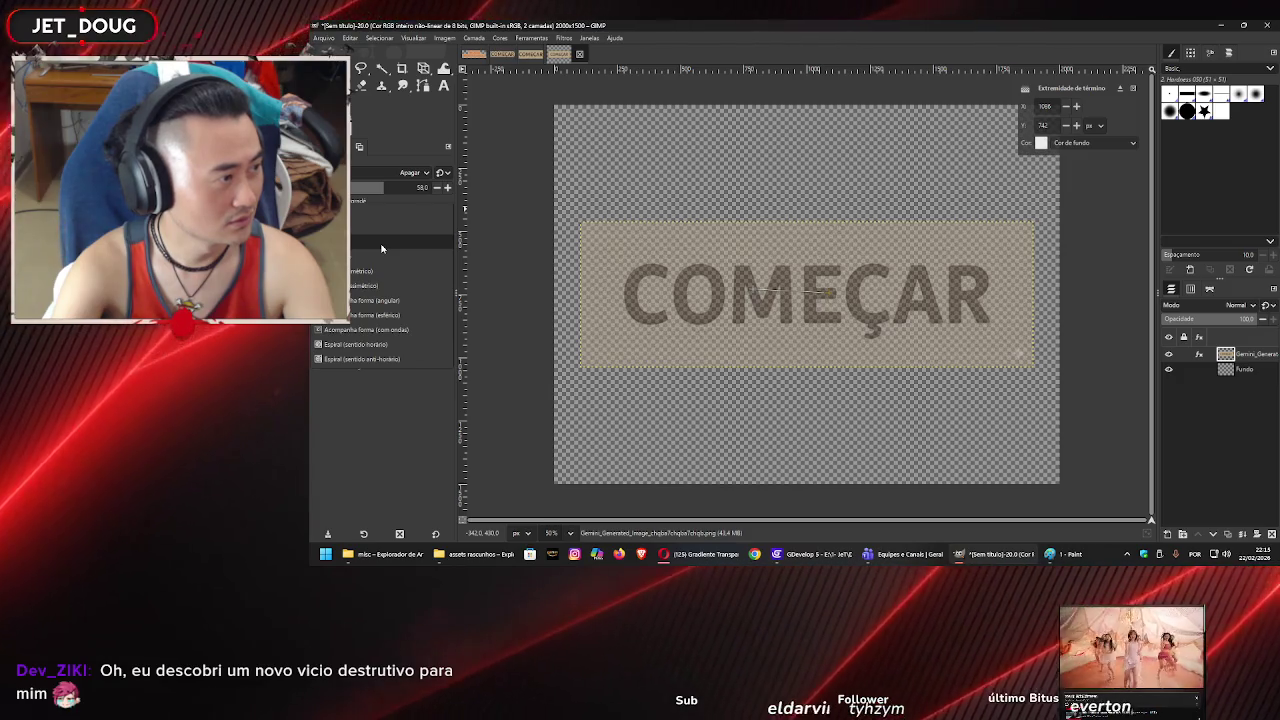
- Set the gradient shape to Shaped (angular) and turn off adaptive supersampling
left_click(396, 302)
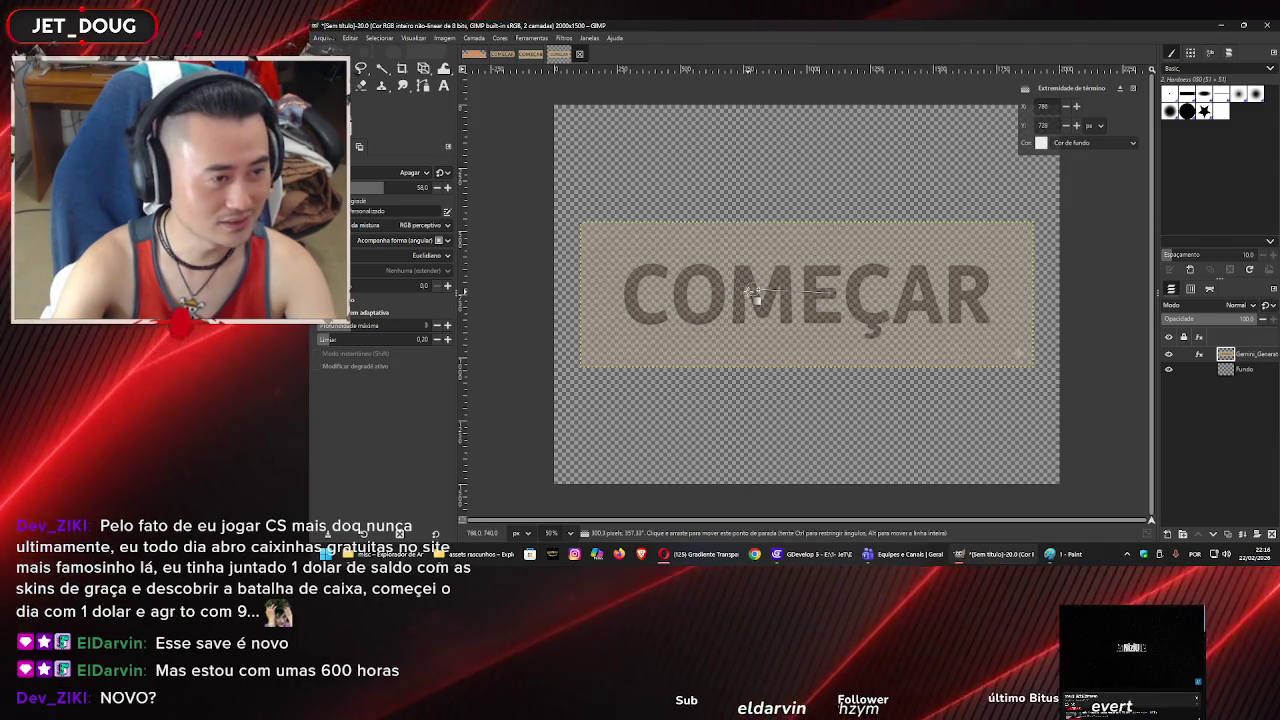
left_click(824, 292)
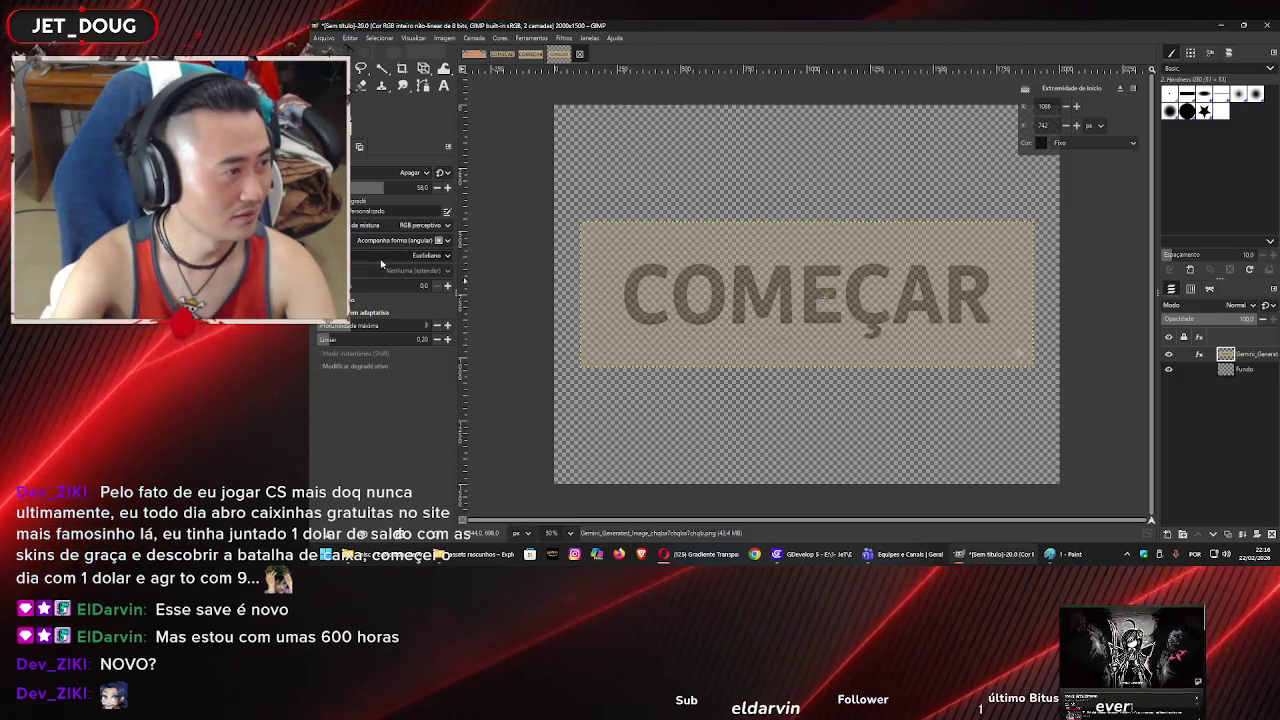
left_click(353, 313)
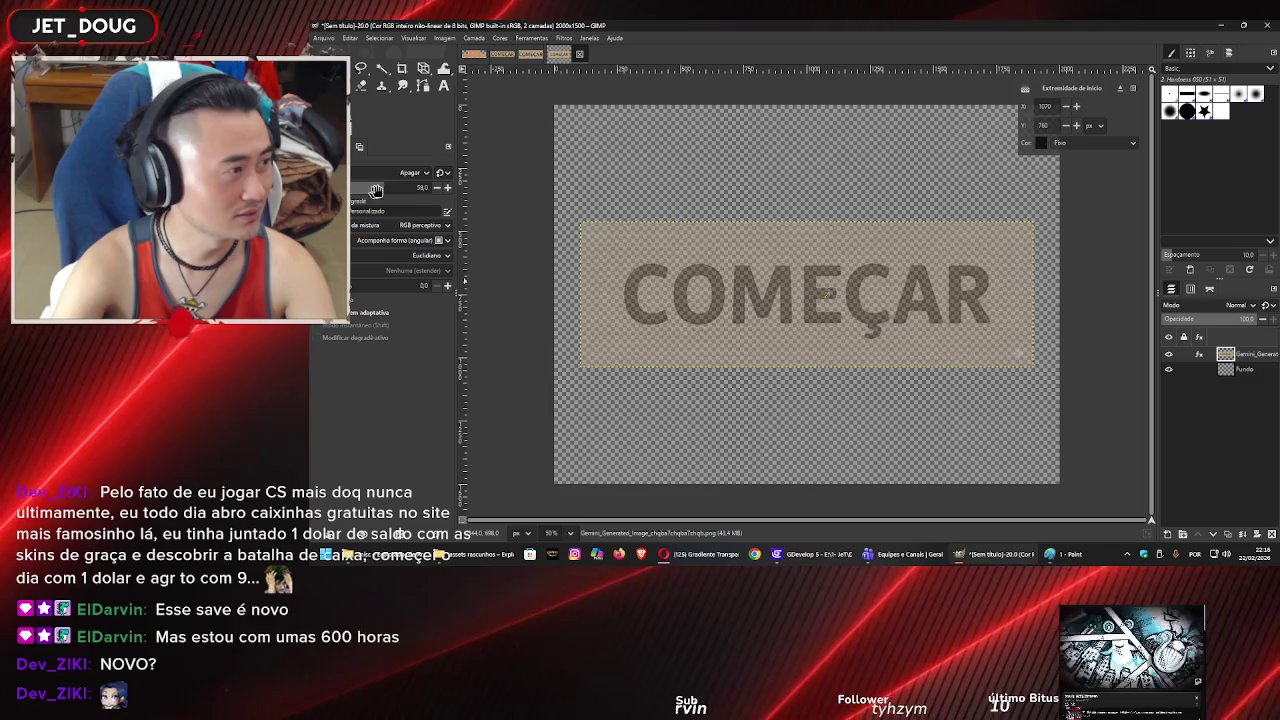
- Preview the gradient in Normal mode at strengths of 5, 60 and 100
left_click(407, 186)
left_click_drag(407, 186, 354, 187)
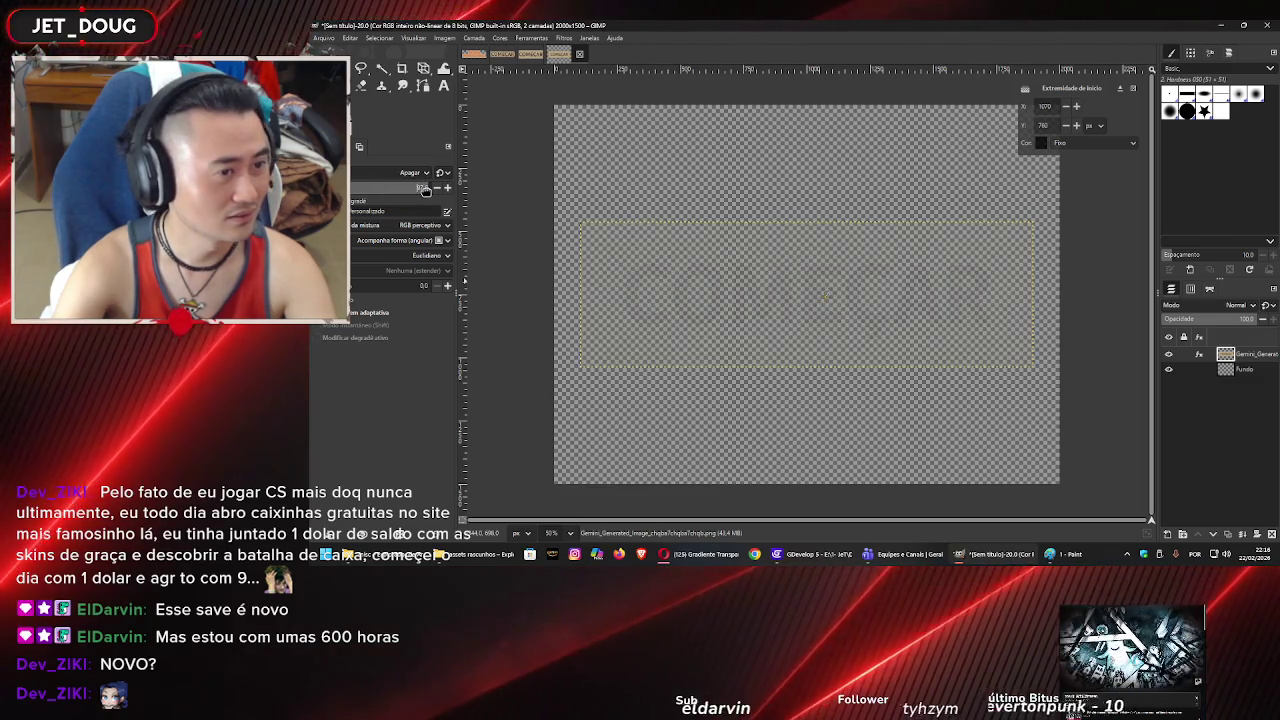
left_click(383, 186)
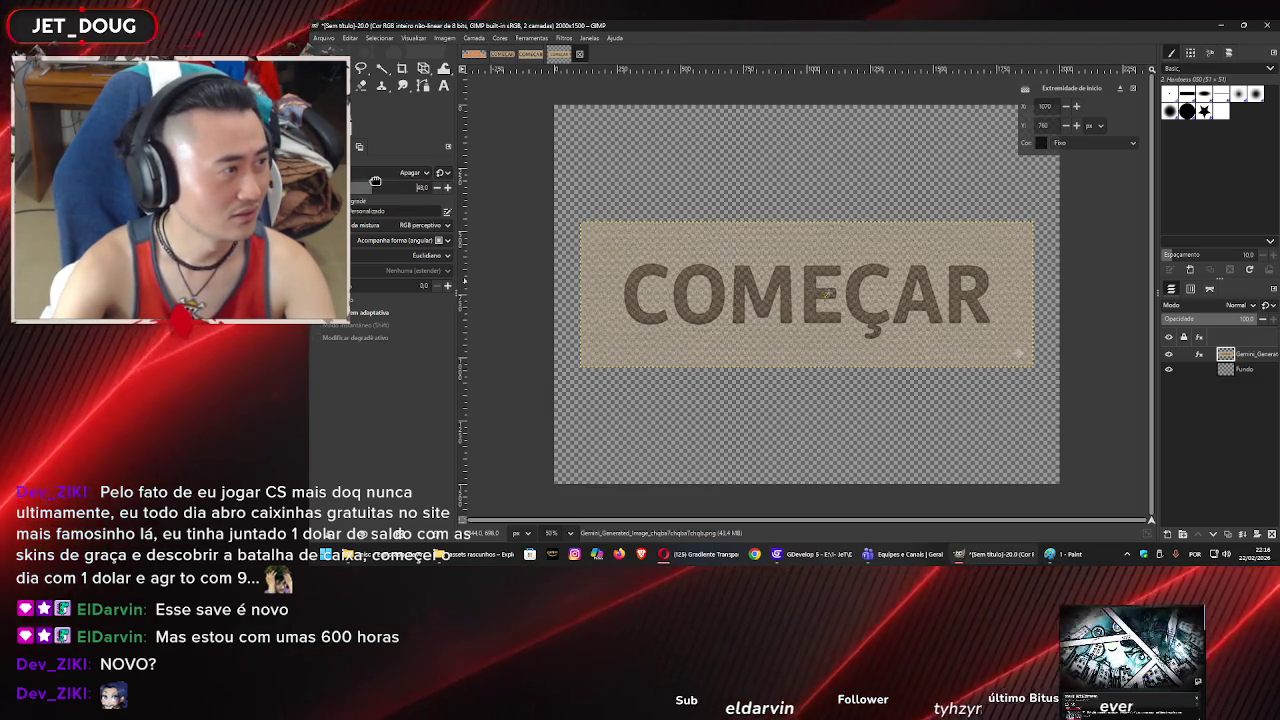
left_click(380, 176)
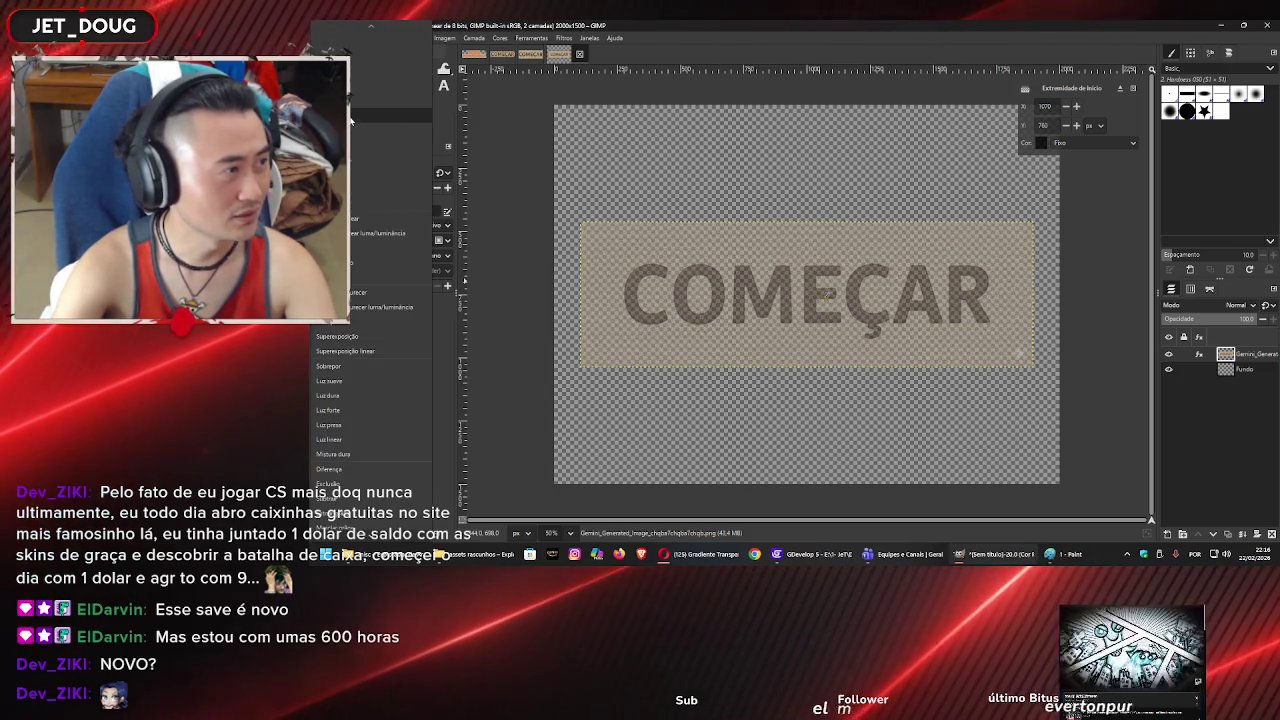
left_click(375, 123)
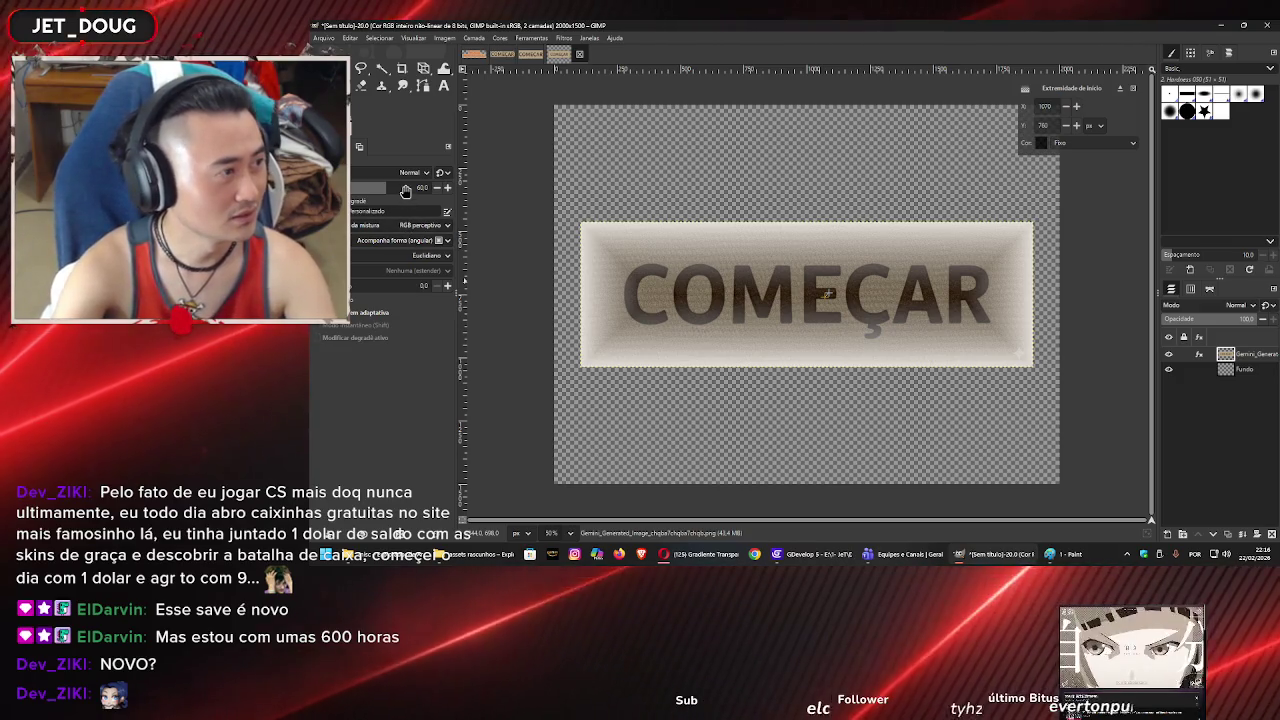
mouse_move(405, 187)
left_mouse_down()
mouse_move(442, 177)
mouse_move(417, 187)
left_mouse_up()
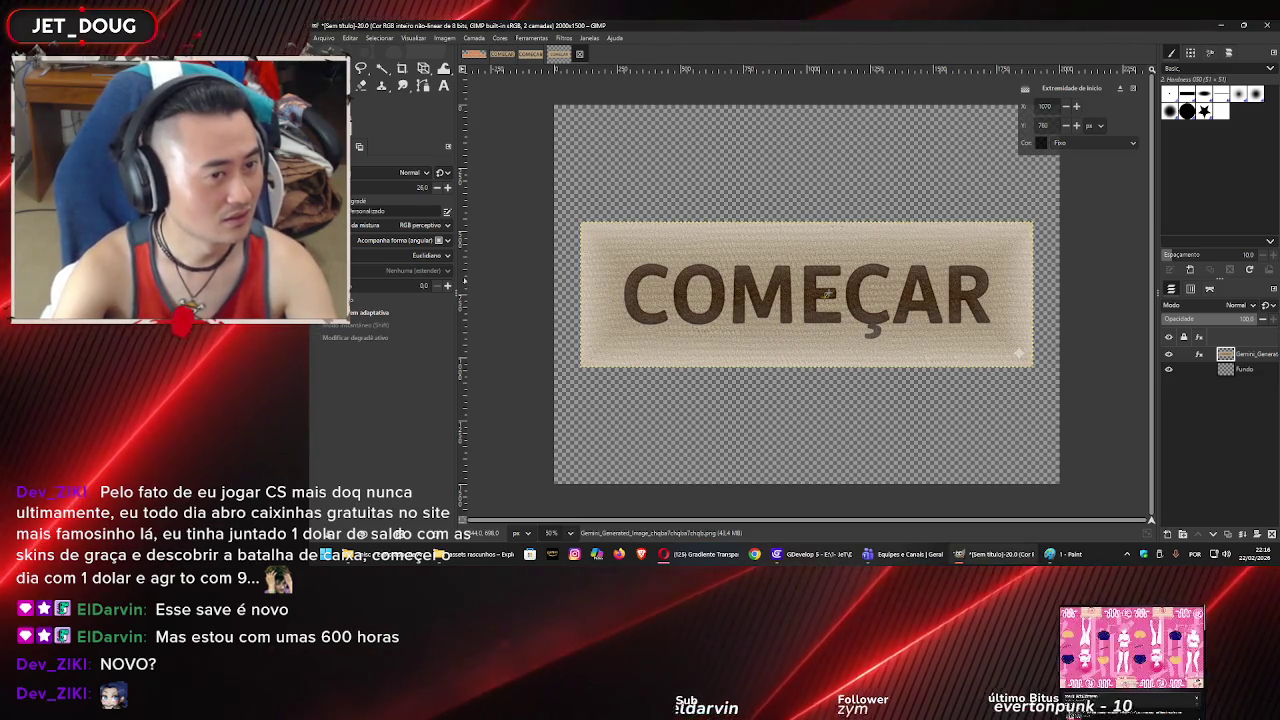
- Return the gradient to Erase at opacity 84 and redraw it from COMEÇAR's centre toward the upper right
left_click(356, 173)
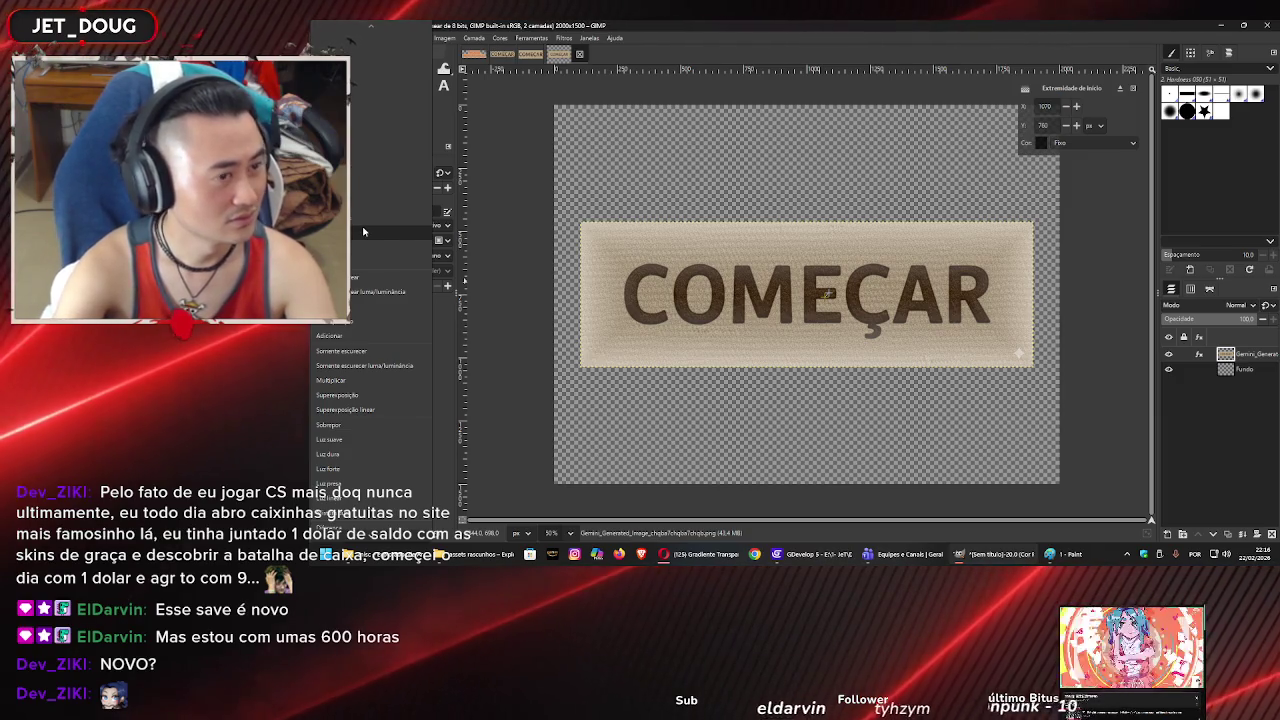
left_click(363, 232)
left_click_drag(352, 191, 398, 172)
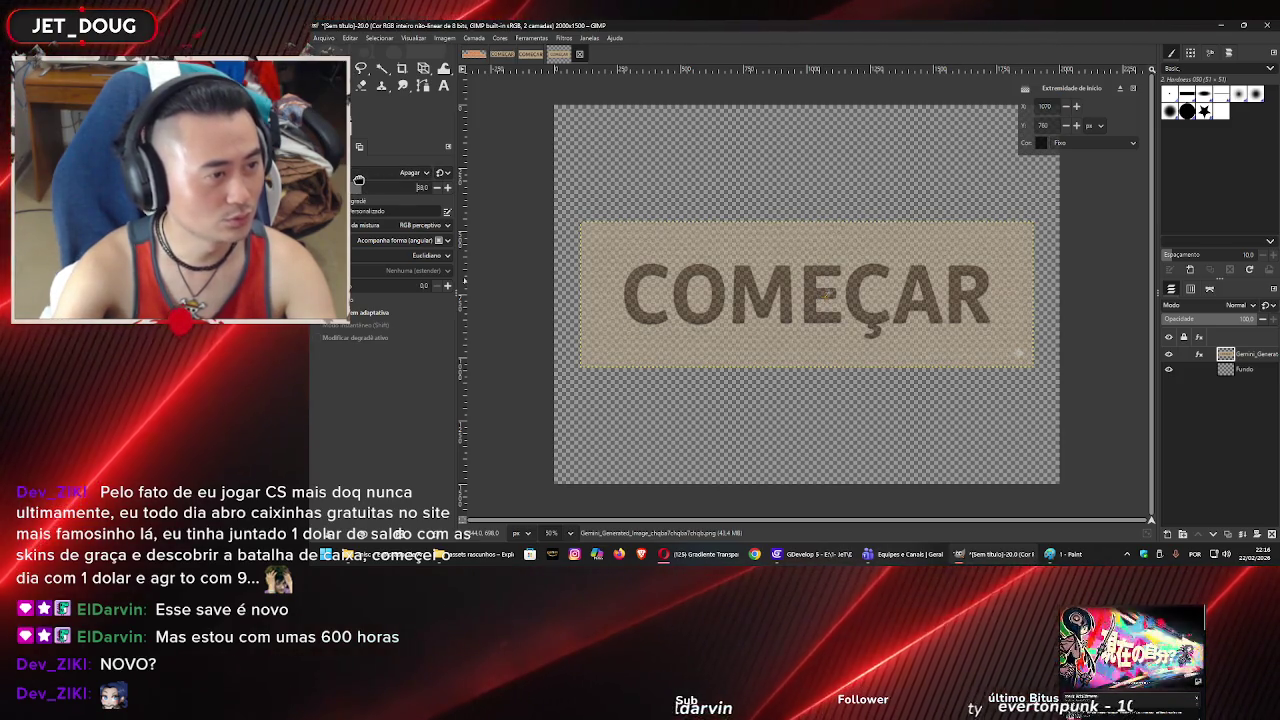
left_click_drag(818, 291, 1030, 228)
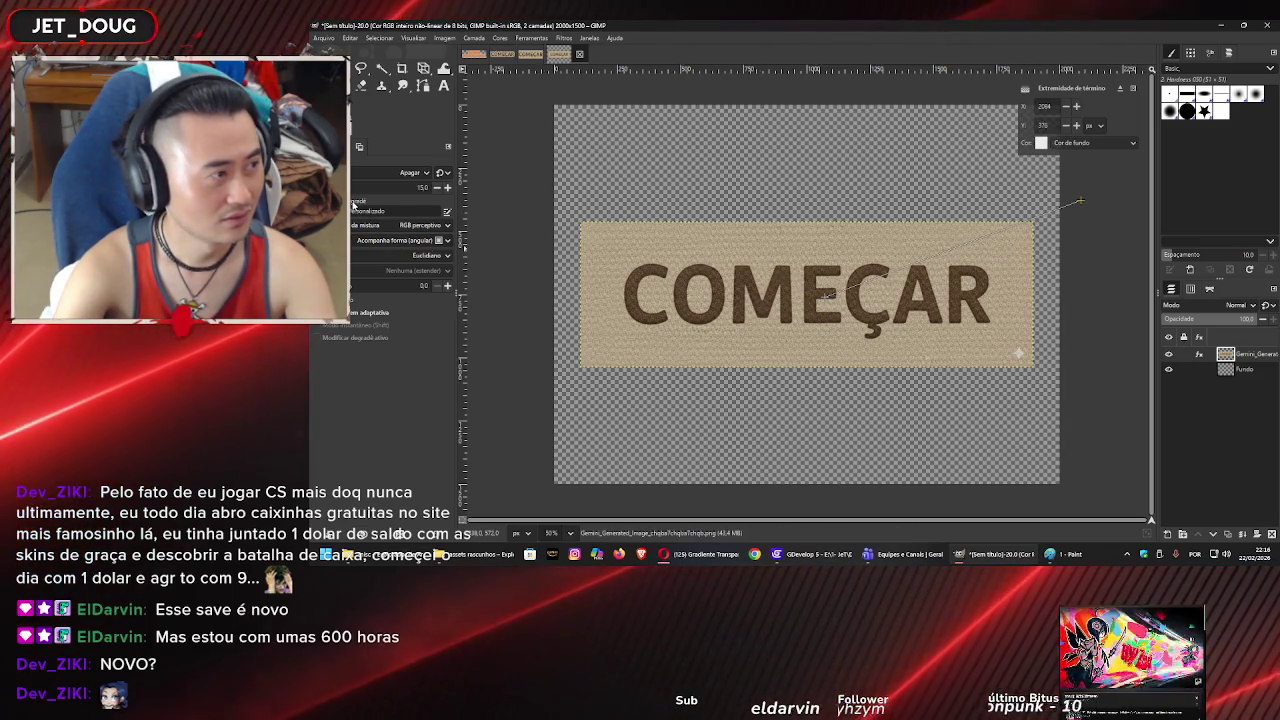
- Lower opacity to about 61, move the first midpoint to about 37, make the shape Radial, and lower the end point
left_click_drag(353, 196, 362, 189)
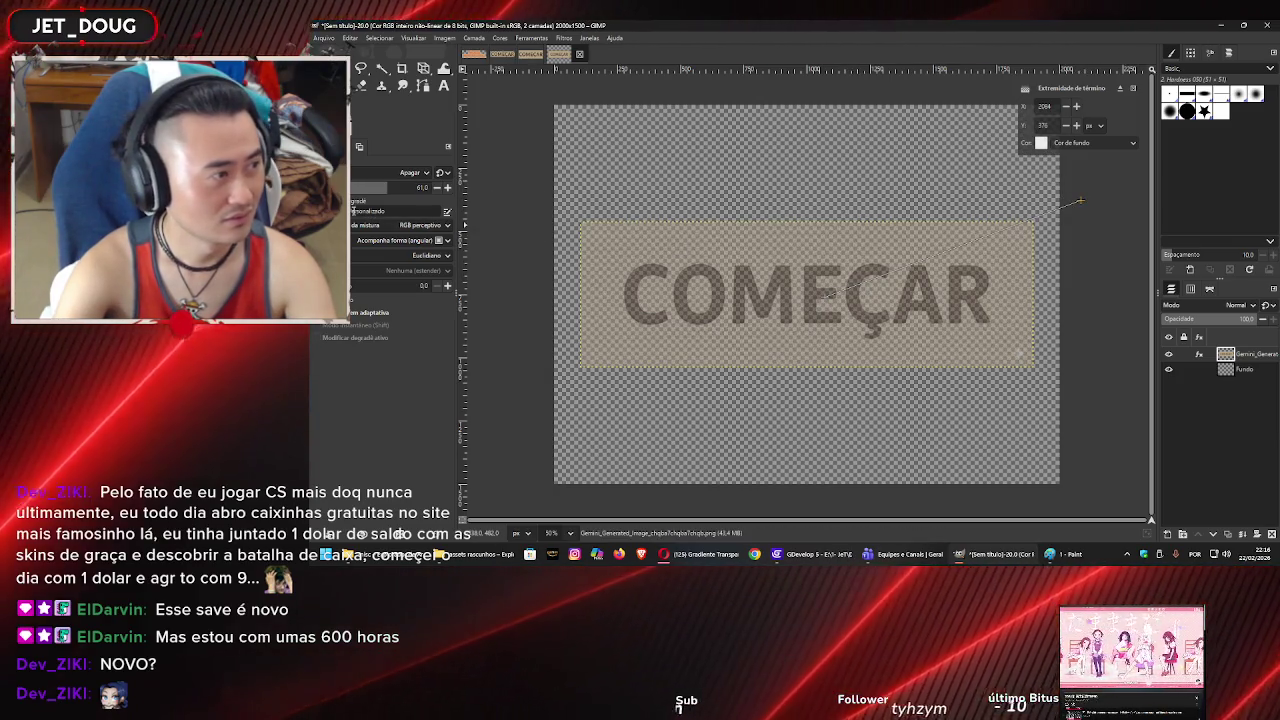
left_click(806, 296)
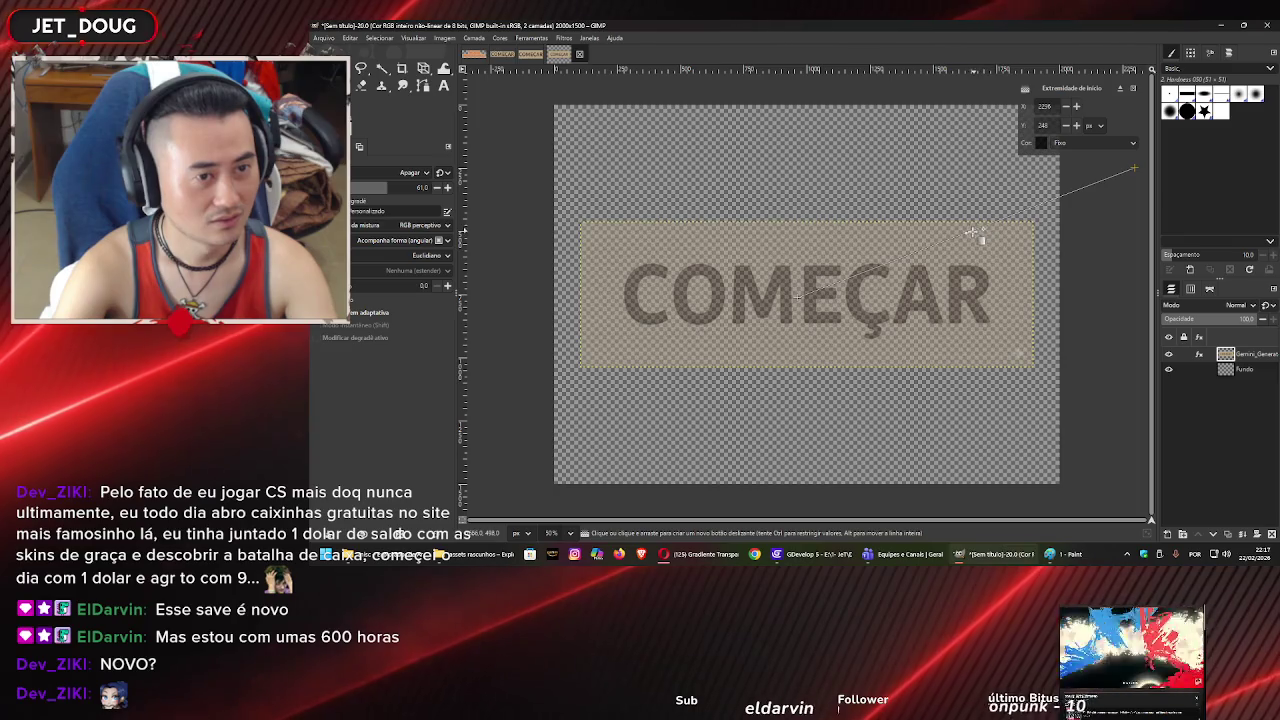
left_click(1006, 220)
left_click_drag(1103, 183, 1070, 195)
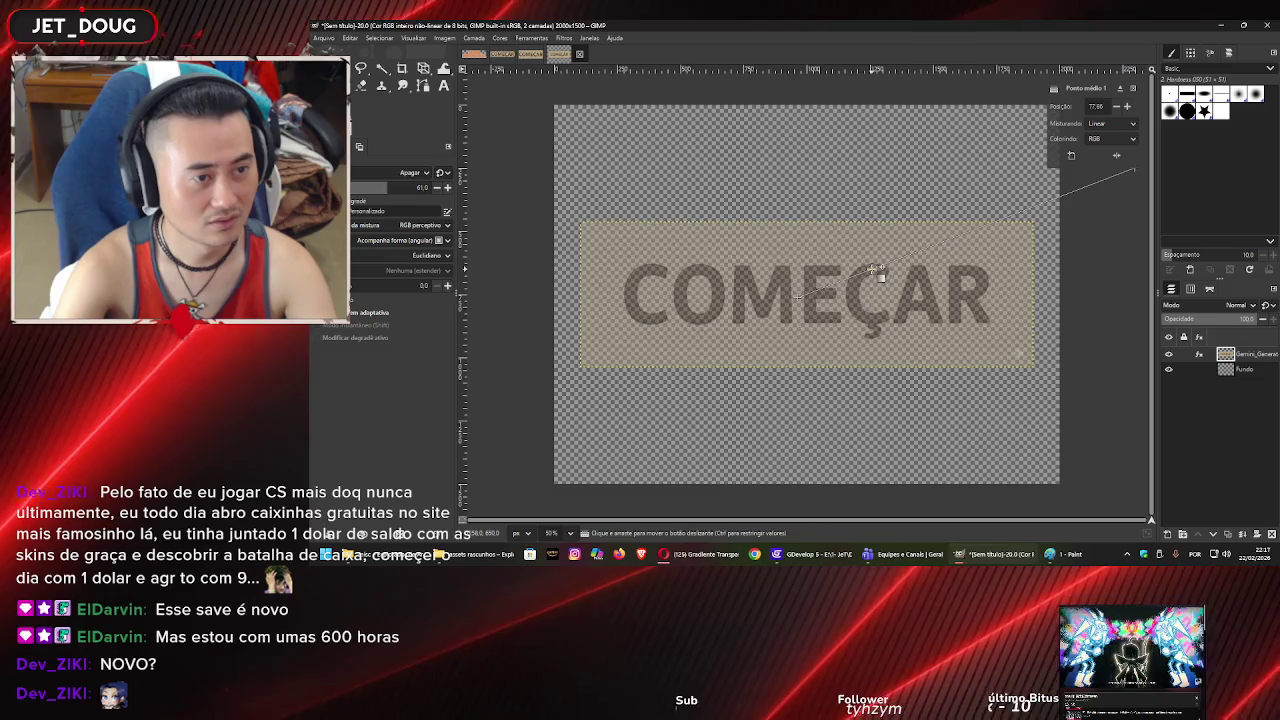
left_click_drag(848, 286, 1037, 214)
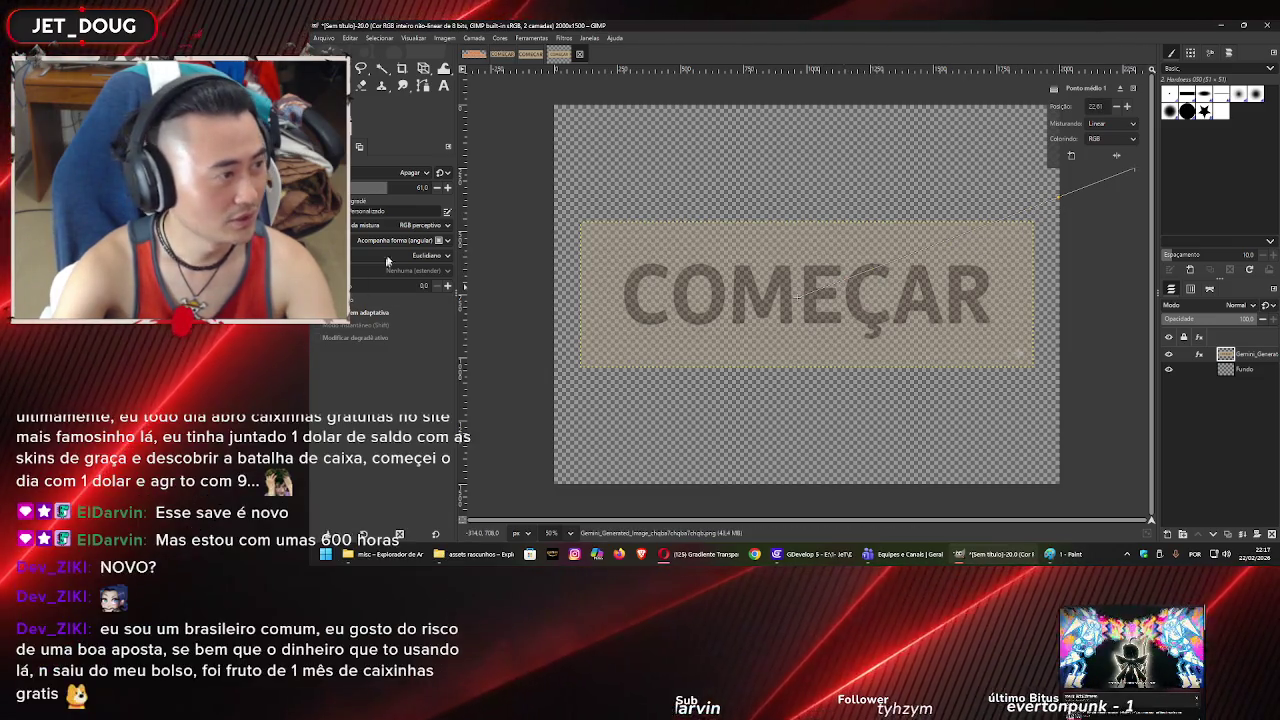
left_click(398, 244)
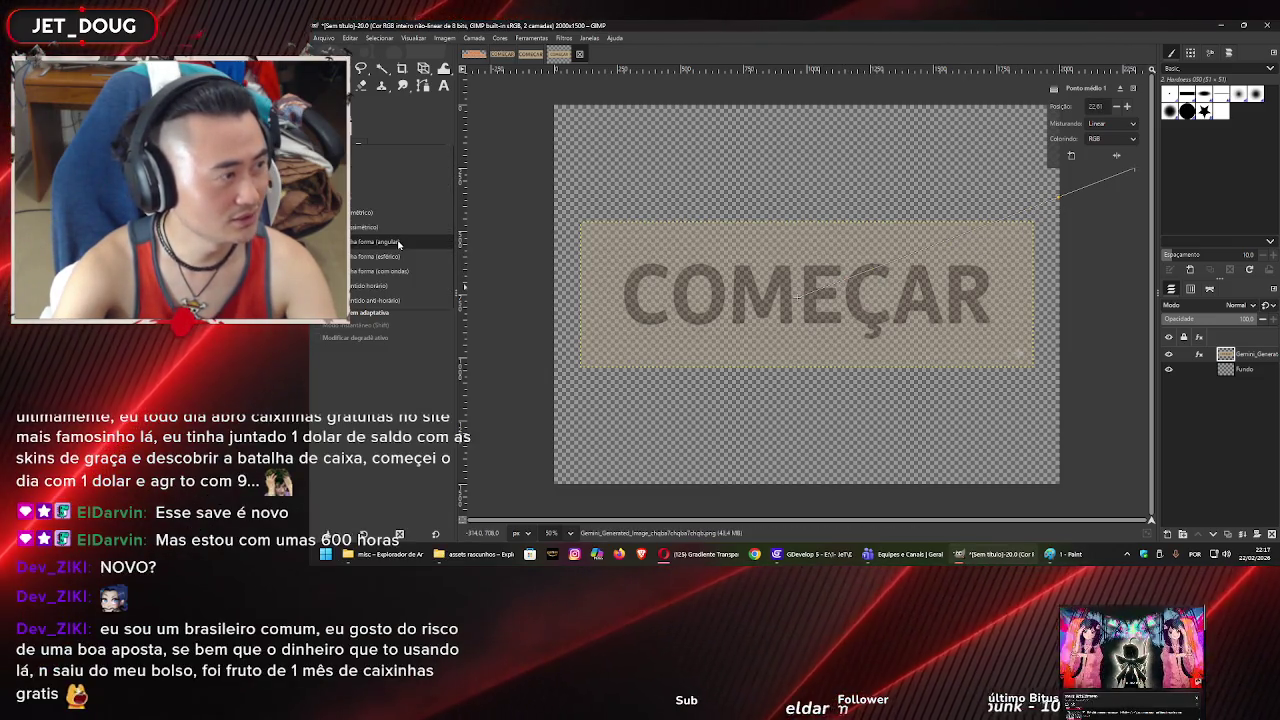
left_click(388, 187)
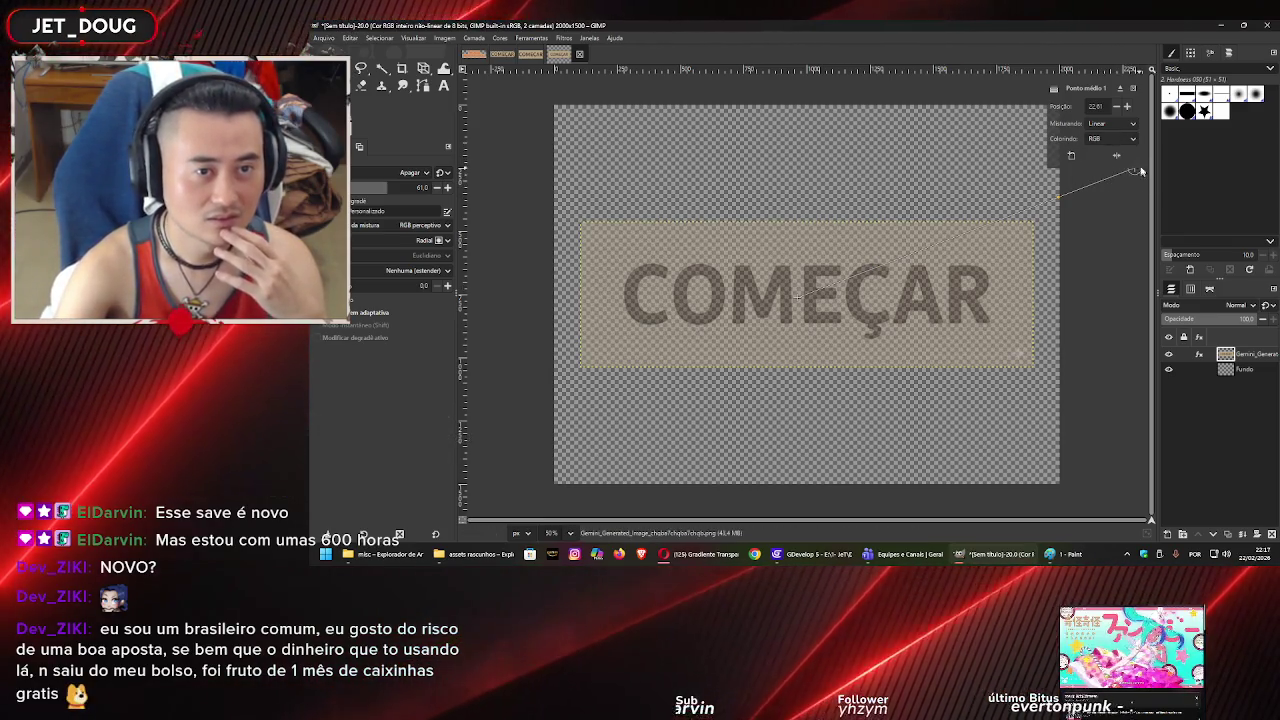
left_click_drag(1136, 172, 1140, 213)
- Set the gradient's start point colour to Foreground (transparent)
left_click(1064, 145)
left_click(1077, 158)
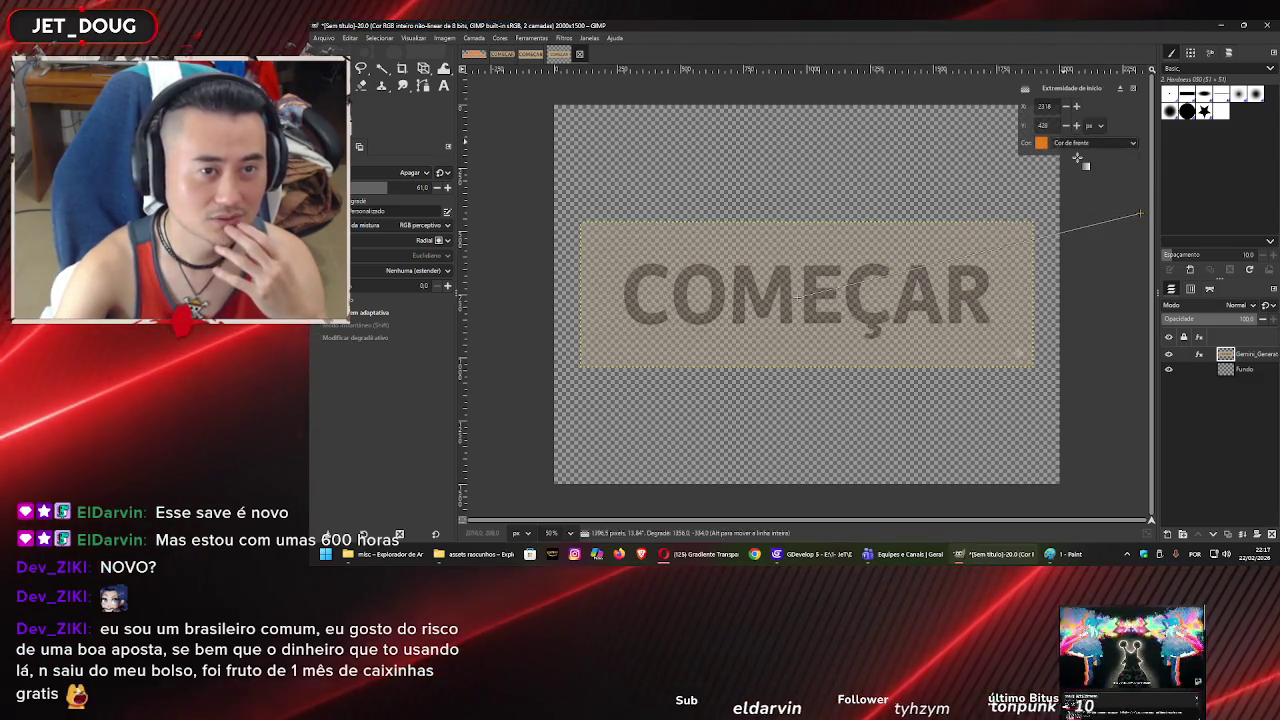
left_click(1070, 142)
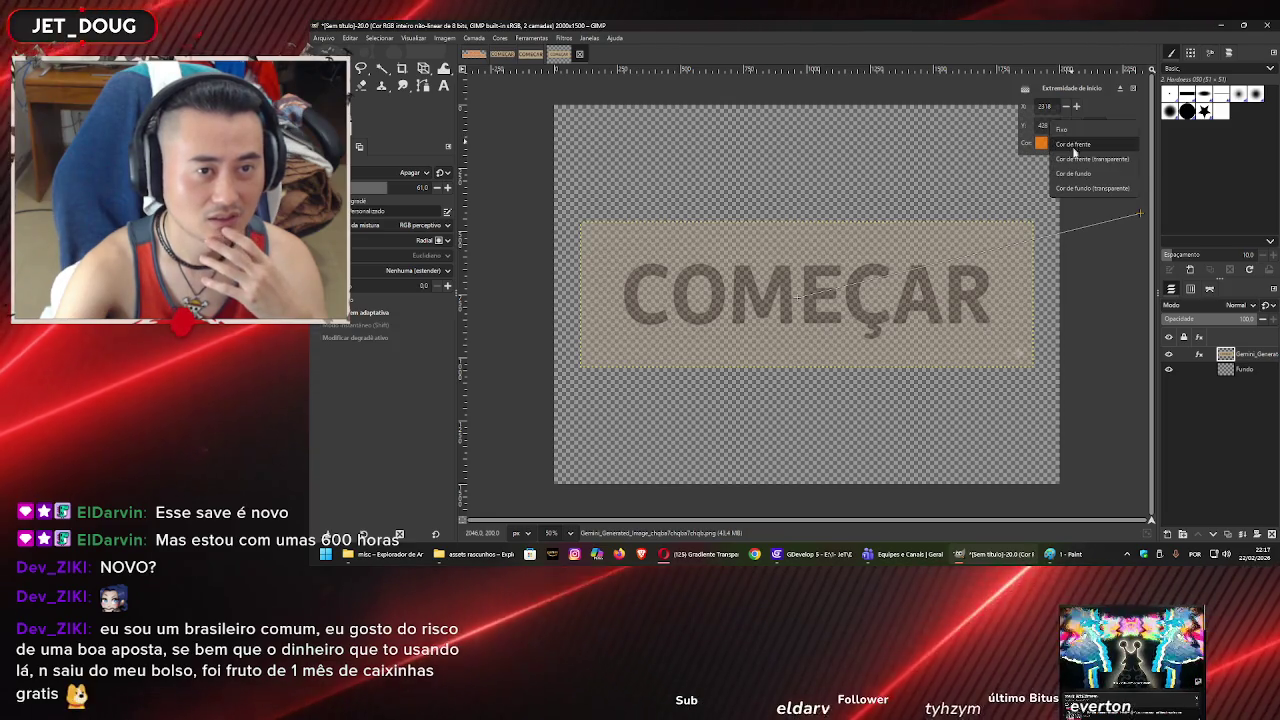
left_click(1080, 160)
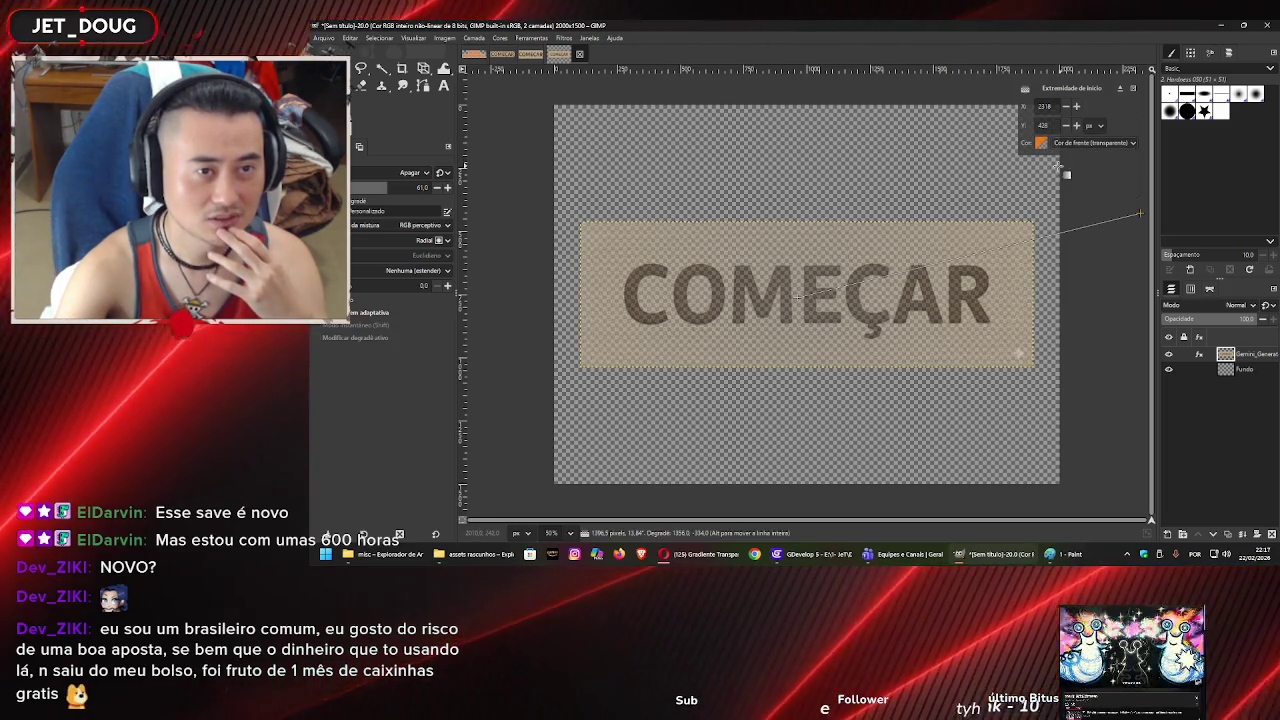
- Give the end point the foreground orange colour and raise opacity to 100
left_click(798, 296)
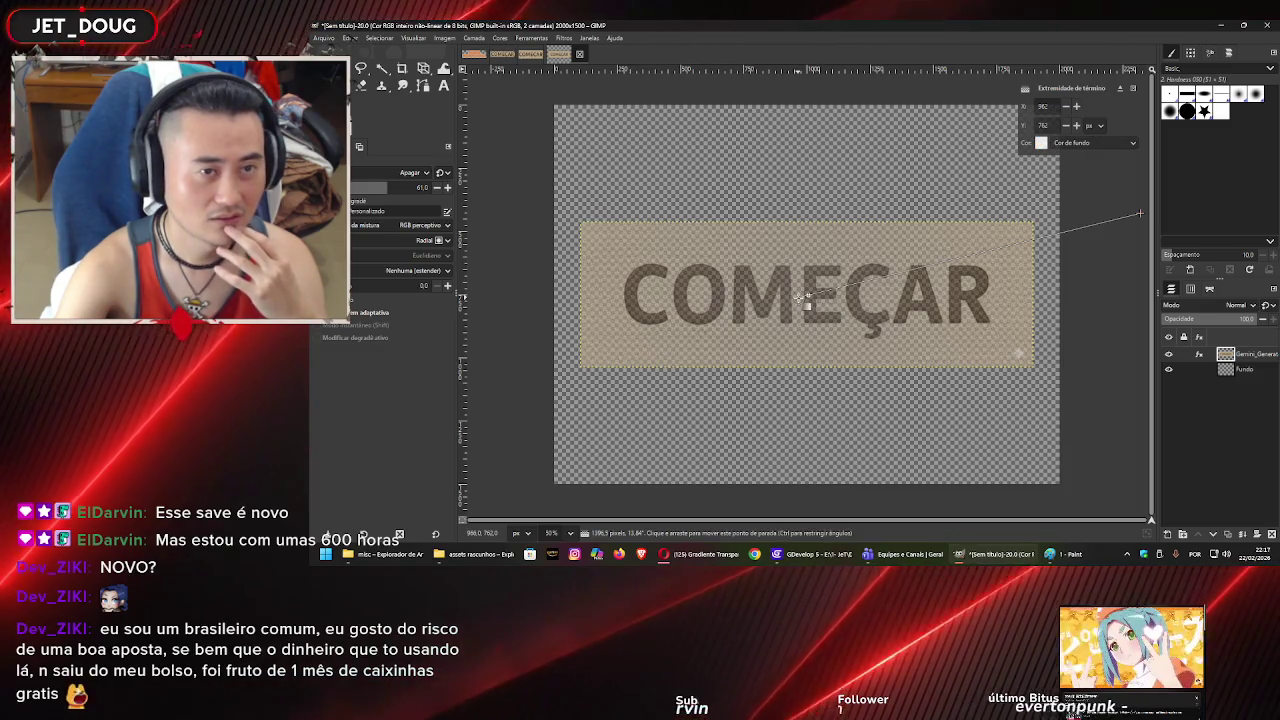
left_click(1062, 145)
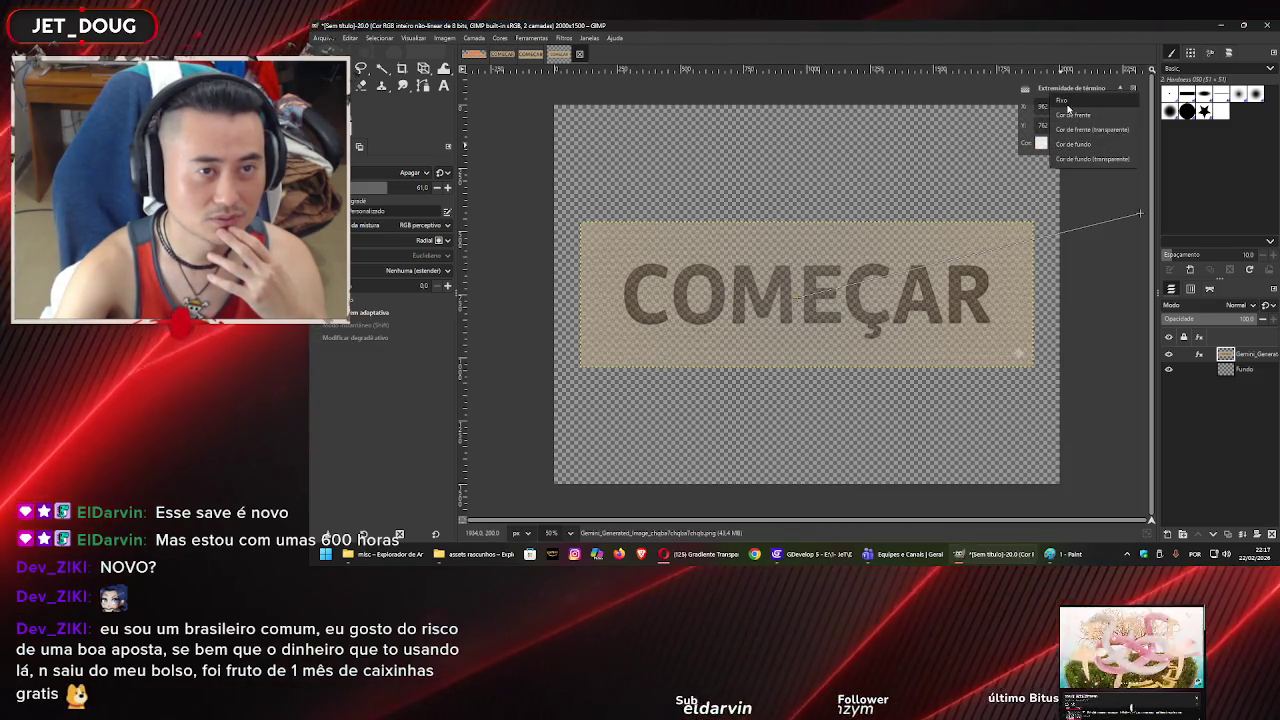
left_click(1074, 104)
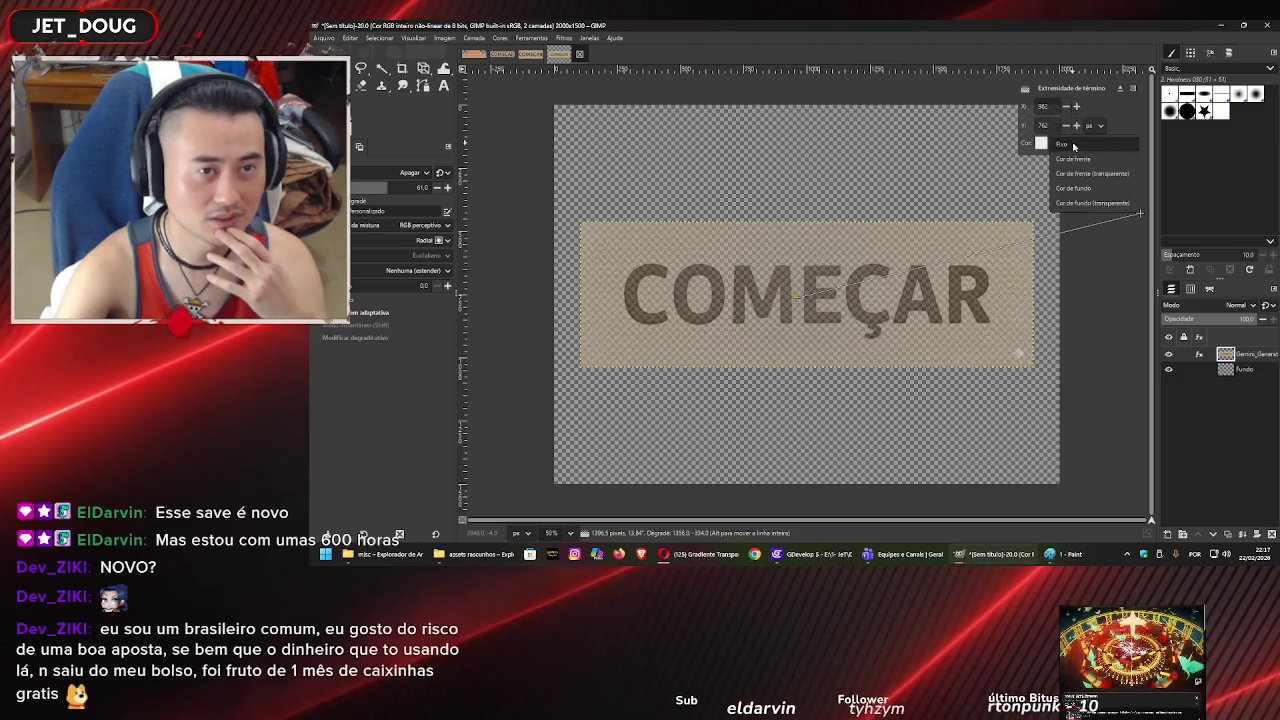
left_click(1078, 160)
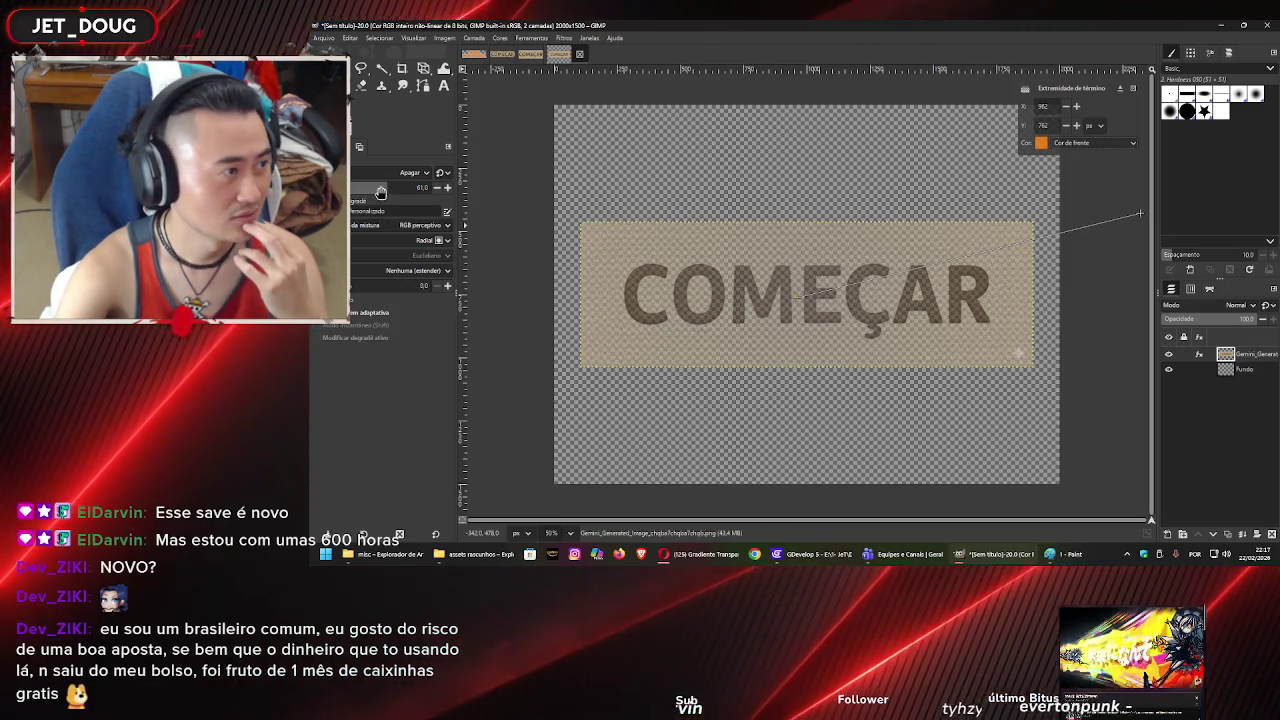
left_click_drag(380, 192, 425, 188)
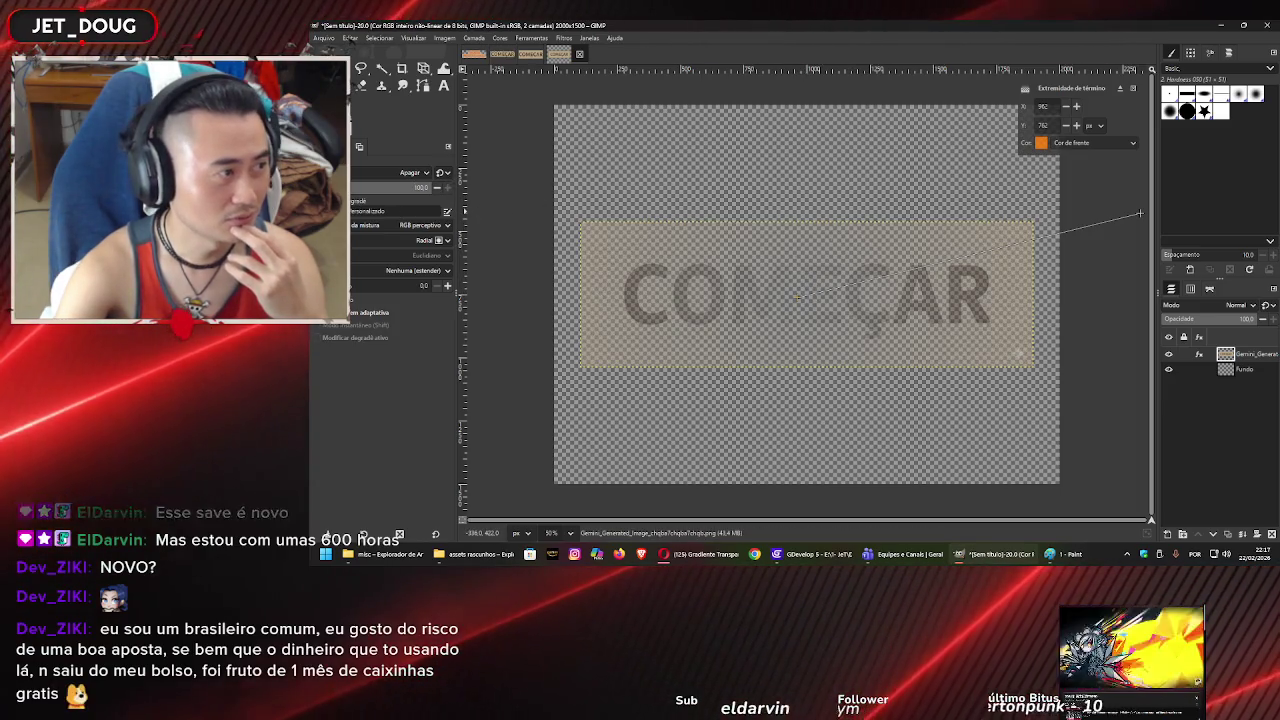
- Set the gradient shape to Shaped (angular) and reposition its end point and midpoint toward the lower right
left_click(1139, 213)
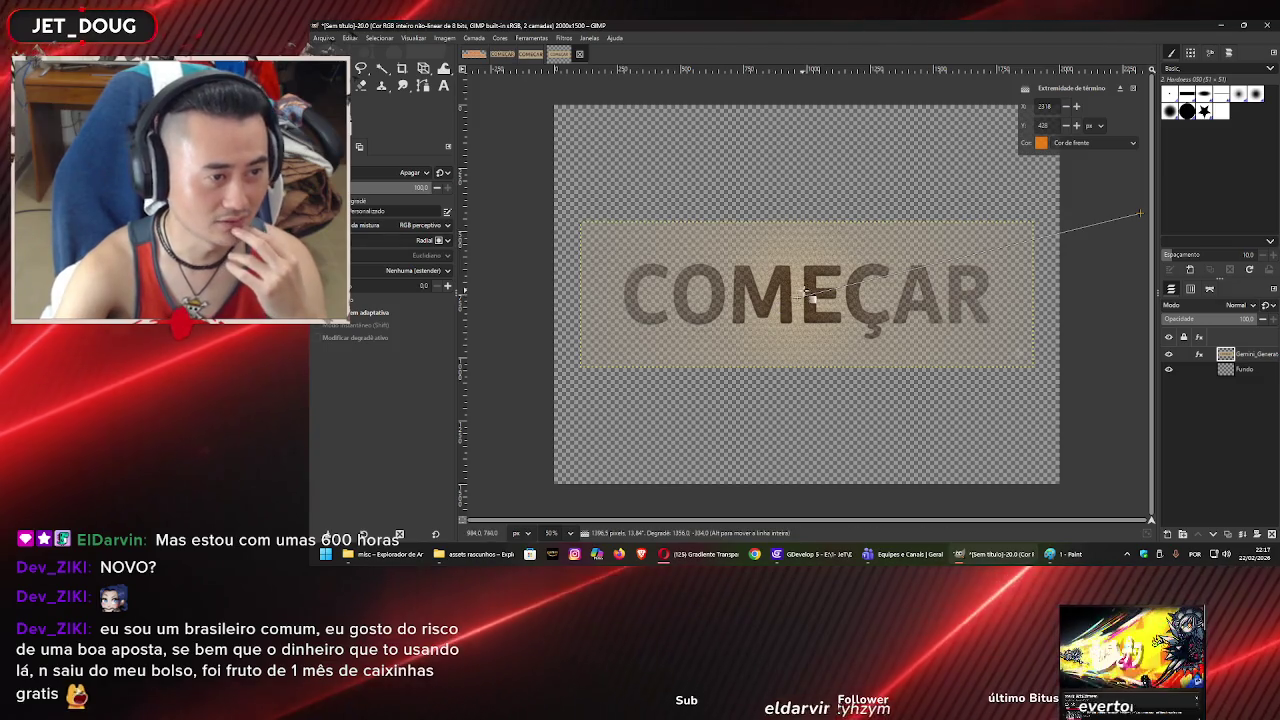
left_click(420, 241)
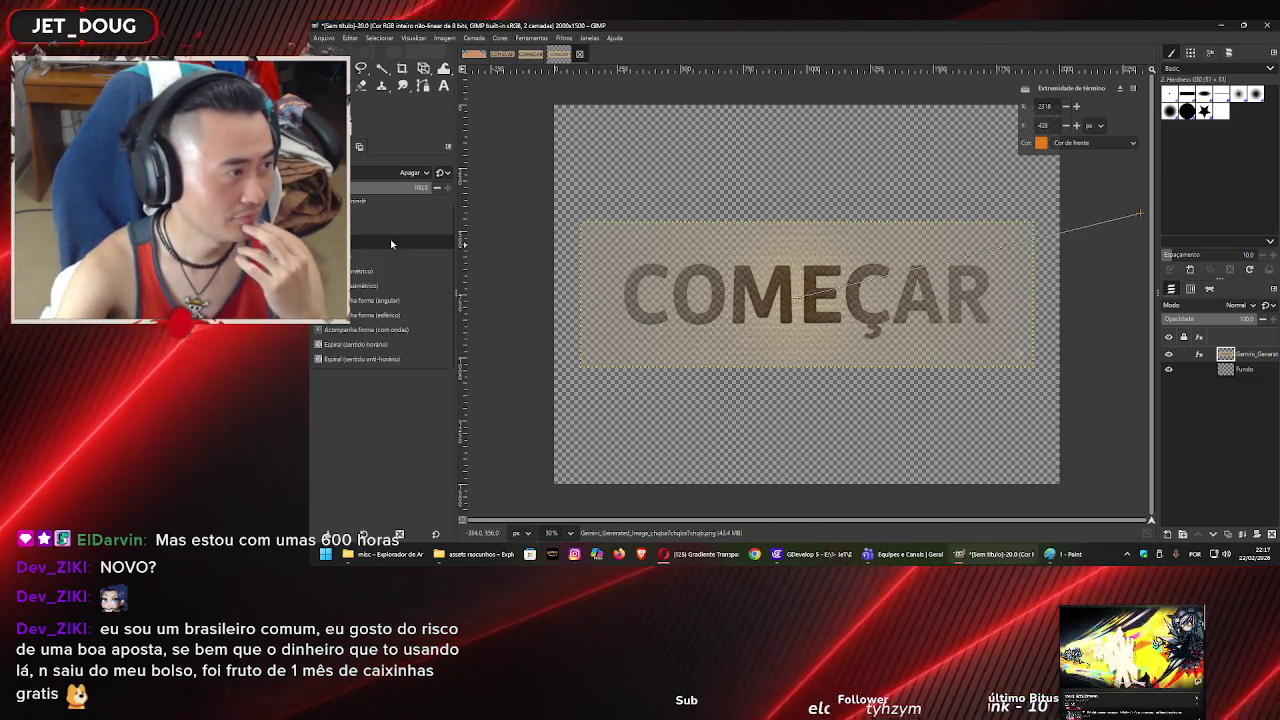
left_click(406, 259)
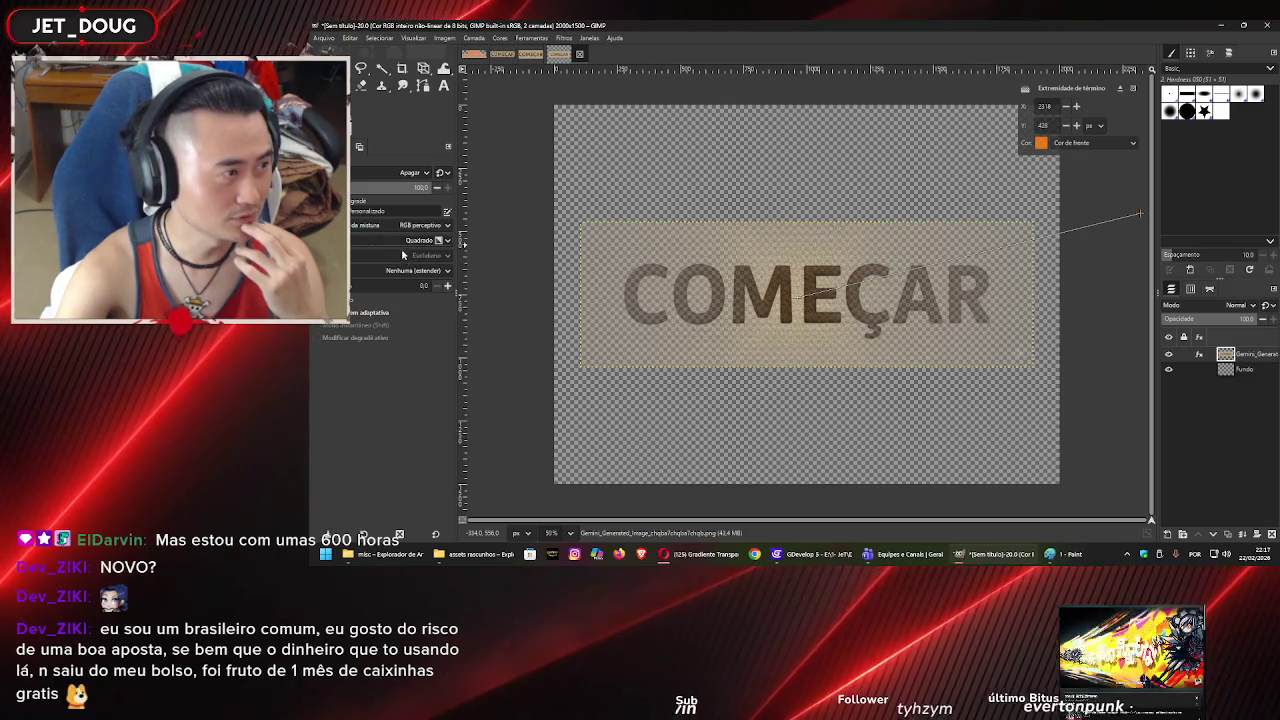
left_click(398, 241)
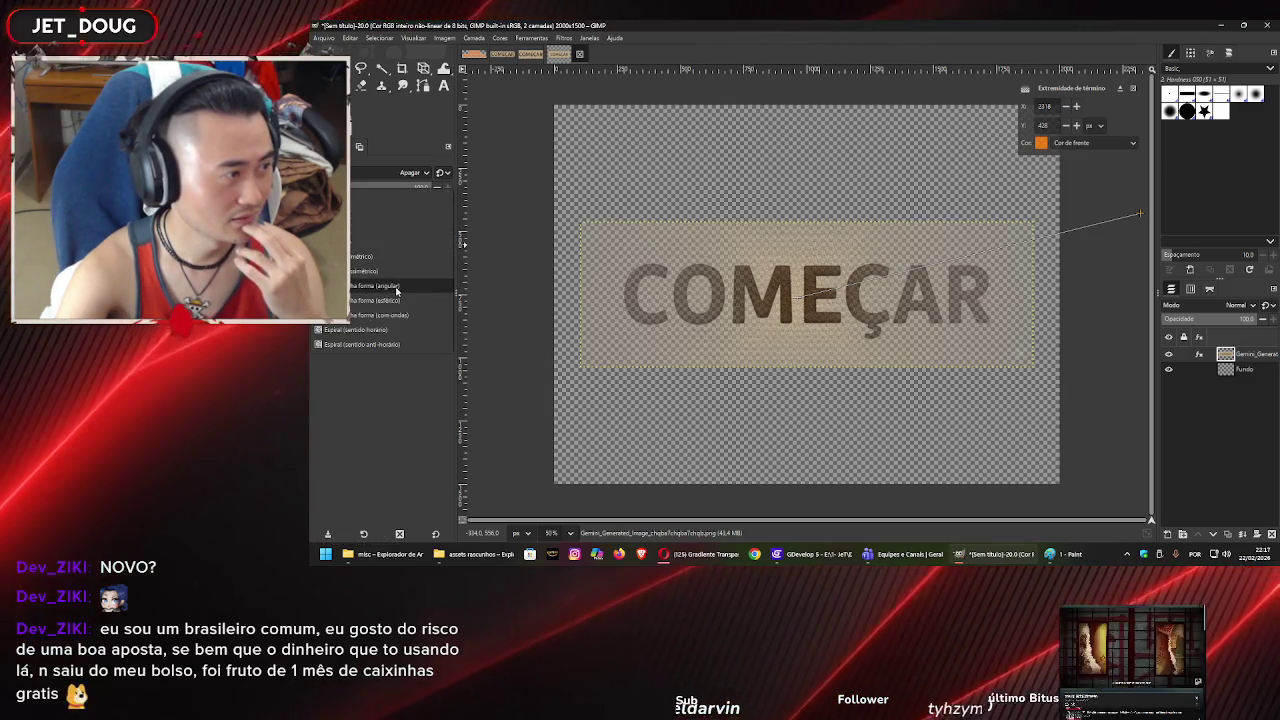
left_click(396, 287)
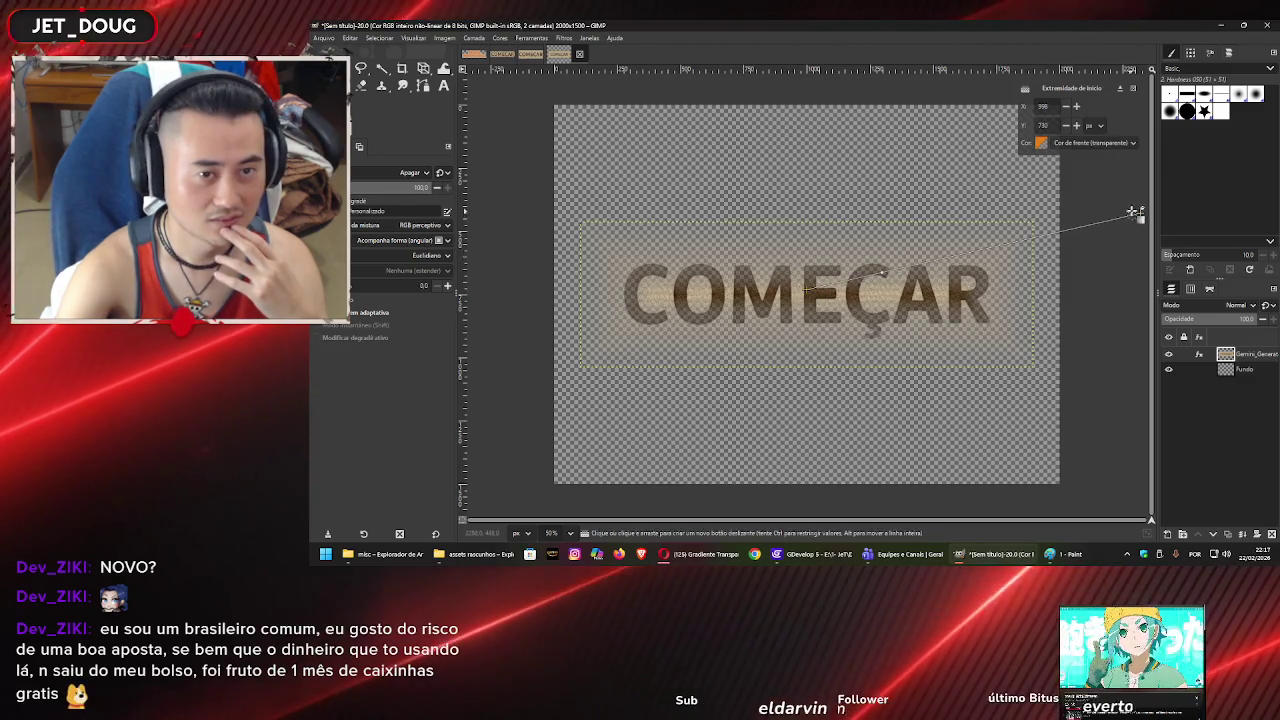
mouse_move(1139, 213)
left_mouse_down()
mouse_move(1127, 180)
mouse_move(1129, 307)
left_mouse_up()
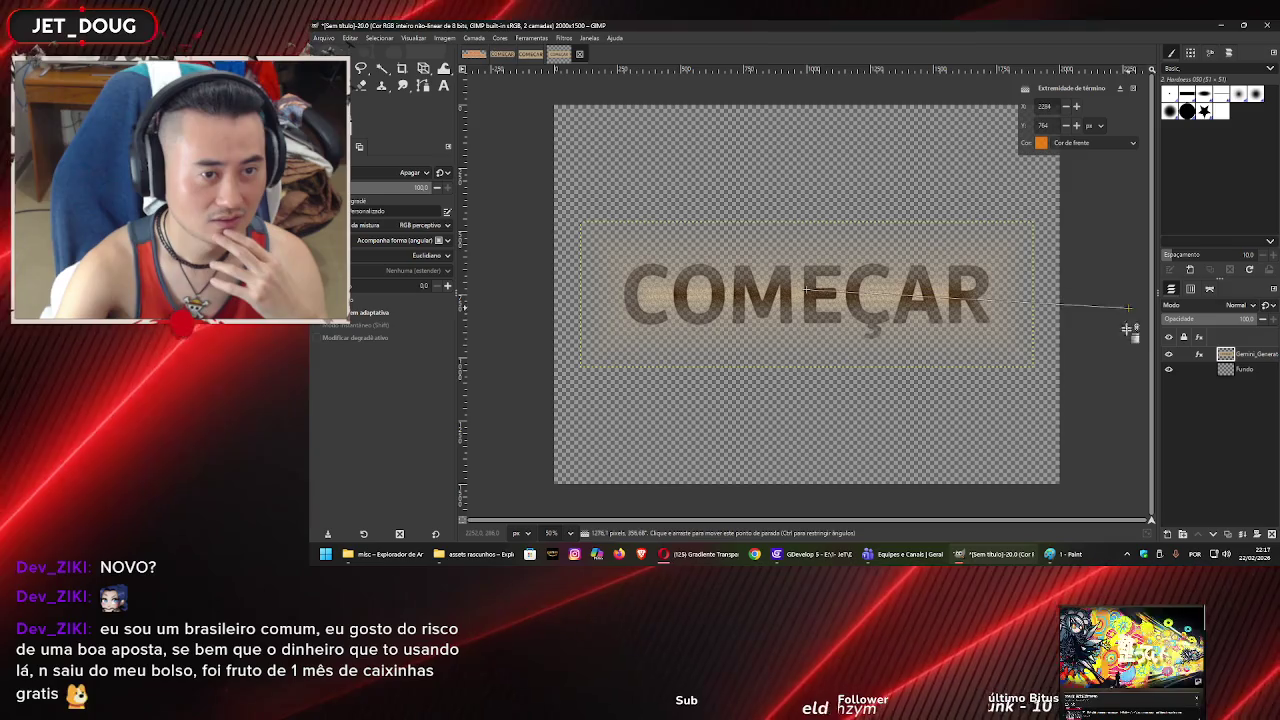
left_click_drag(1112, 475, 1095, 520)
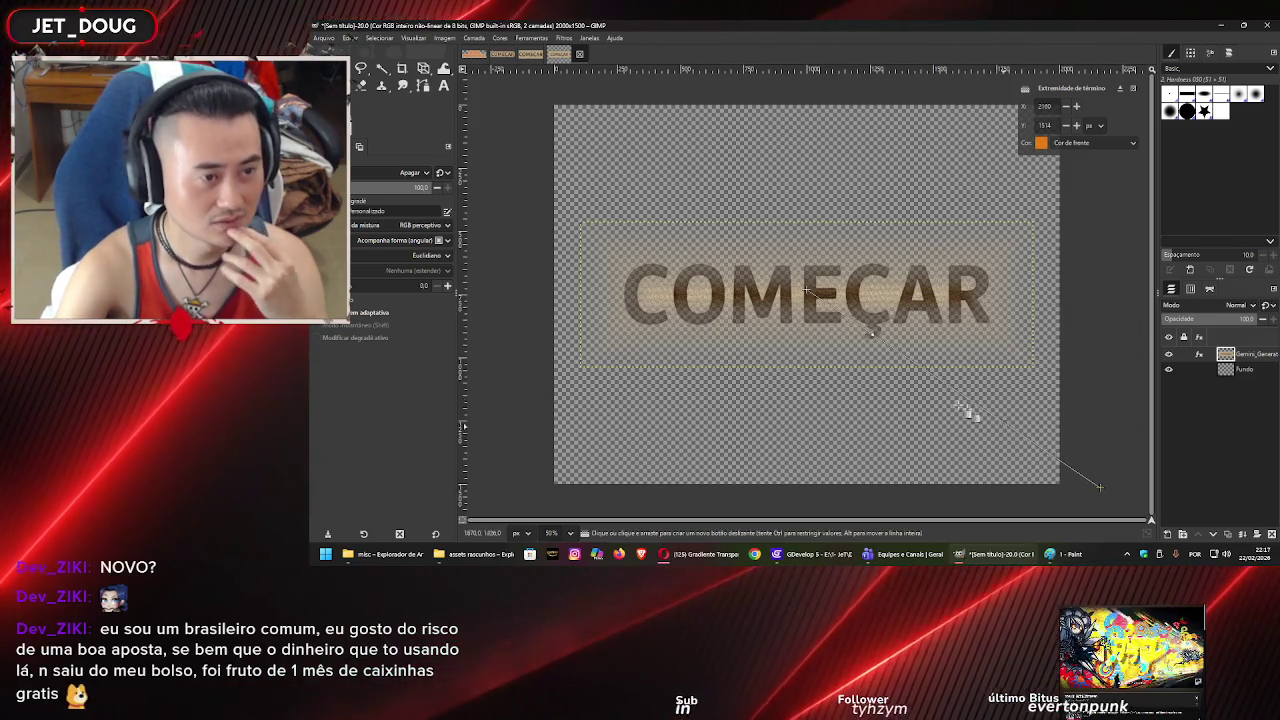
left_click_drag(873, 333, 996, 411)
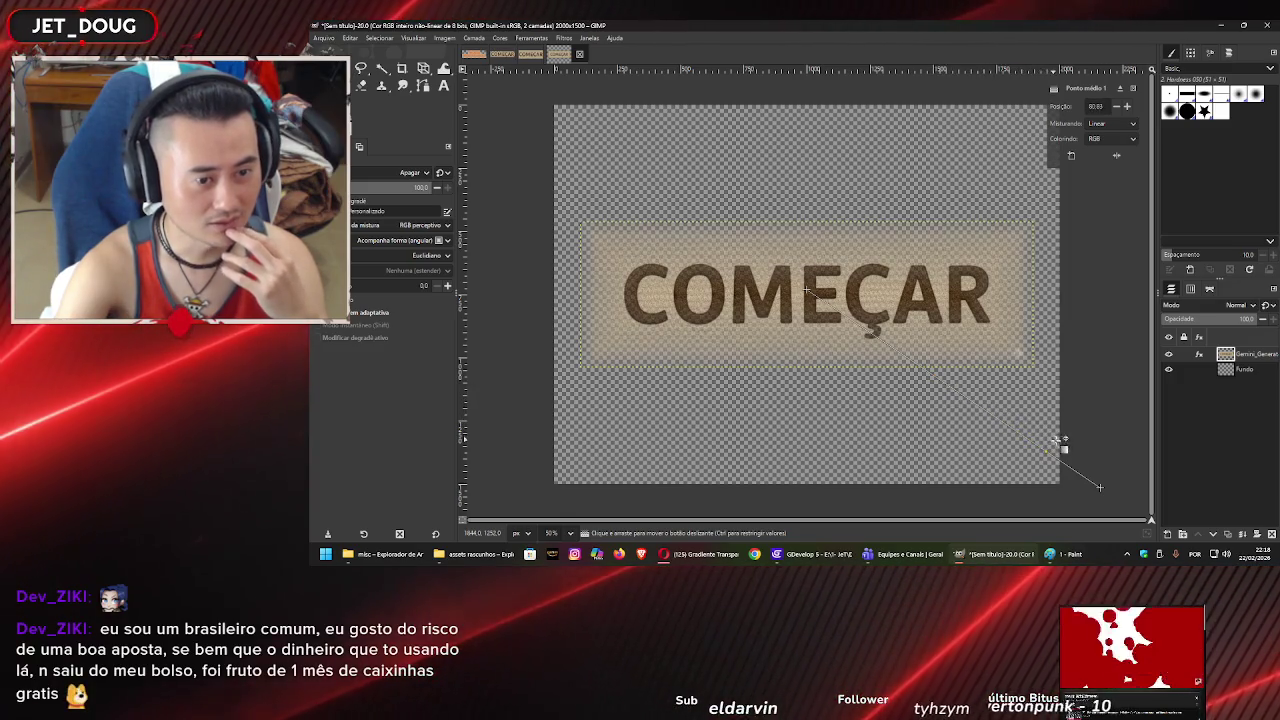
- Add a colour stop at position 39.84 with its left side set to Foreground (transparent)
left_click(866, 325)
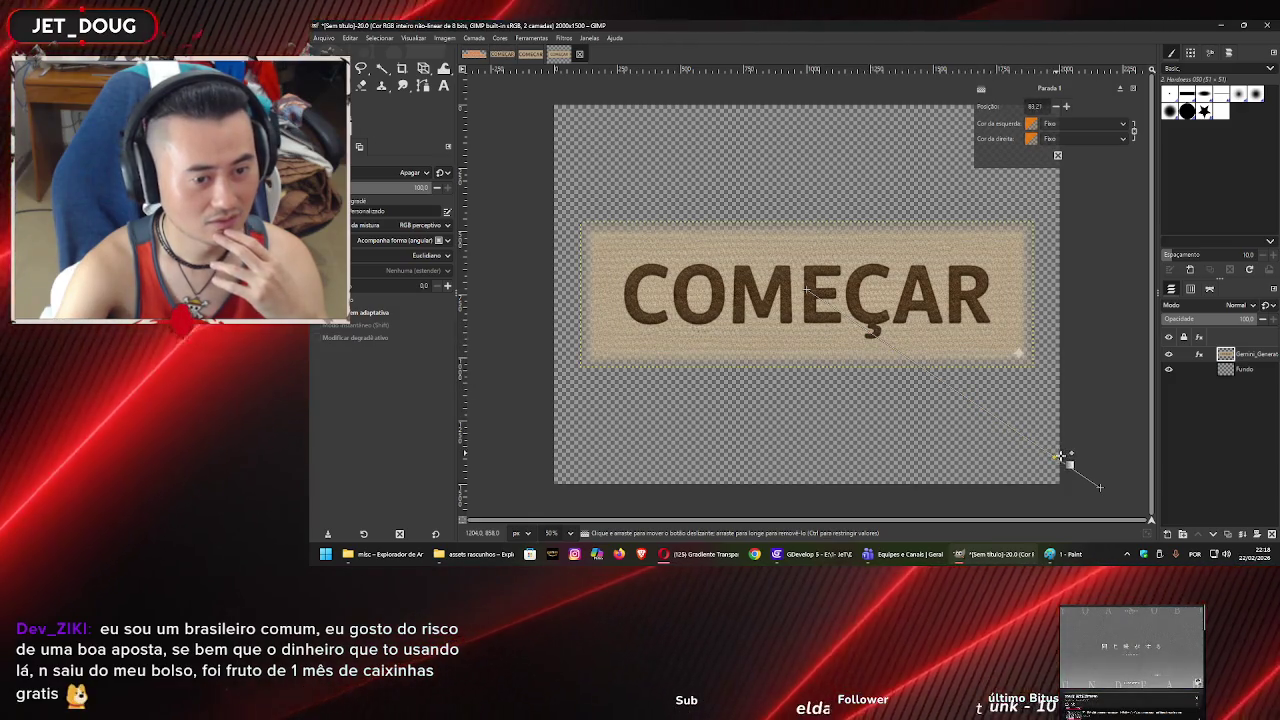
left_click(1075, 469)
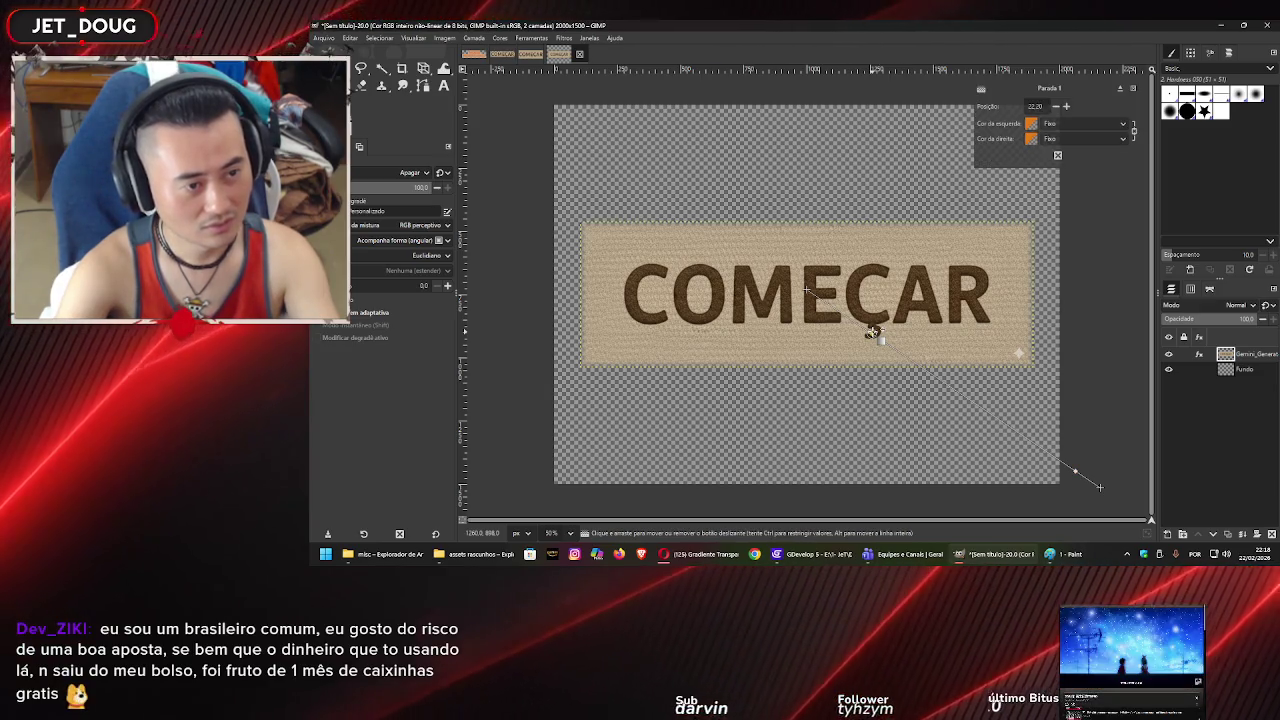
left_click_drag(872, 333, 930, 363)
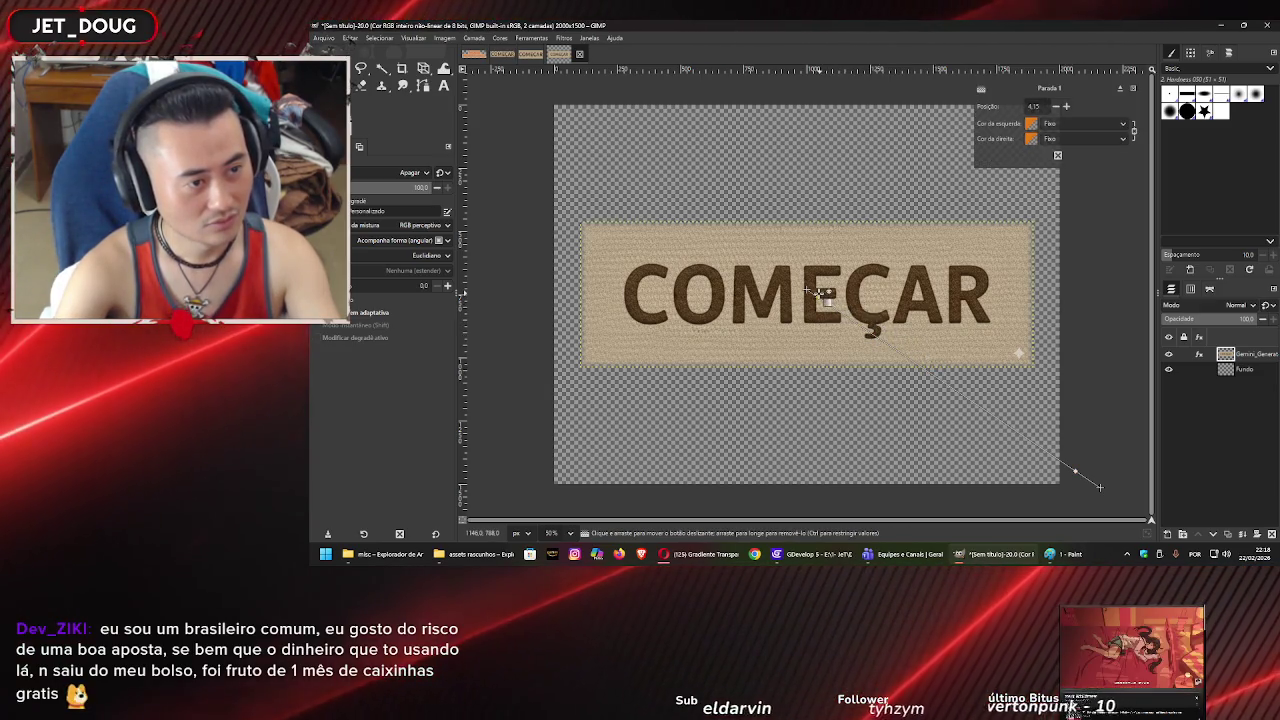
mouse_move(1015, 424)
left_mouse_down()
mouse_move(1097, 486)
mouse_move(914, 378)
mouse_move(895, 352)
left_mouse_up()
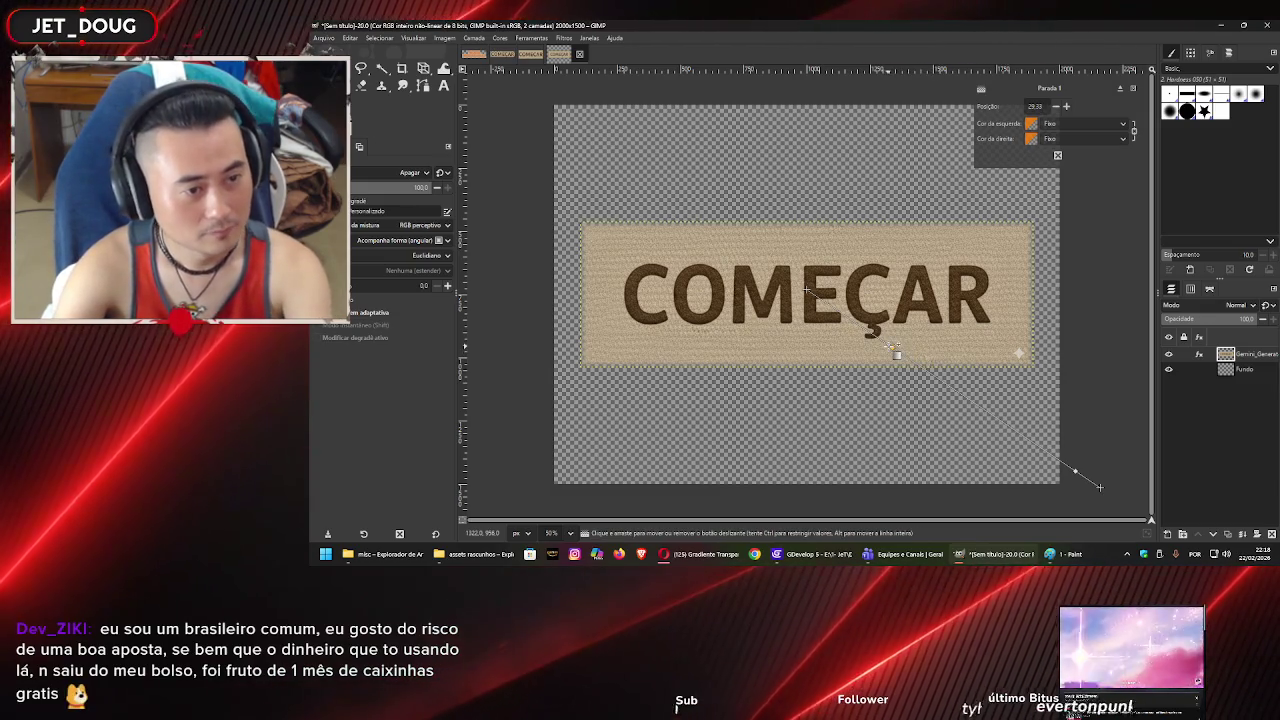
left_click(1082, 123)
left_click(1084, 170)
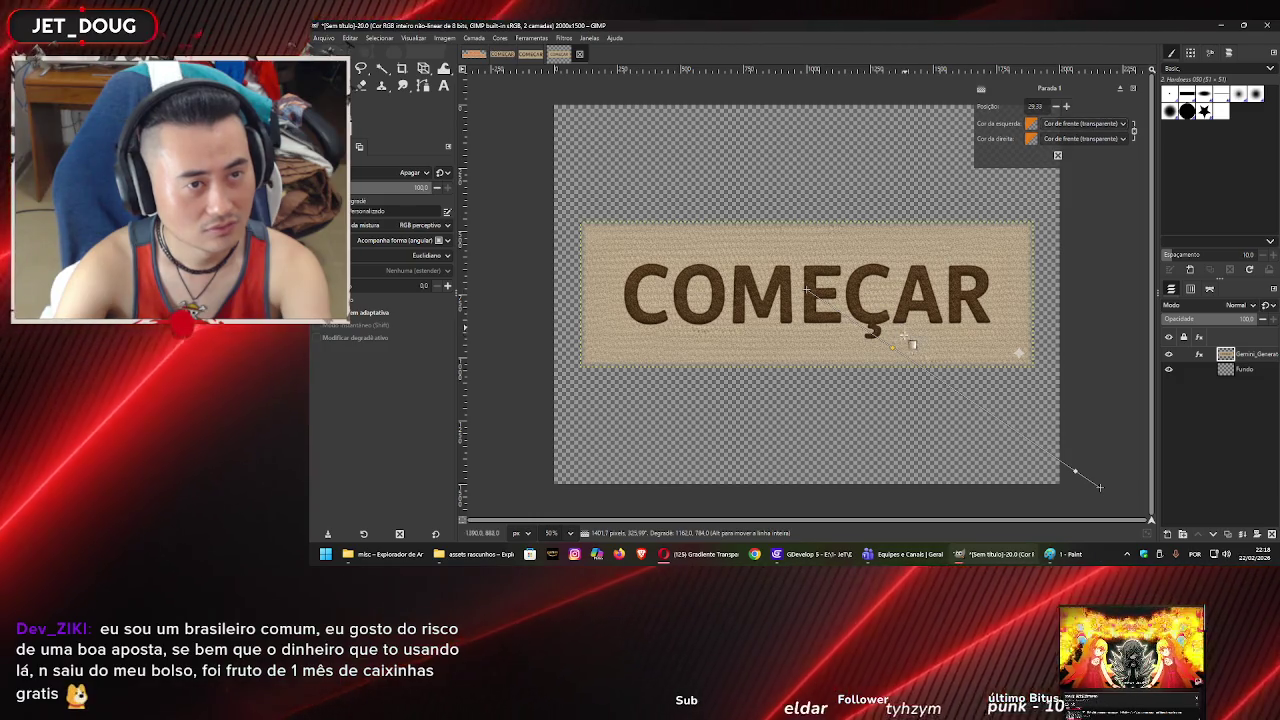
left_click_drag(891, 348, 926, 364)
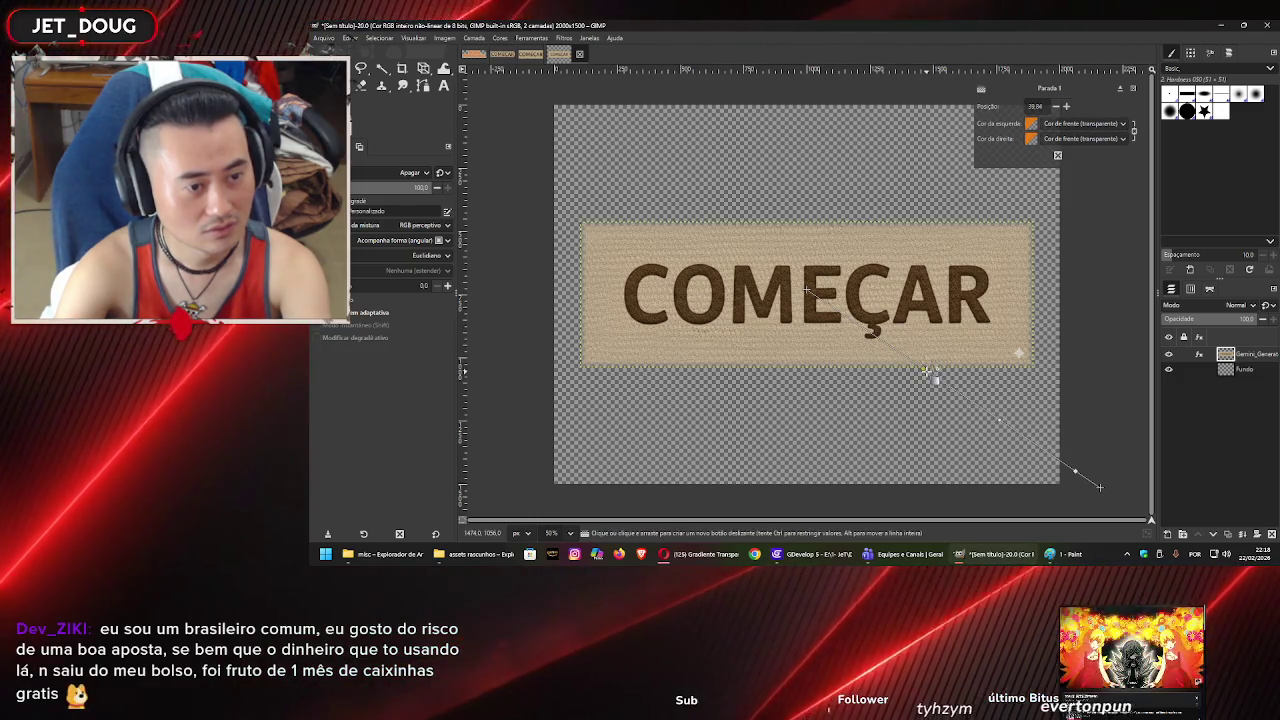
- Undo the previous fade and draw a new gradient from the plaque centre to its corner
key("Return")
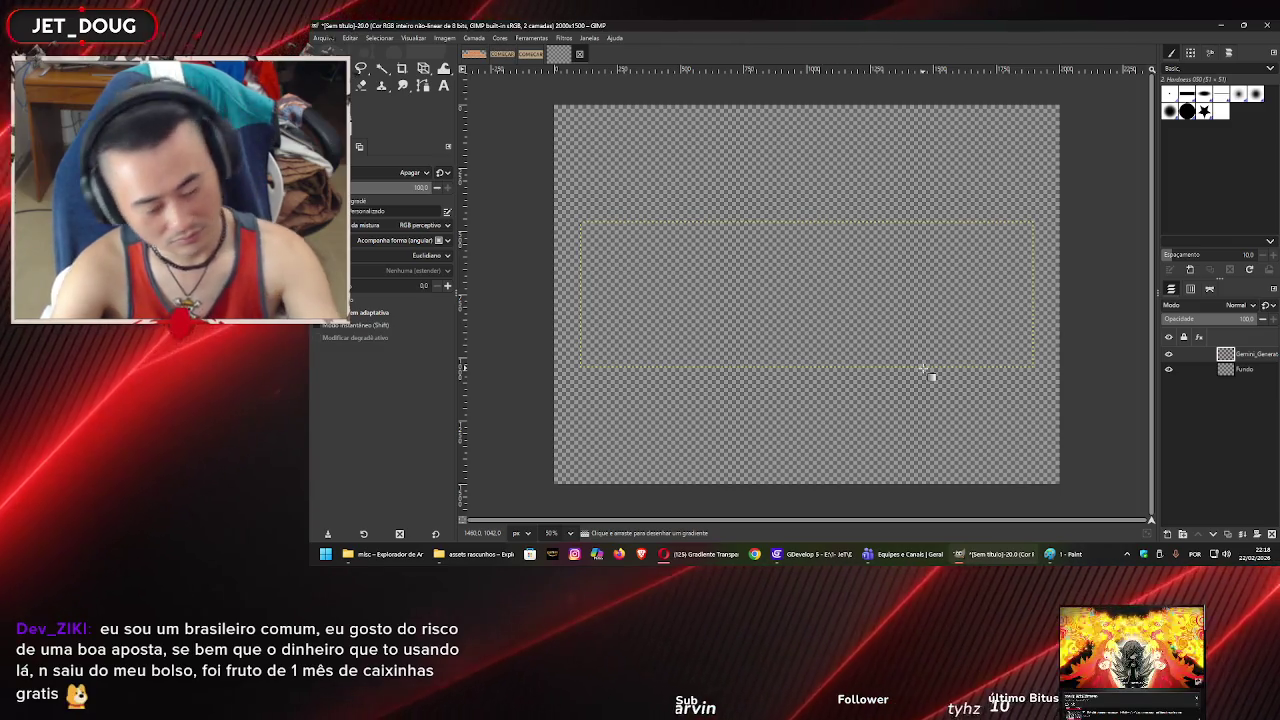
key("ctrl+z")
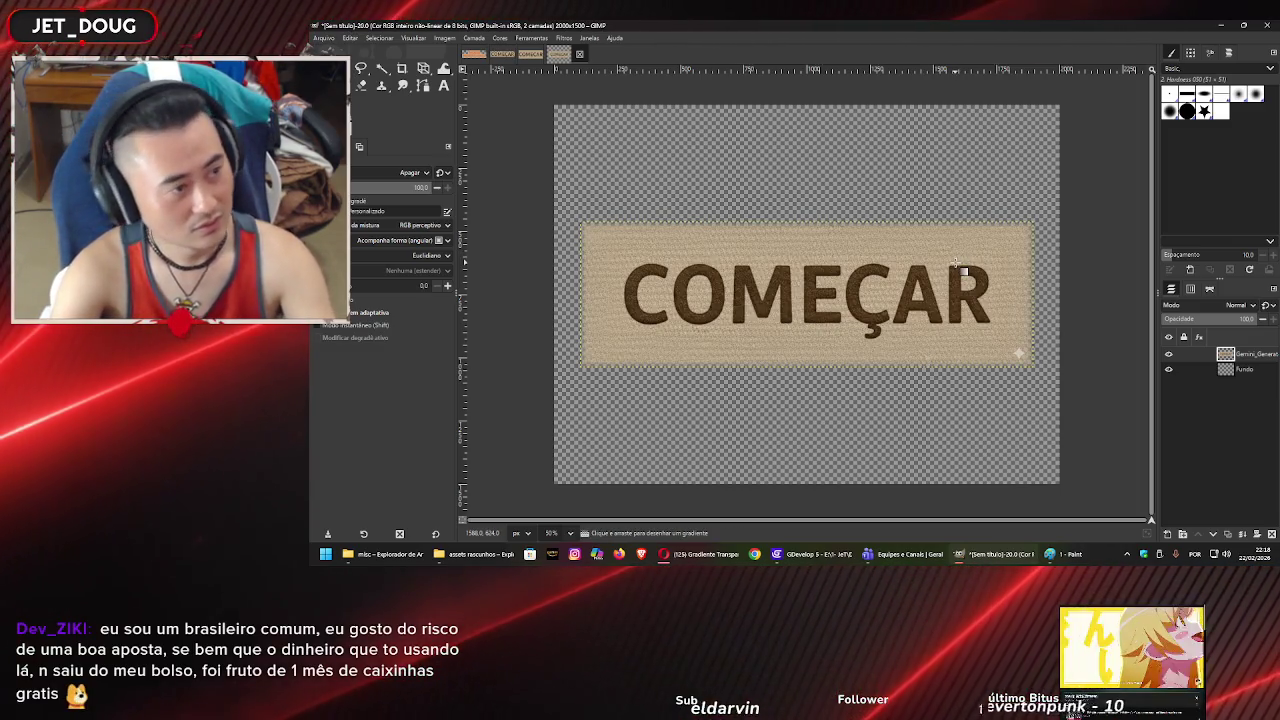
key("ctrl+z")
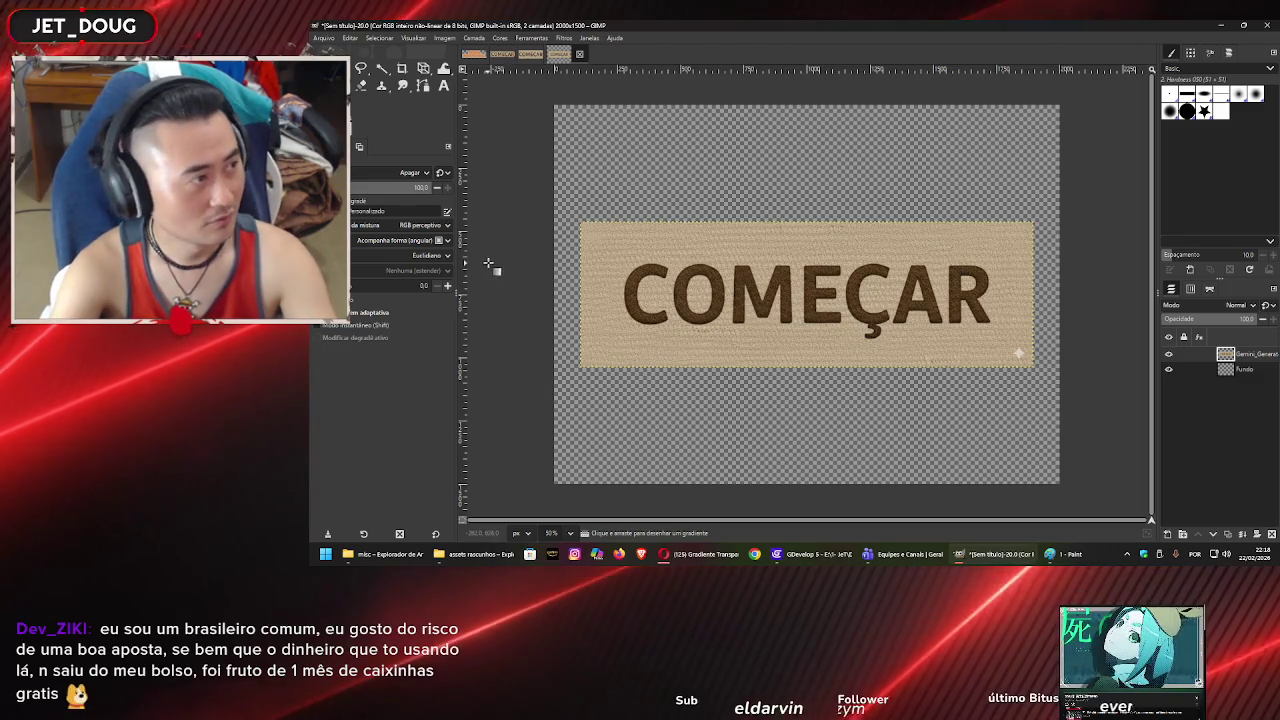
left_click(822, 296)
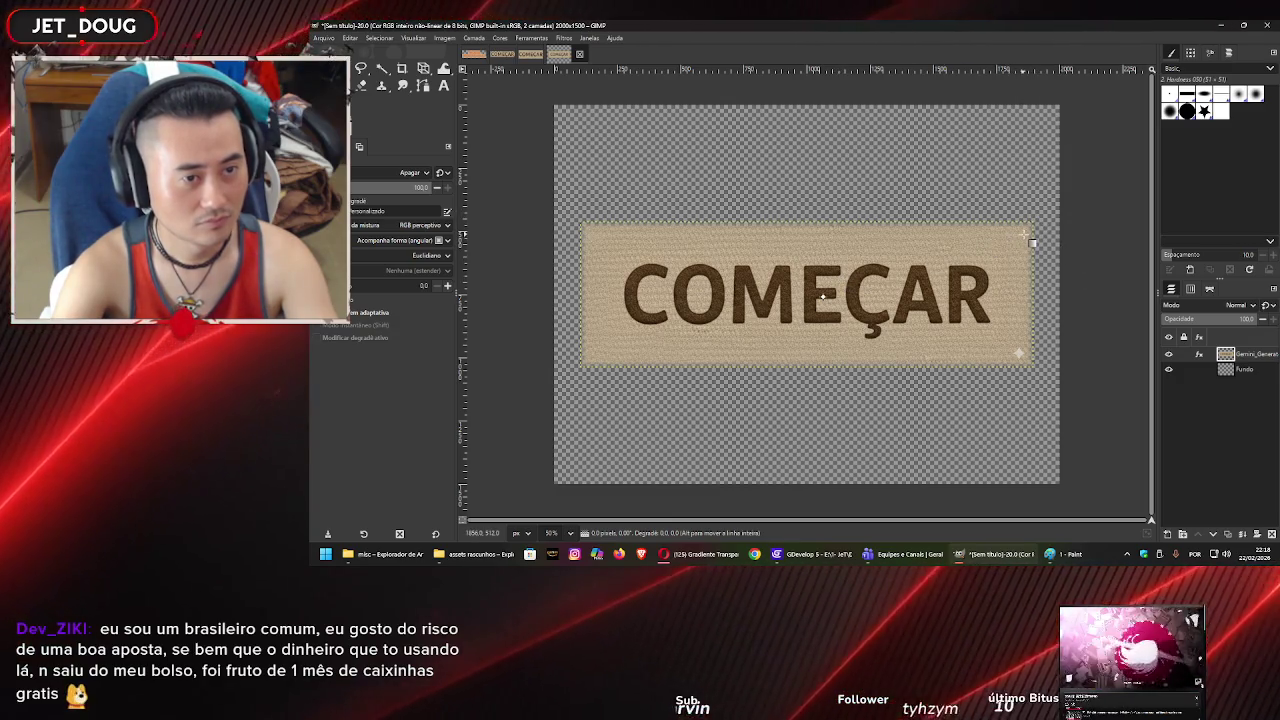
left_click_drag(826, 298, 955, 272)
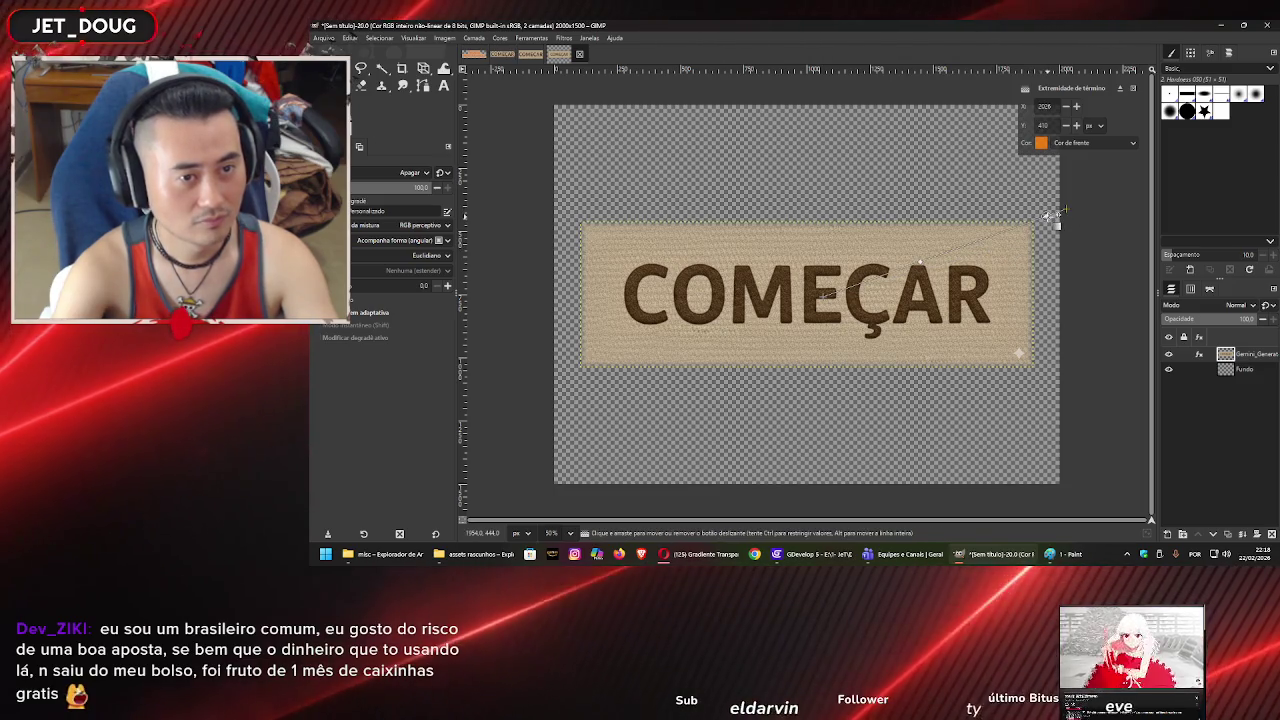
- Add a colour stop and slide the stops to around 57 to soften the plaque's outer edges
left_click(1013, 231)
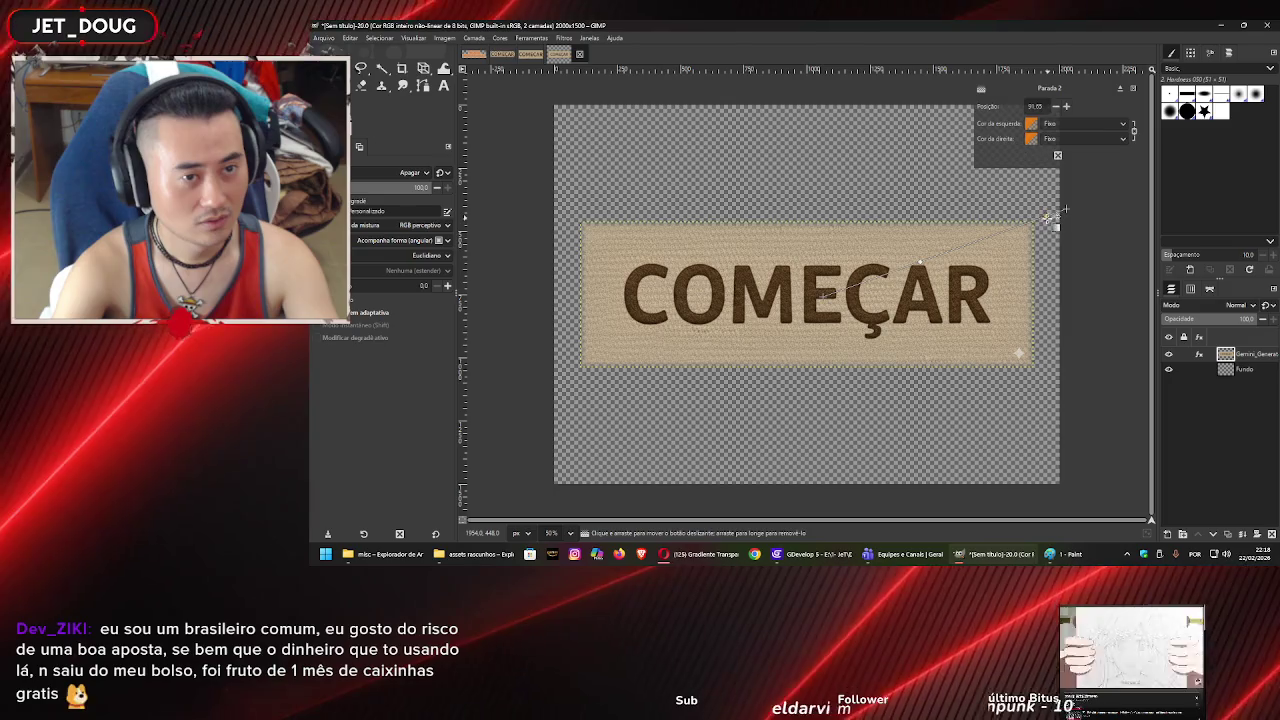
left_click_drag(1013, 231, 993, 238)
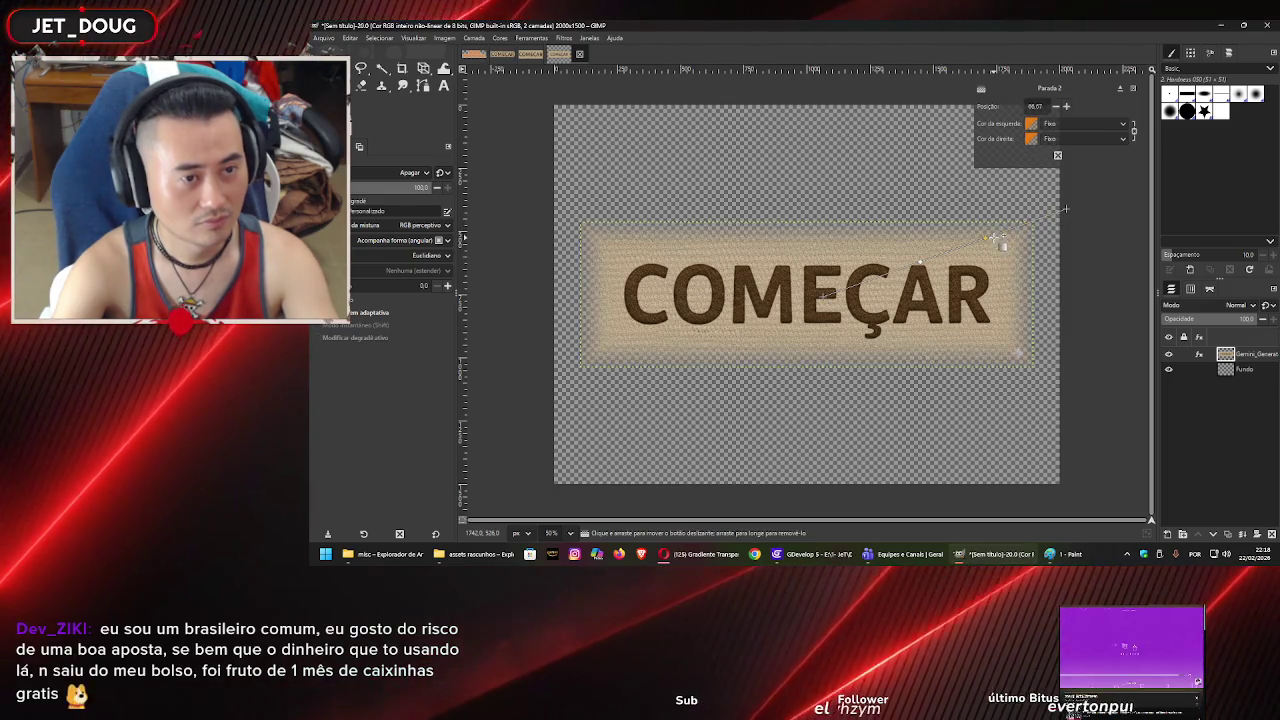
left_click(954, 252)
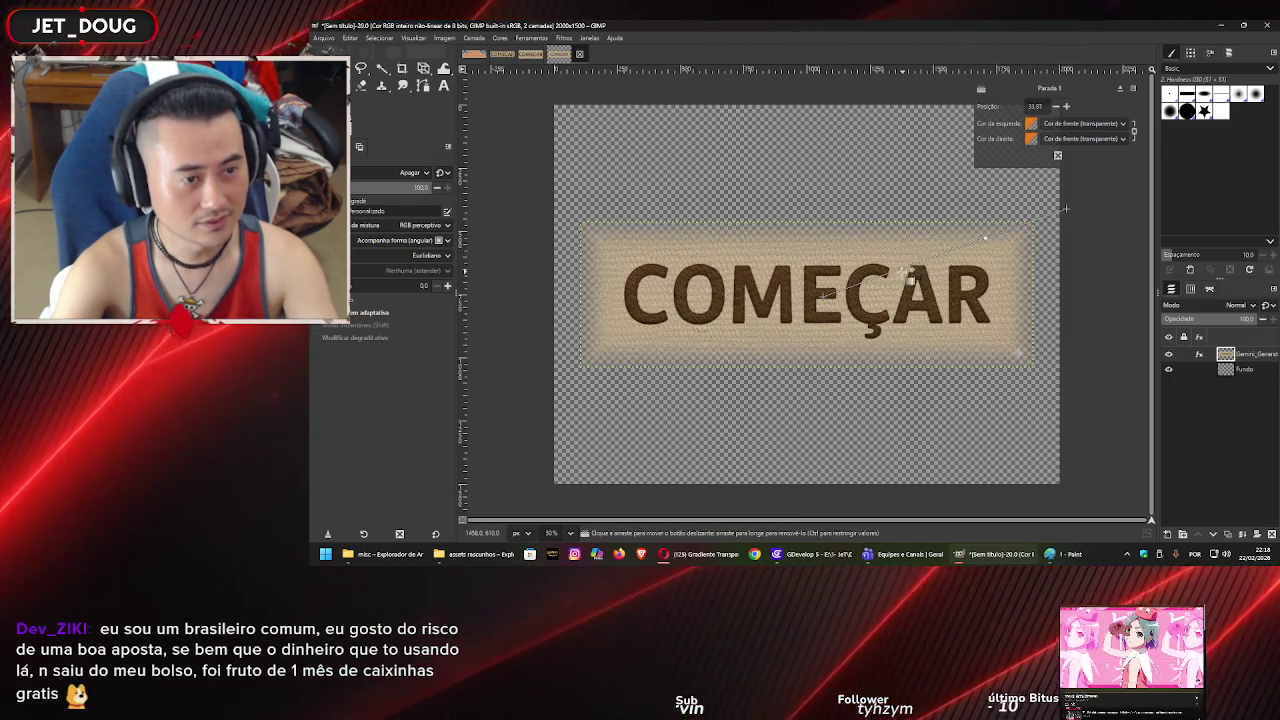
left_click_drag(993, 247, 953, 262)
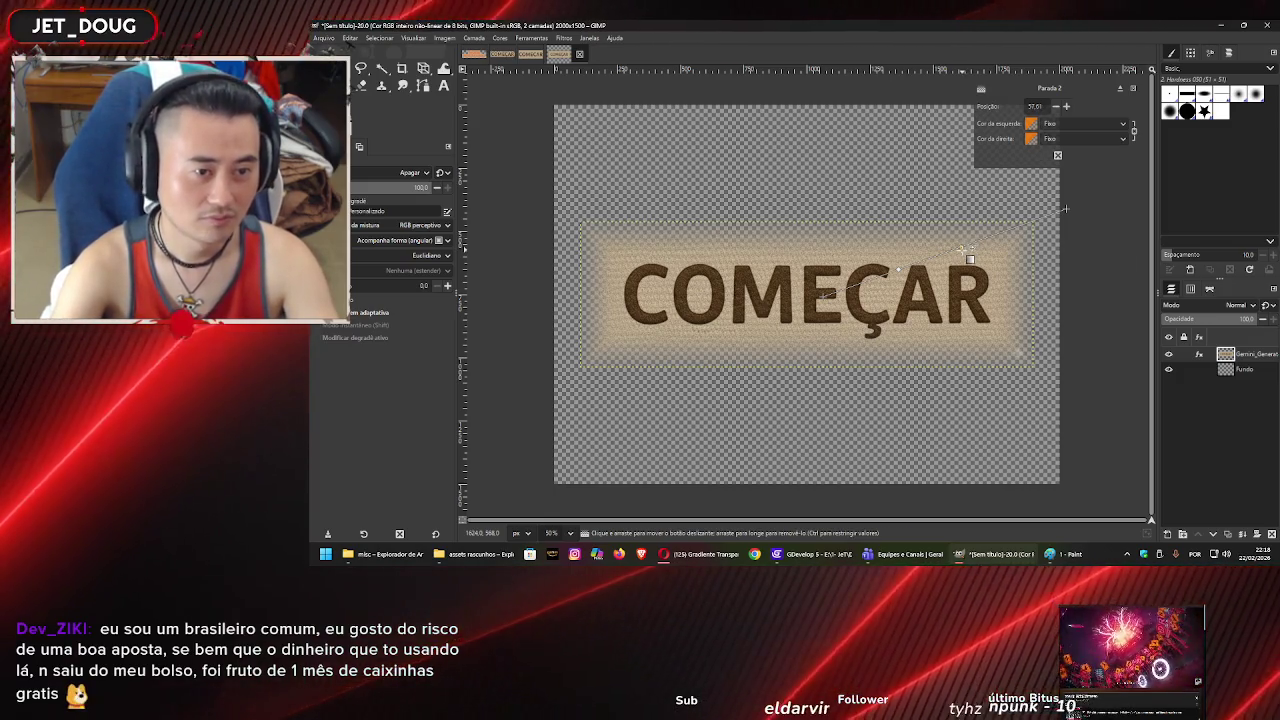
left_click_drag(965, 247, 954, 251)
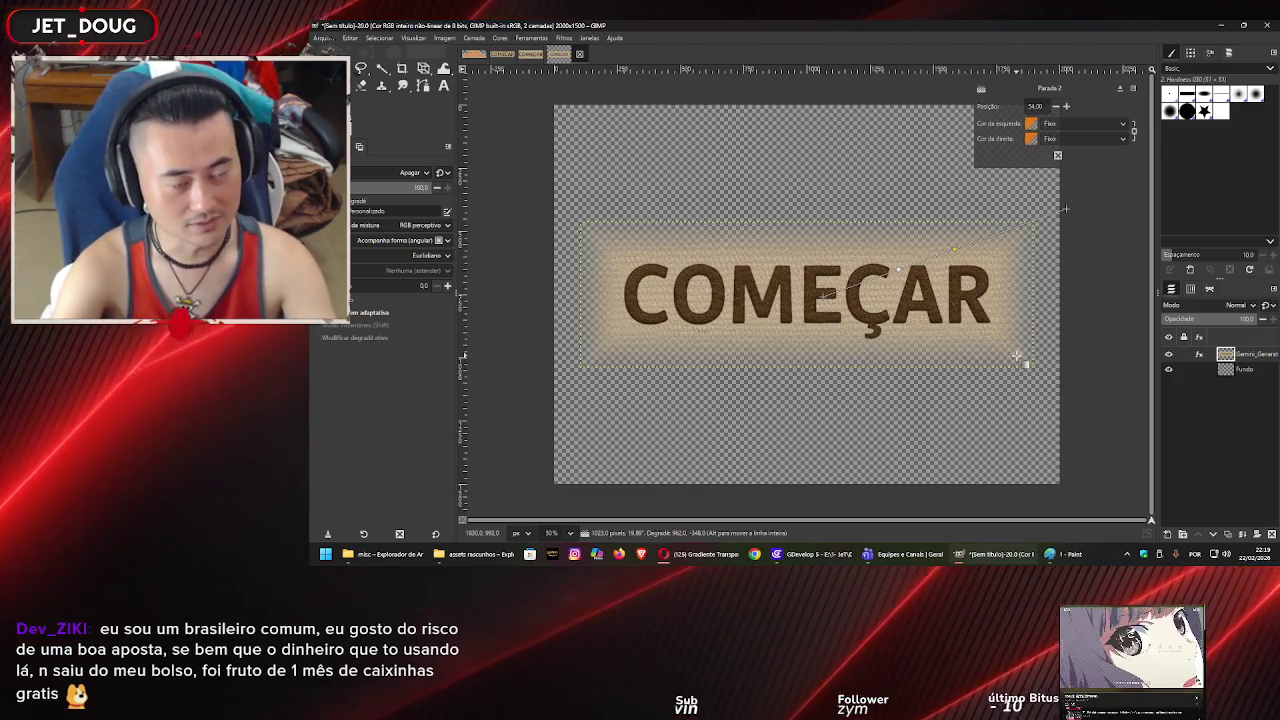
- Draw a rectangle selection around the corner star sparkle and delete it
scroll(1028, 361, "up", 8)
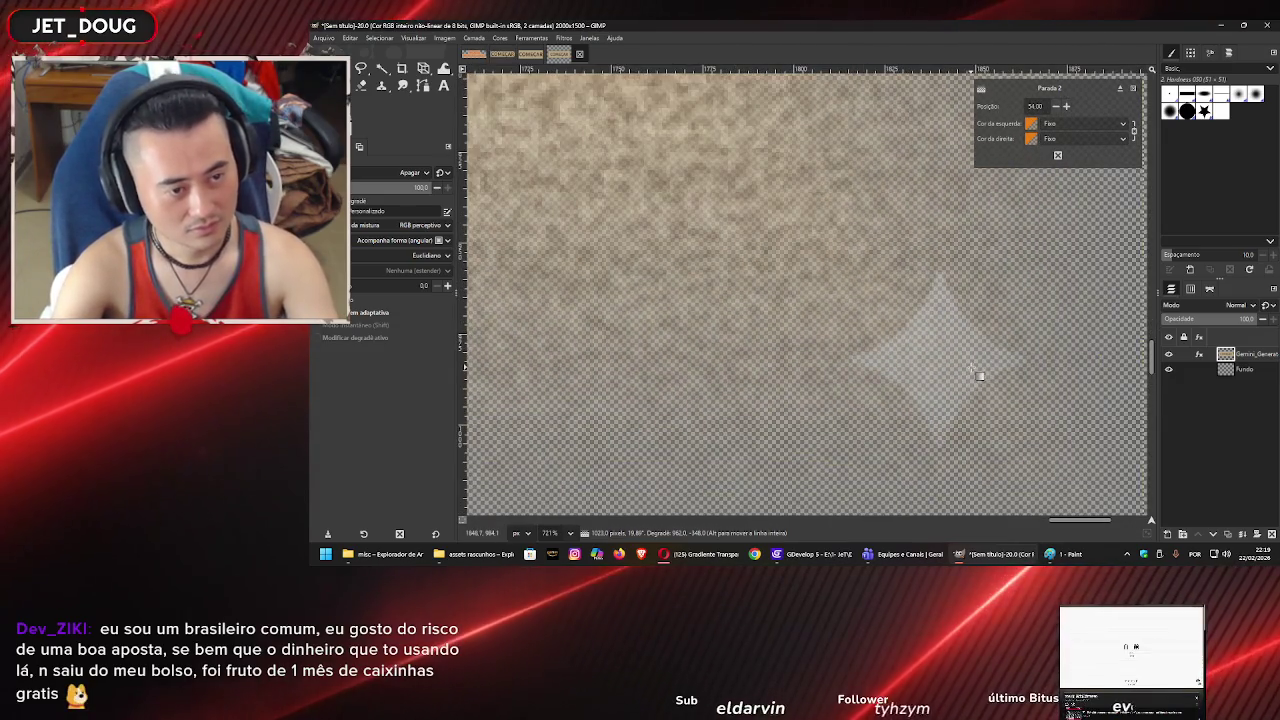
key("r")
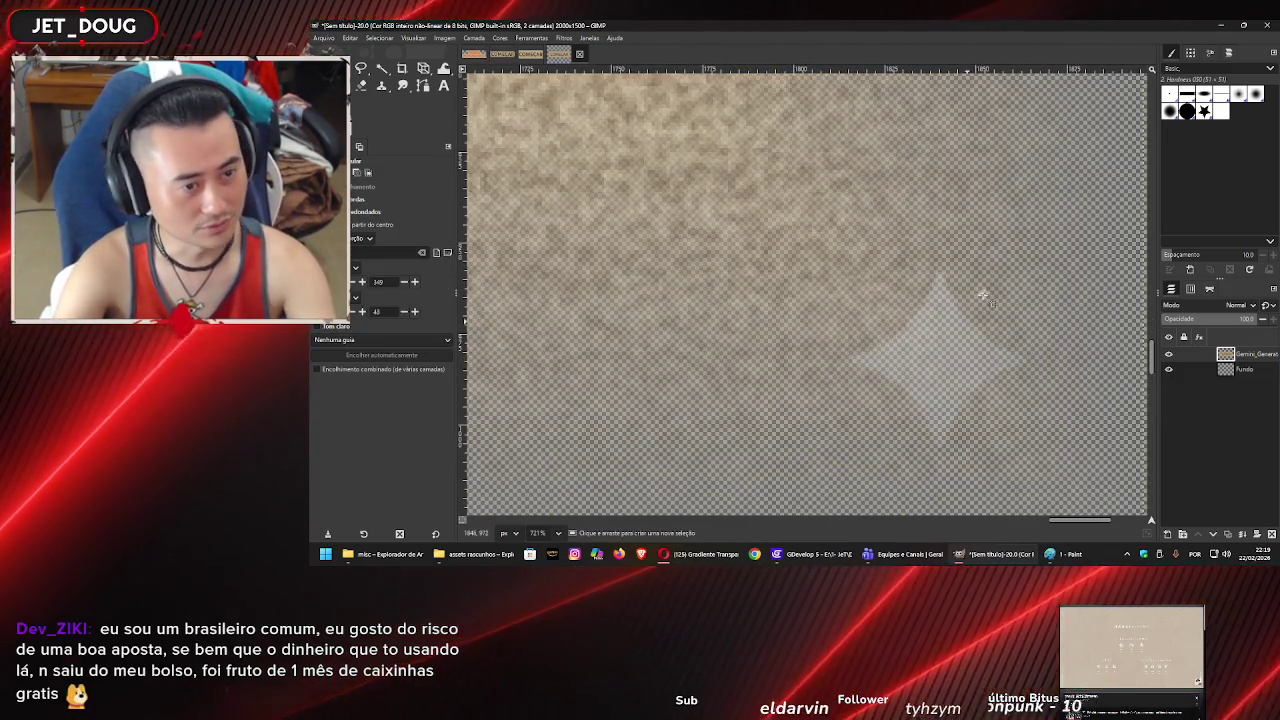
mouse_move(1074, 262)
left_mouse_down()
mouse_move(836, 463)
mouse_move(826, 498)
left_mouse_up()
key("Delete")
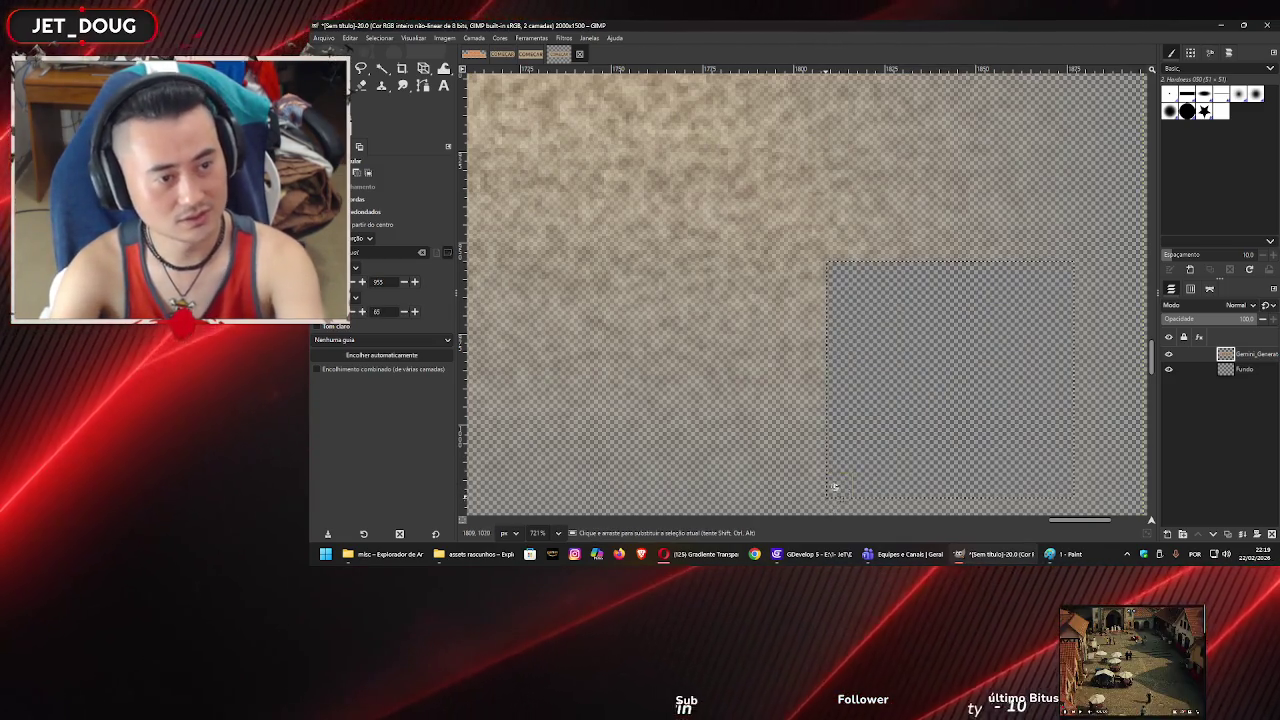
- Undo the deletion to restore the corner's solid beige and zoom out to the whole plaque
scroll(903, 375, "down", 10, "ctrl")
scroll(903, 385, "down", 3, "ctrl")
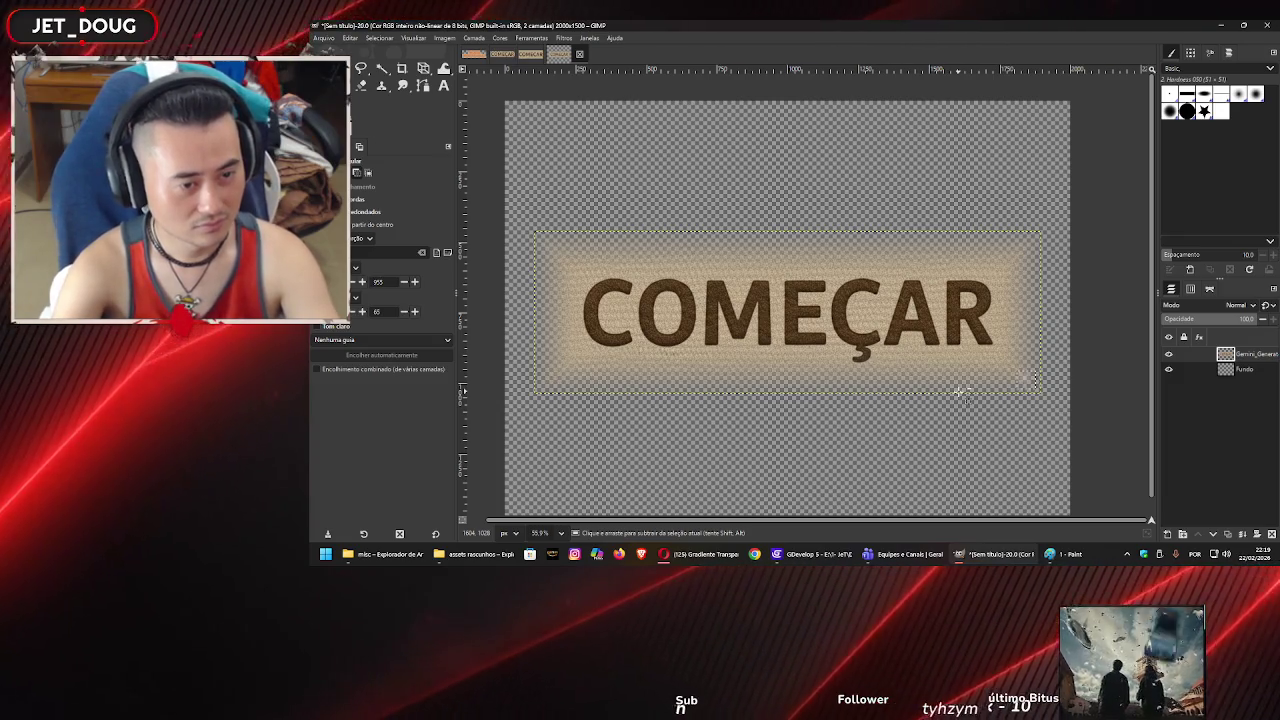
key("ctrl+z")
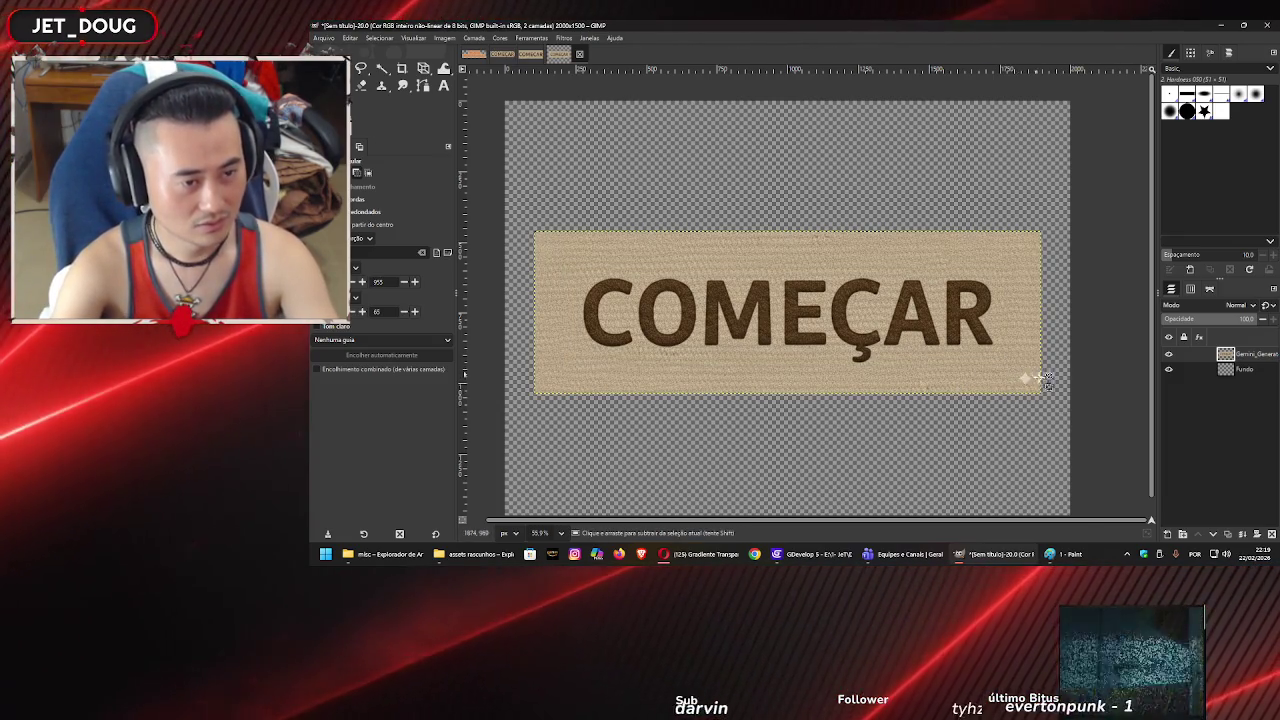
scroll(1044, 379, "up", 7, "ctrl")
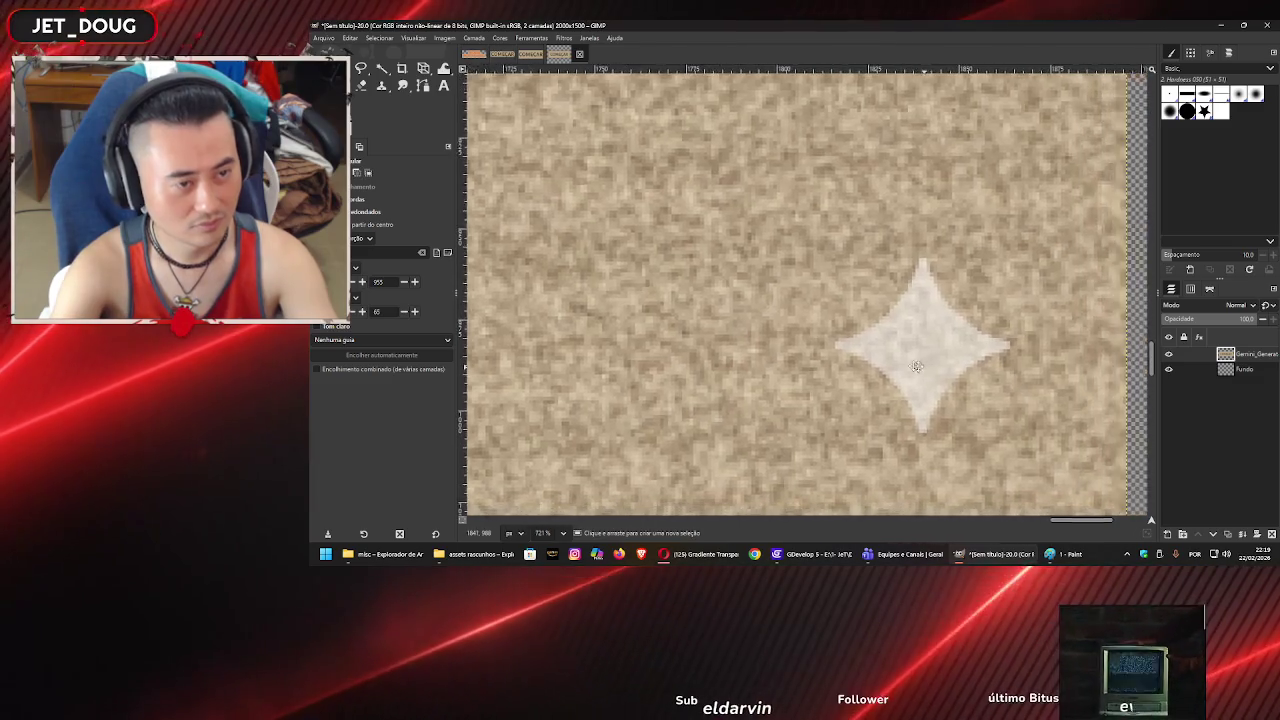
key("u")
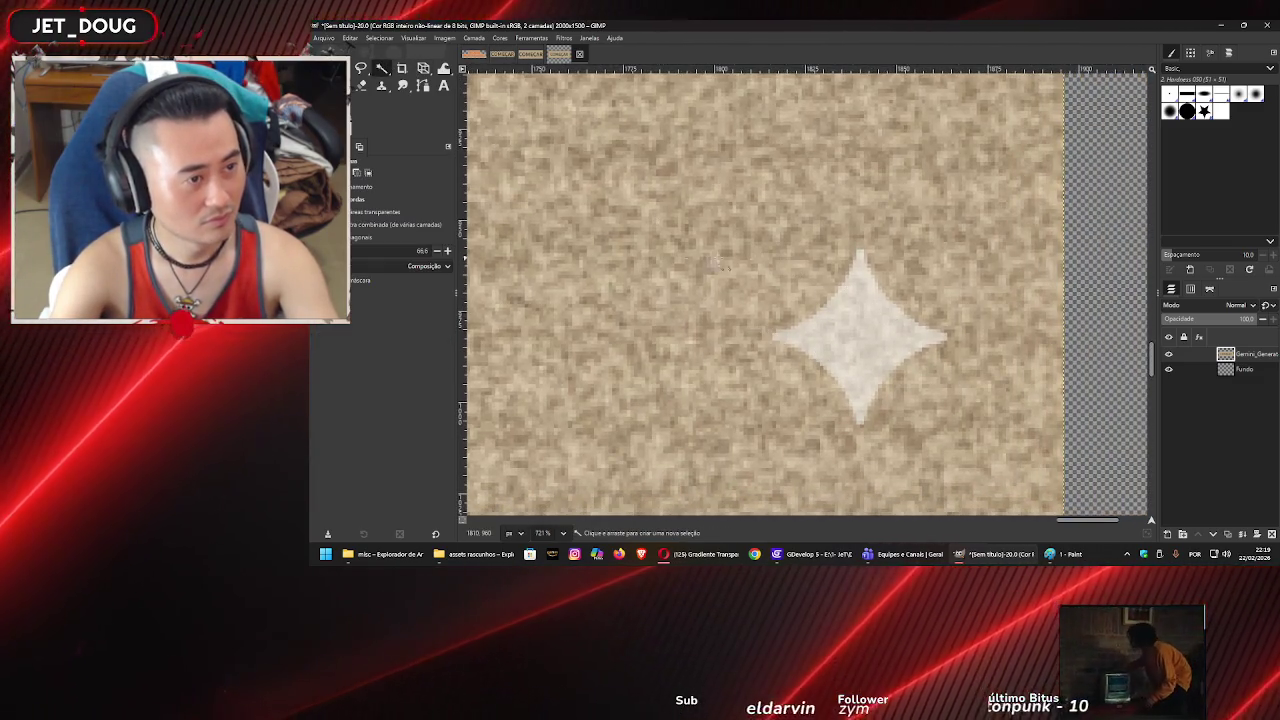
scroll(713, 263, "down", 6, "ctrl")
key("ctrl+z")
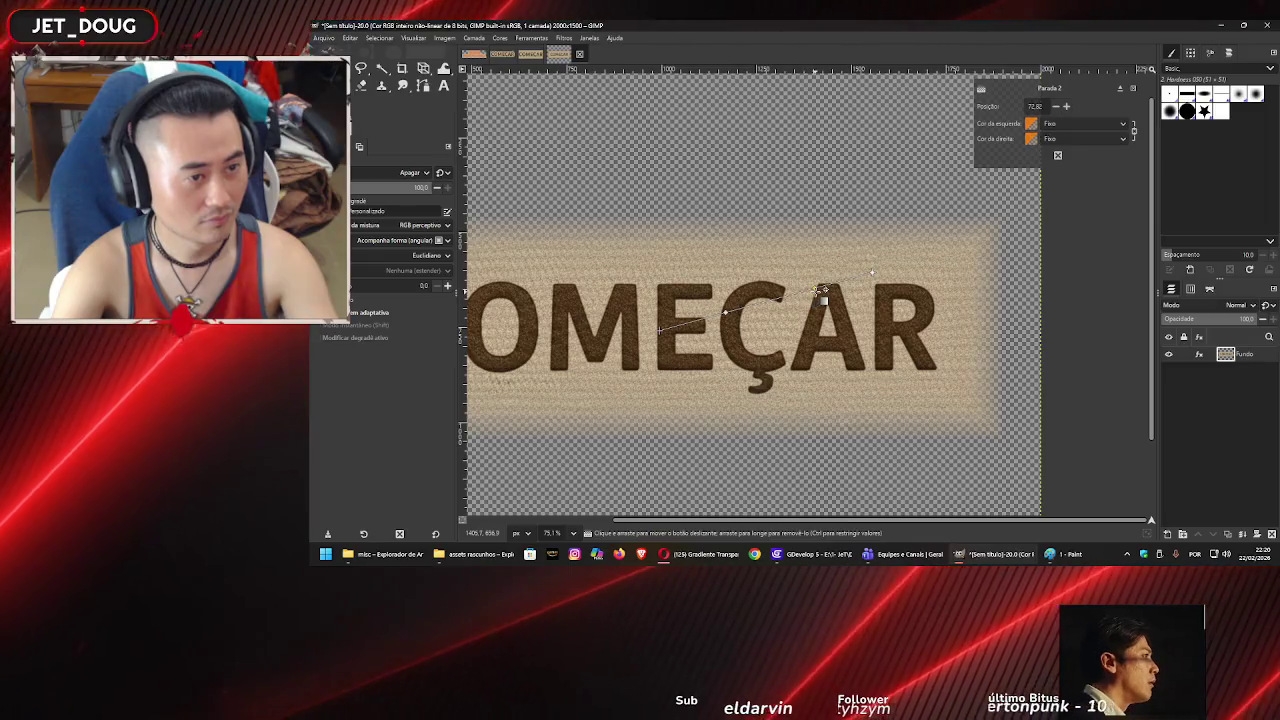
- Reposition the second gradient stop near the centre and give it transparent foreground colour
left_click_drag(795, 313, 762, 317)
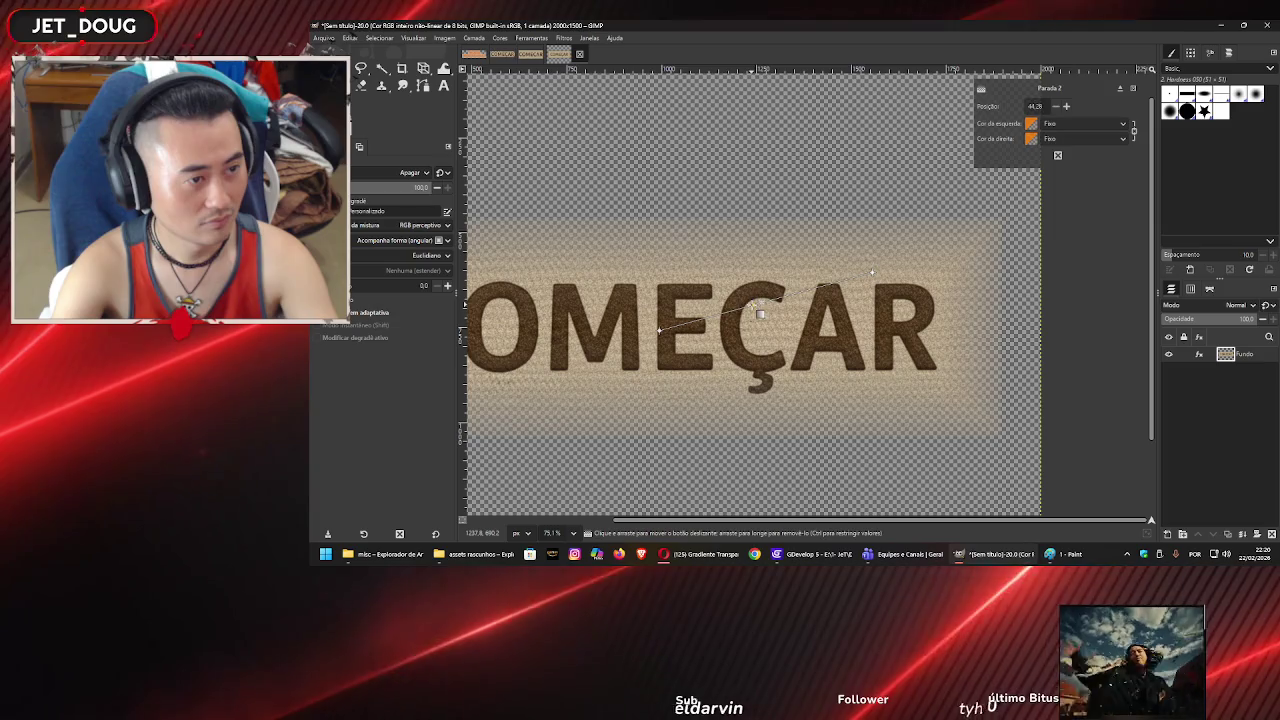
left_click_drag(760, 313, 773, 317)
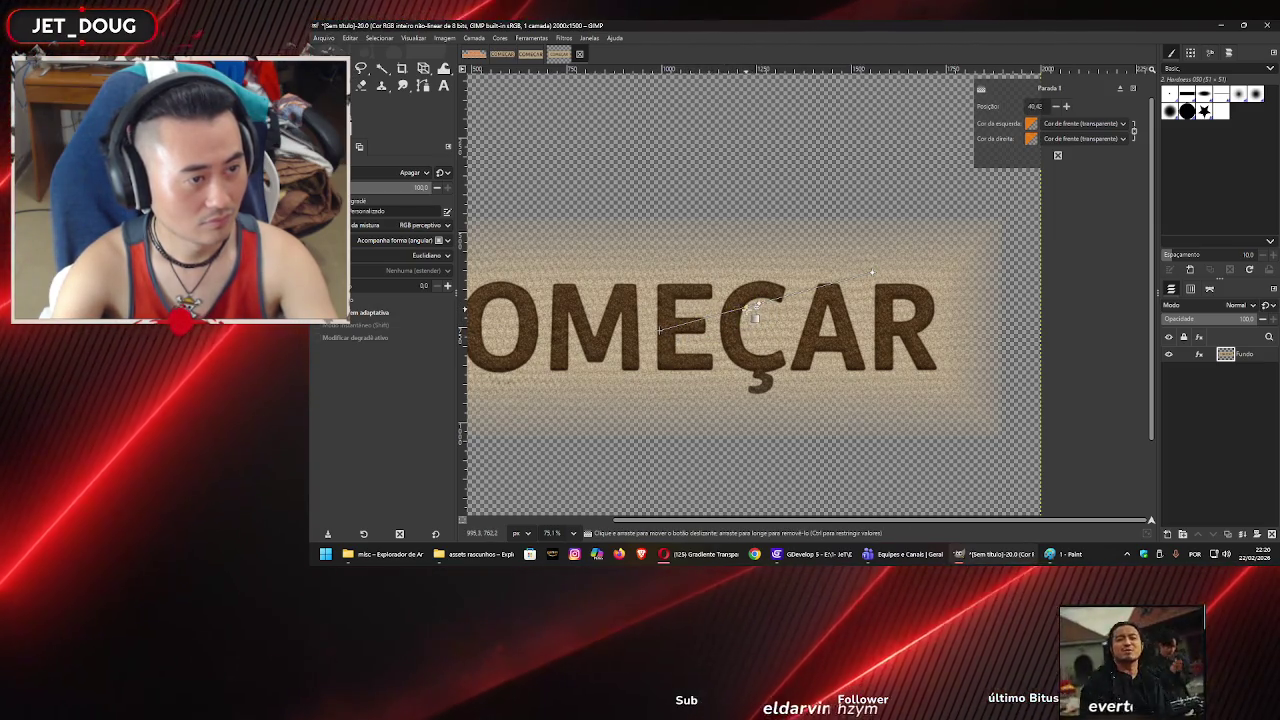
left_click_drag(760, 315, 768, 314)
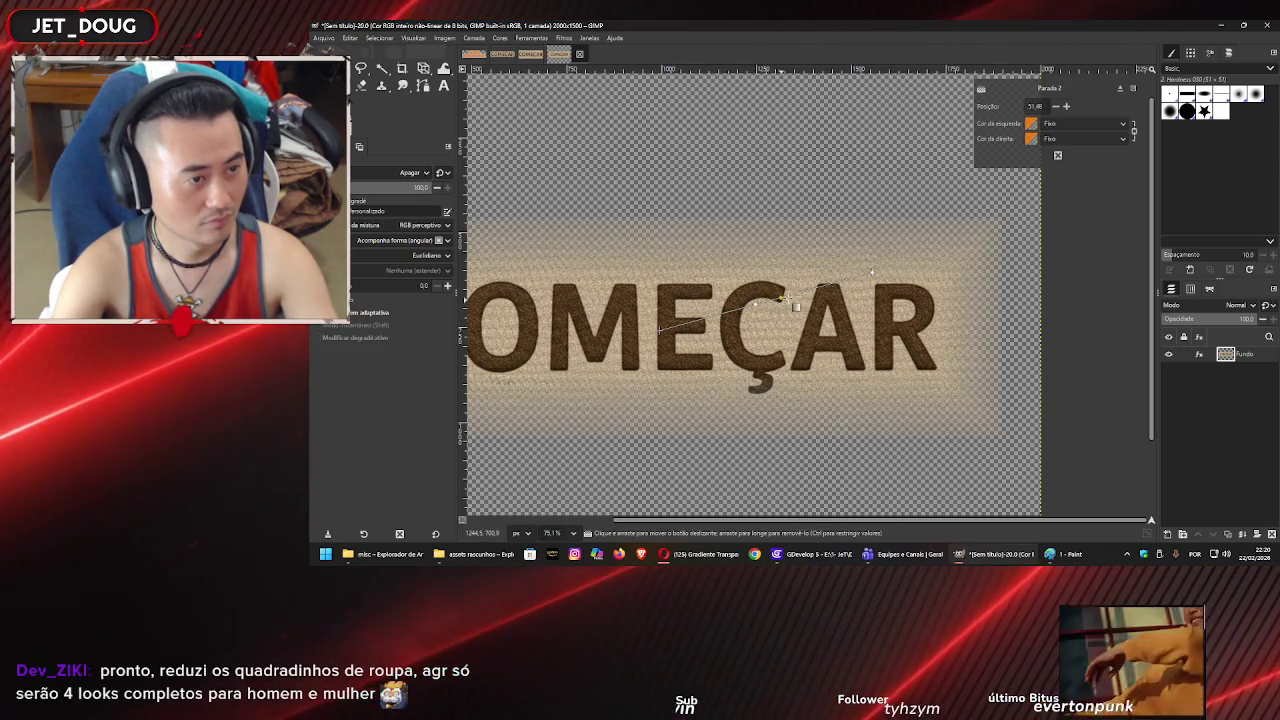
left_click(1081, 140)
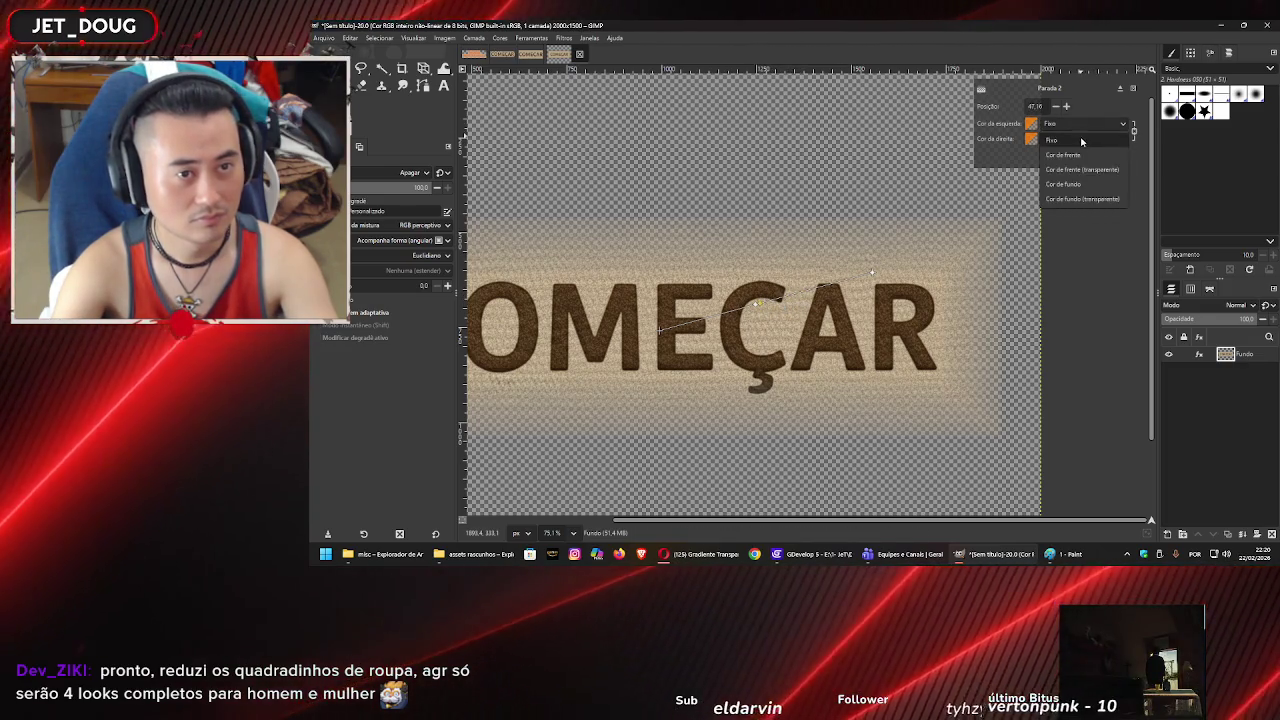
left_click(1080, 127)
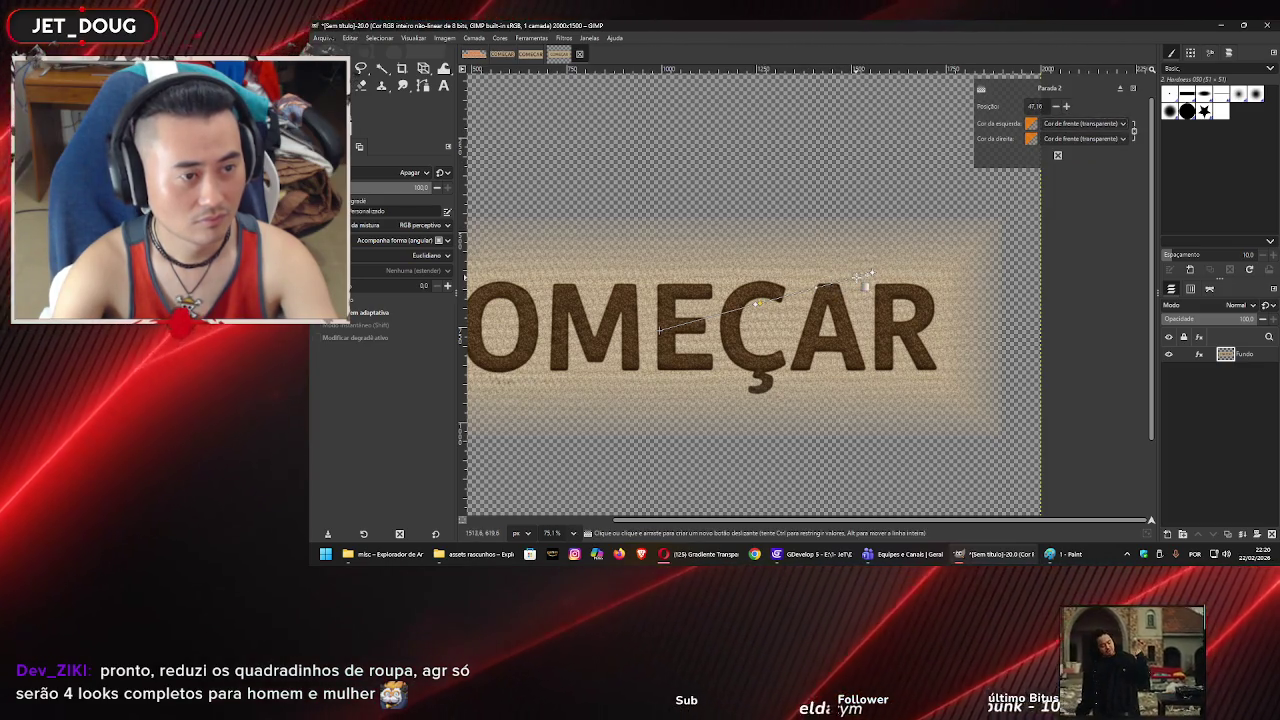
- Slide the outer end stop inward and give it a near-white colour
left_click(866, 279)
left_click_drag(834, 291, 820, 290)
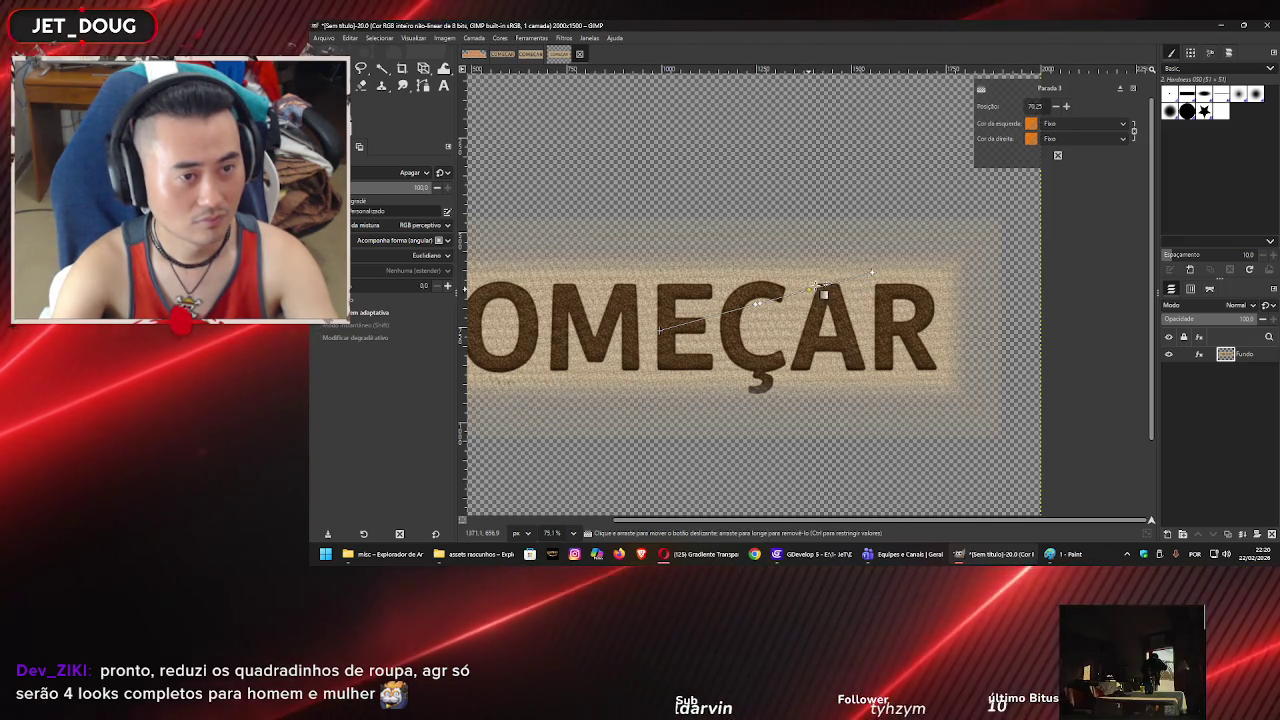
left_click(1031, 123)
left_click(708, 222)
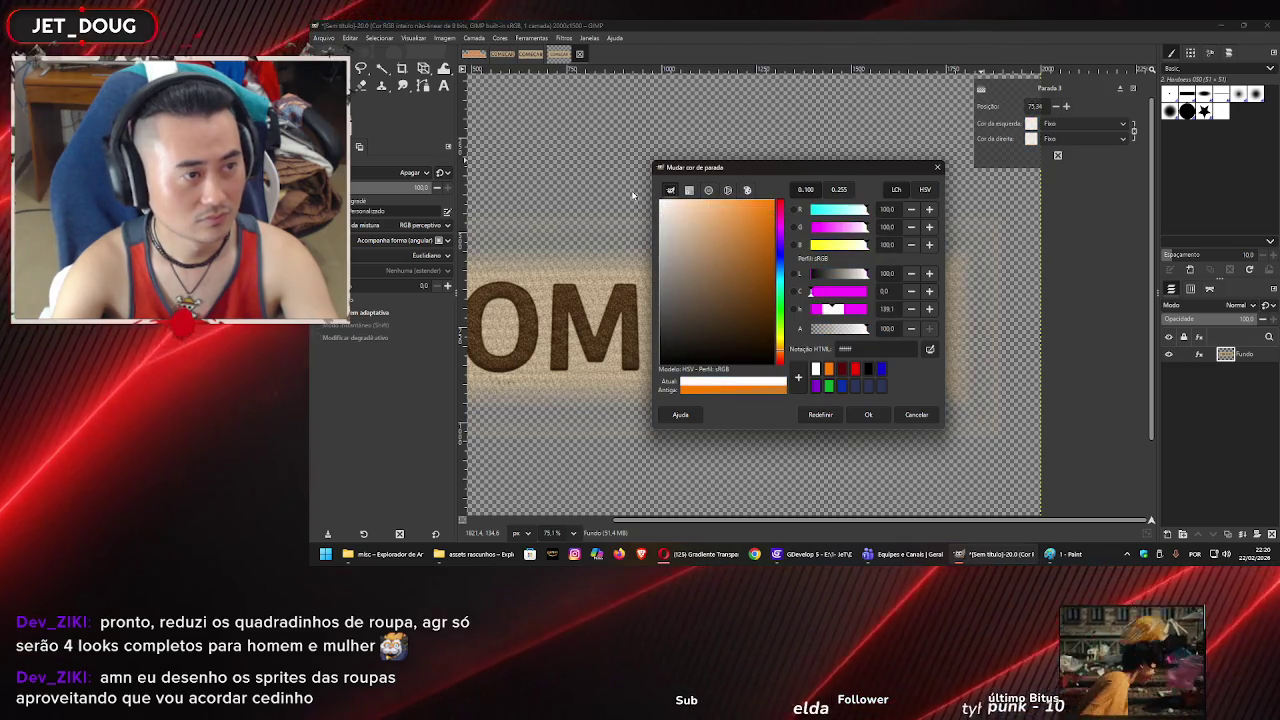
left_click(868, 414)
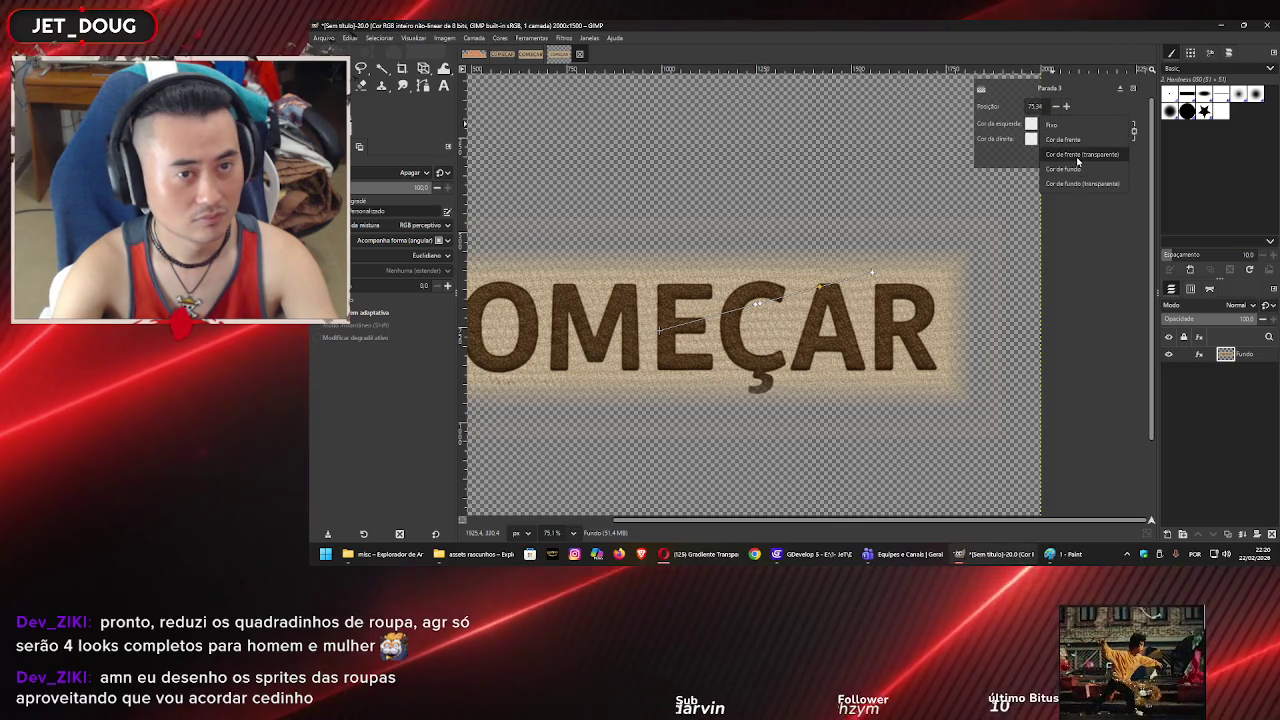
- Set the stop's colour type to 'Cor de fundo (transparente)' on both sides
left_click(1073, 154)
left_click(1055, 124)
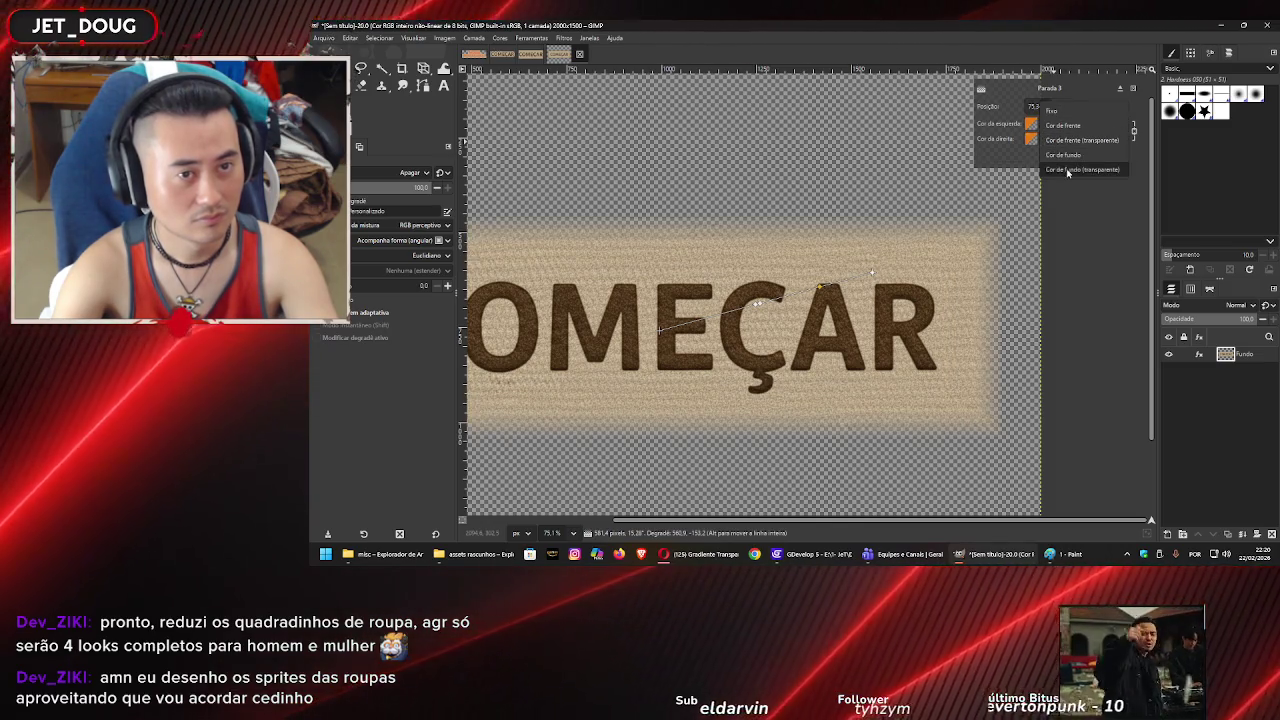
left_click(1067, 170)
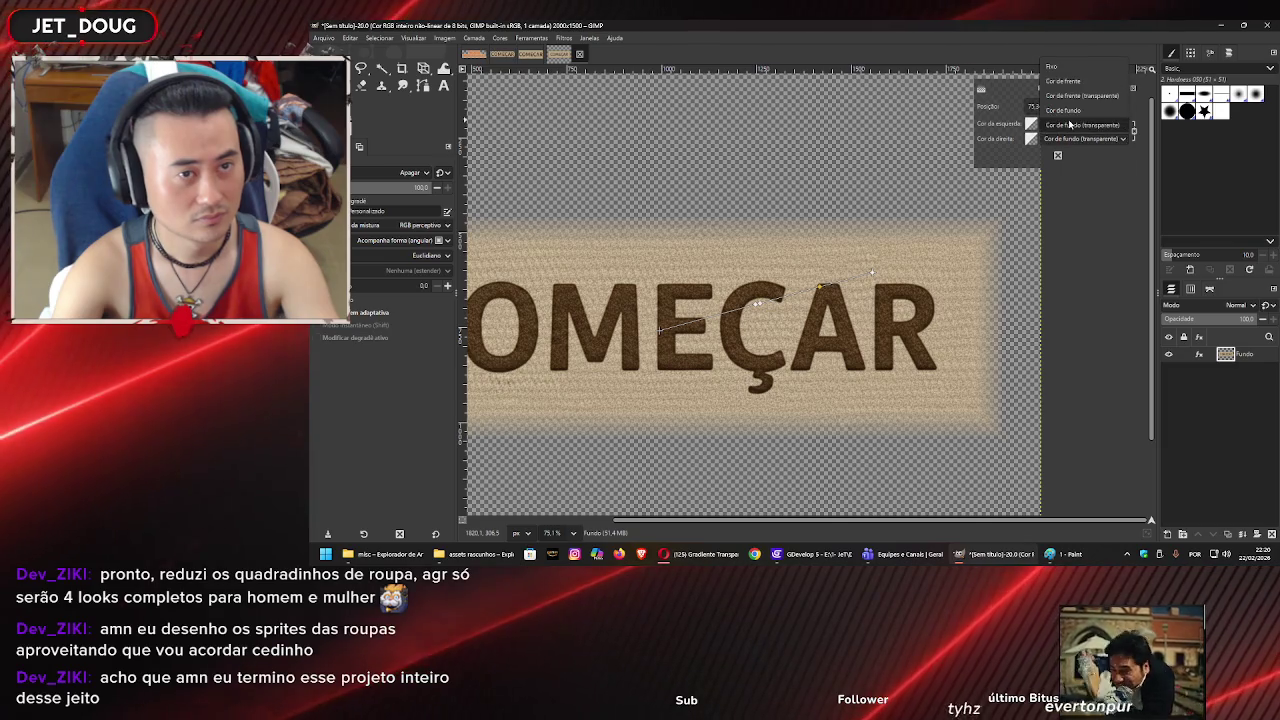
left_click(1074, 96)
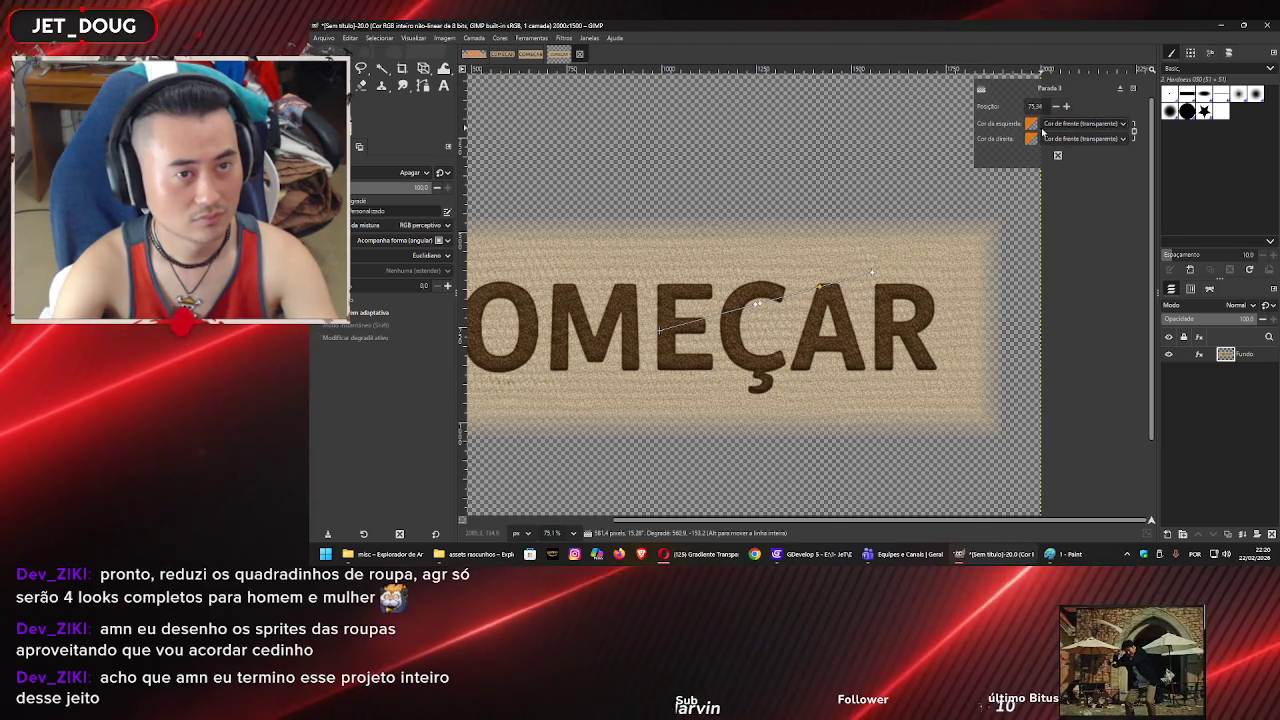
left_click(1080, 123)
left_click(1078, 169)
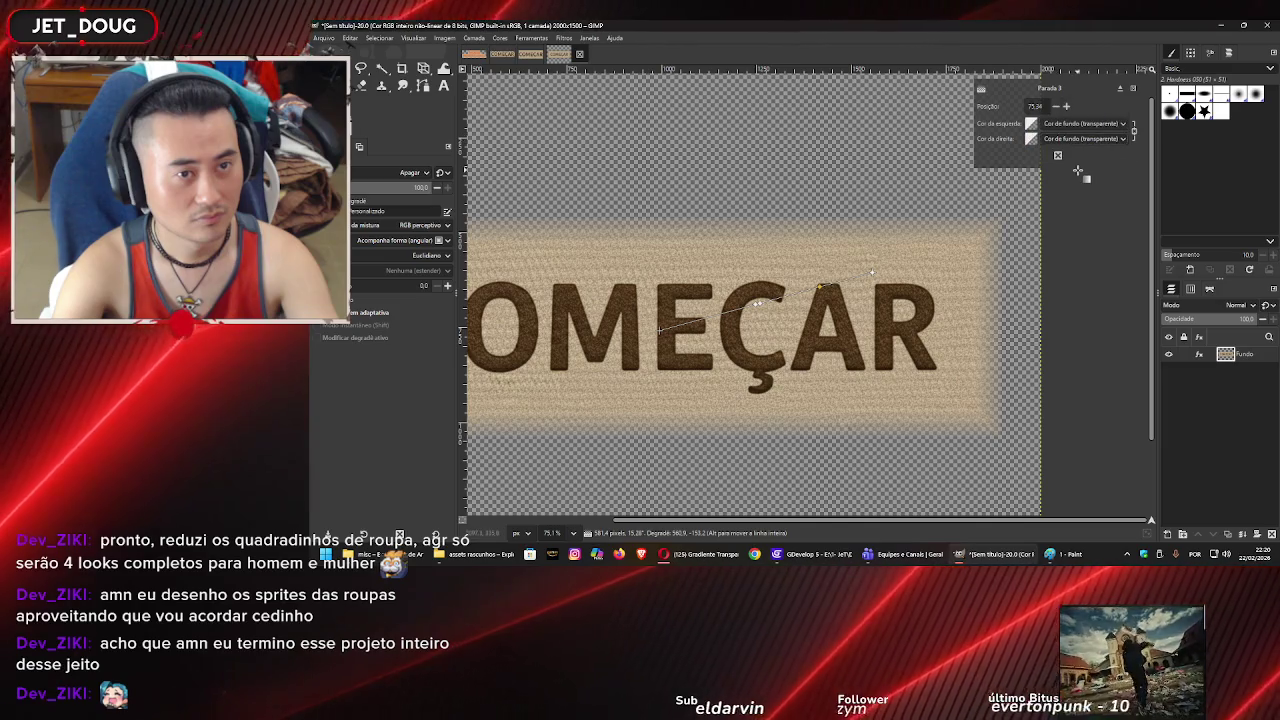
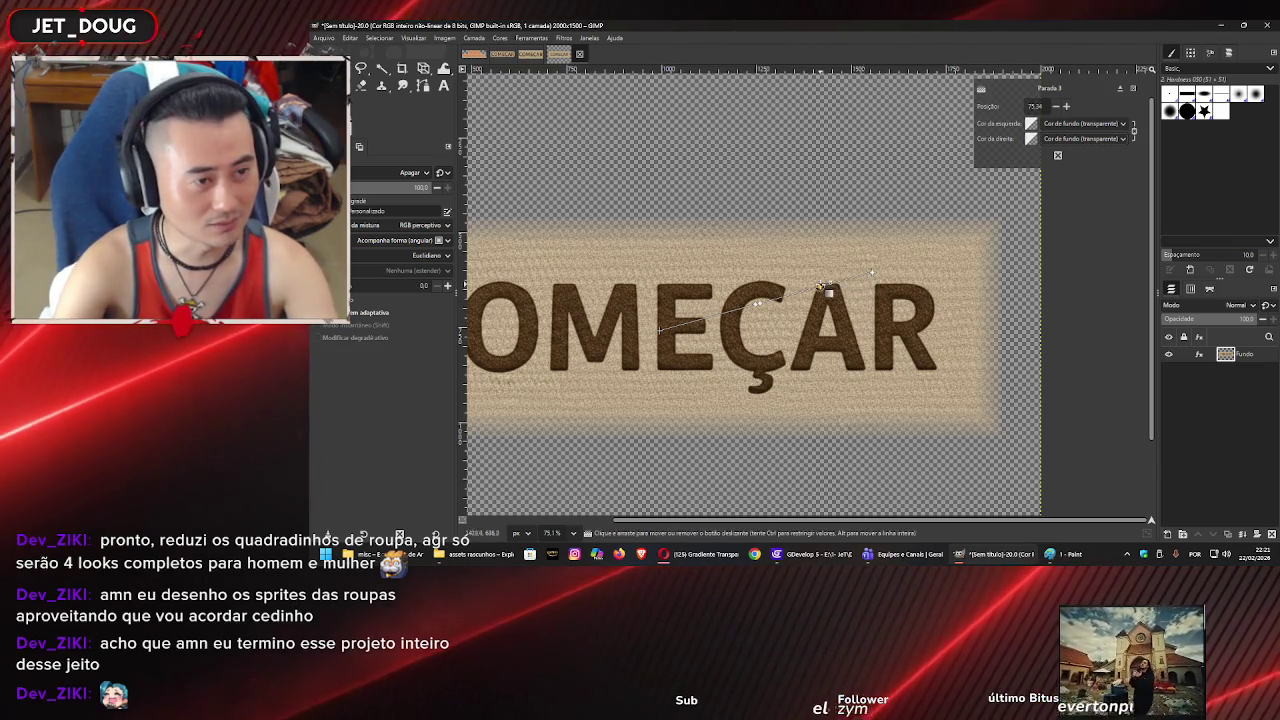
- Slide the erase gradient's stops along the line, moving the third stop to 49.17
left_click_drag(828, 290, 777, 311)
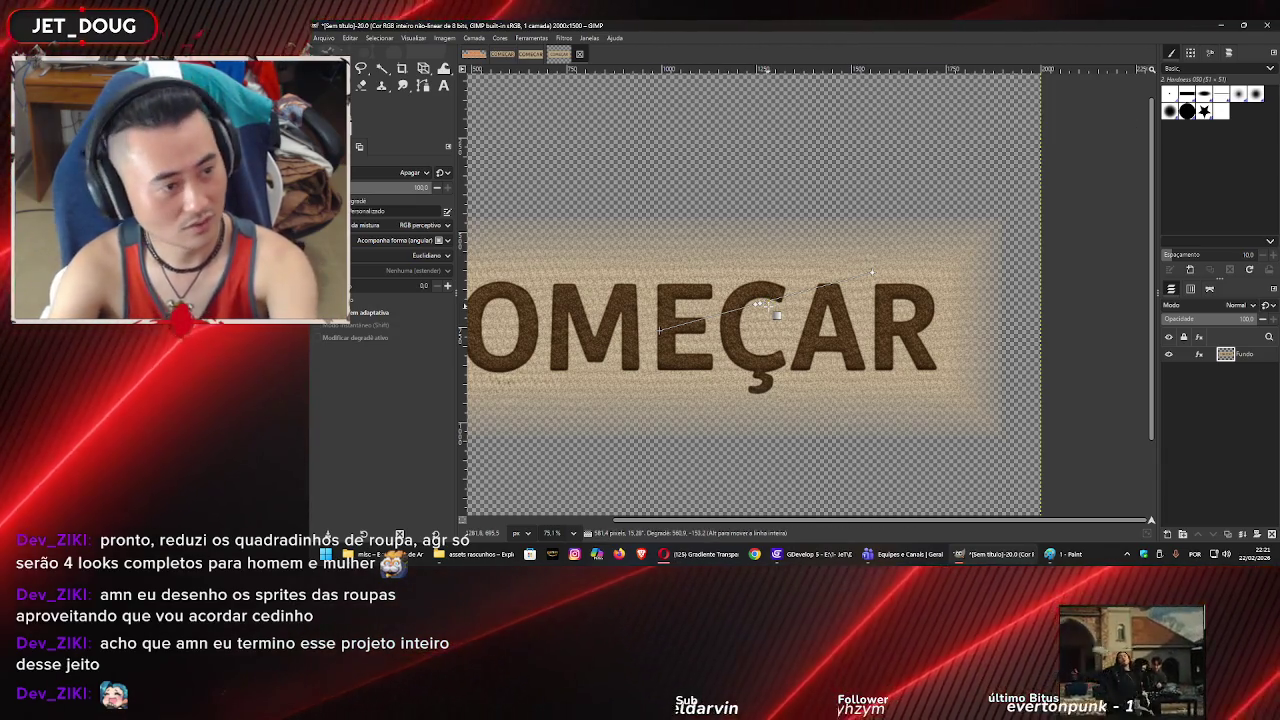
left_click(766, 306)
left_click_drag(767, 308, 823, 328)
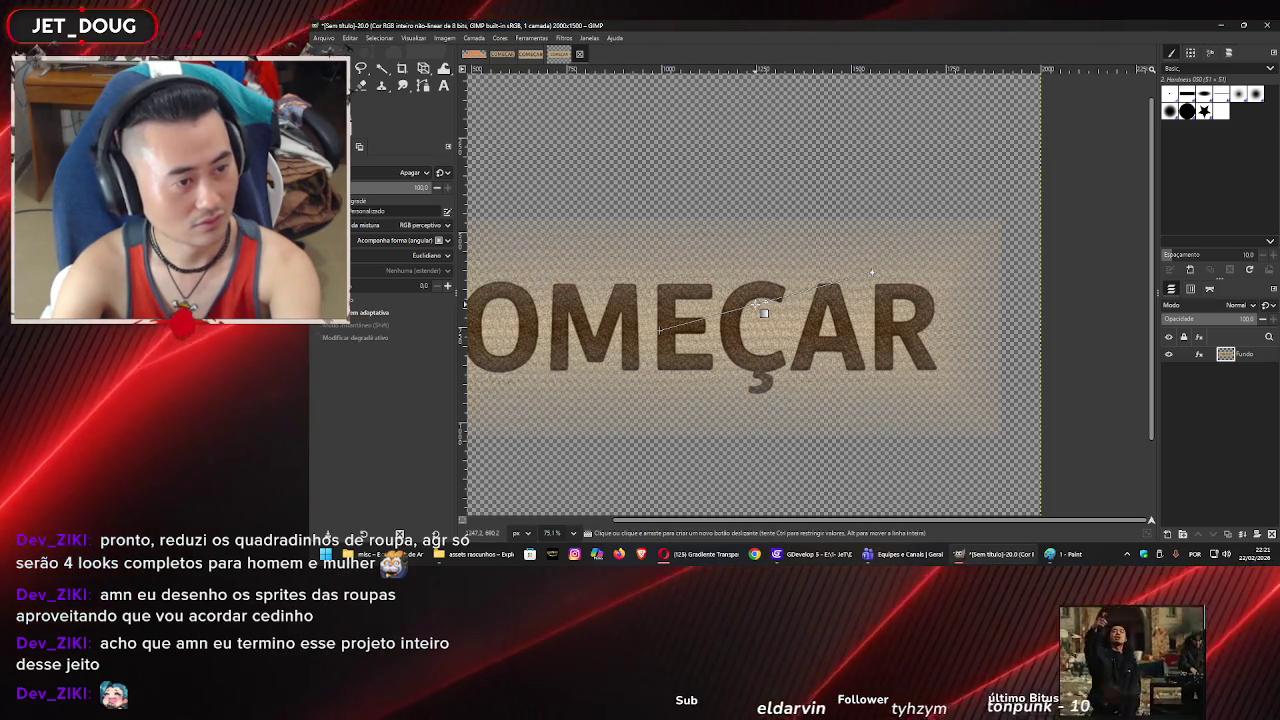
scroll(823, 328, "left", 2)
left_click(776, 306)
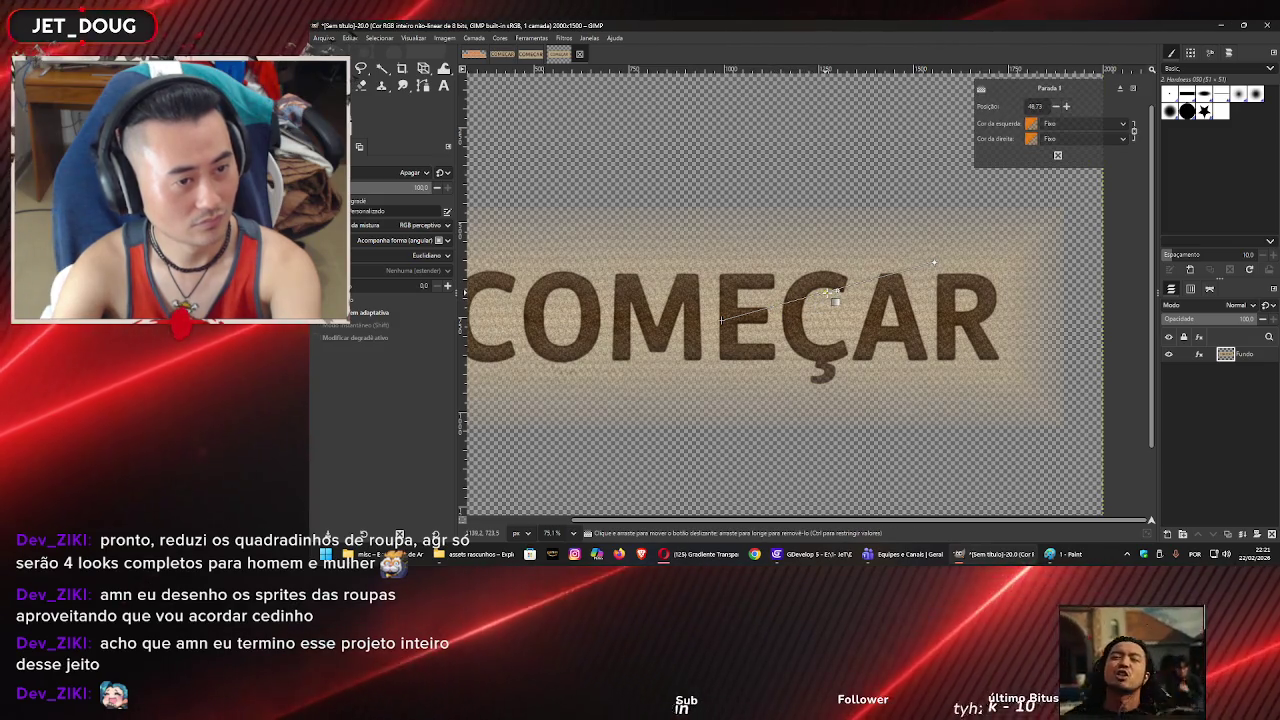
left_click_drag(820, 305, 835, 299)
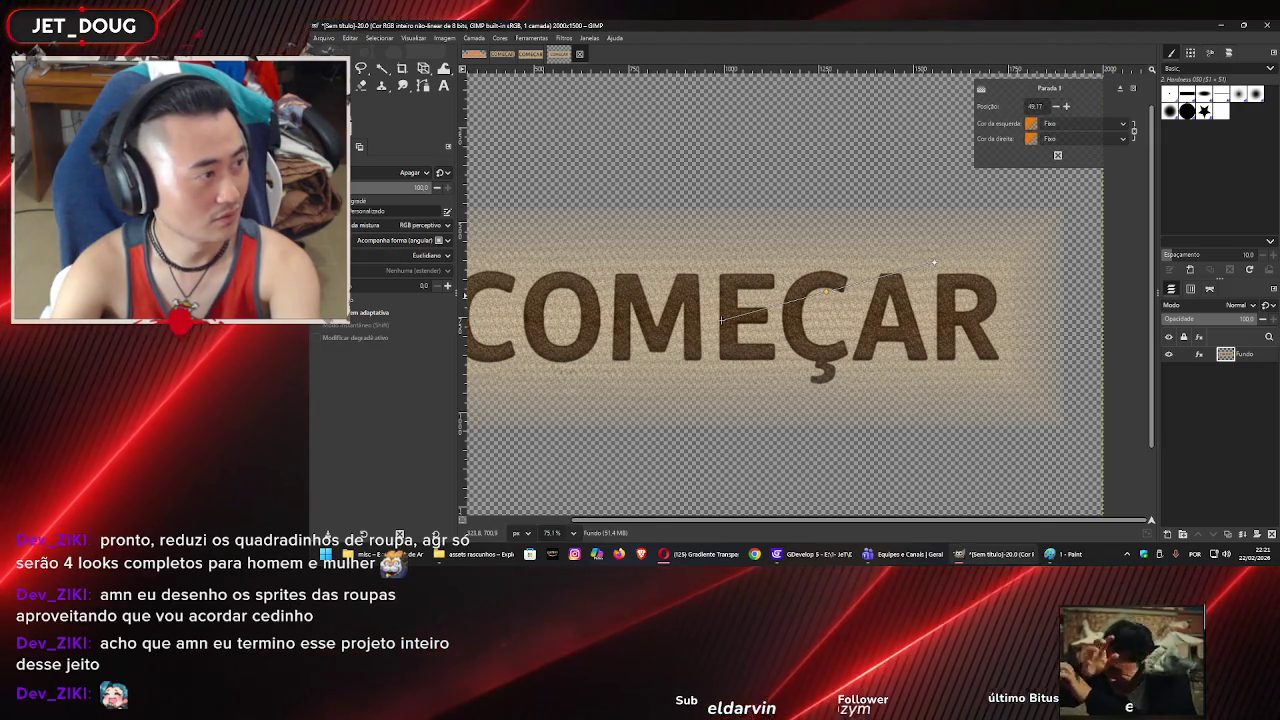
- Add a gradient stop near the end at 89.35 and lower the gradient opacity to 84
left_click(330, 205)
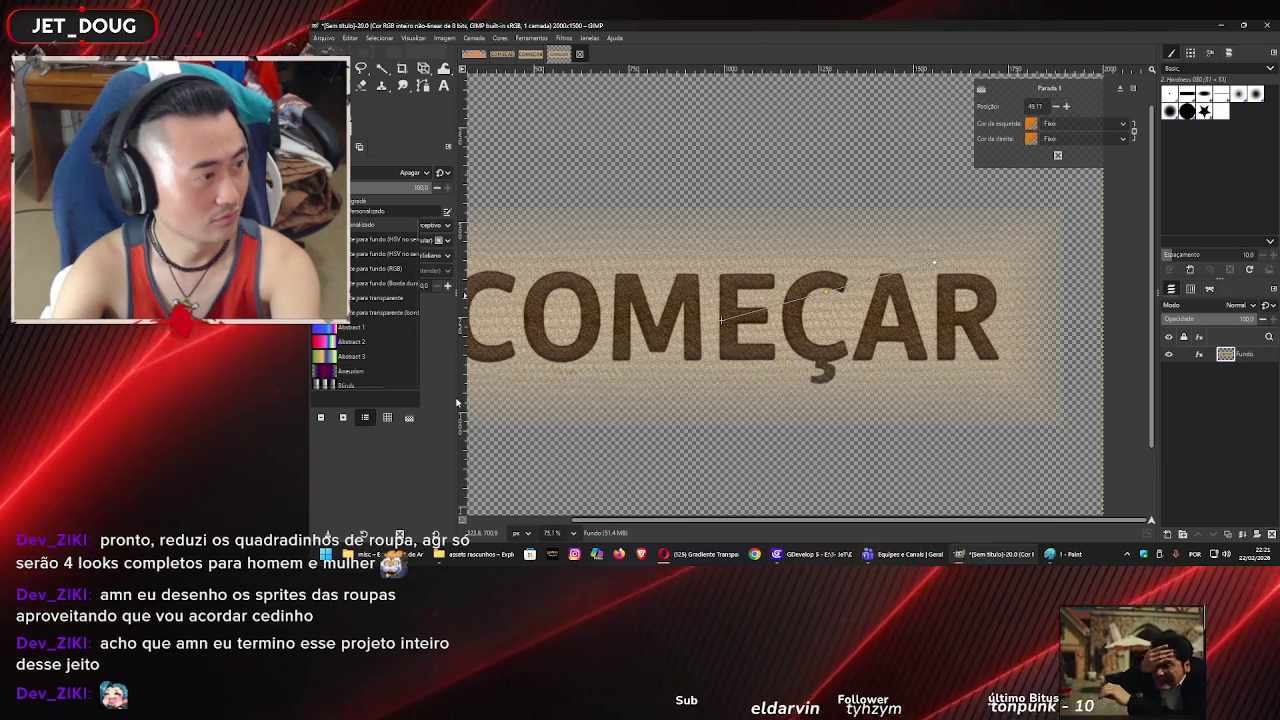
left_click(418, 446)
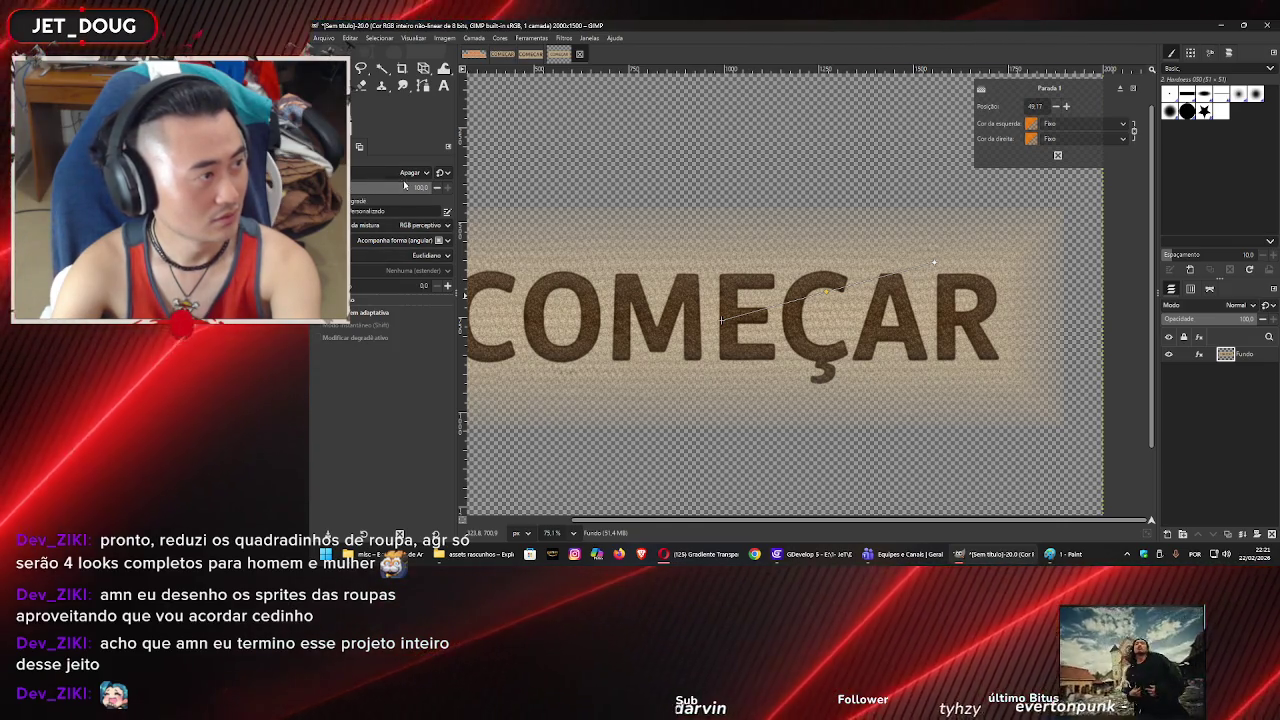
left_click(917, 268)
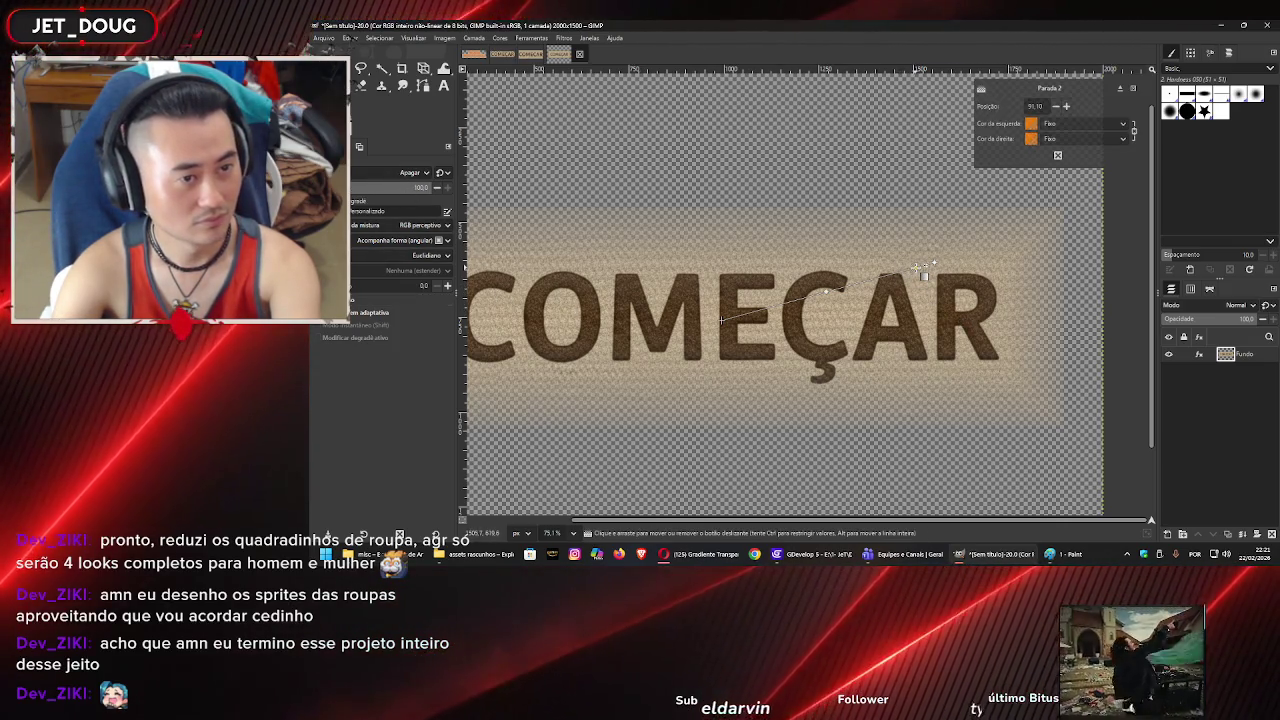
left_click_drag(893, 277, 890, 278)
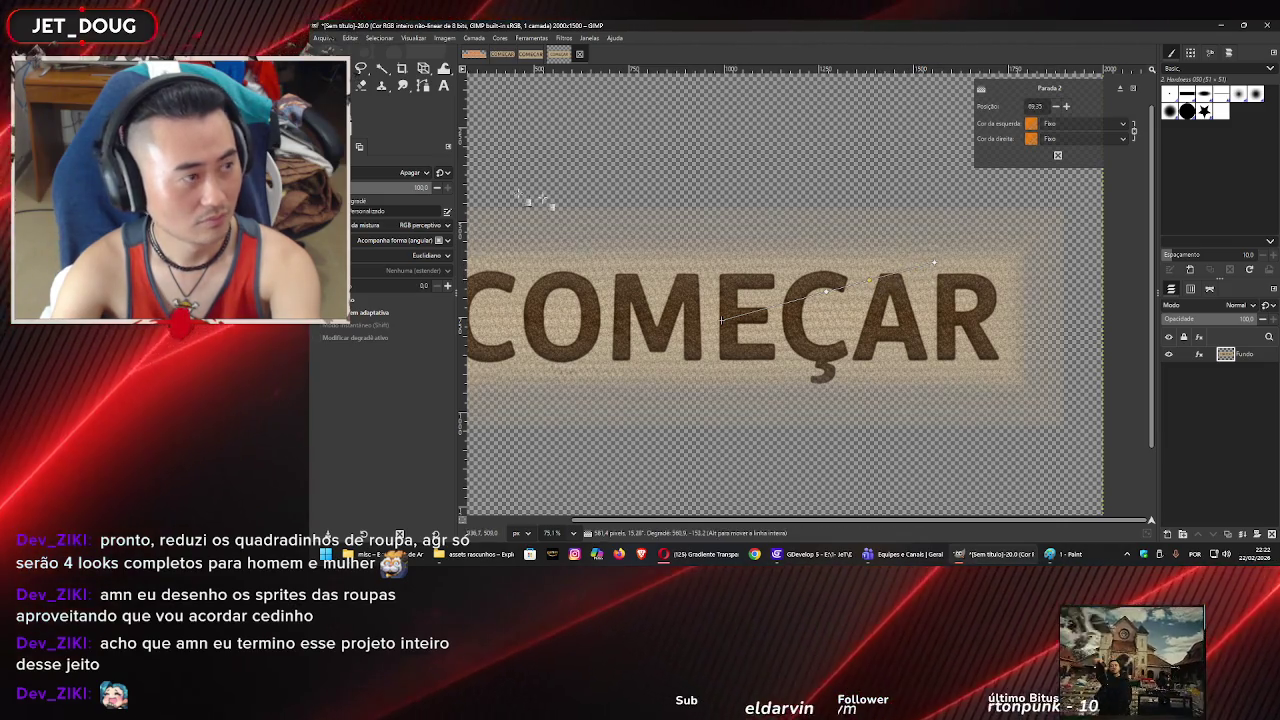
mouse_move(373, 193)
left_mouse_down()
mouse_move(353, 198)
mouse_move(461, 186)
left_mouse_up()
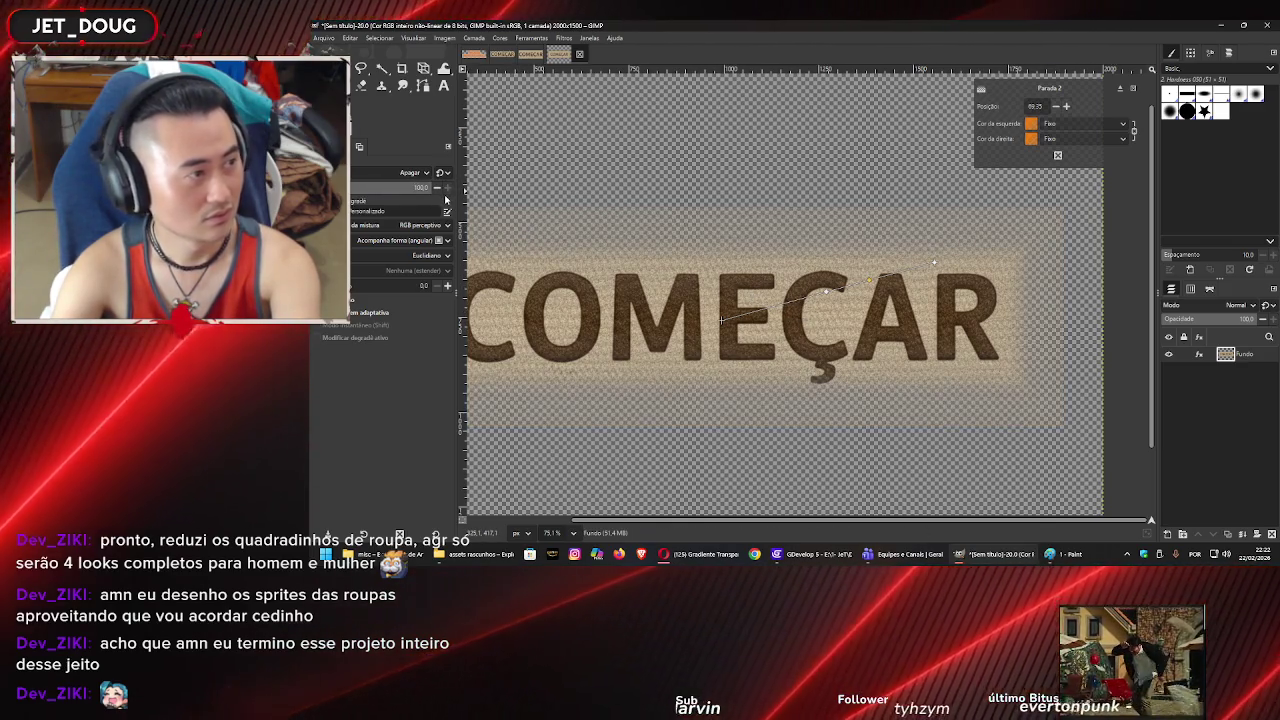
left_click(420, 177)
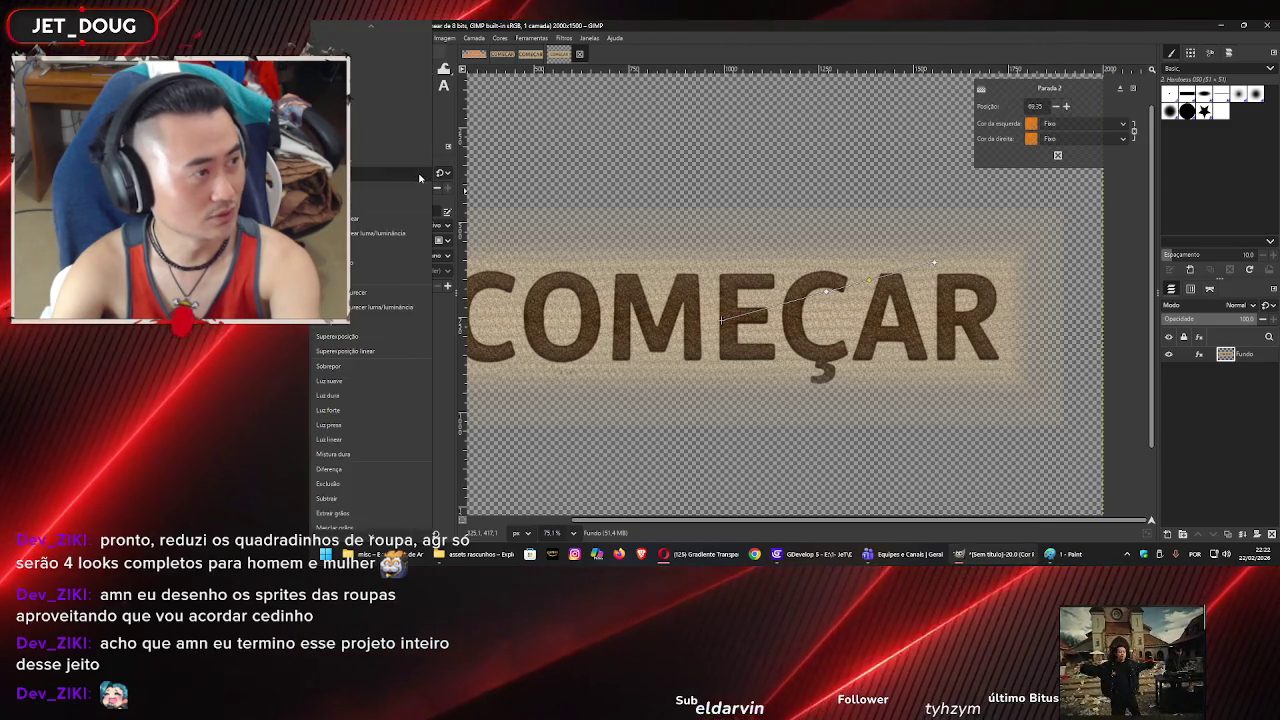
- Keep the gradient's blend mode on Apagar (Erase) after previewing another mode
scroll(420, 177, "up", 1)
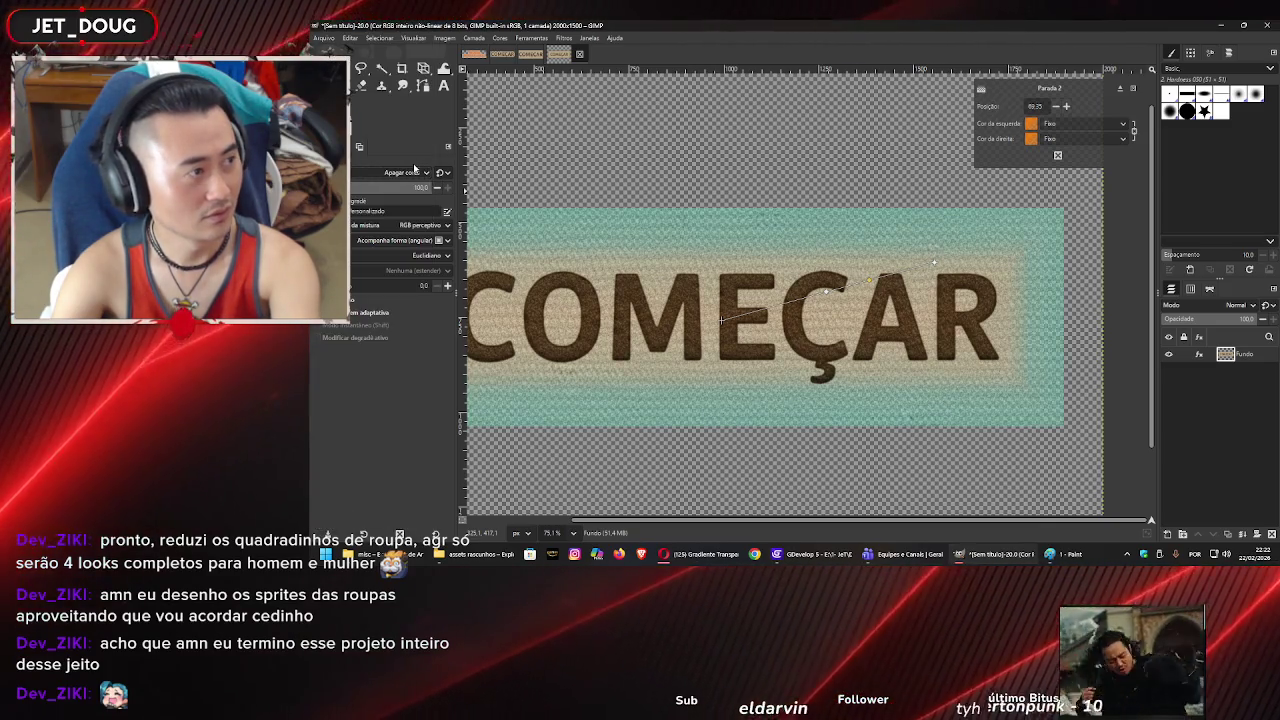
left_click(417, 175)
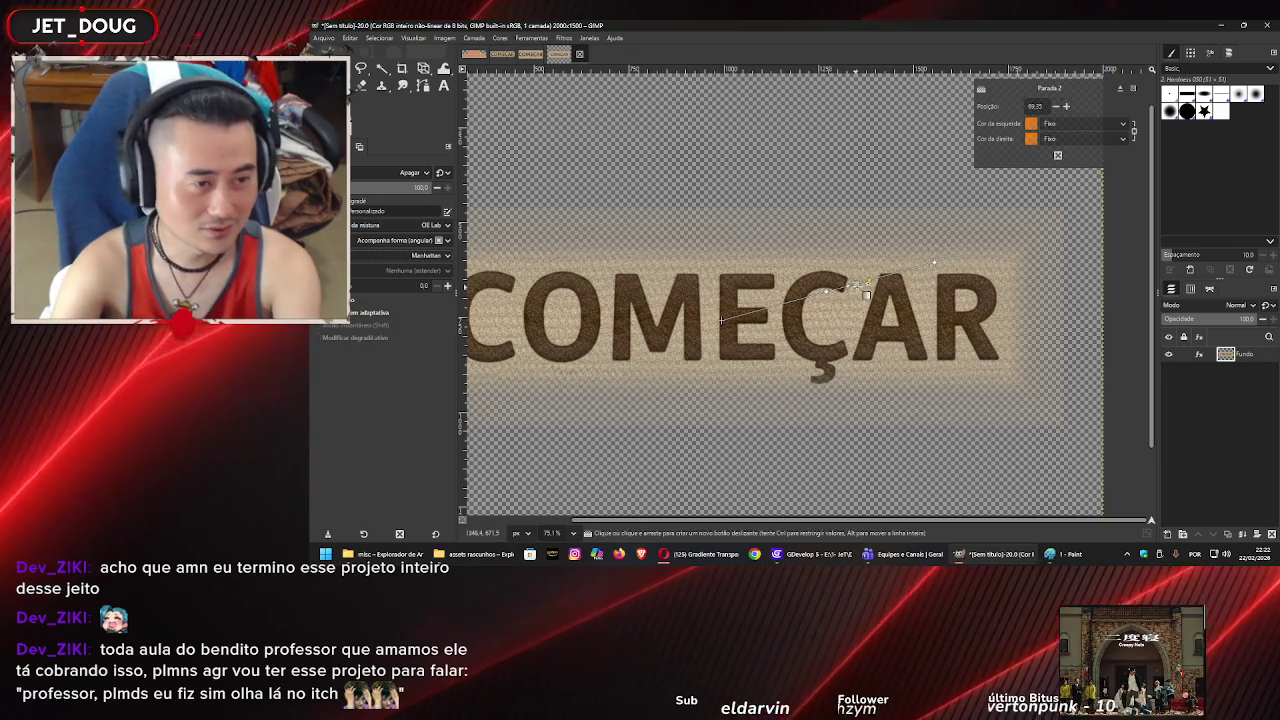
- Set the selected stop's left colour to transparent foreground and move it to about 60
left_click(1074, 125)
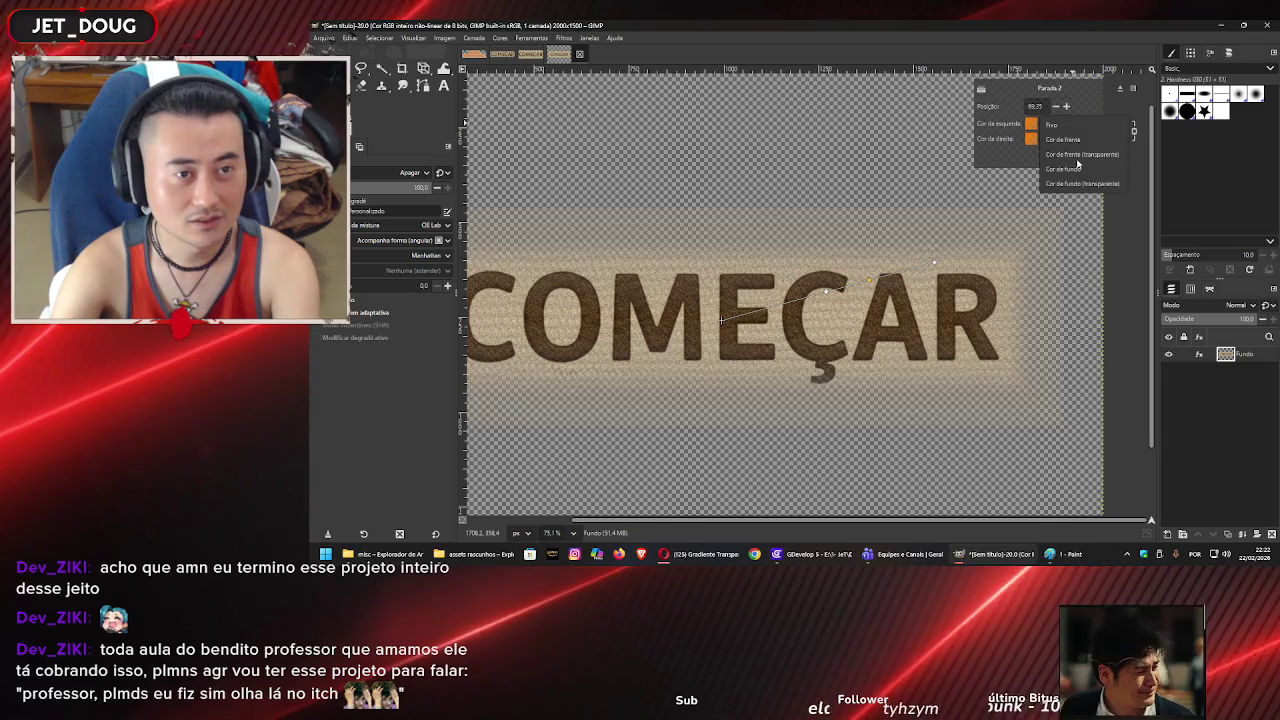
key("Escape")
left_click(1074, 125)
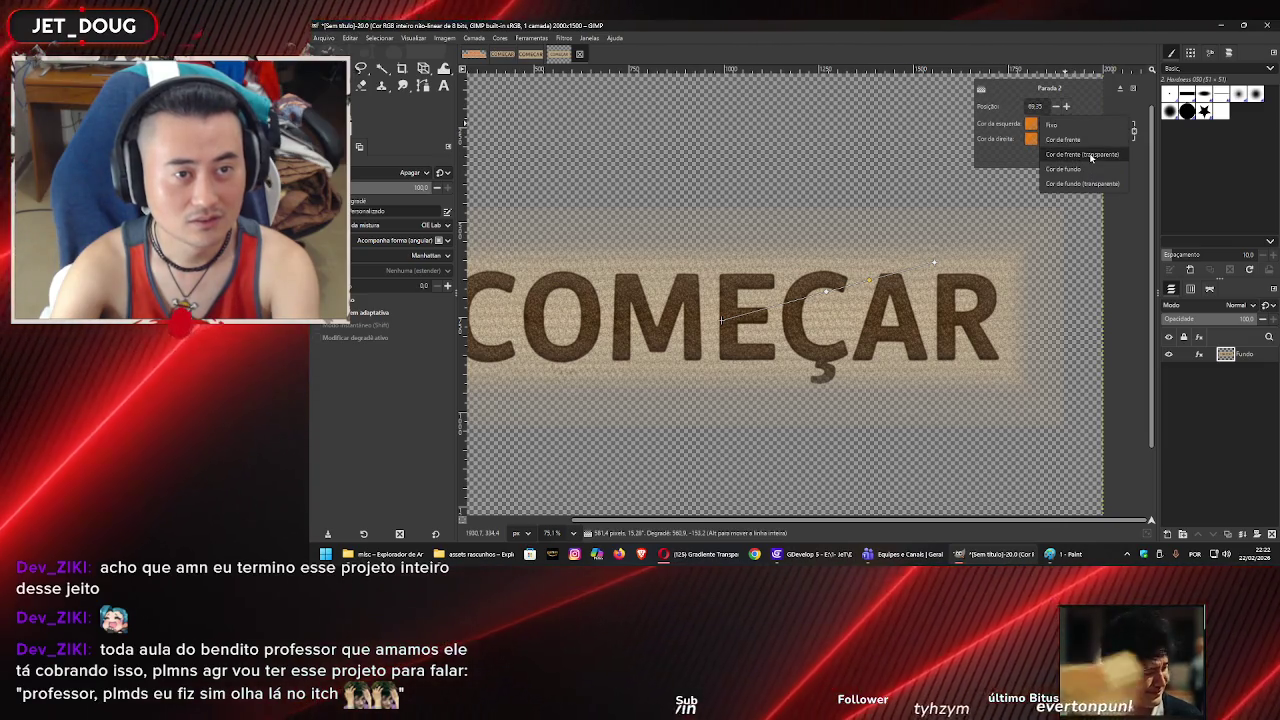
left_click(1082, 155)
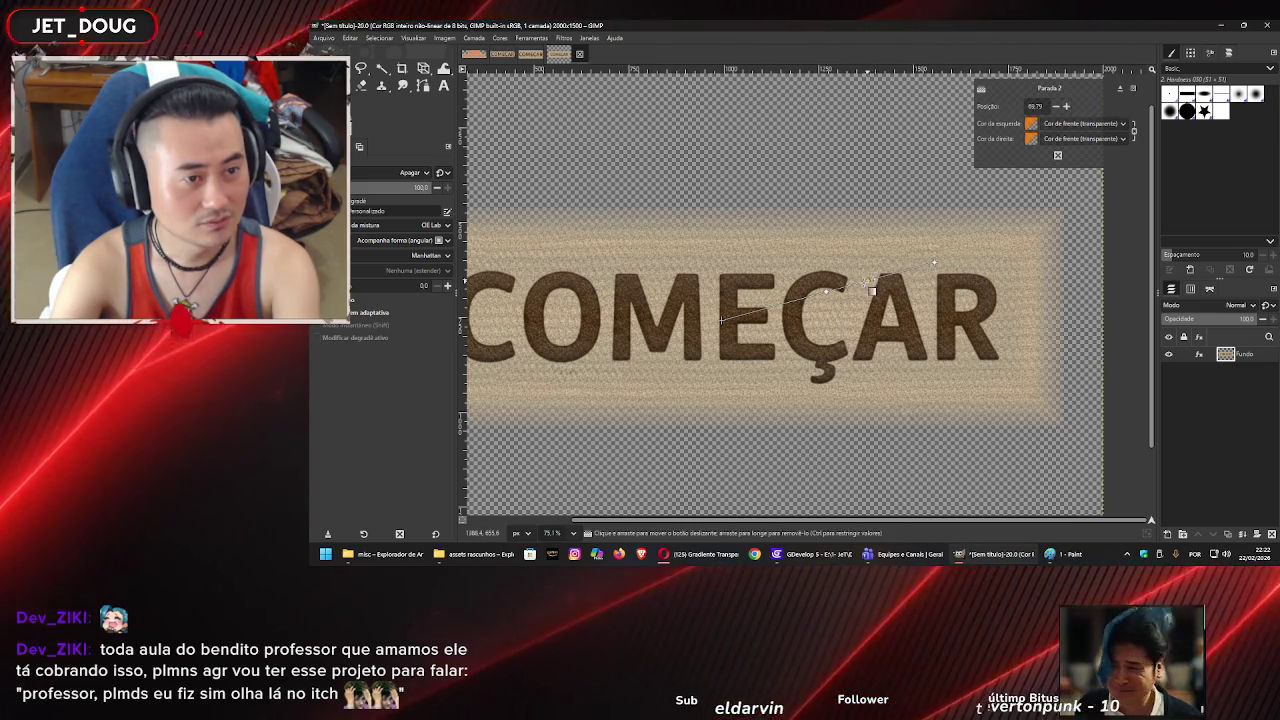
left_click_drag(846, 290, 851, 294)
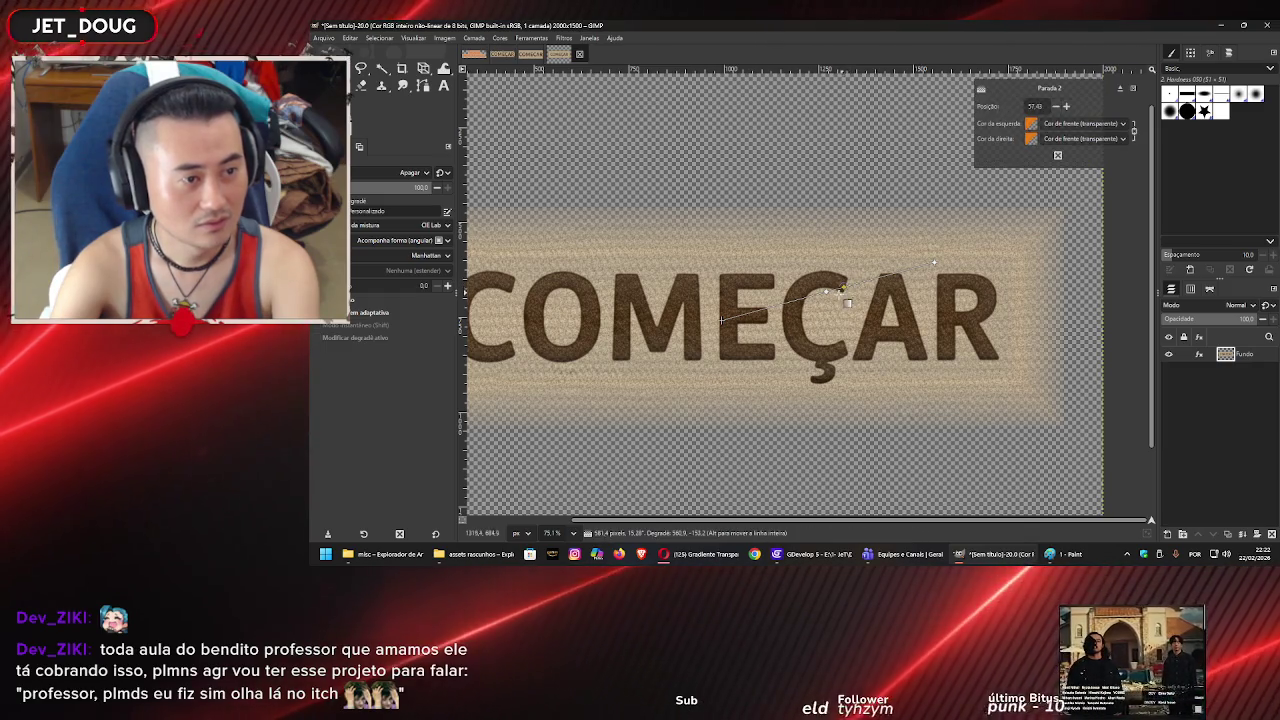
- Add stops at 37.91, 45.23 and 56.22, and make their colours transparent foreground
left_click(800, 297)
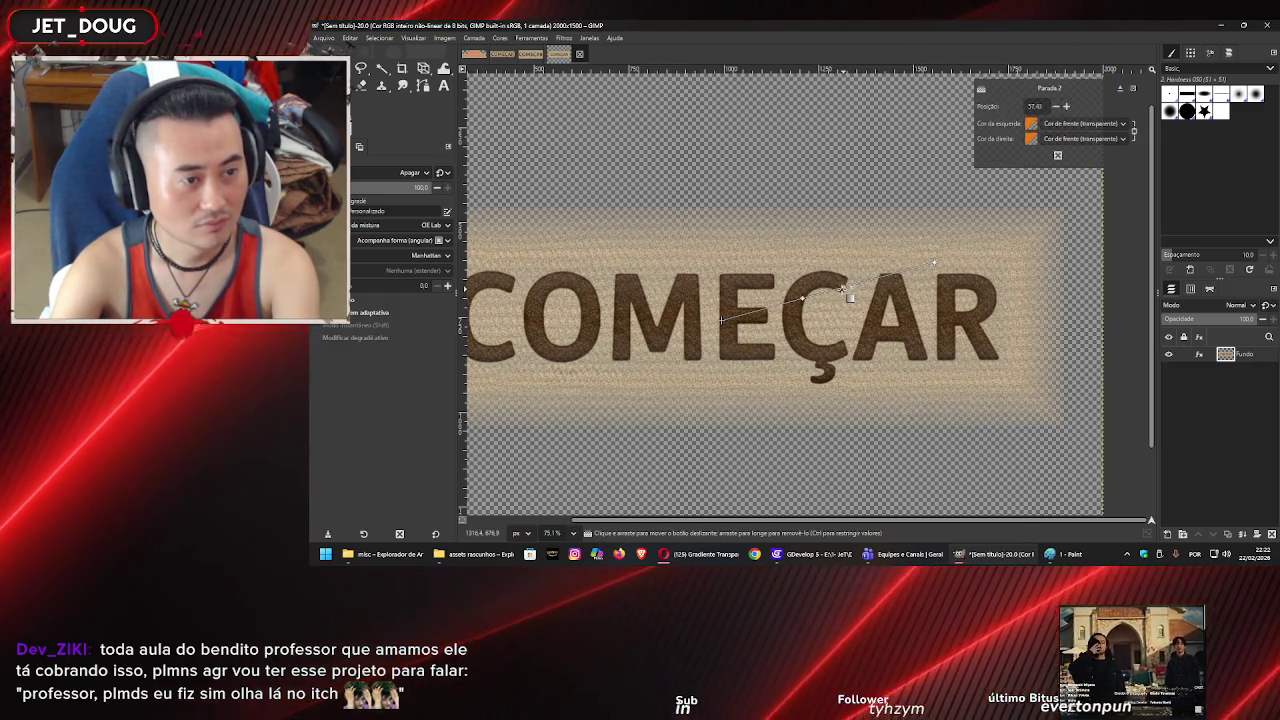
left_click(828, 298)
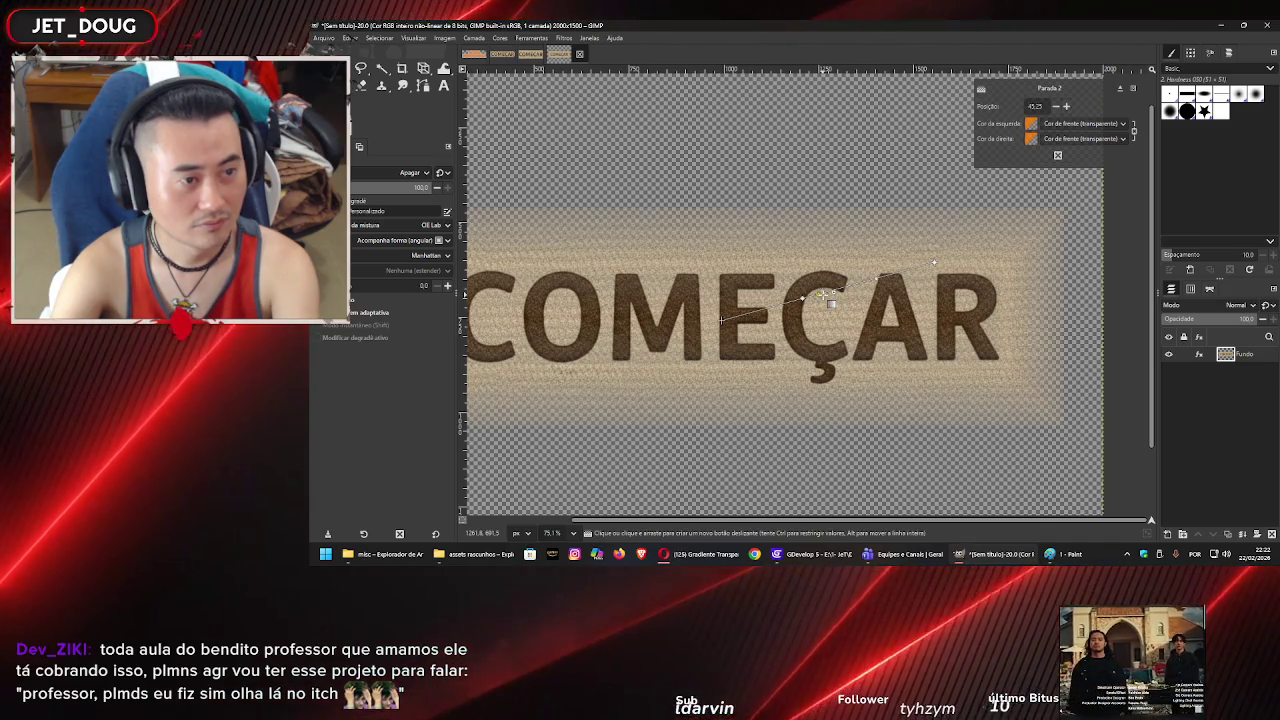
left_click(930, 264)
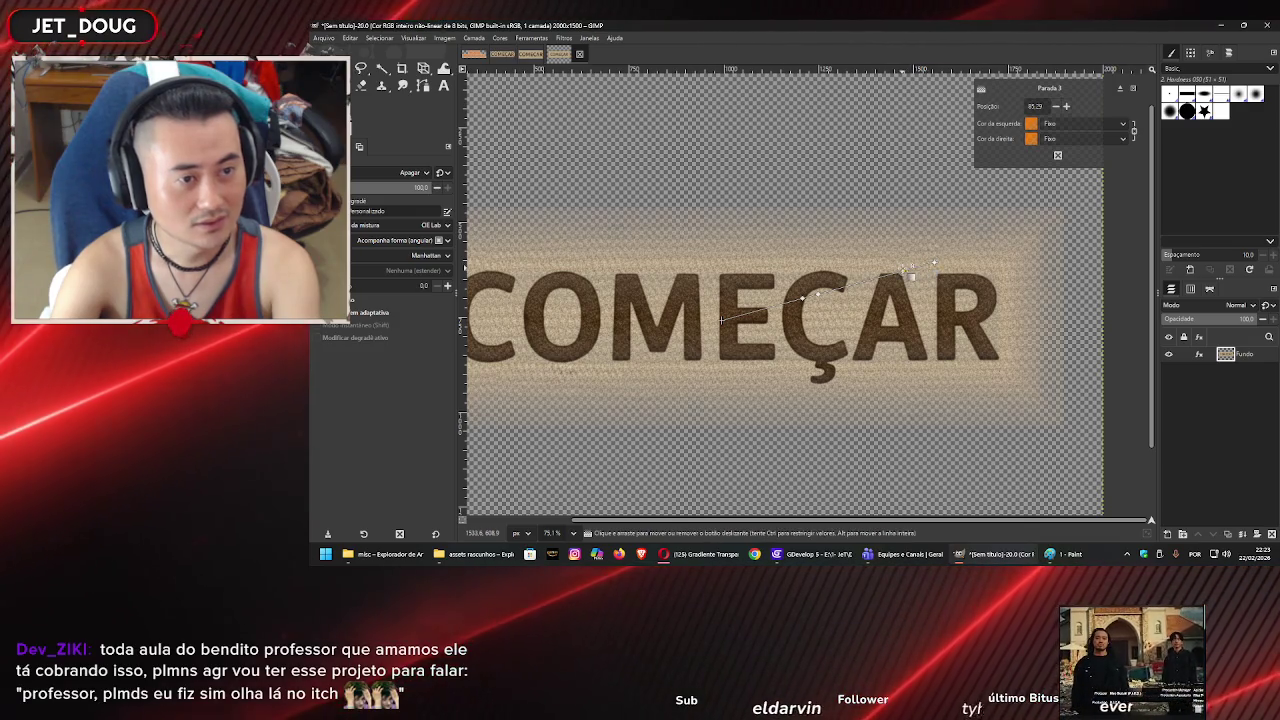
left_click(1065, 125)
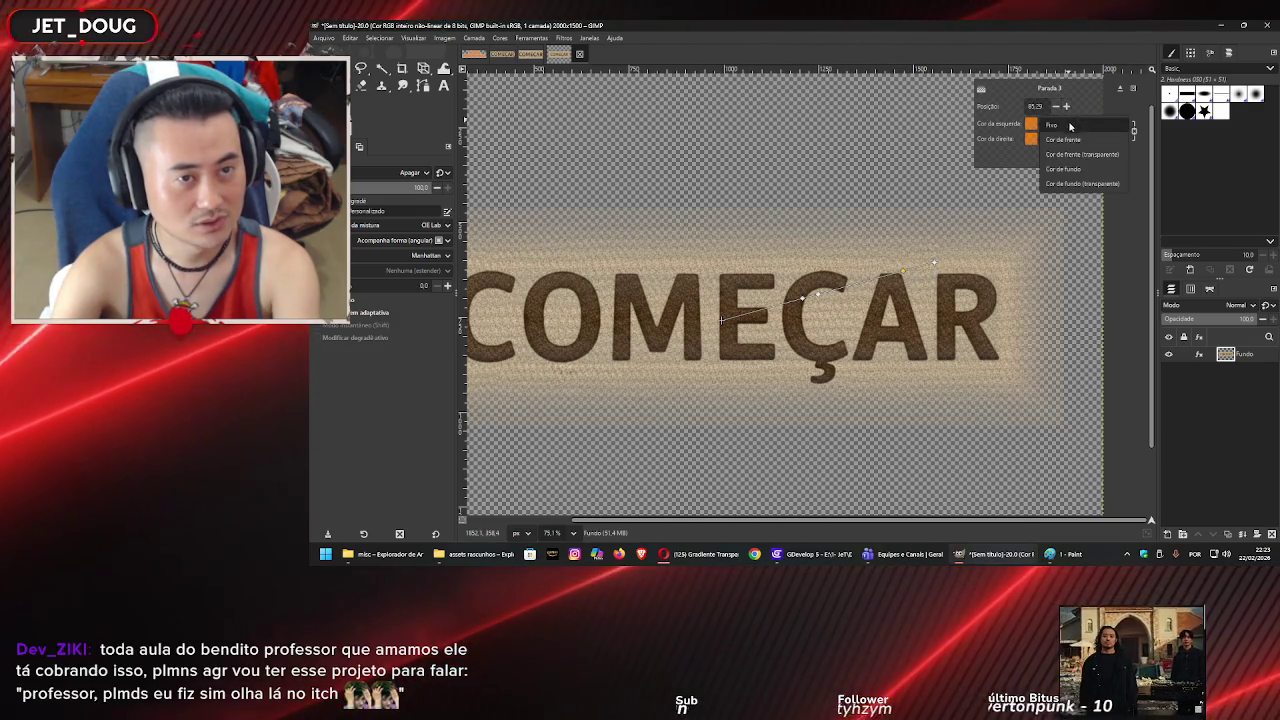
left_click(1082, 184)
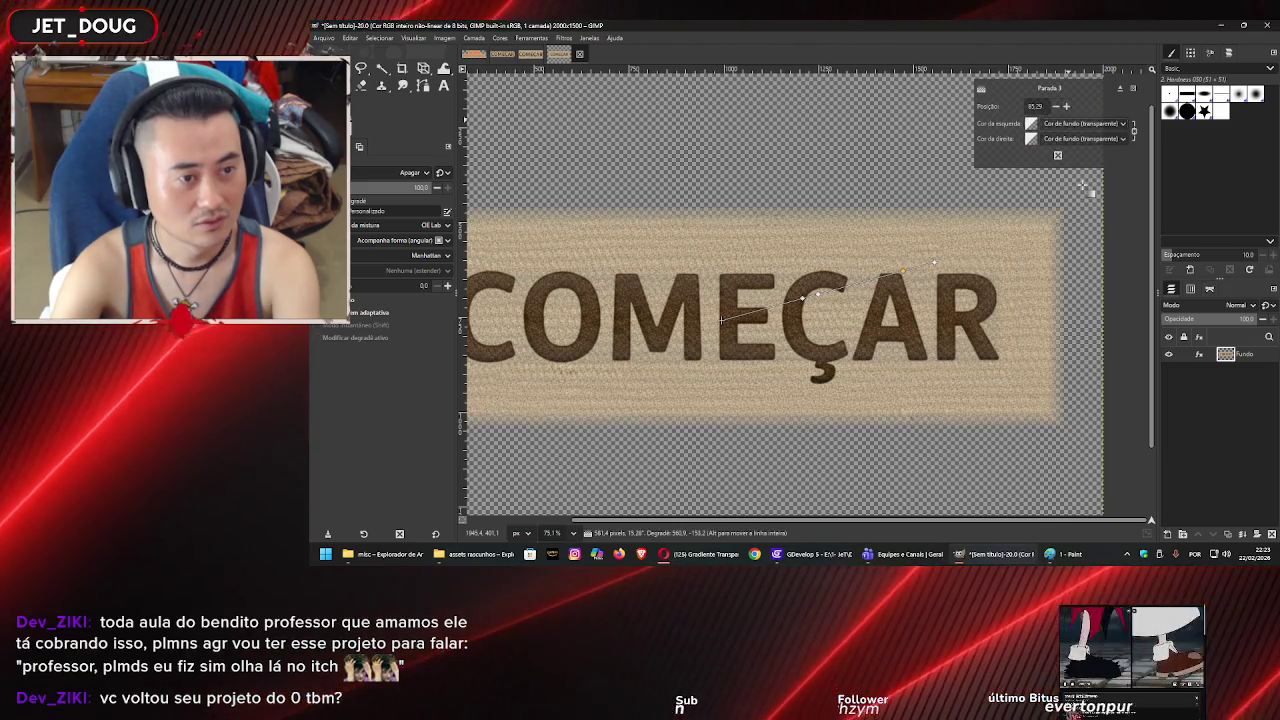
left_click(1083, 124)
left_click(1088, 104)
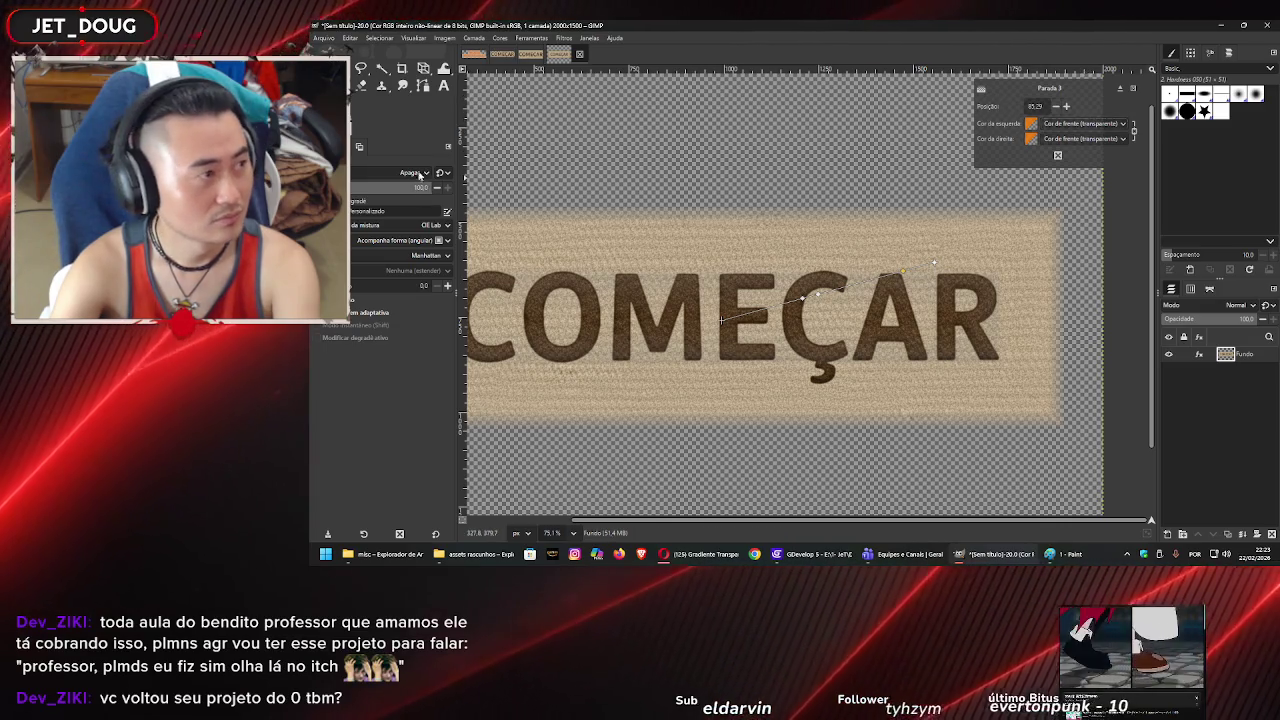
- Change two gradient stops, including the orange middle one, to pure black
left_click(1032, 125)
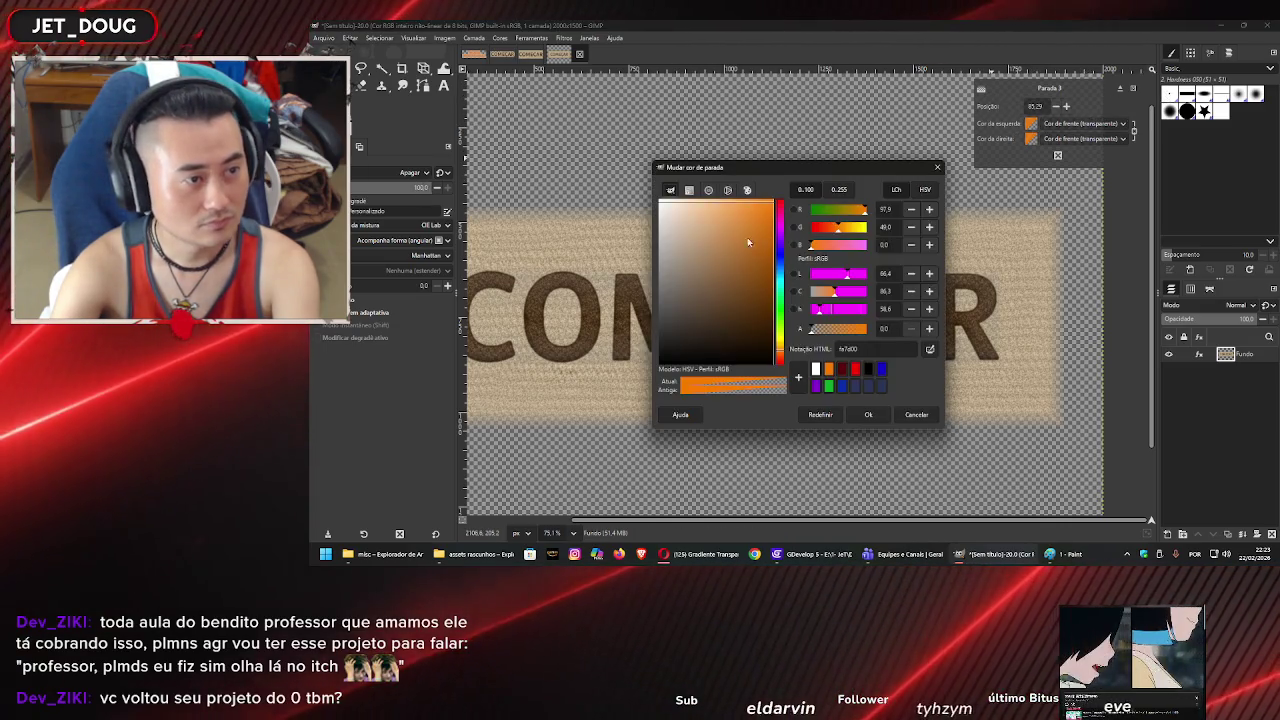
left_click_drag(750, 243, 686, 298)
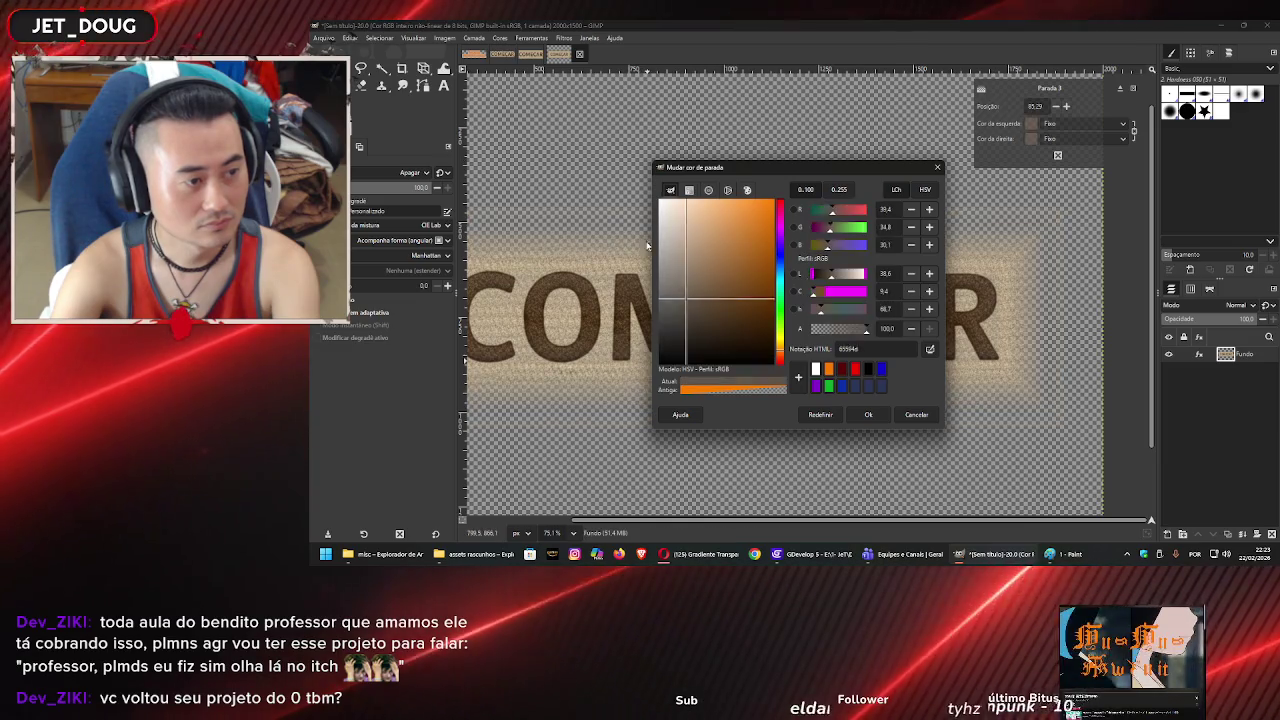
left_click_drag(652, 256, 660, 380)
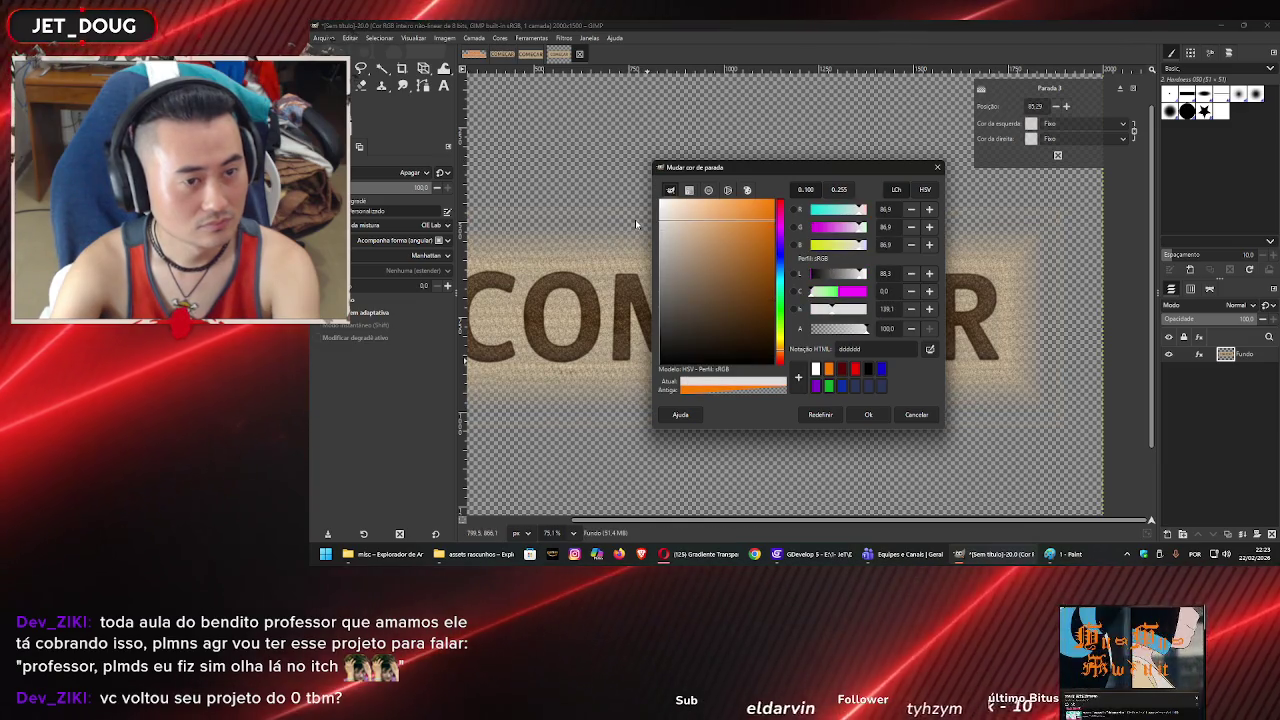
left_click(867, 414)
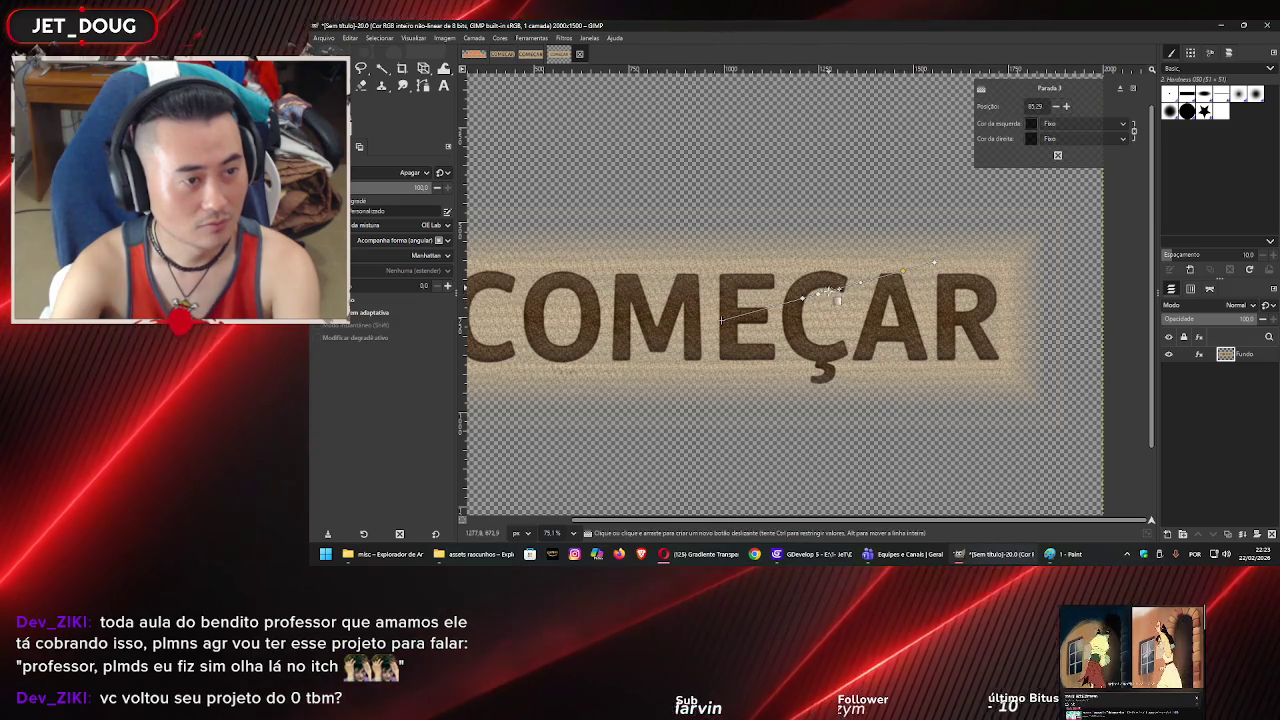
left_click(818, 294)
left_click(1032, 125)
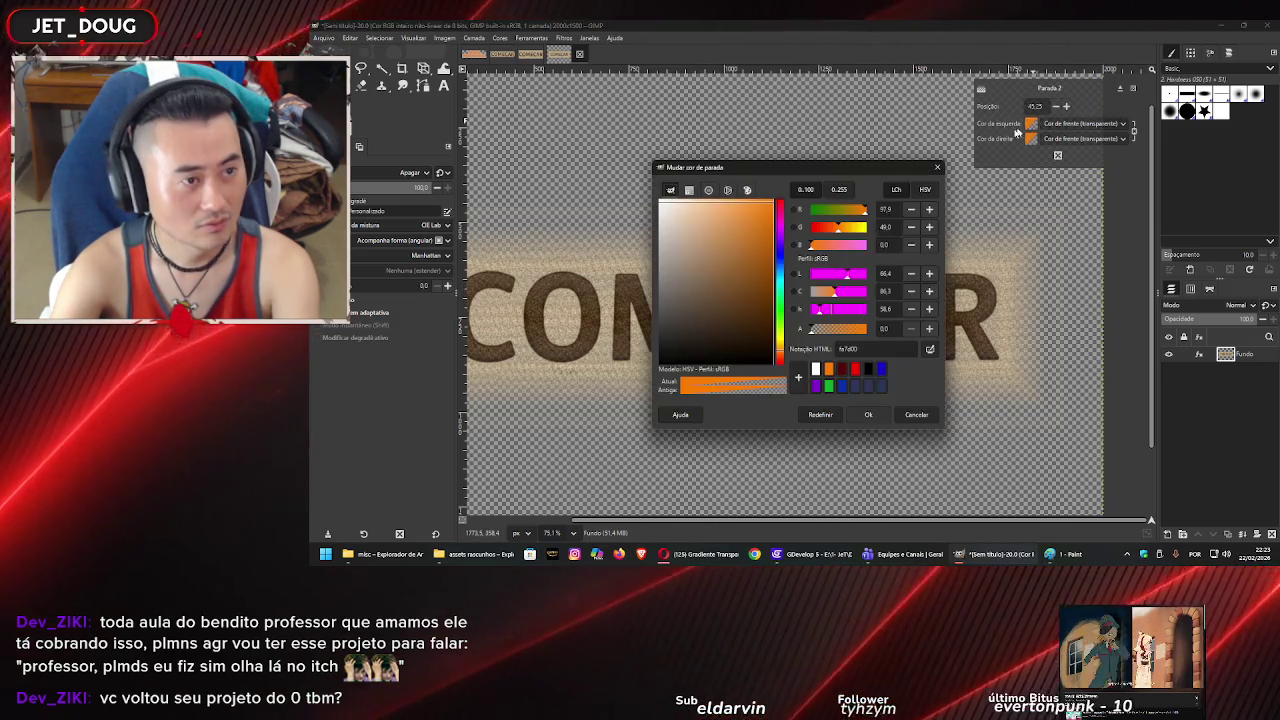
left_click_drag(691, 264, 662, 362)
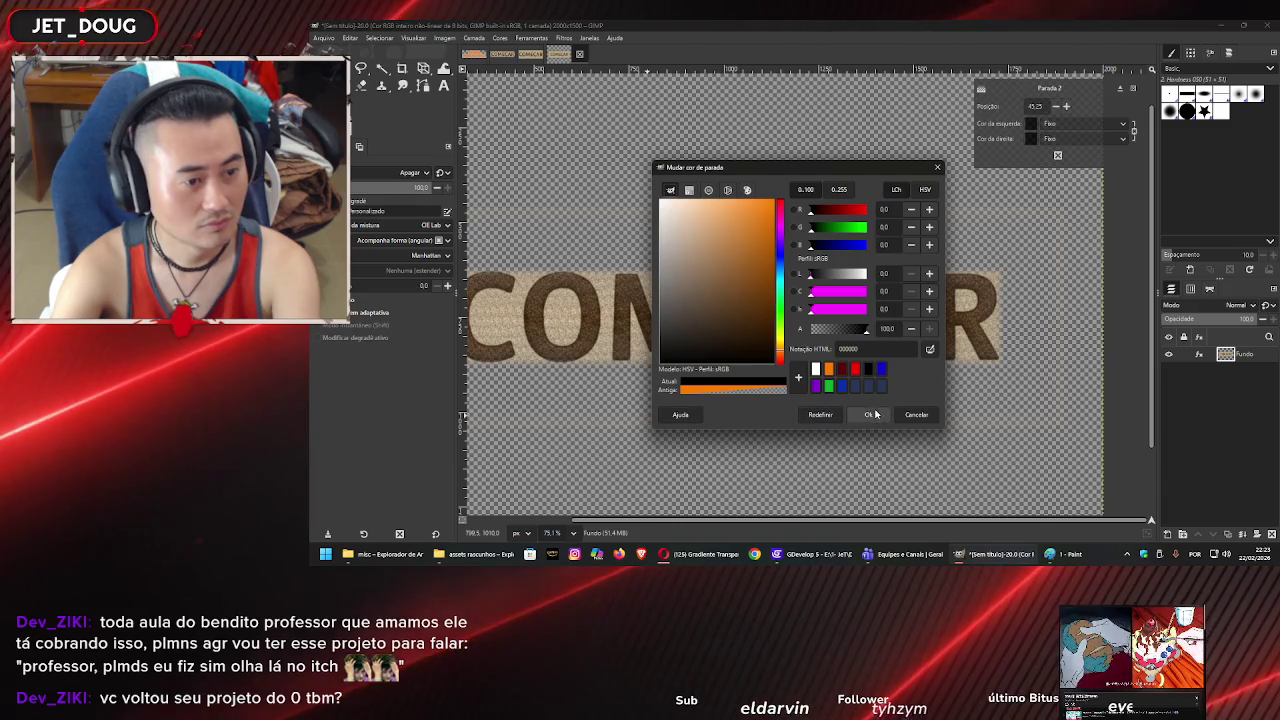
left_click(870, 414)
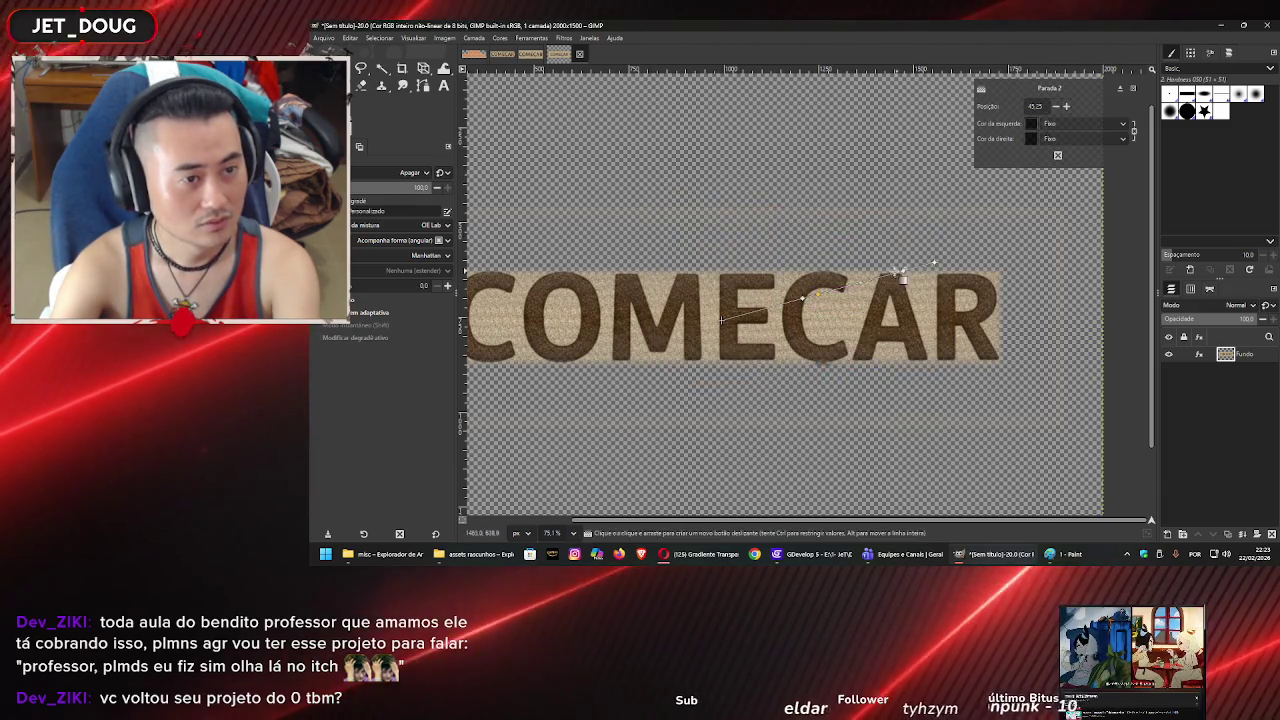
- Turn the last gradient stop black and slide the second stop right to 65.31
left_click(904, 271)
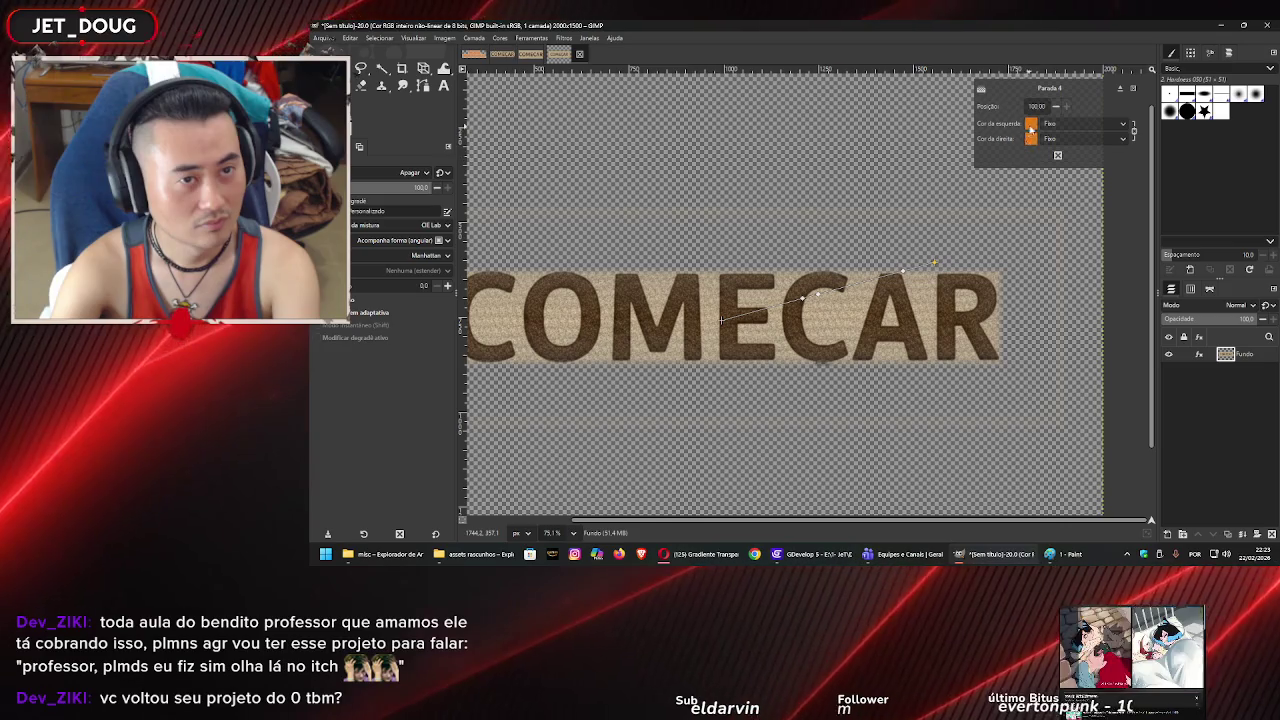
double_click(935, 263)
left_click(607, 438)
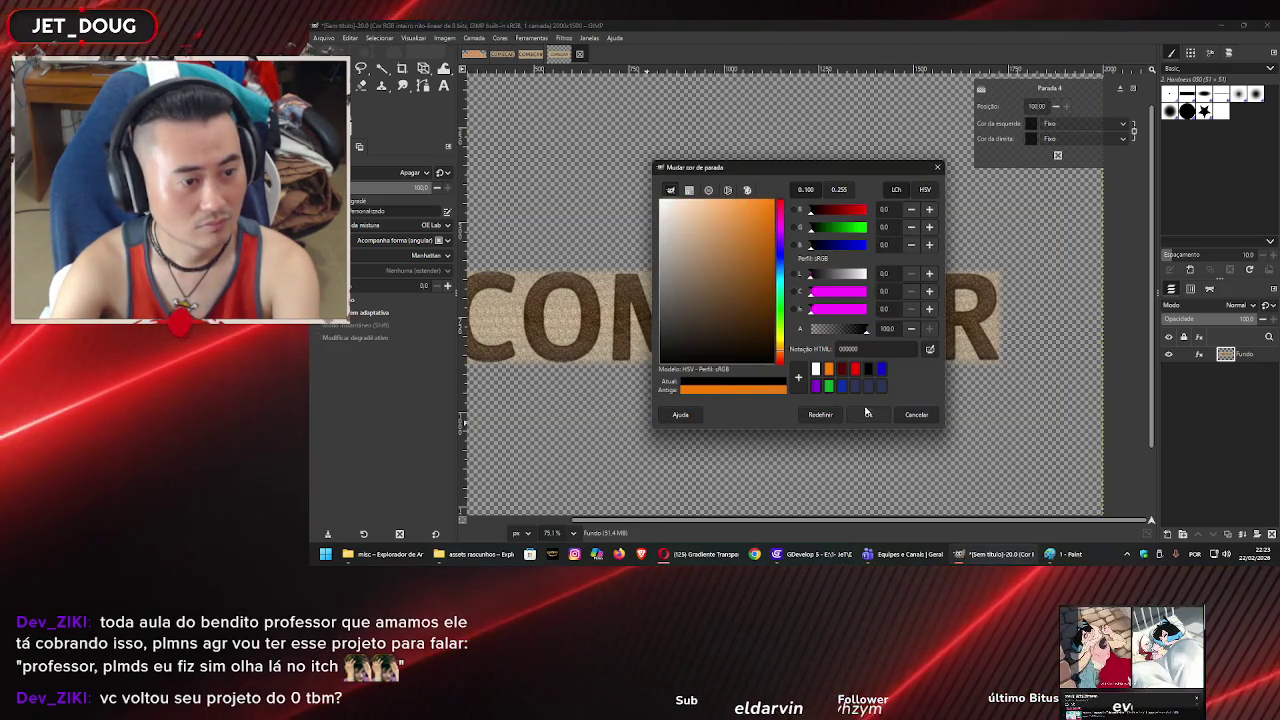
left_click(866, 414)
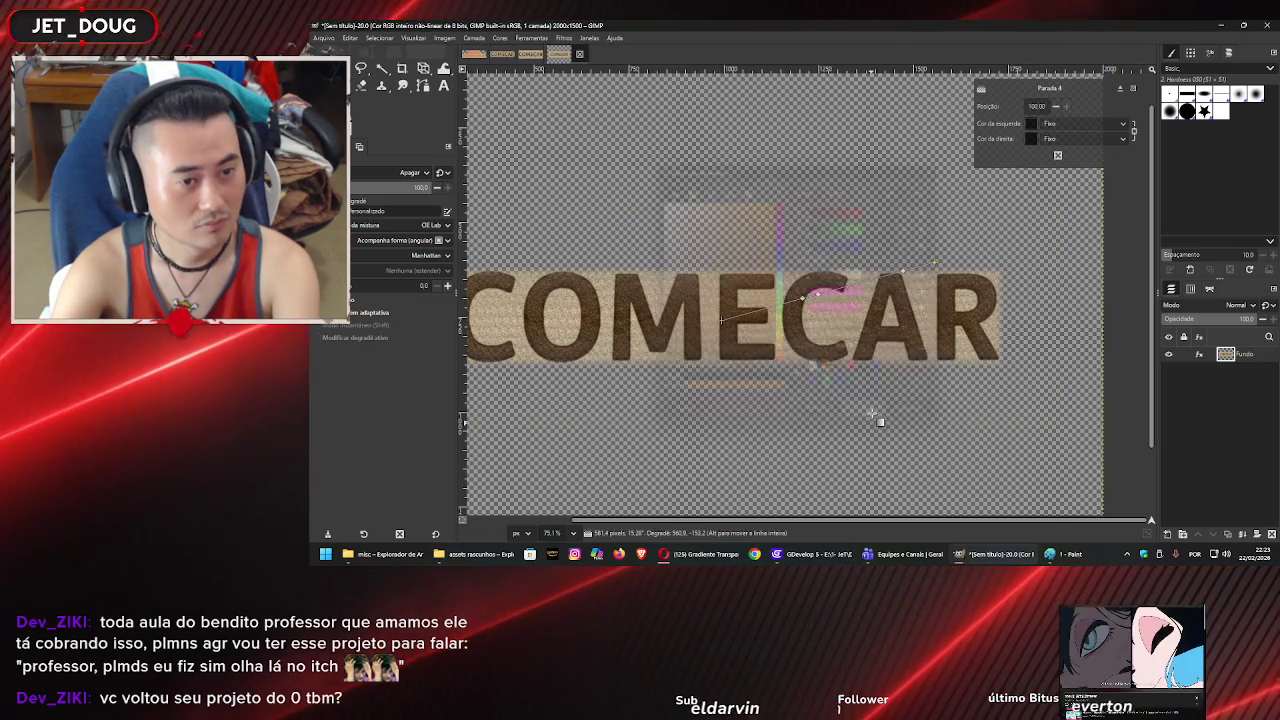
left_click(838, 288)
left_click_drag(840, 290, 868, 288)
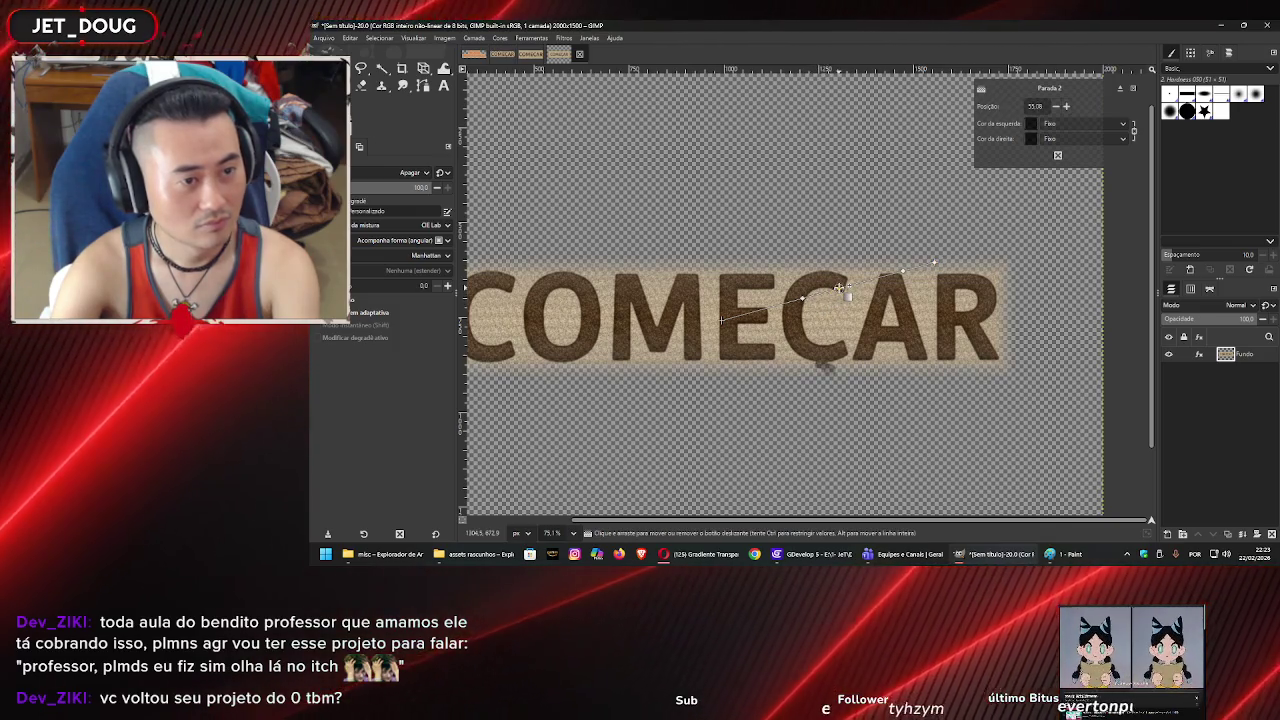
- Reposition the gradient stops, putting the third at 83.54 and the second at 75.08
left_click(925, 265)
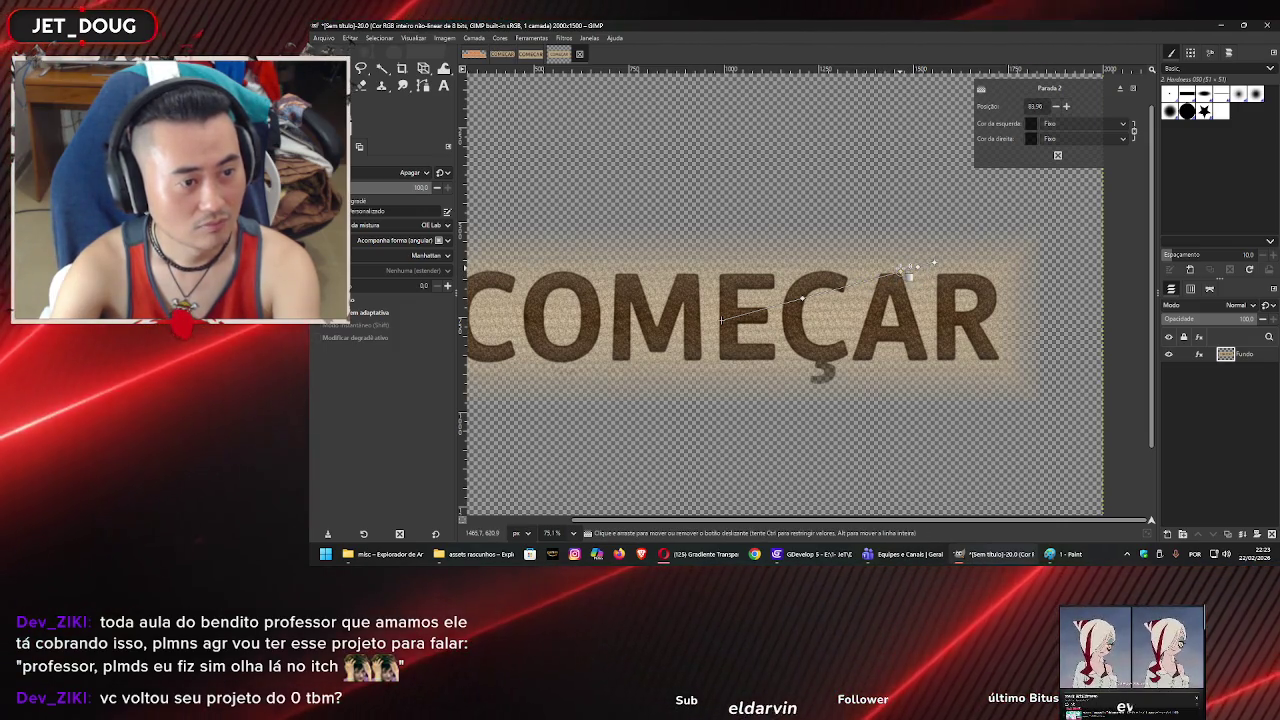
left_click_drag(925, 265, 931, 263)
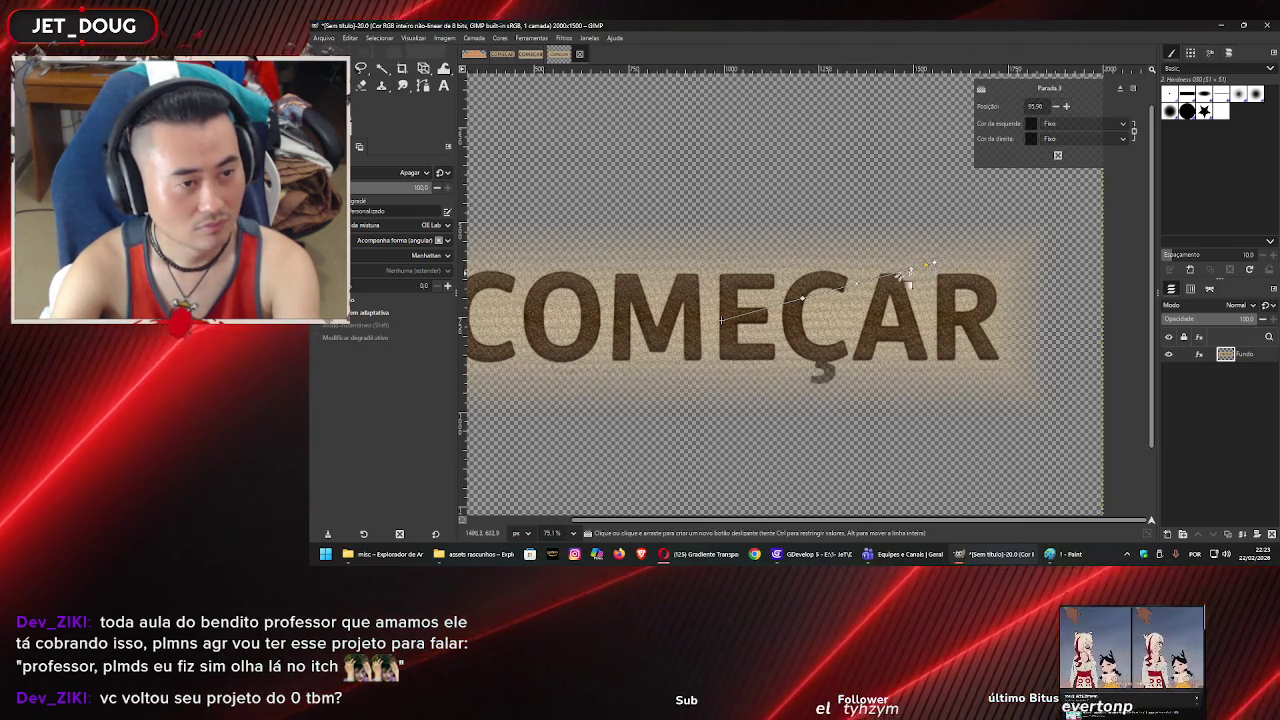
left_click_drag(805, 298, 836, 289)
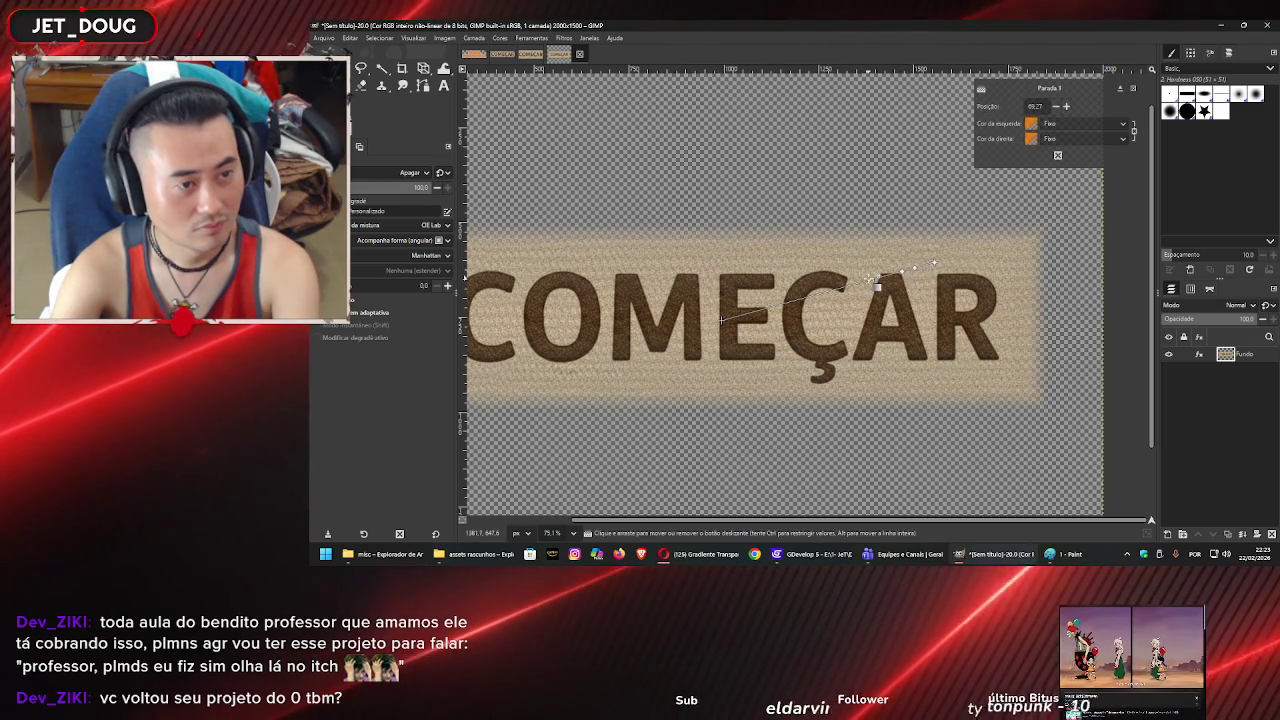
mouse_move(872, 288)
left_mouse_down()
mouse_move(886, 291)
mouse_move(856, 292)
mouse_move(879, 281)
left_mouse_up()
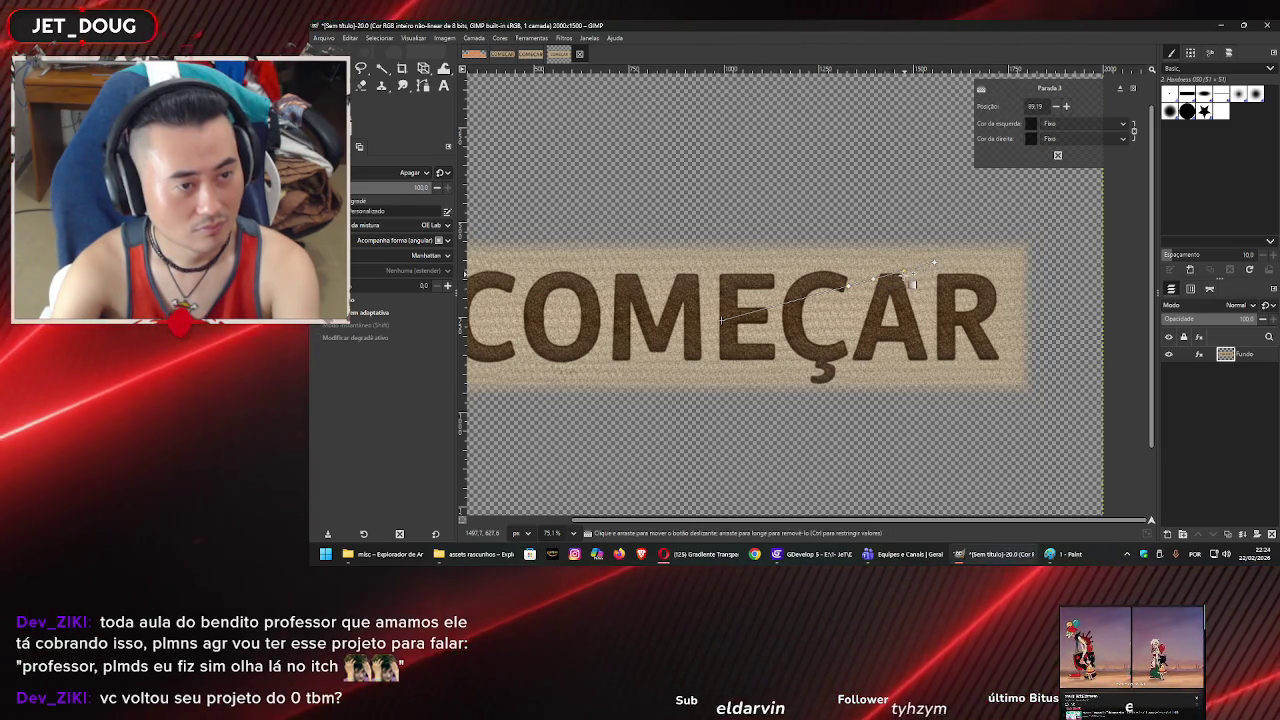
scroll(910, 284, "down", 5)
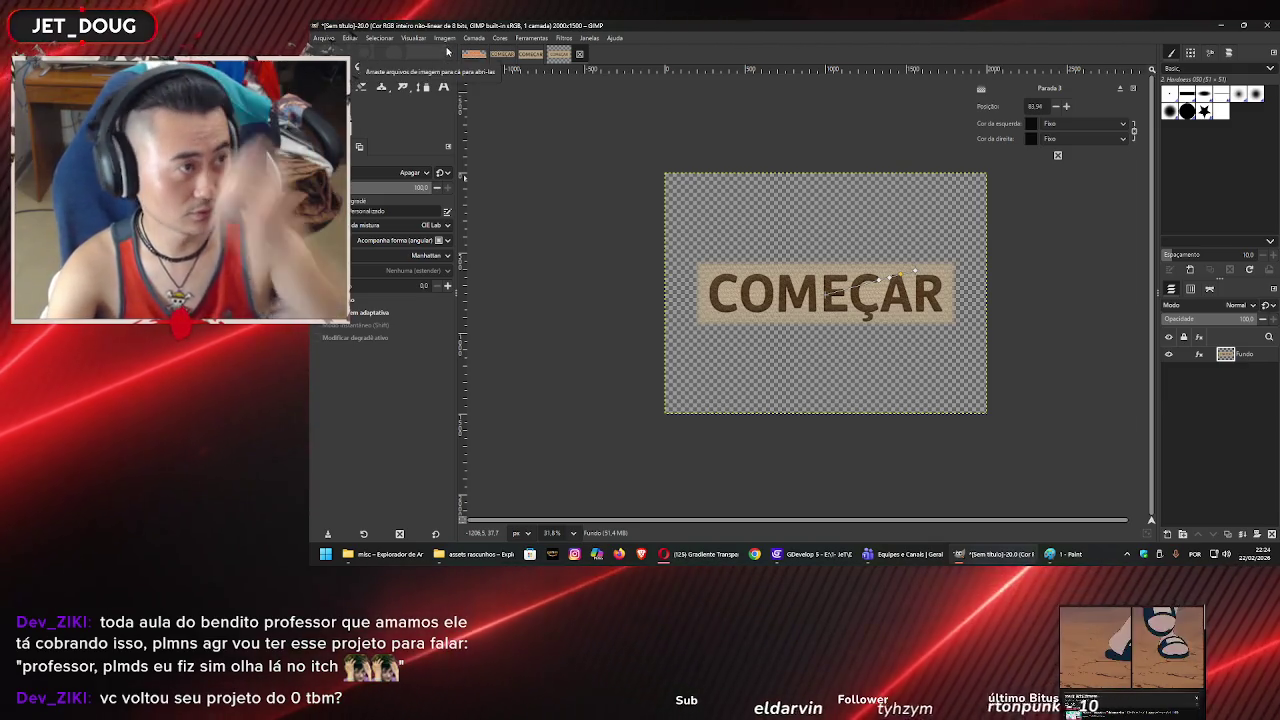
- Crop the image to the content of the COMEÇAR button
left_click(444, 38)
left_click(444, 38)
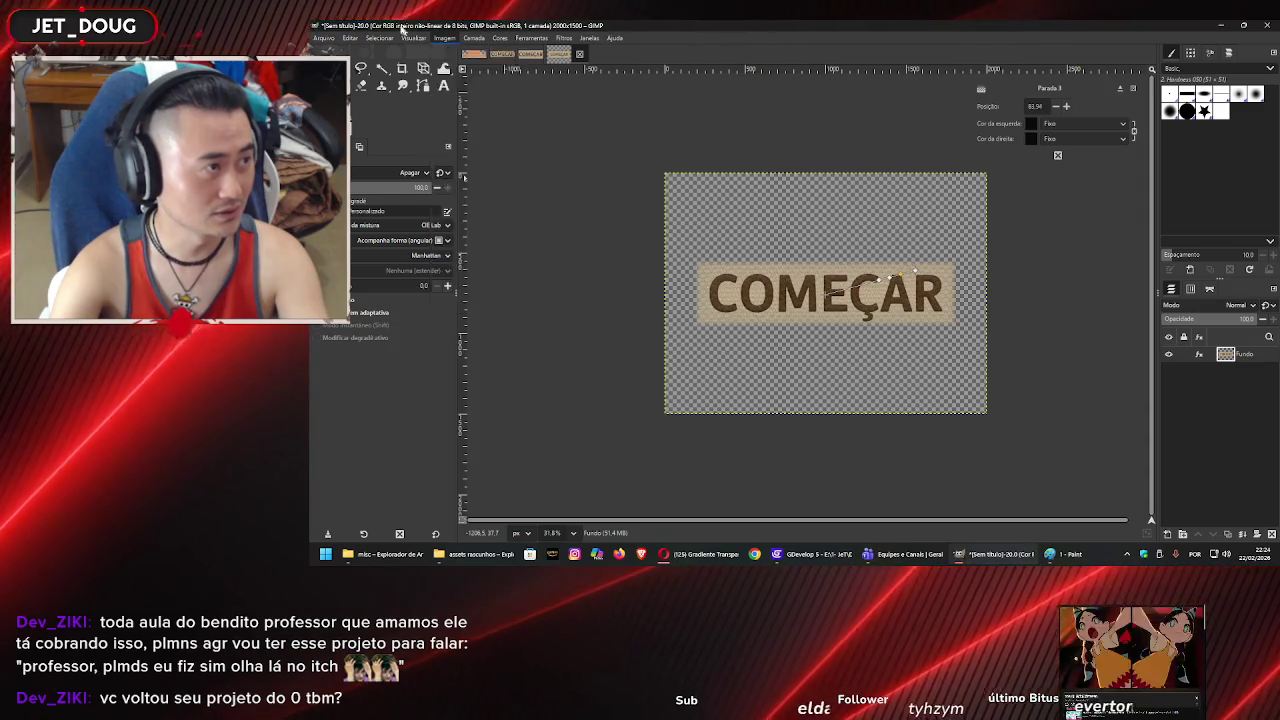
left_click(444, 38)
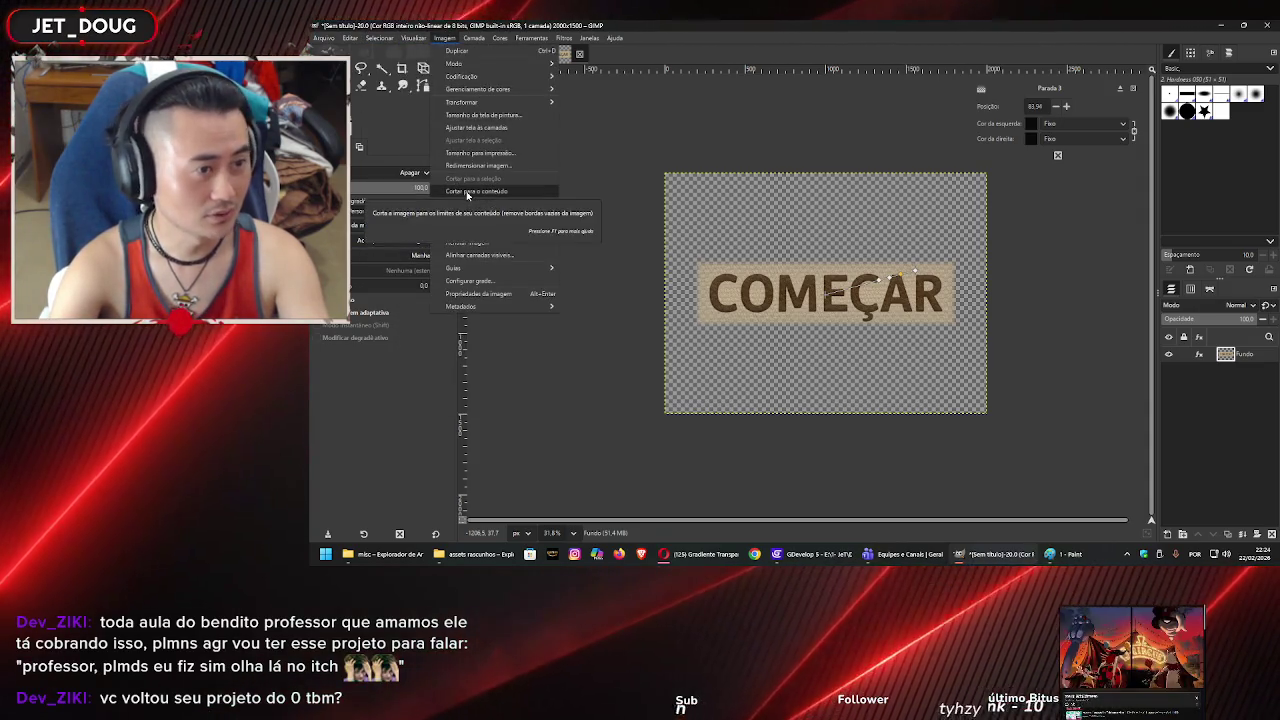
left_click(466, 192)
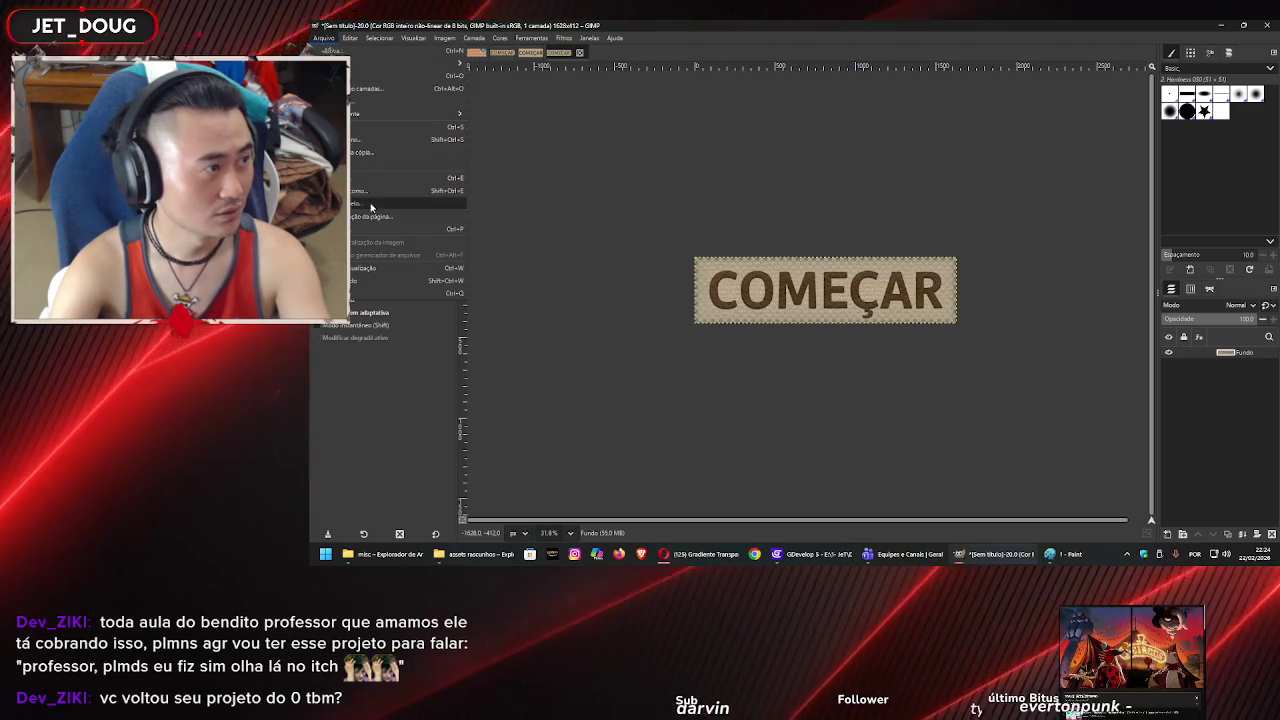
- Export the image as the PNG btnStart1 in the misc assets folder
key("shift+ctrl+e")
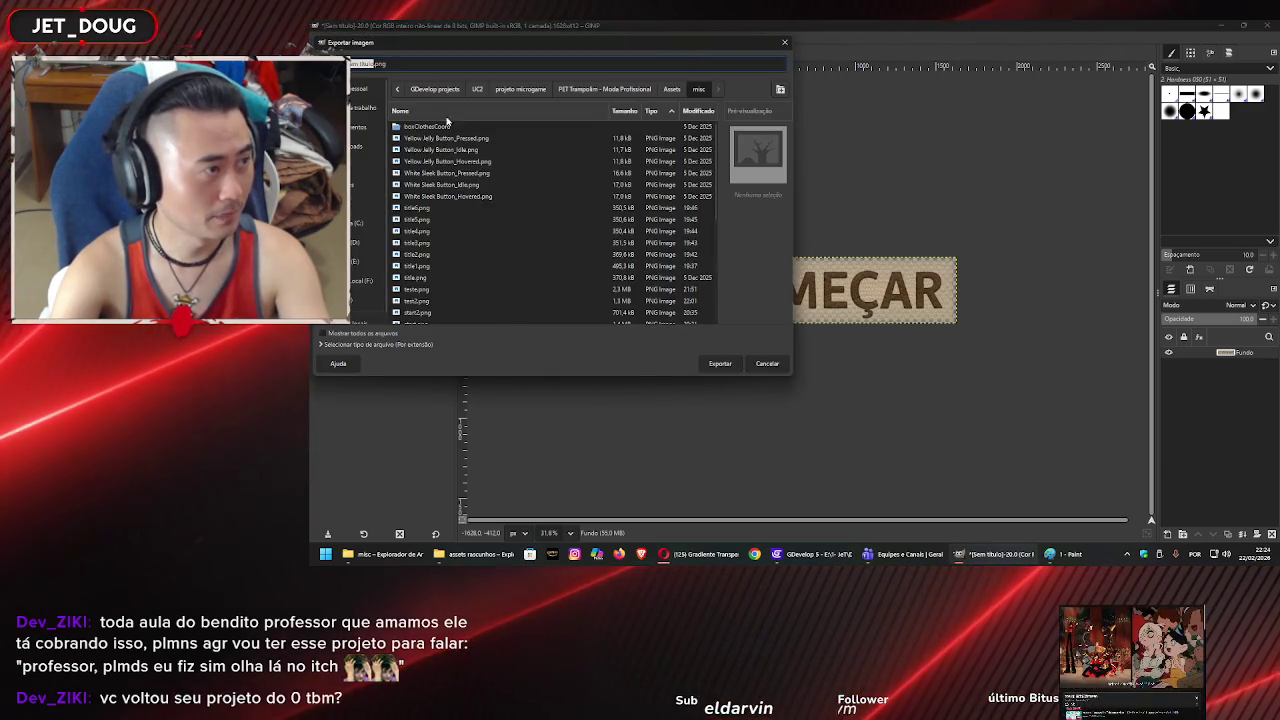
scroll(490, 250, "down", 10)
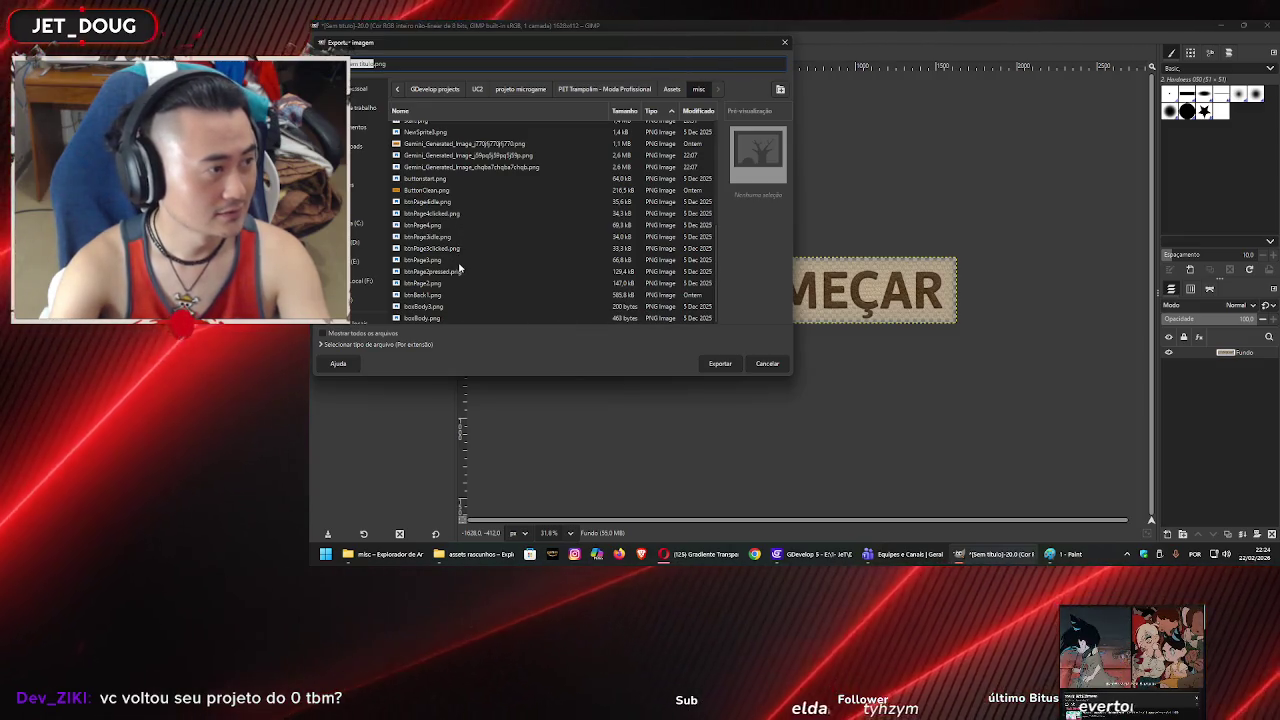
scroll(459, 270, "up", 10)
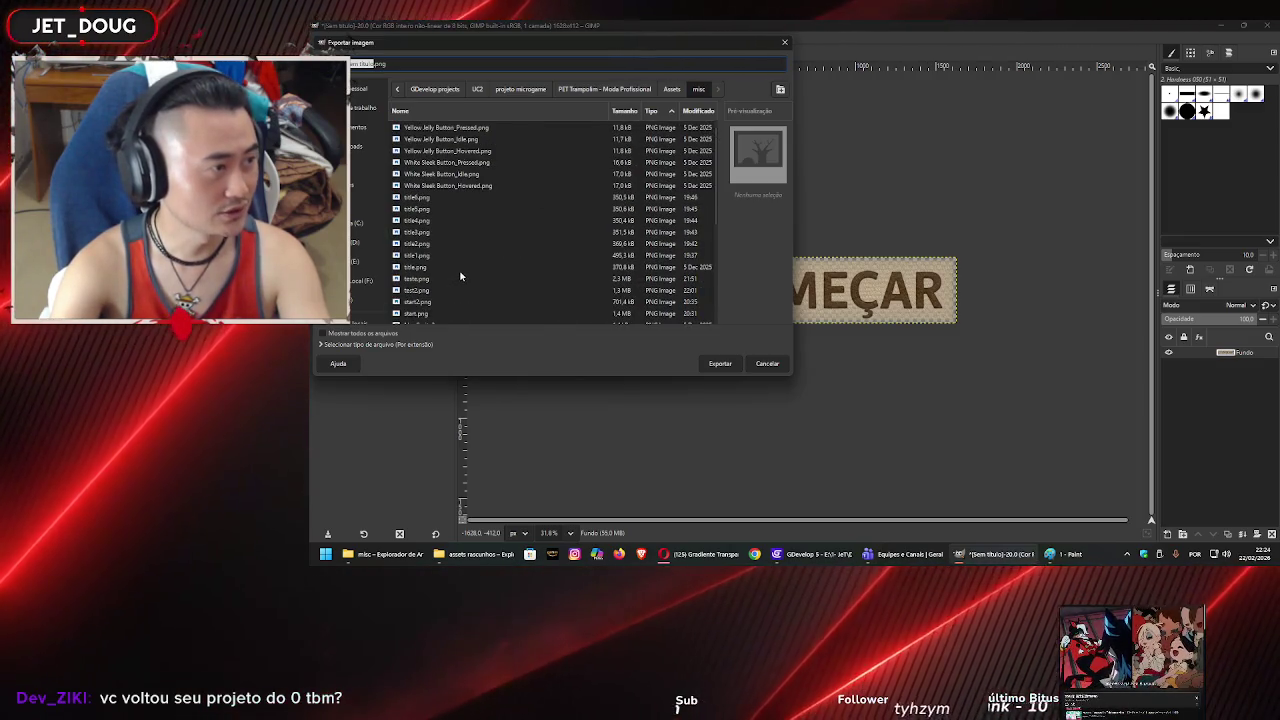
scroll(455, 264, "down", 10)
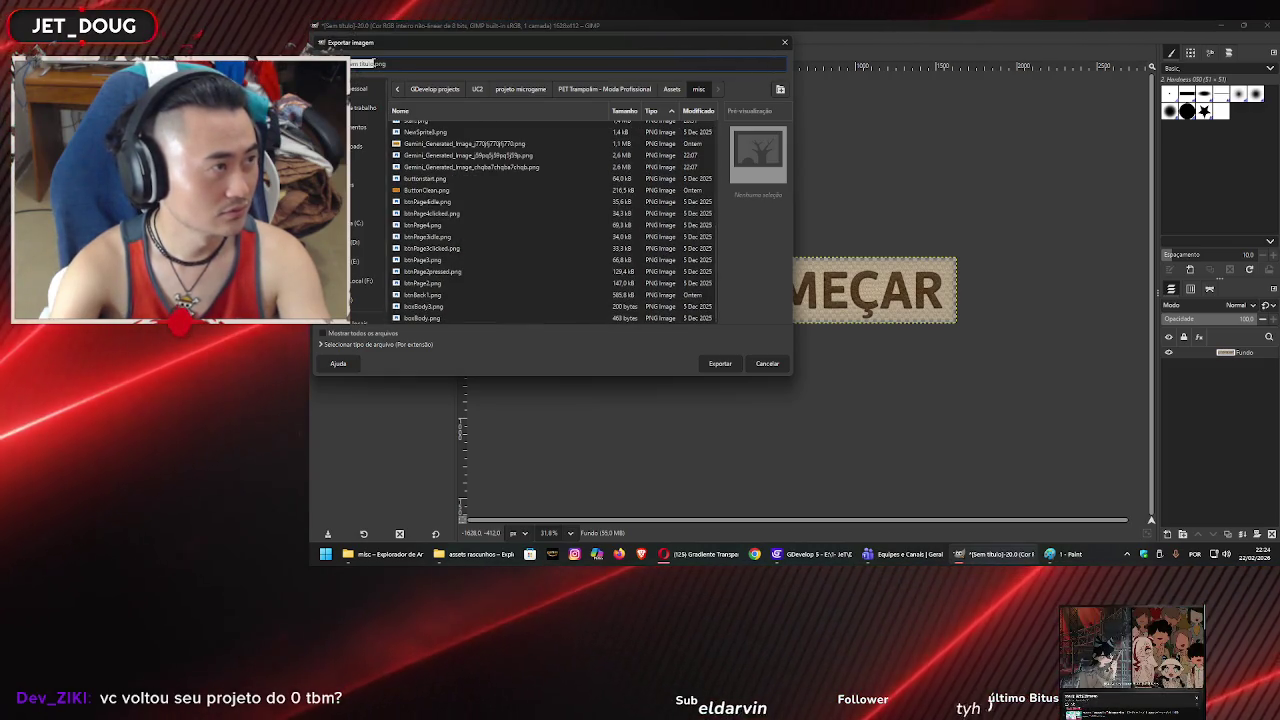
double_click(372, 63)
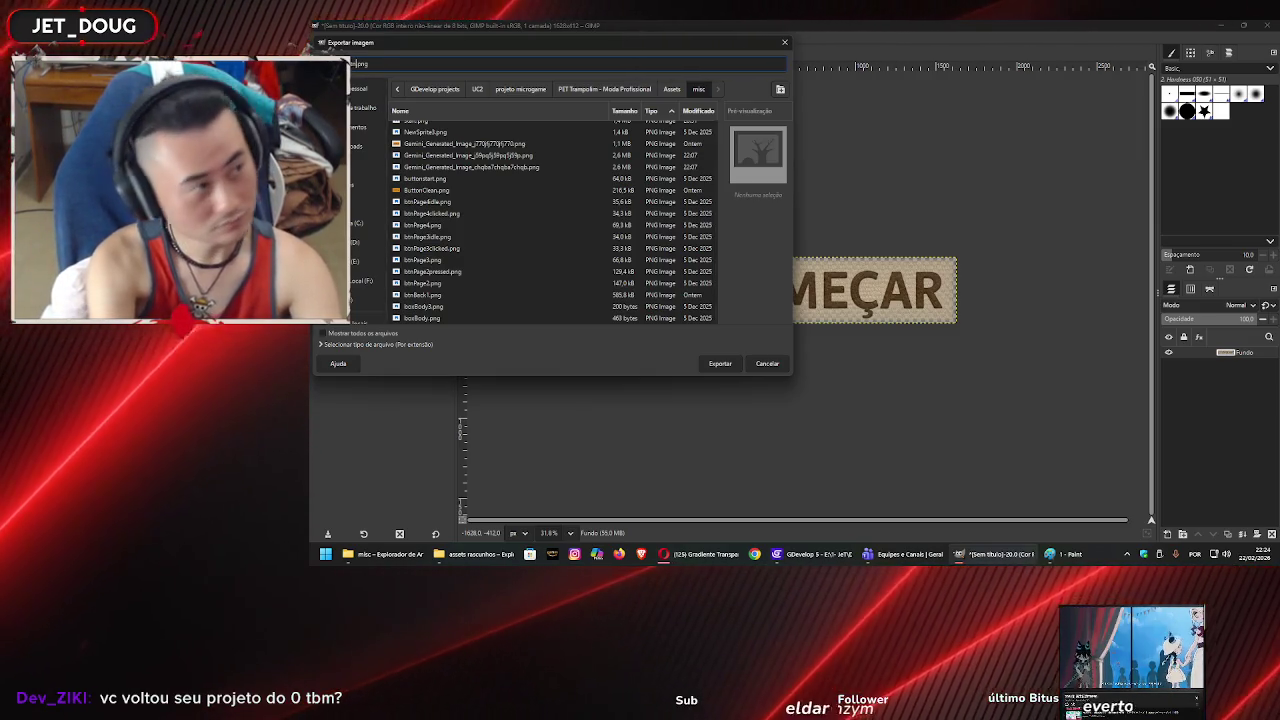
type("btnStart")
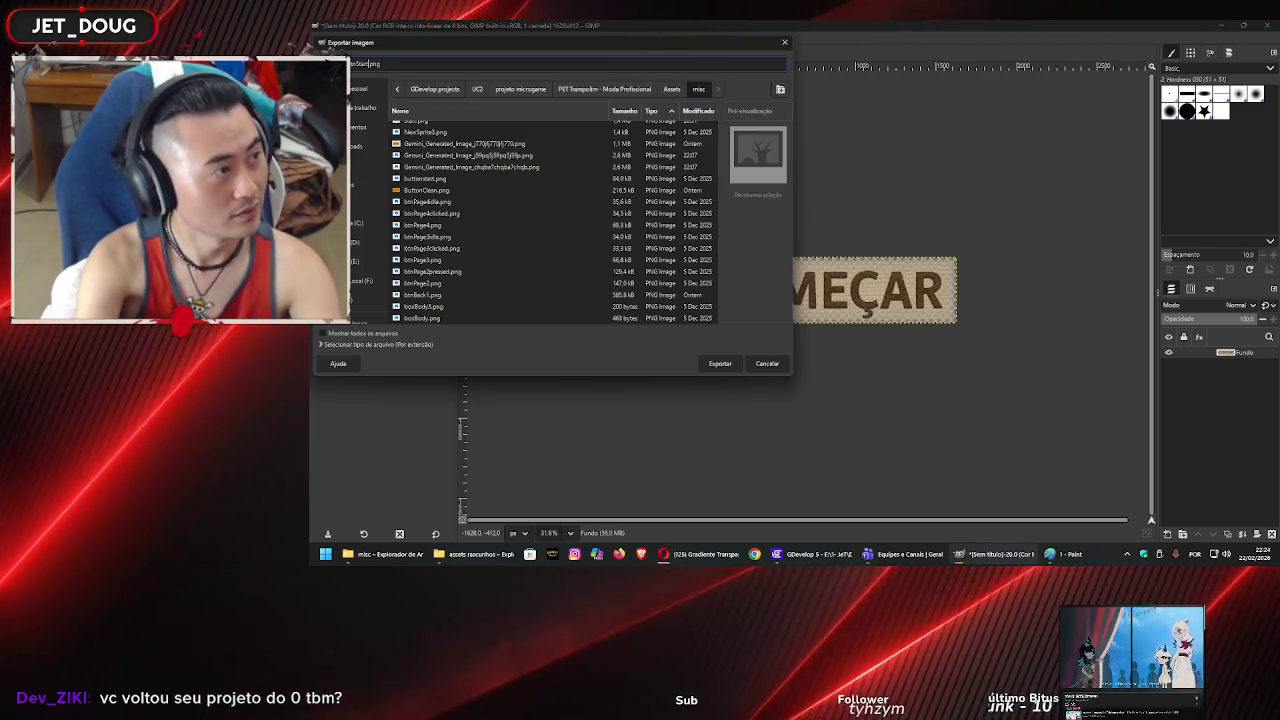
key("Return")
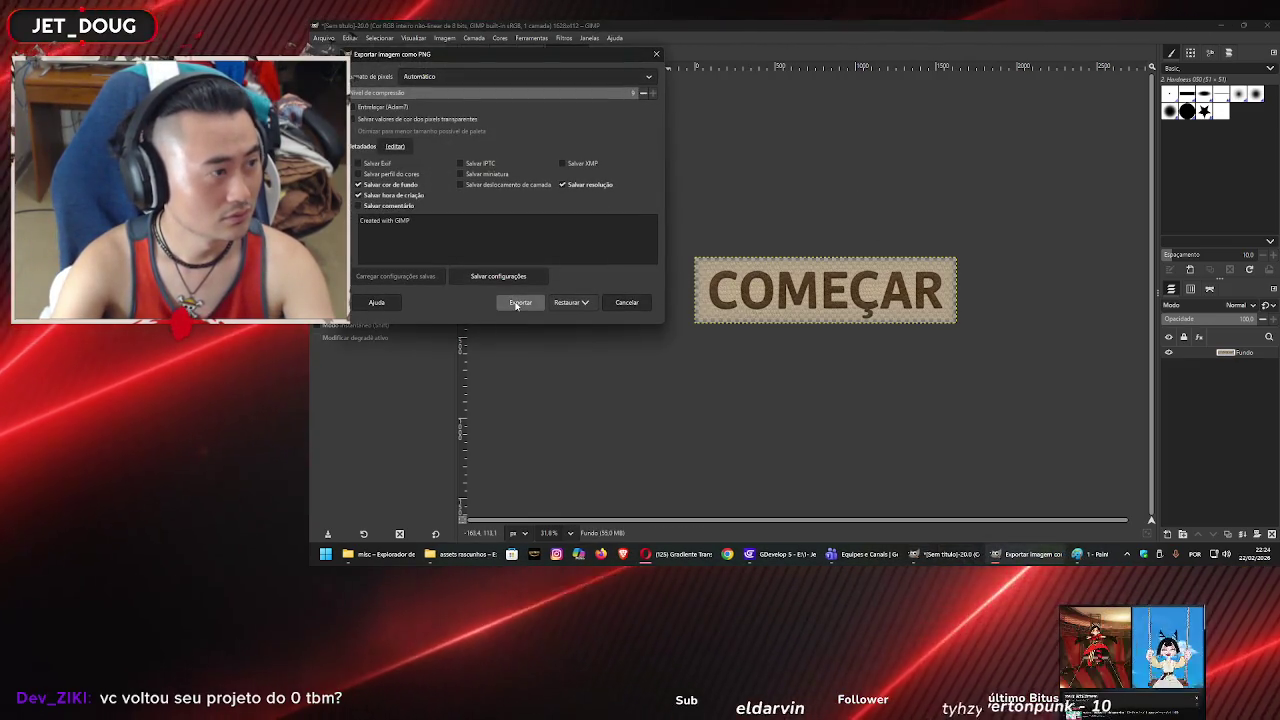
left_click(518, 303)
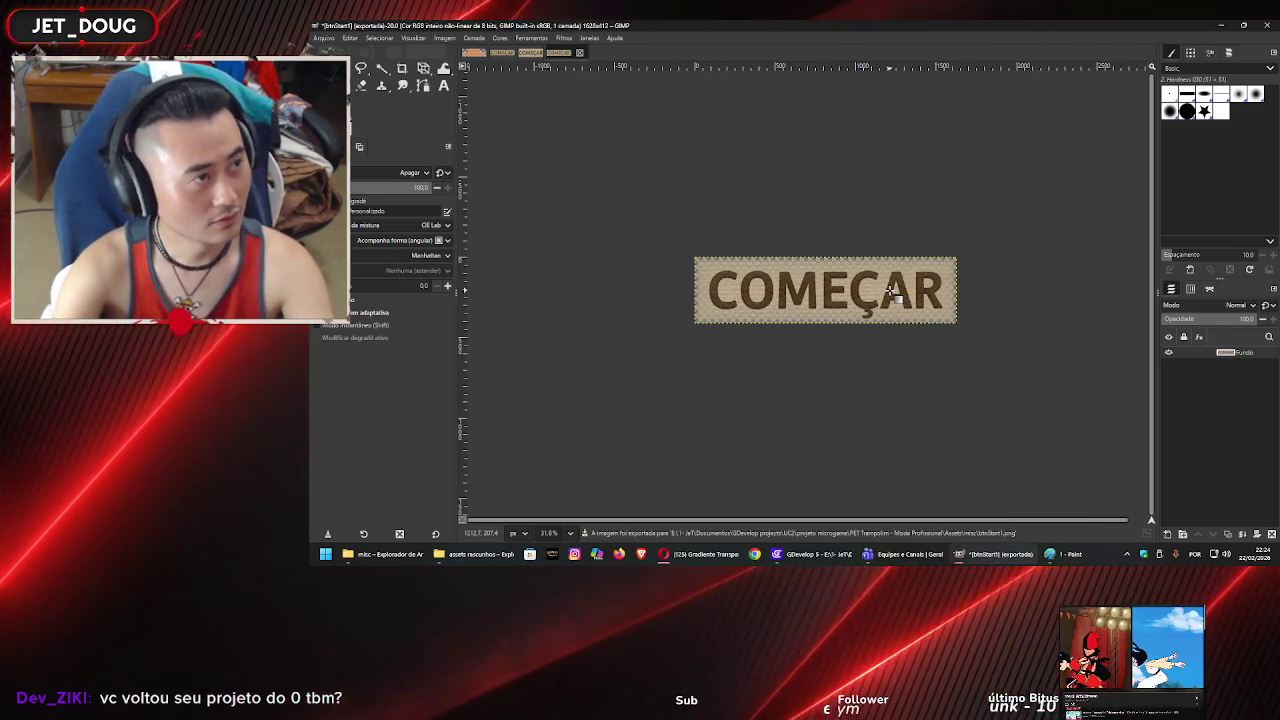
- Select the COMEÇAR letters by colour, starting with R and adding E
scroll(873, 246, "up", 2, "ctrl")
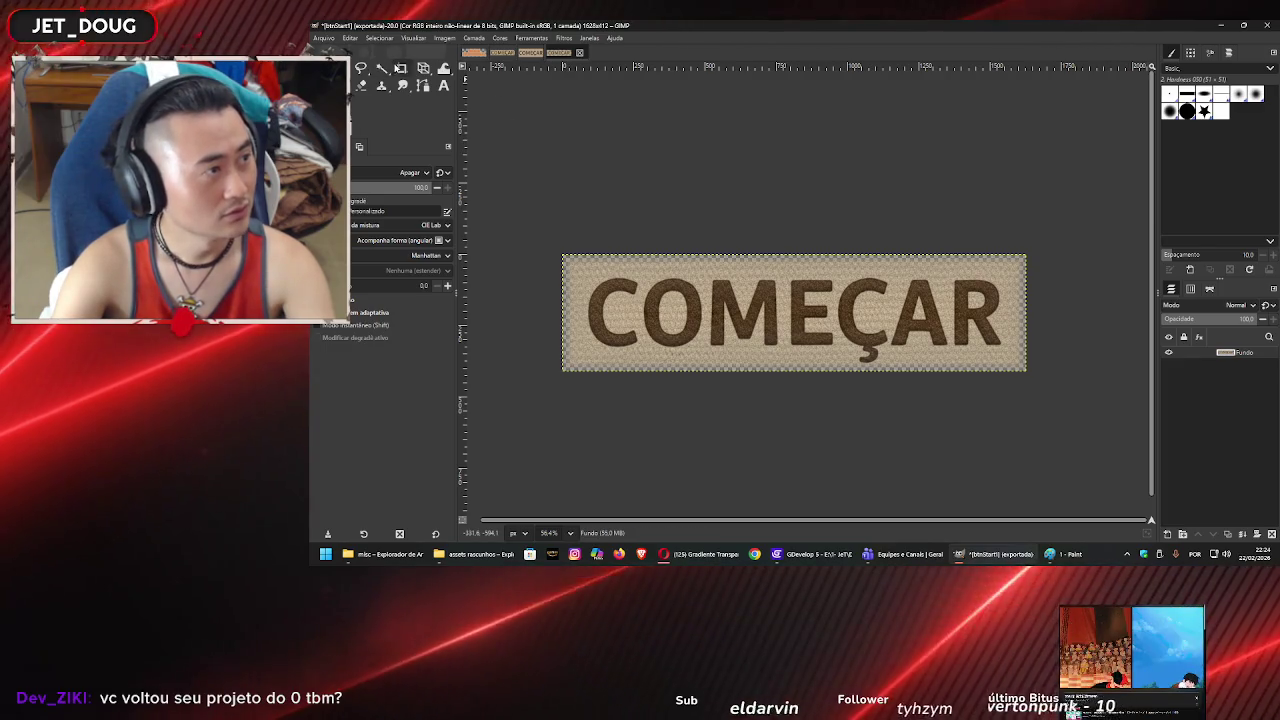
key("u")
left_click(970, 318)
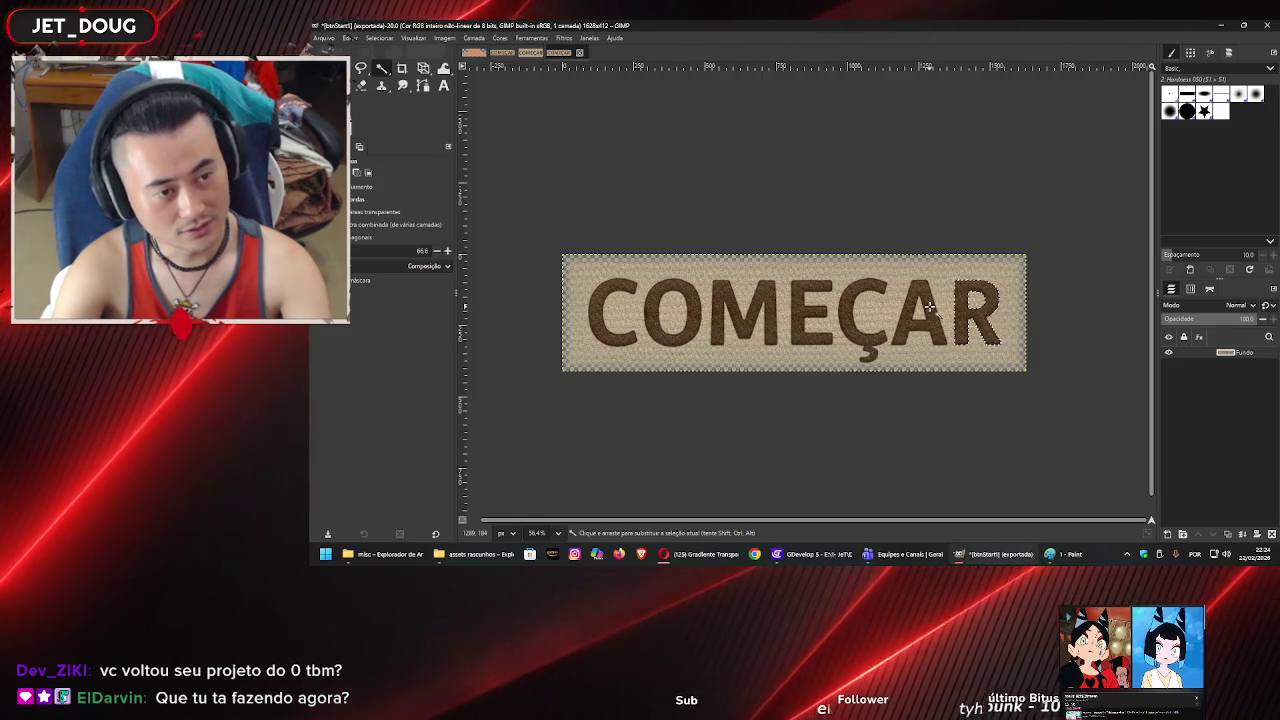
left_click(800, 325, "shift")
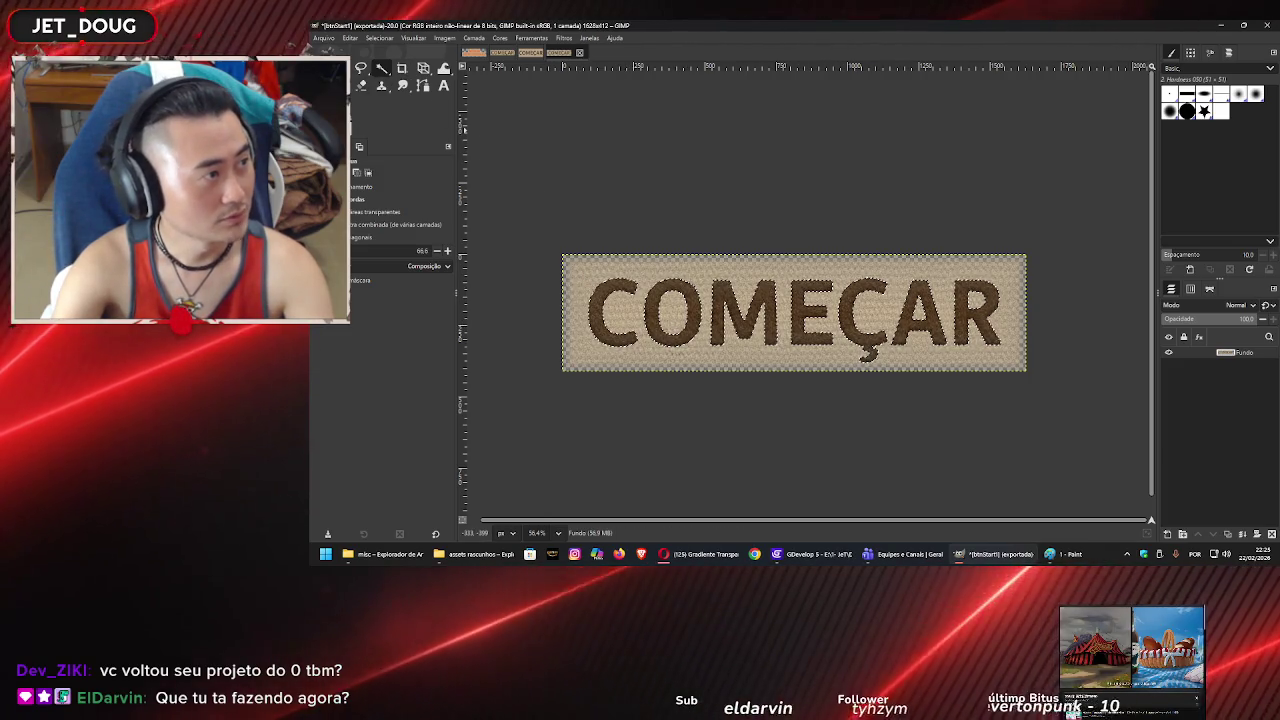
left_click(381, 85)
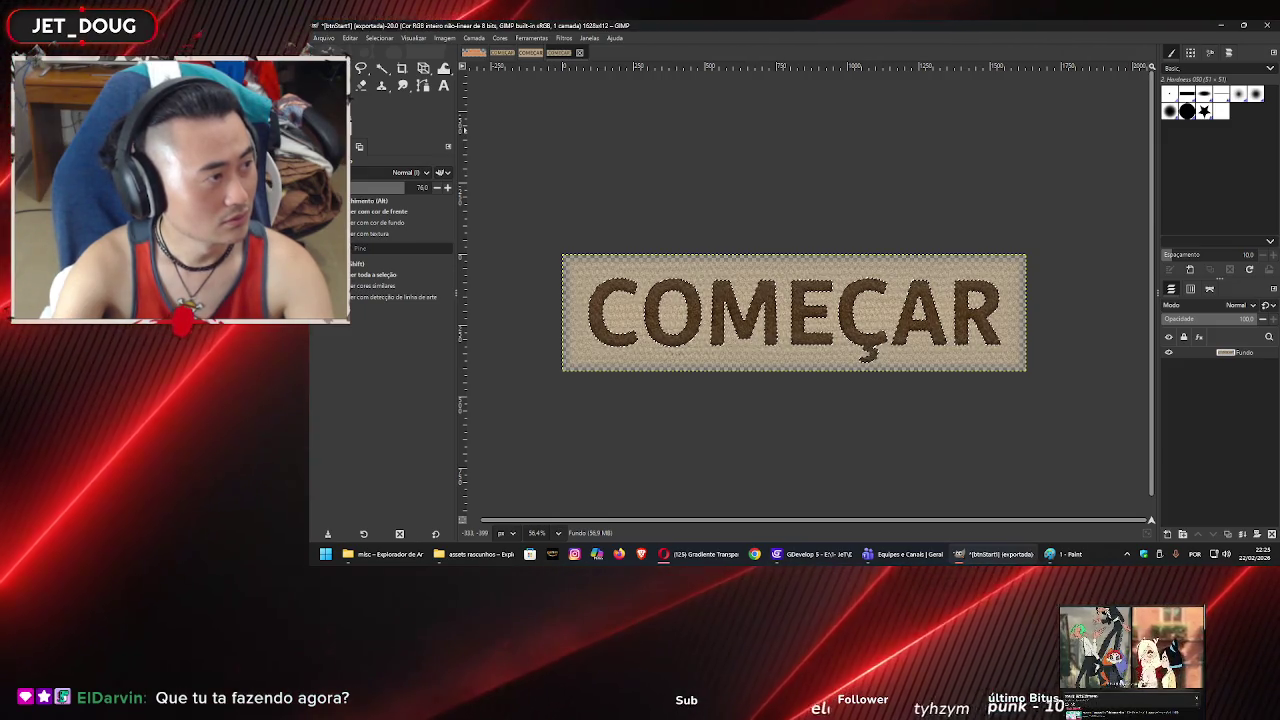
- Fill the selected COMEÇAR letters with a blue foreground colour
left_click(464, 129)
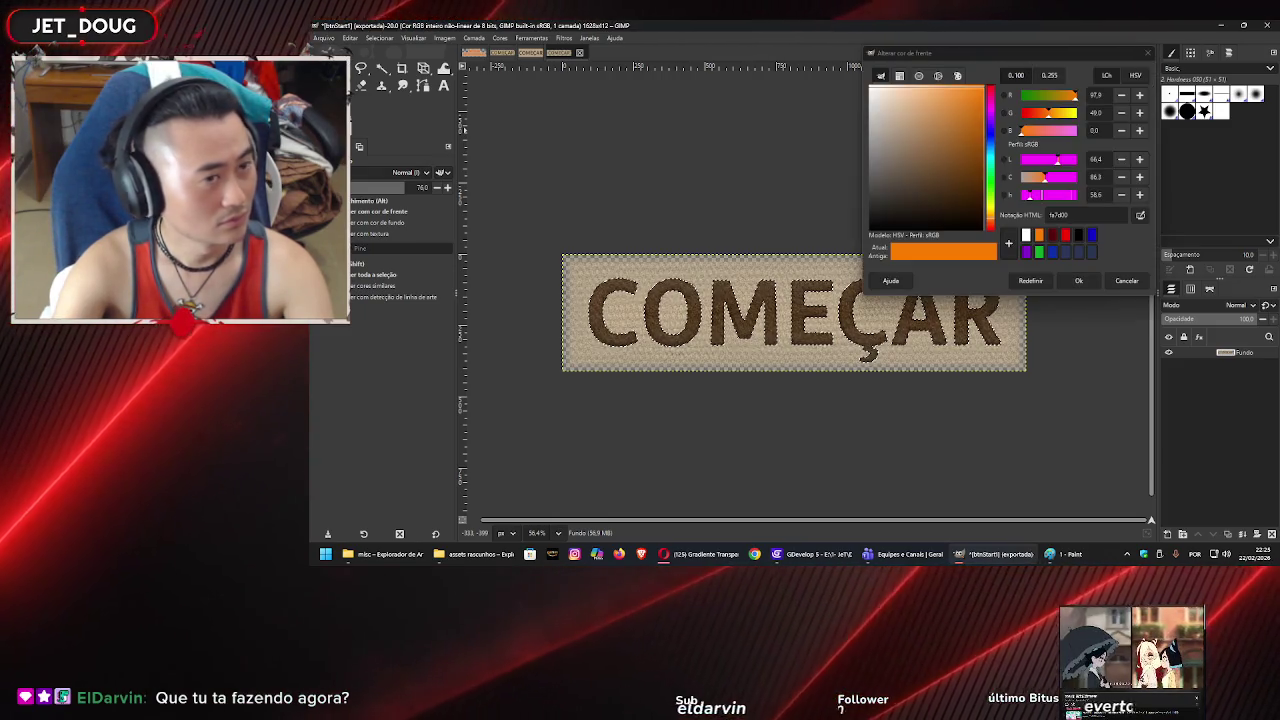
left_click(991, 143)
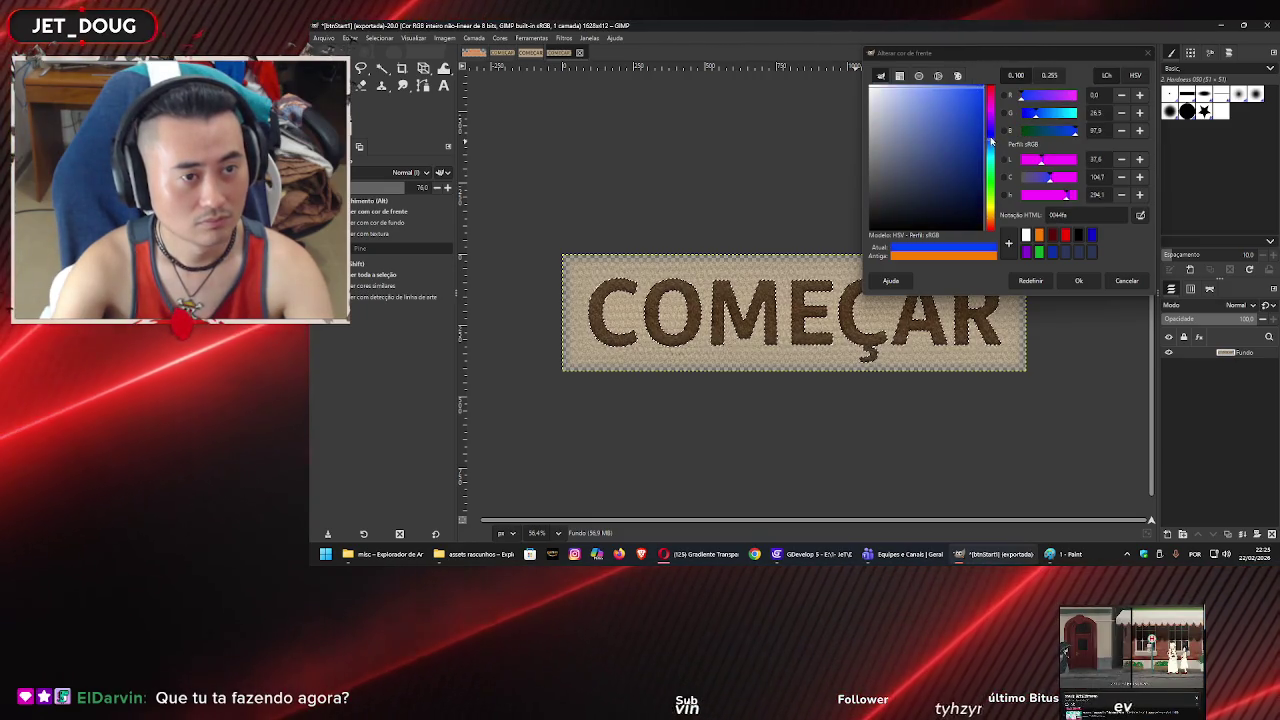
left_click(1078, 280)
left_click(962, 308)
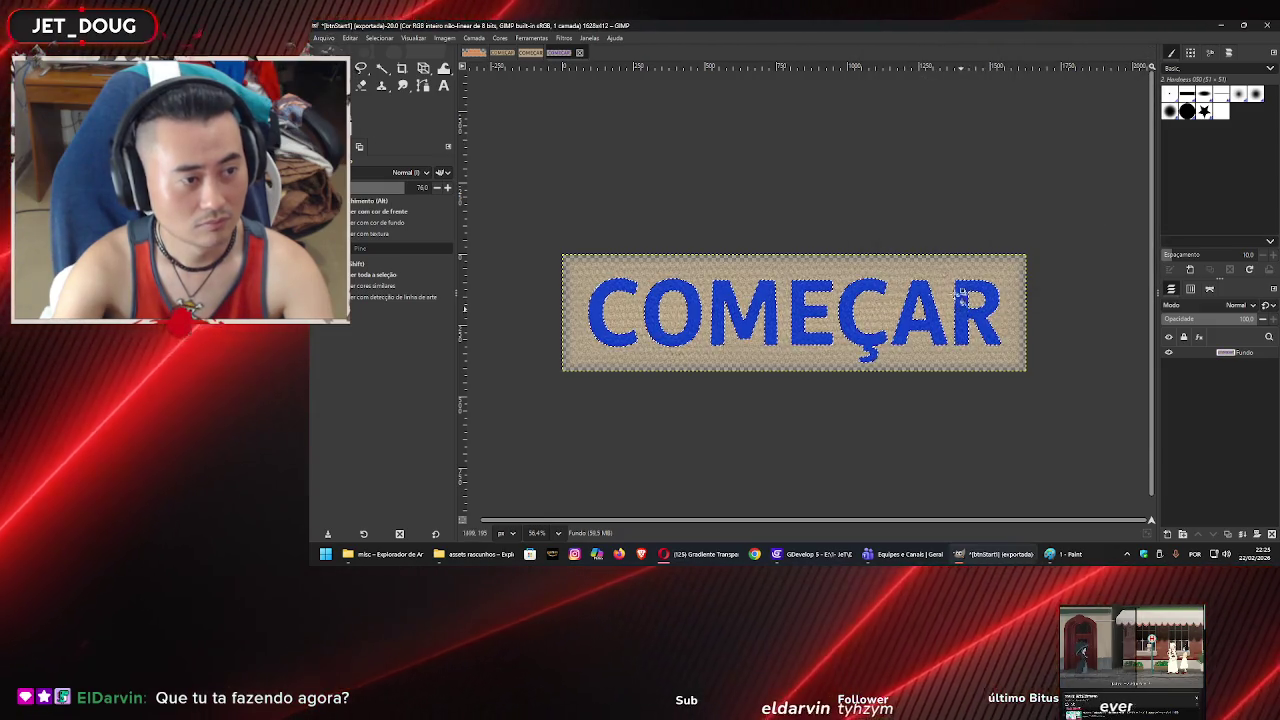
- Change the foreground colour to a bright green for the lettering
left_click(464, 126)
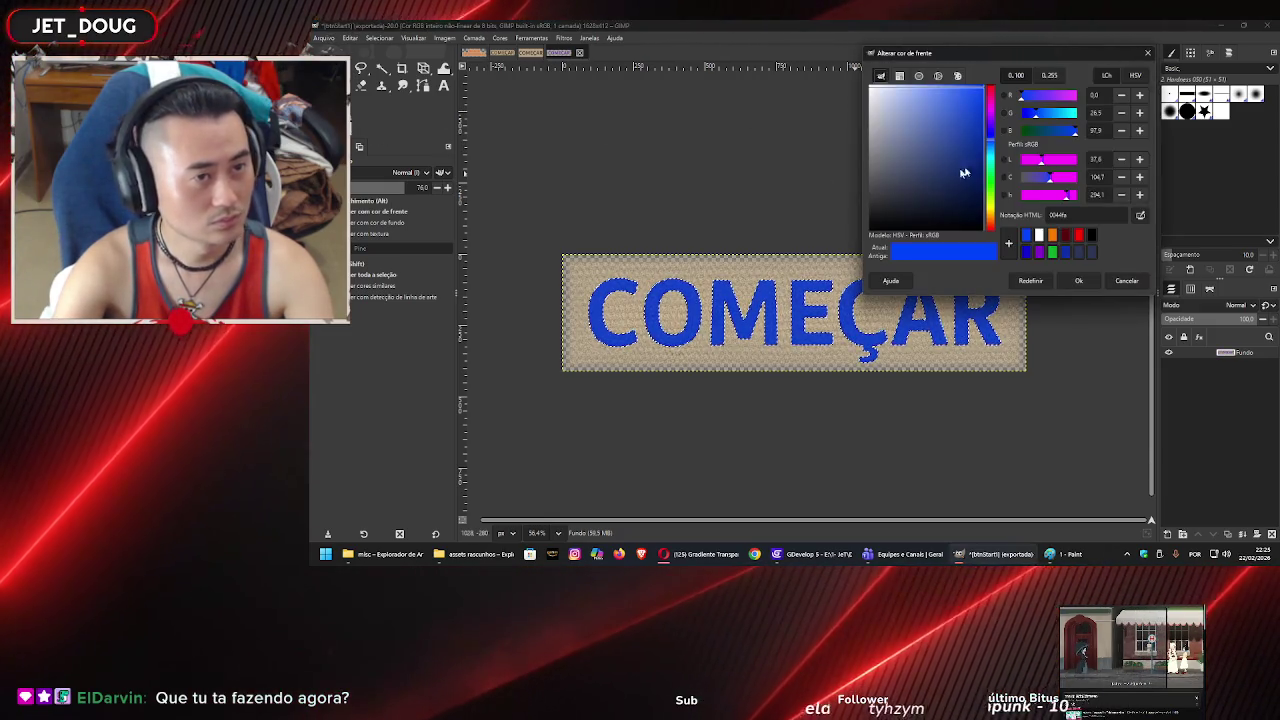
left_click(992, 176)
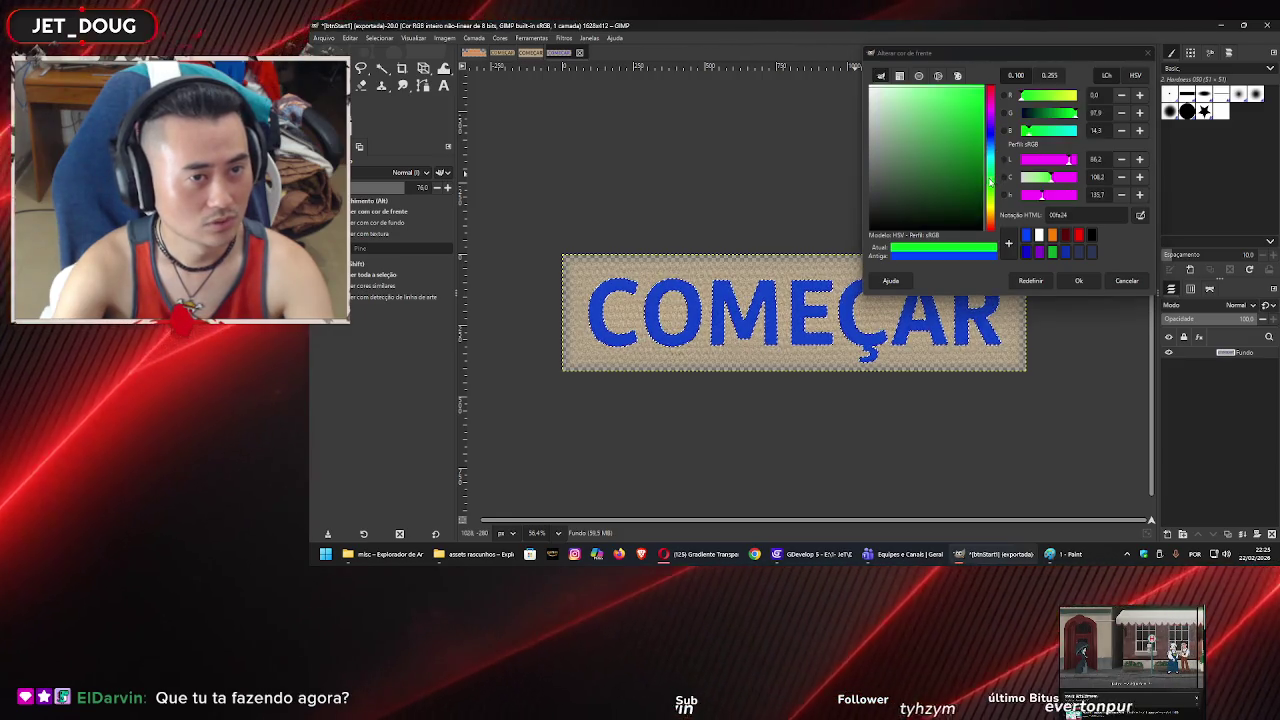
left_click(974, 213)
left_click_drag(977, 201, 980, 174)
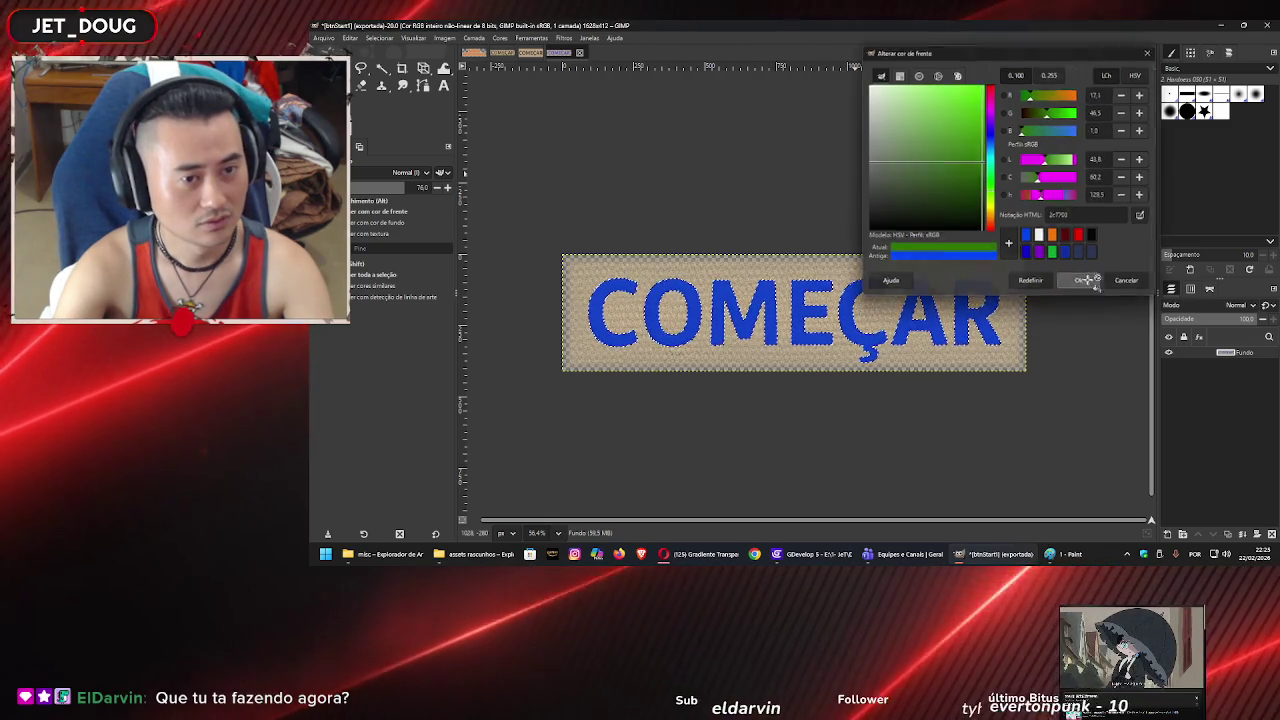
left_click(1079, 280)
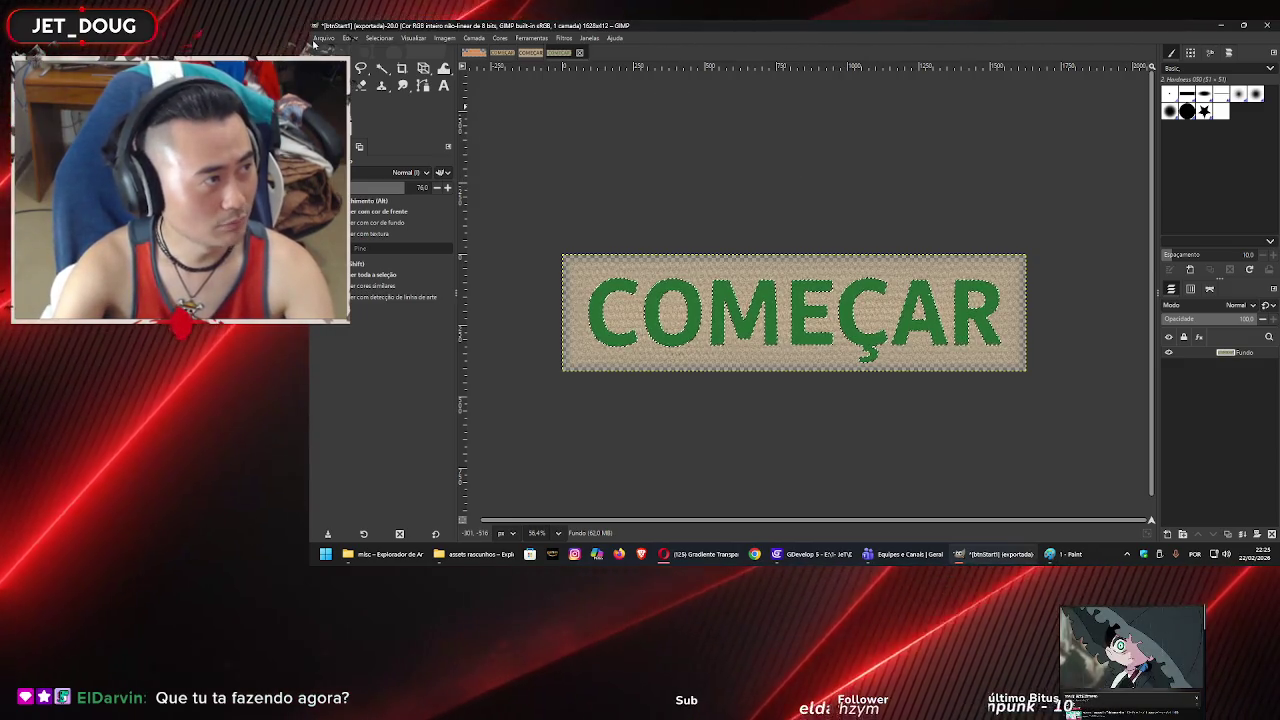
left_click(317, 40)
left_click(369, 192)
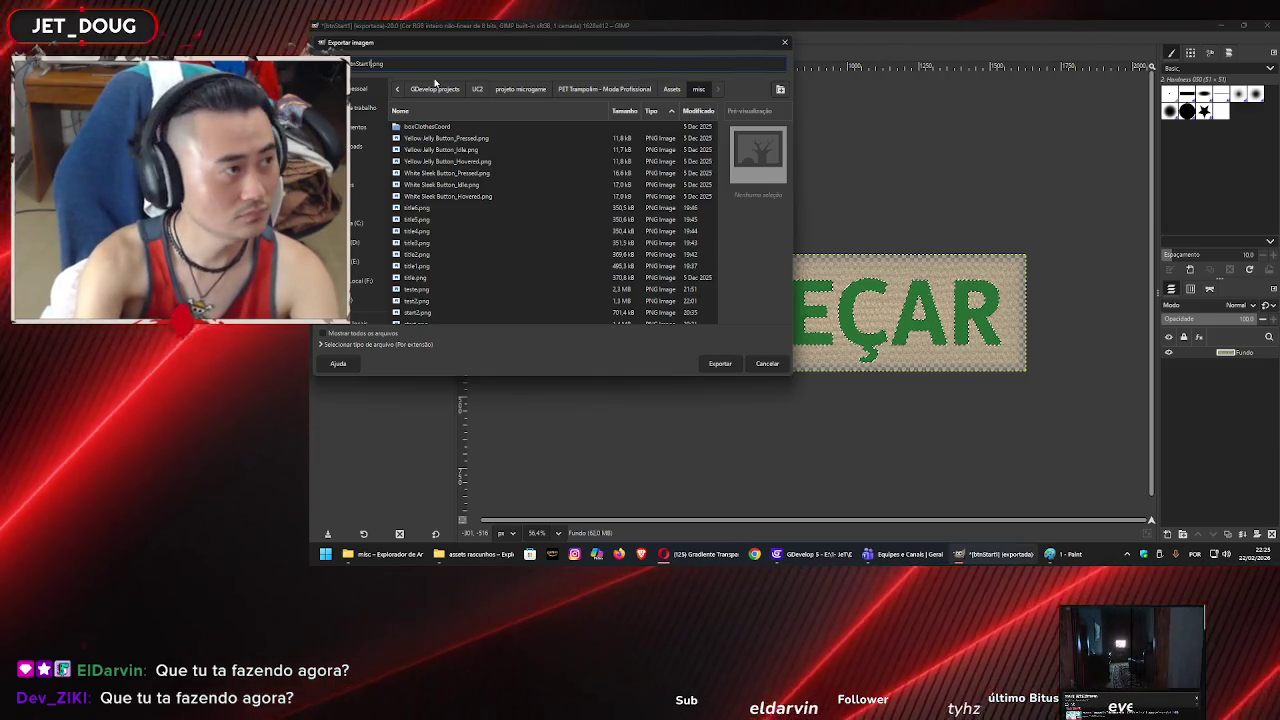
- Change the export file name from btnStart1.png to btnStart2.png
key("BackSpace")
type("2")
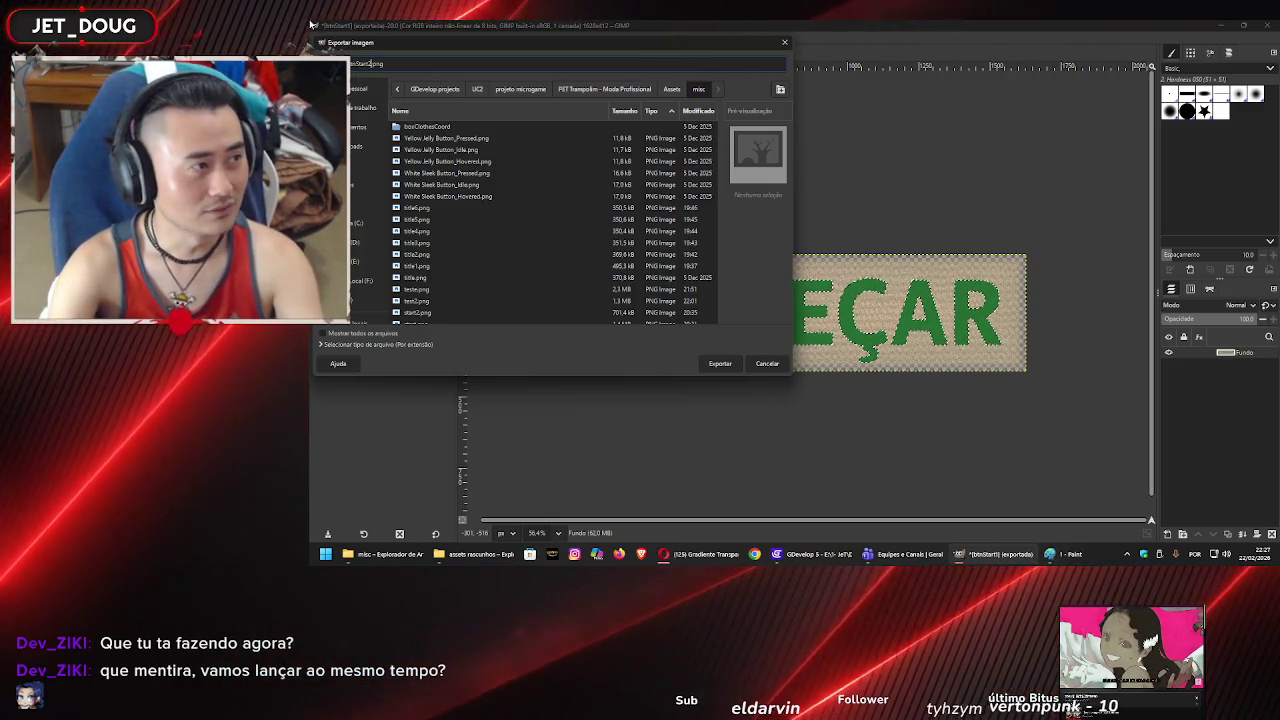
- Export btnStart2.png, then select ButtonStart in GDevelop's Menu scene
left_click(720, 364)
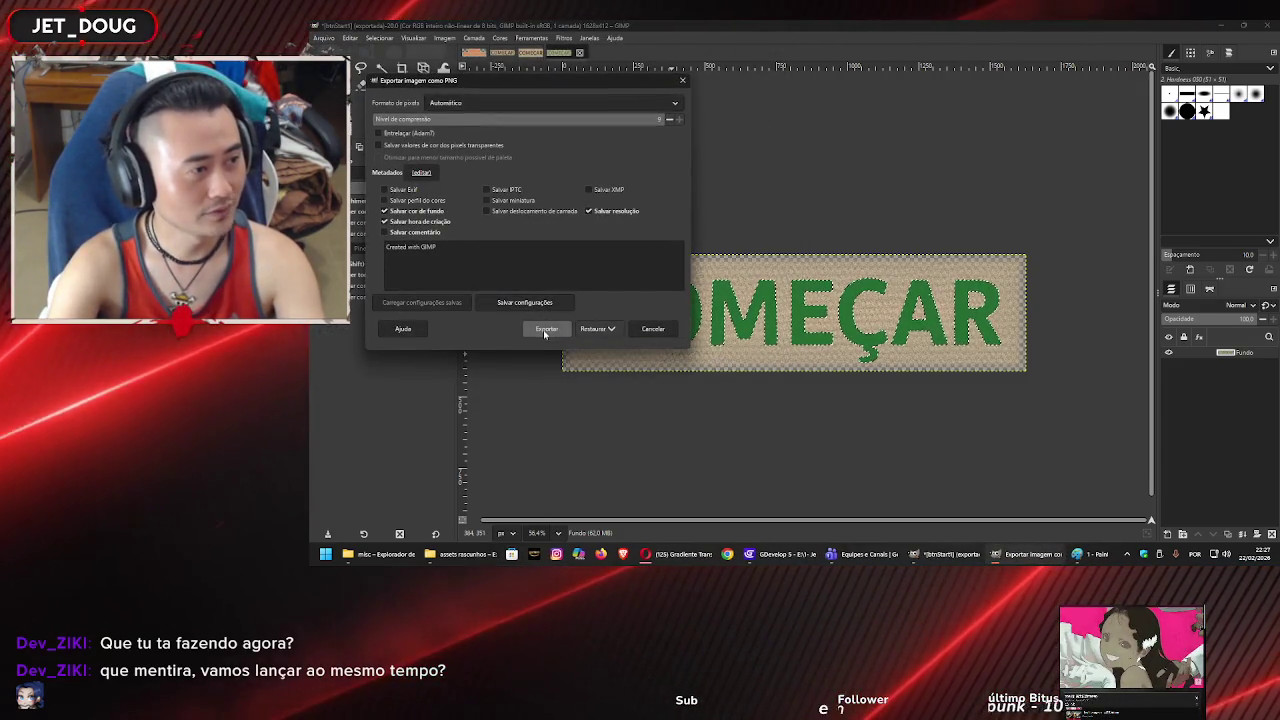
left_click(545, 330)
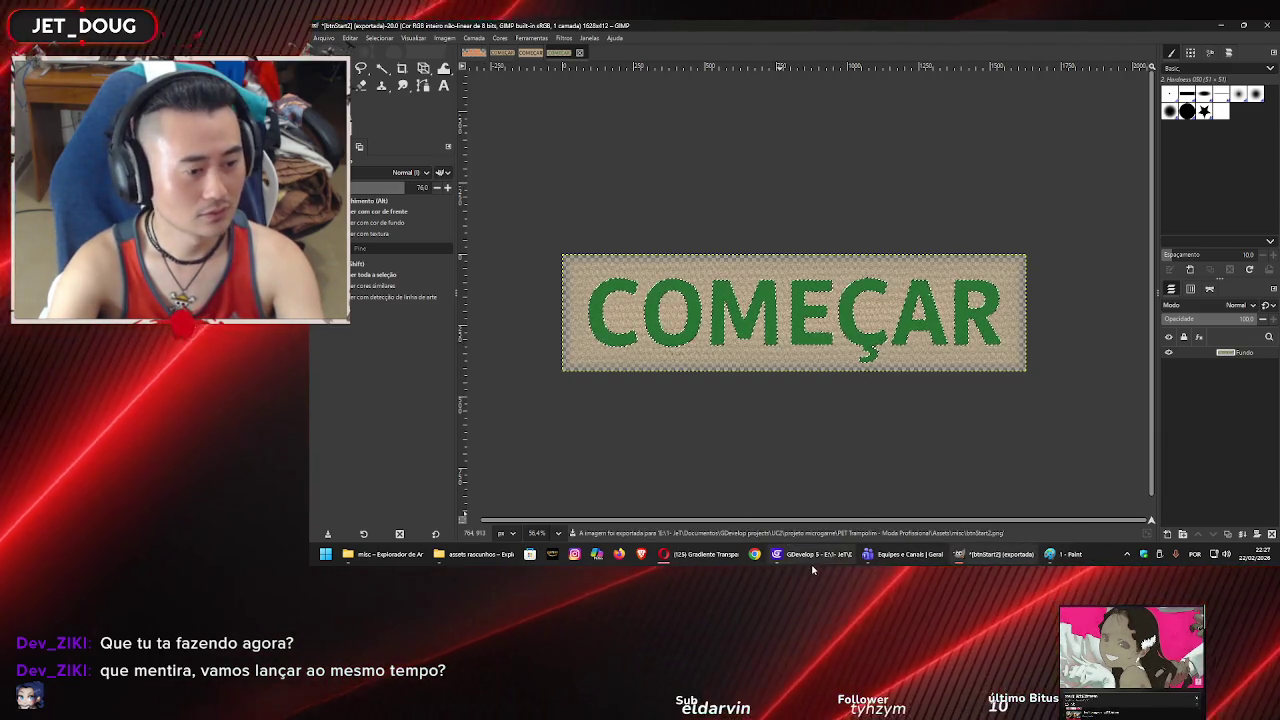
left_click(812, 554)
left_click(714, 287)
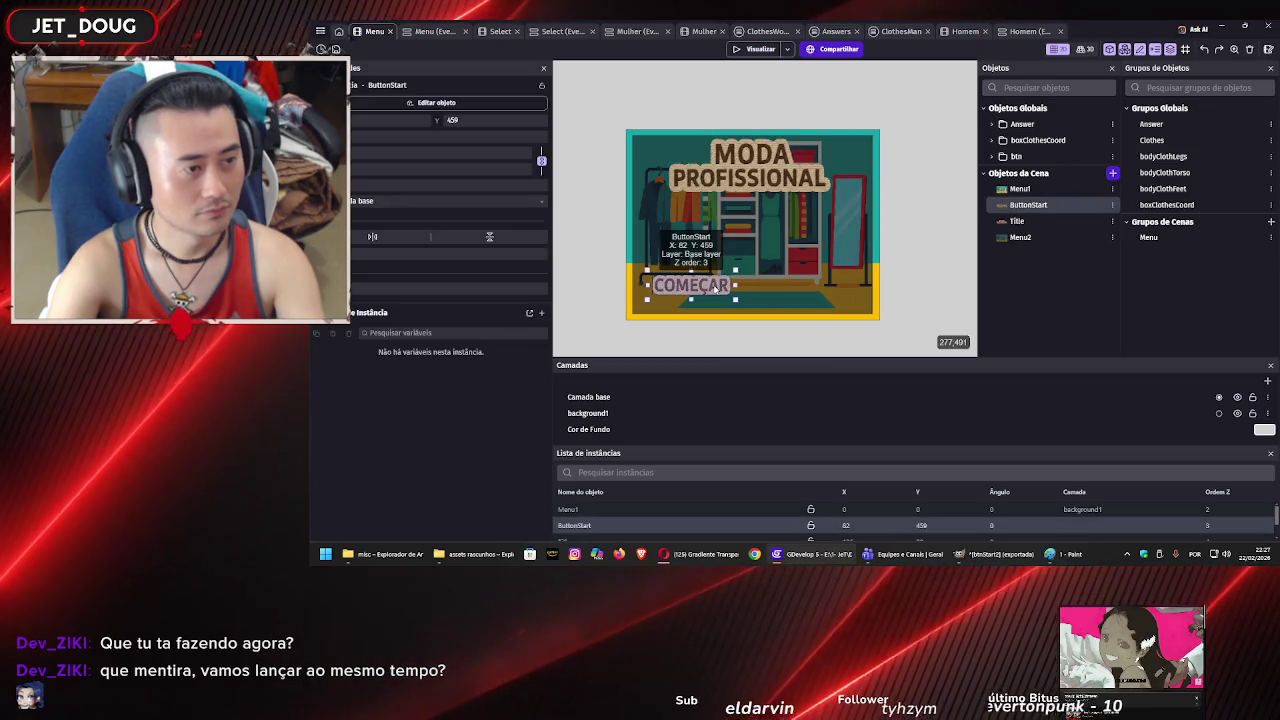
- Open ButtonStart's editor and browse the image chooser to the misc button images folder
double_click(714, 287)
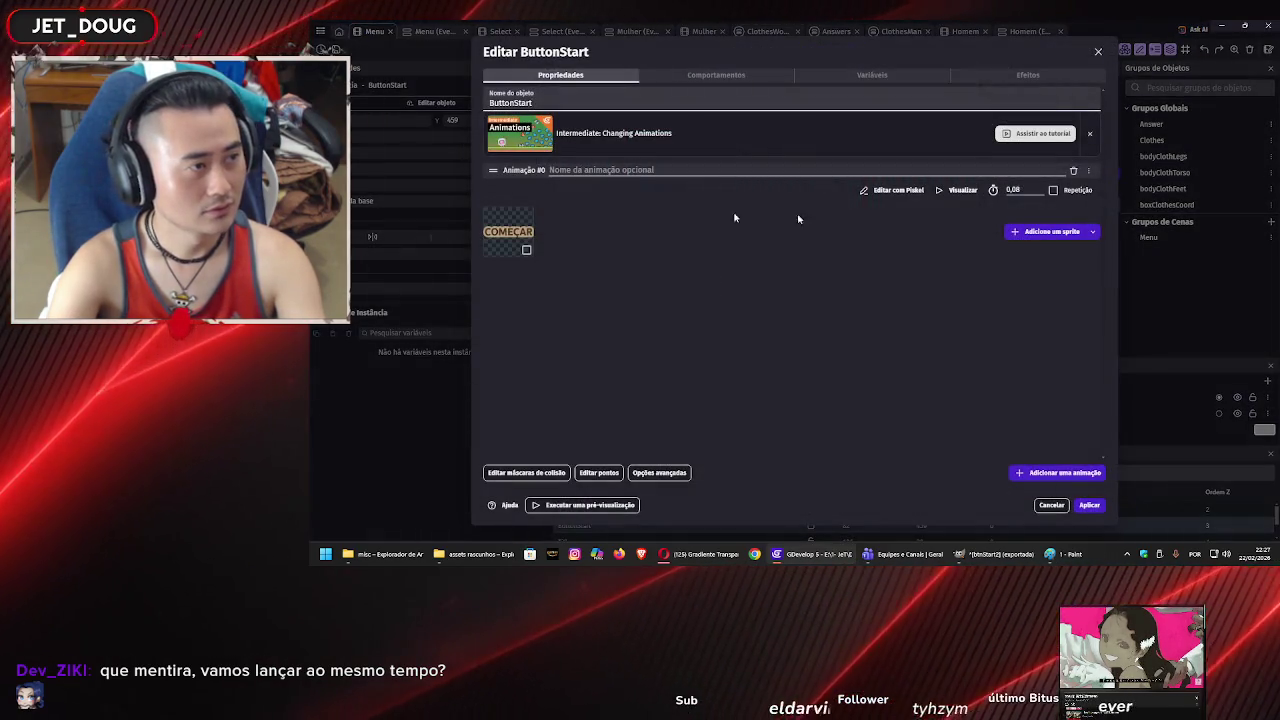
left_click(1034, 233)
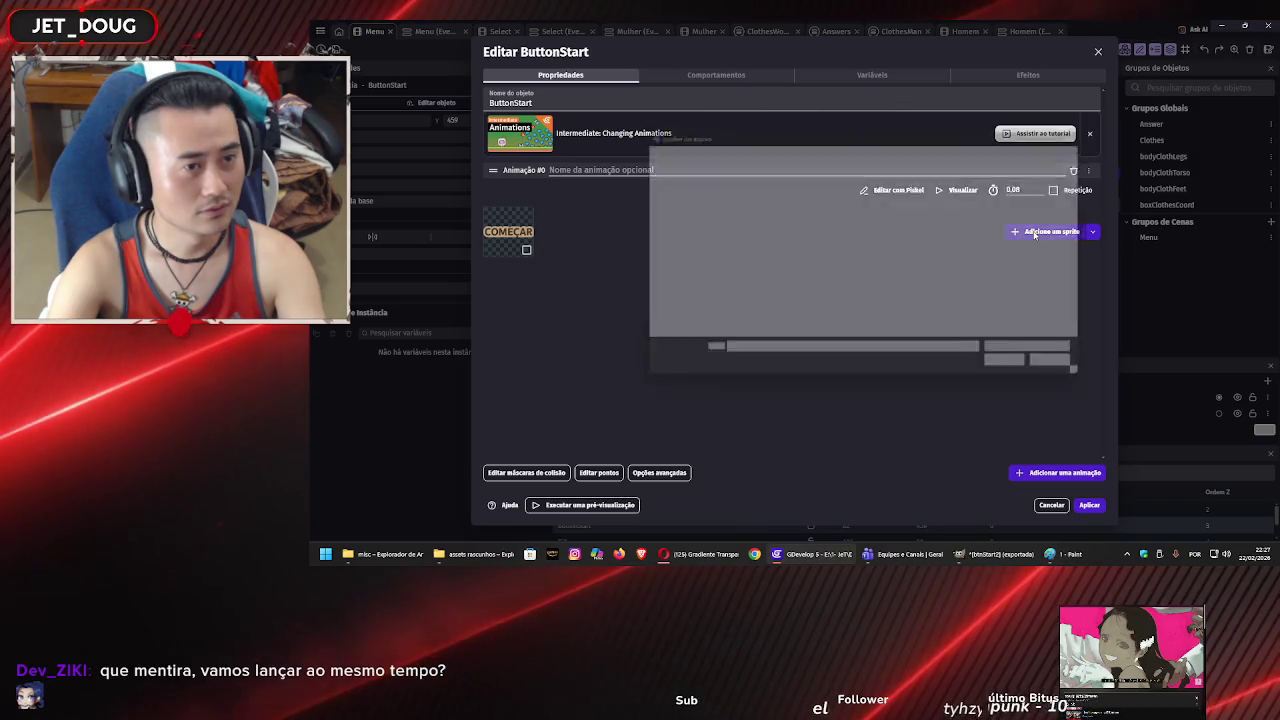
left_click(754, 152)
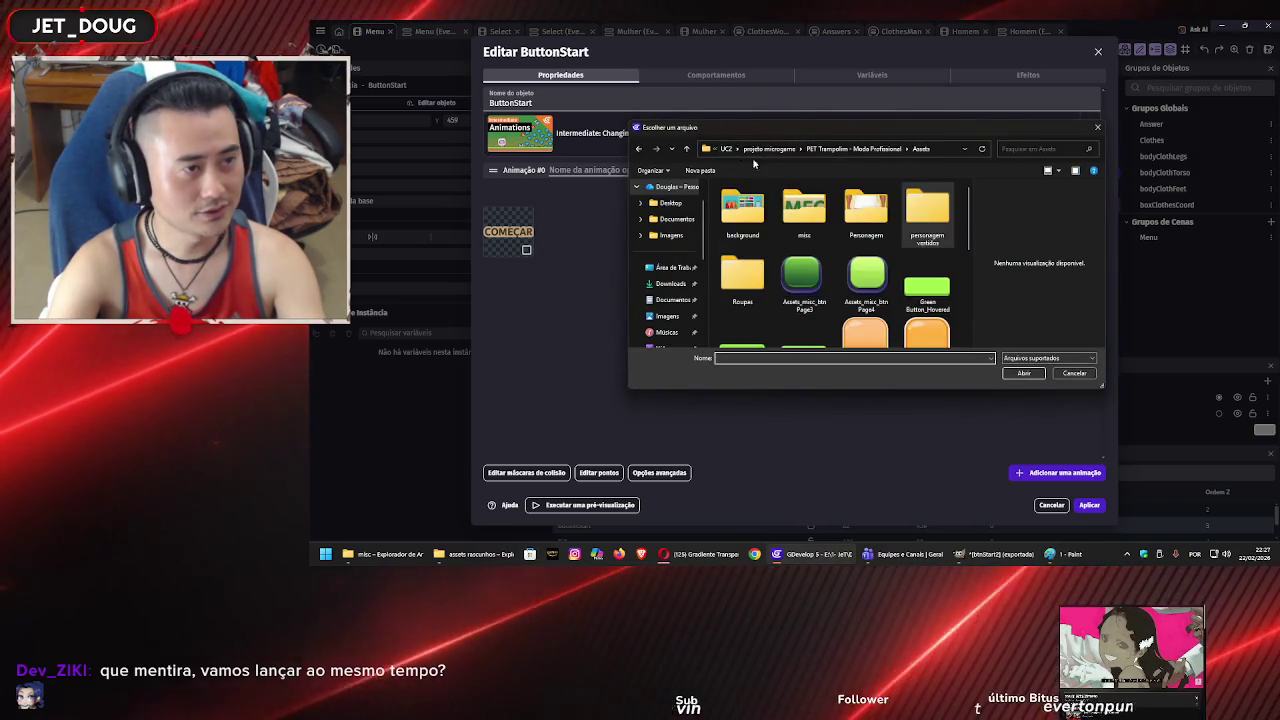
double_click(742, 210)
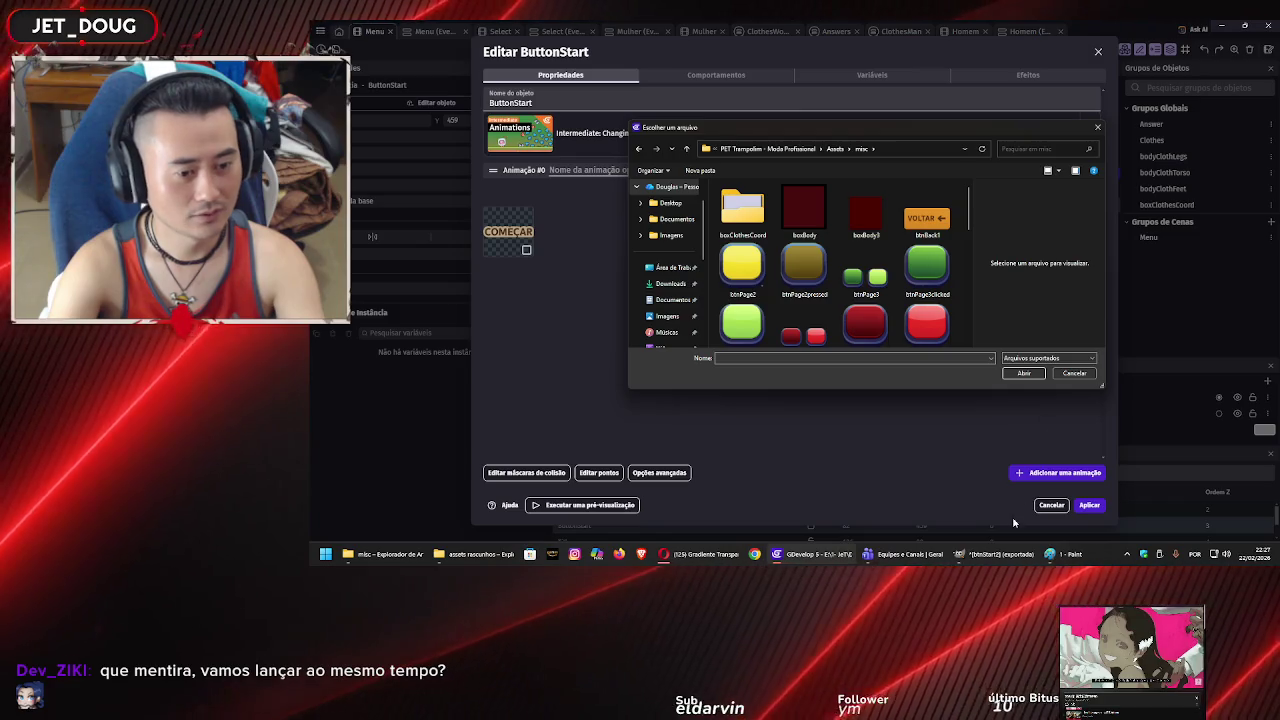
scroll(879, 284, "down", 5)
left_click(971, 565)
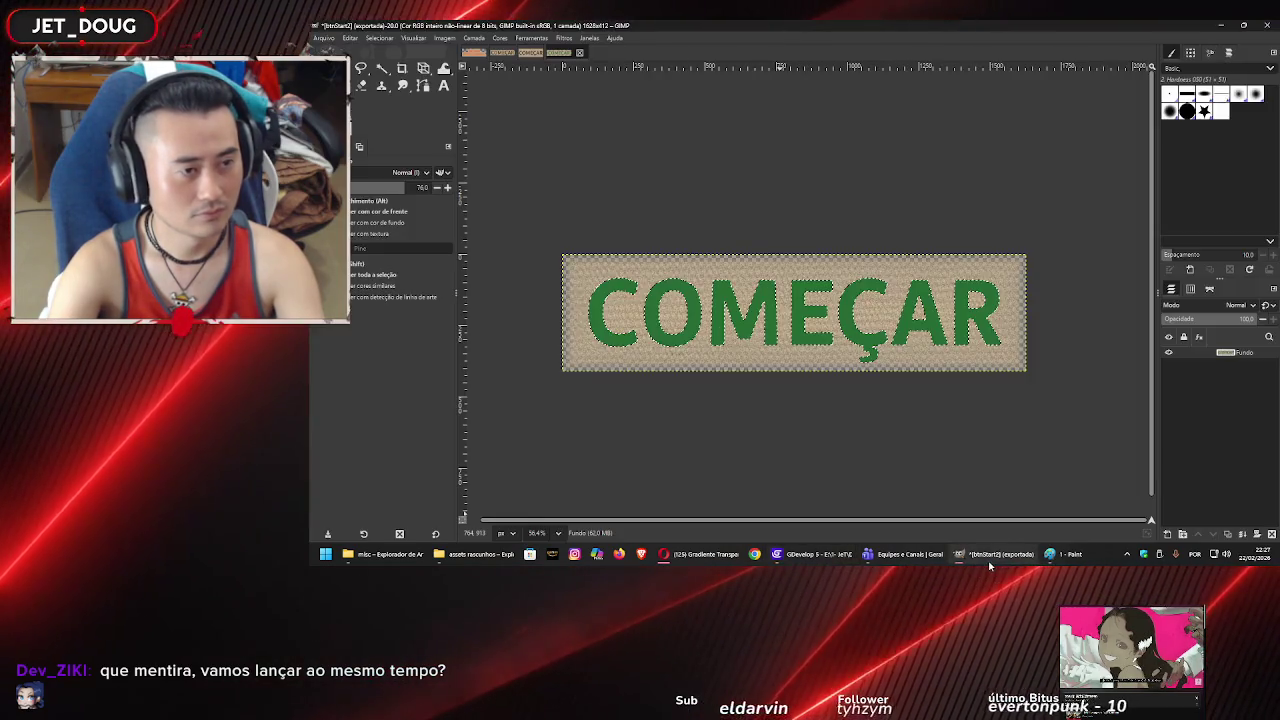
left_click(805, 563)
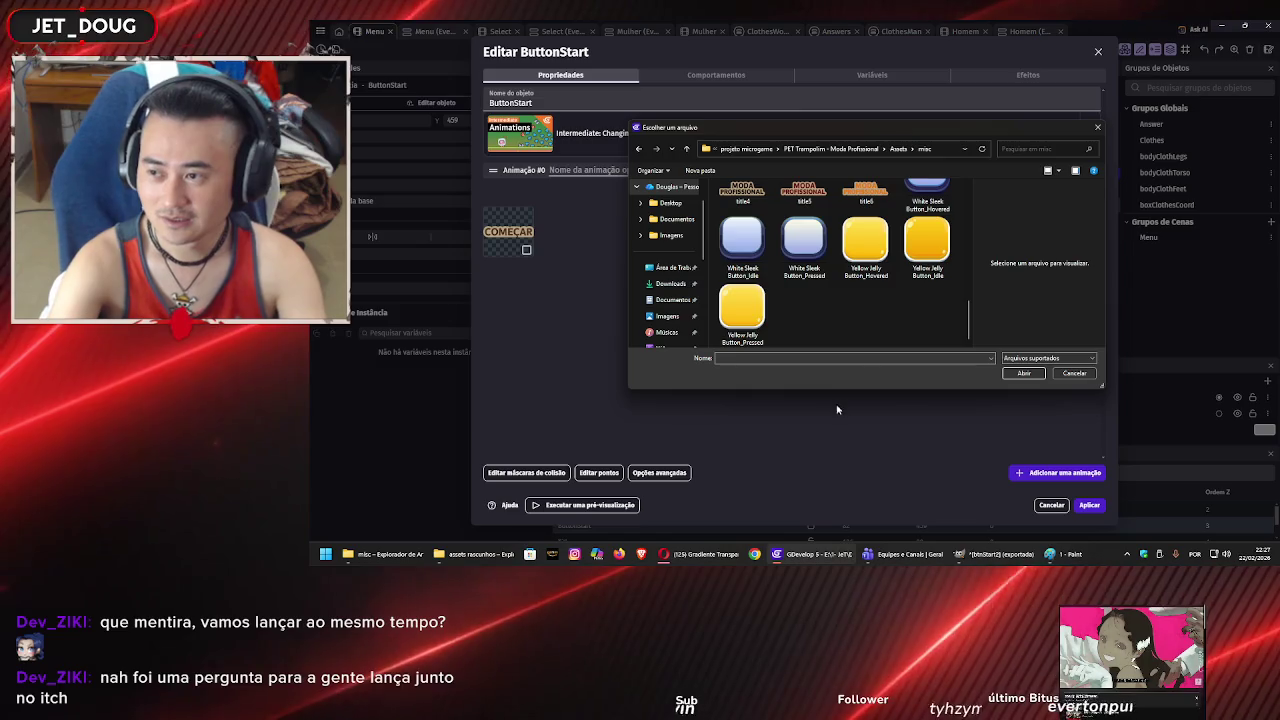
- Pick the btnStart1 COMEÇAR image and load it as a frame of Animation #0
scroll(866, 285, "up", 3)
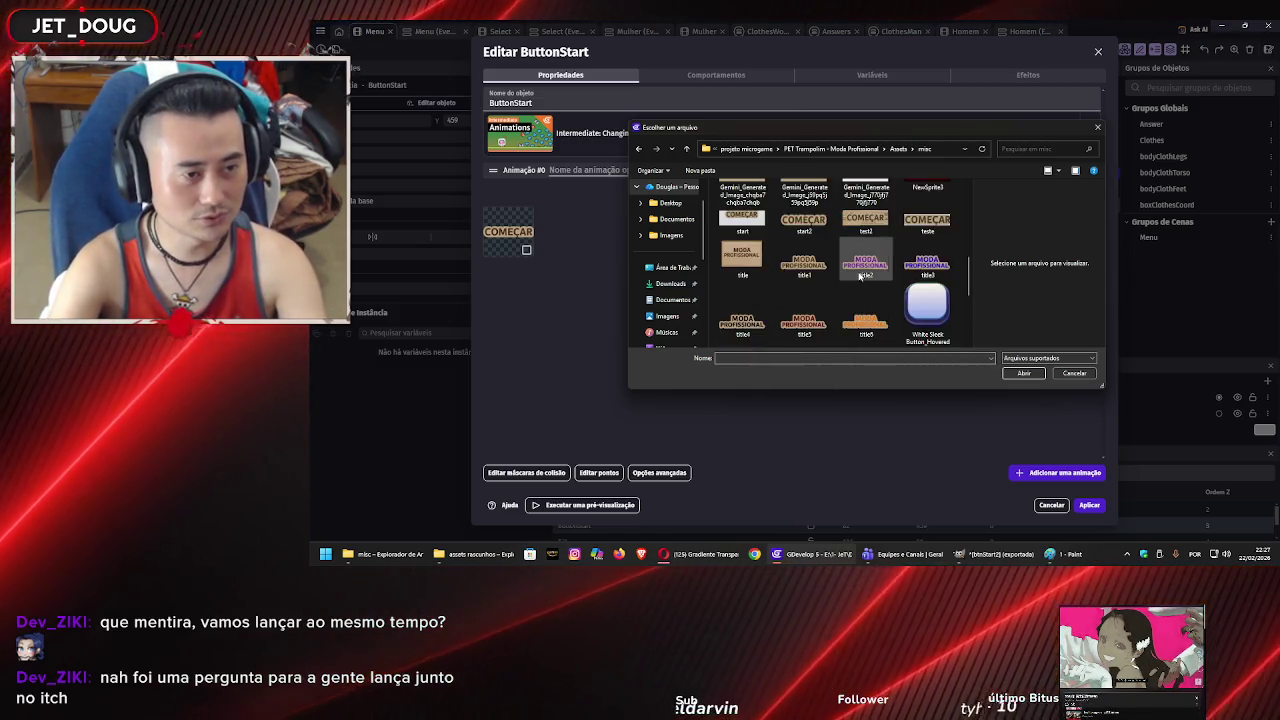
left_click(815, 227)
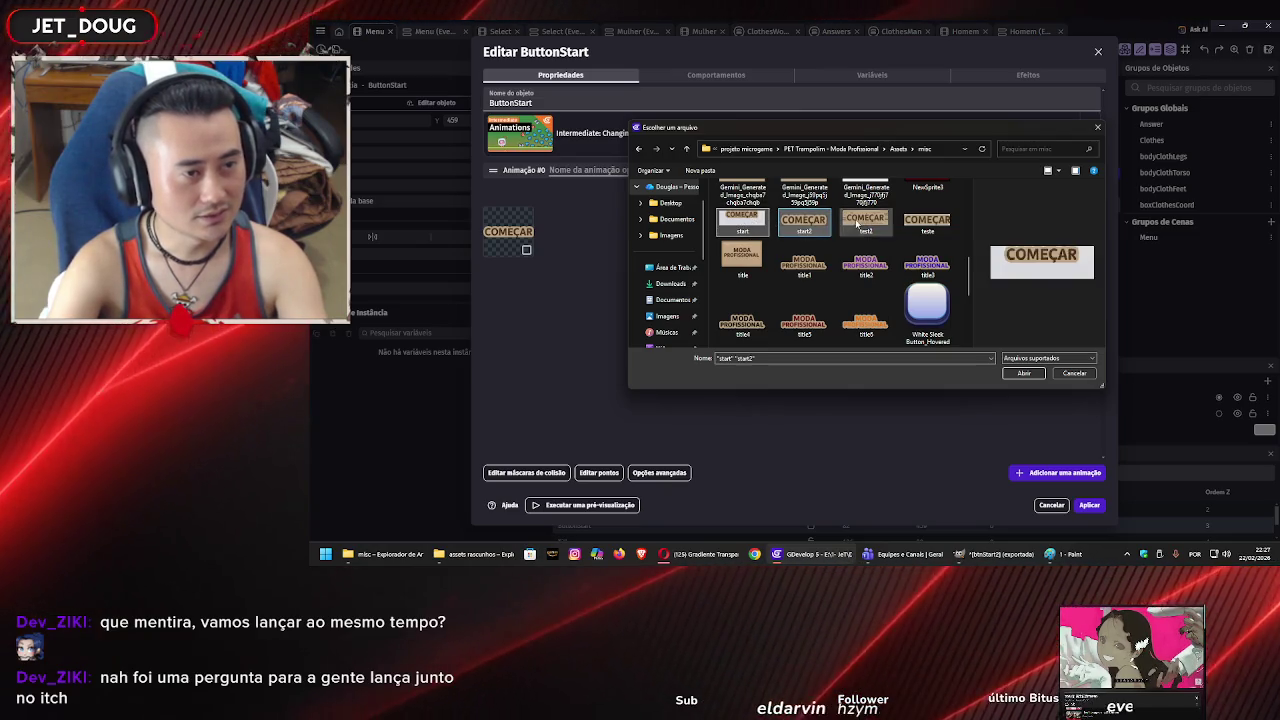
left_click(750, 222, "ctrl")
left_click(866, 226, "ctrl")
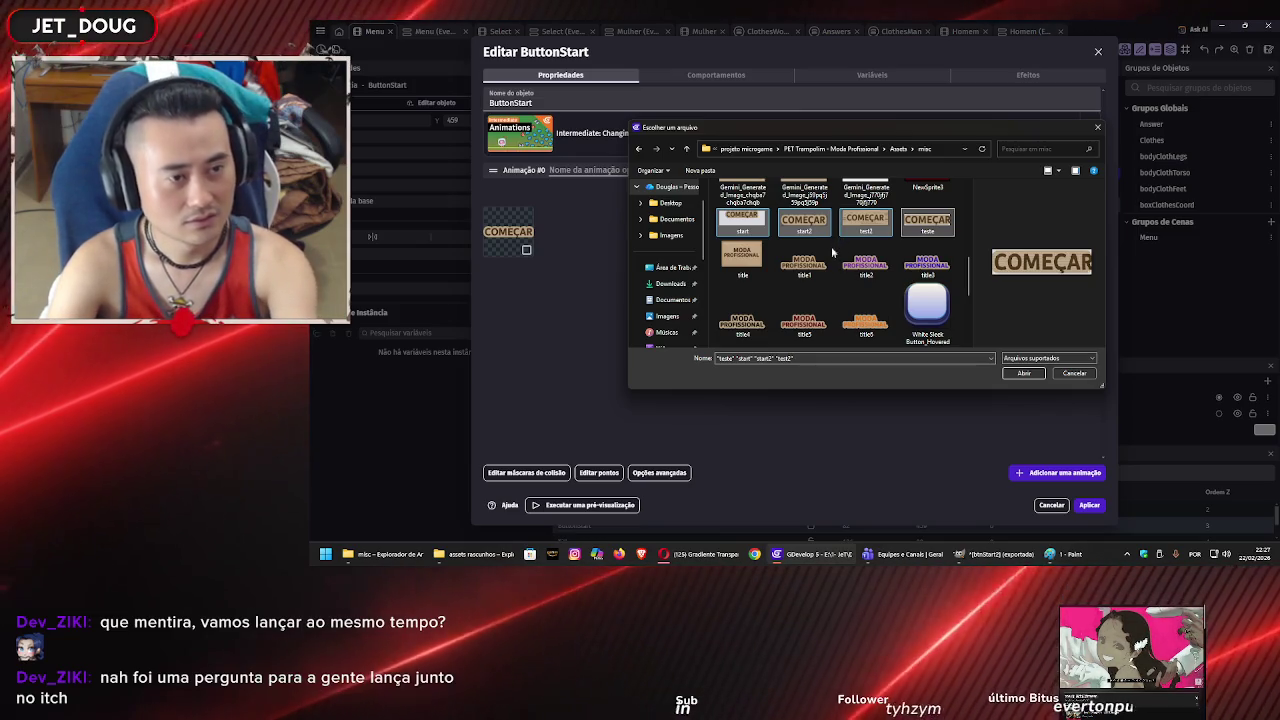
scroll(817, 240, "up", 10)
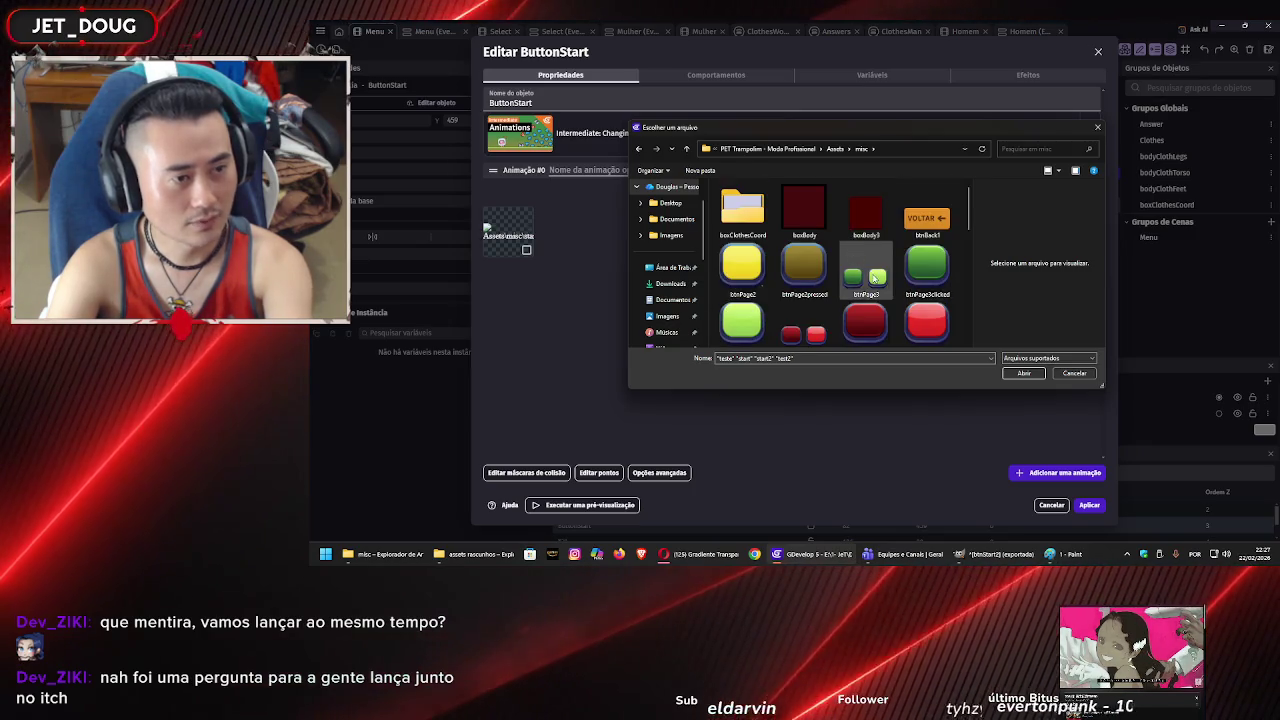
scroll(855, 258, "down", 5)
scroll(864, 267, "up", 3)
scroll(864, 267, "down", 5)
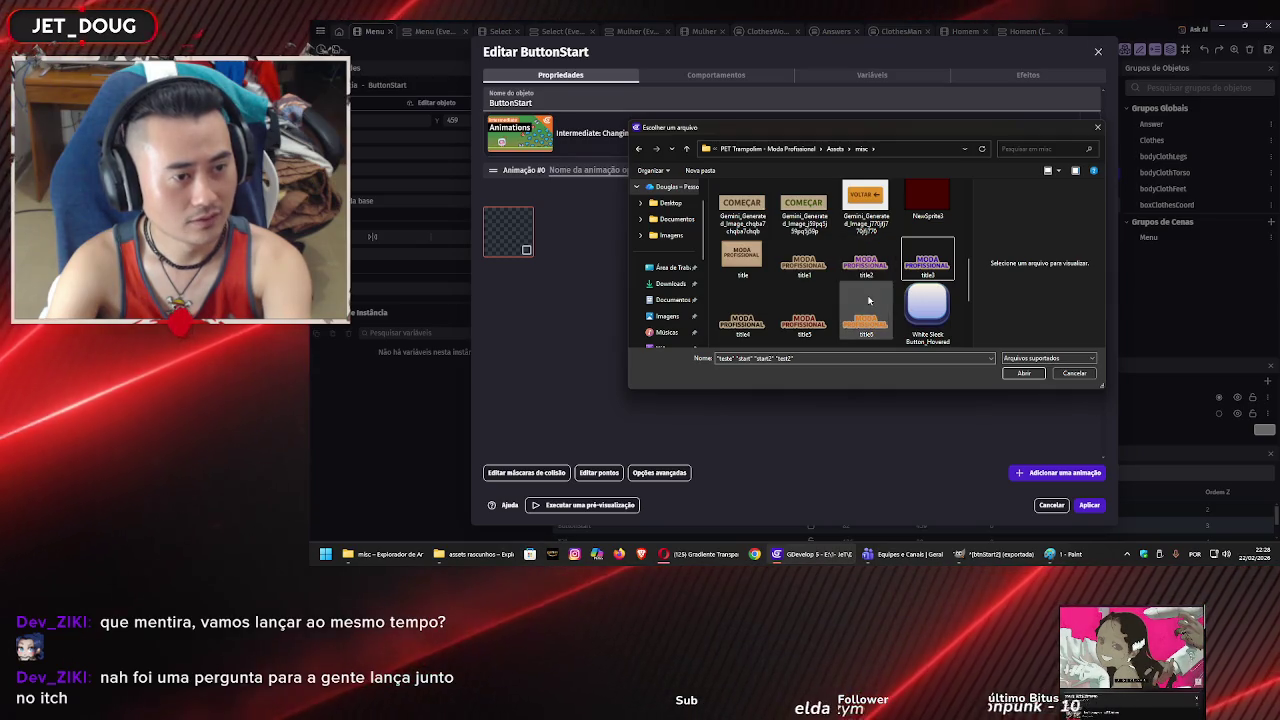
scroll(869, 299, "up", 2)
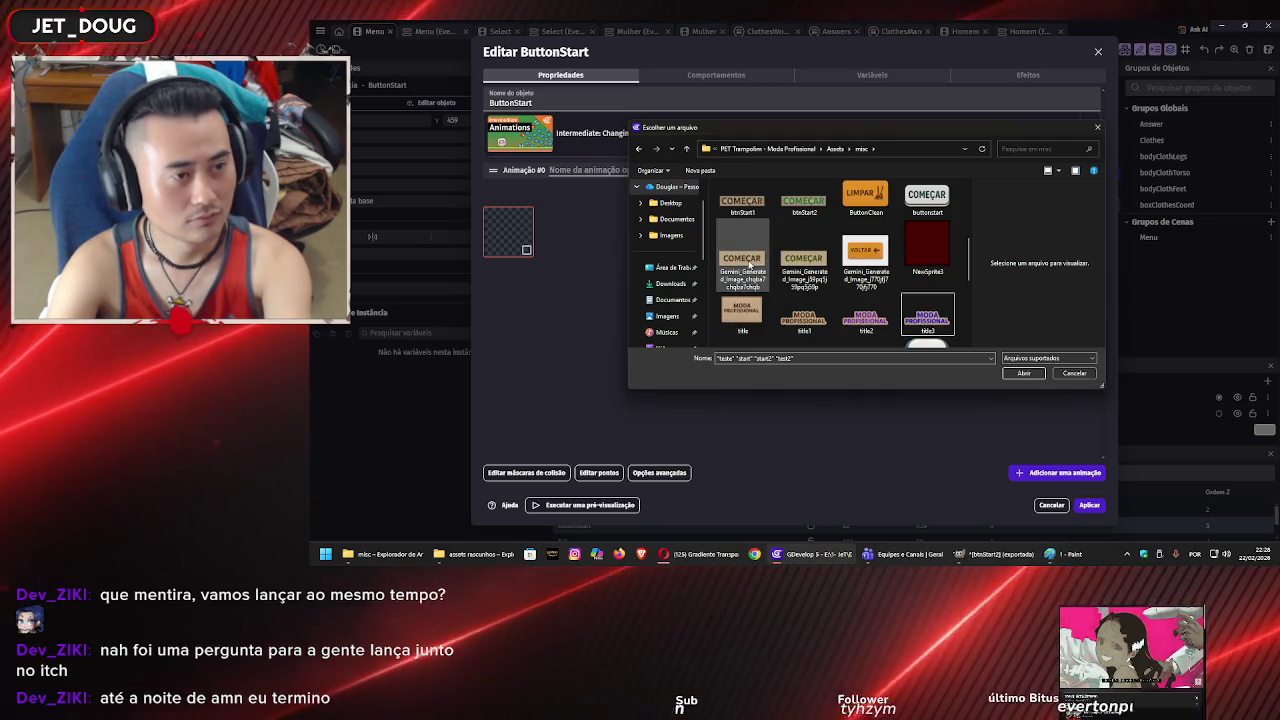
left_click(742, 200)
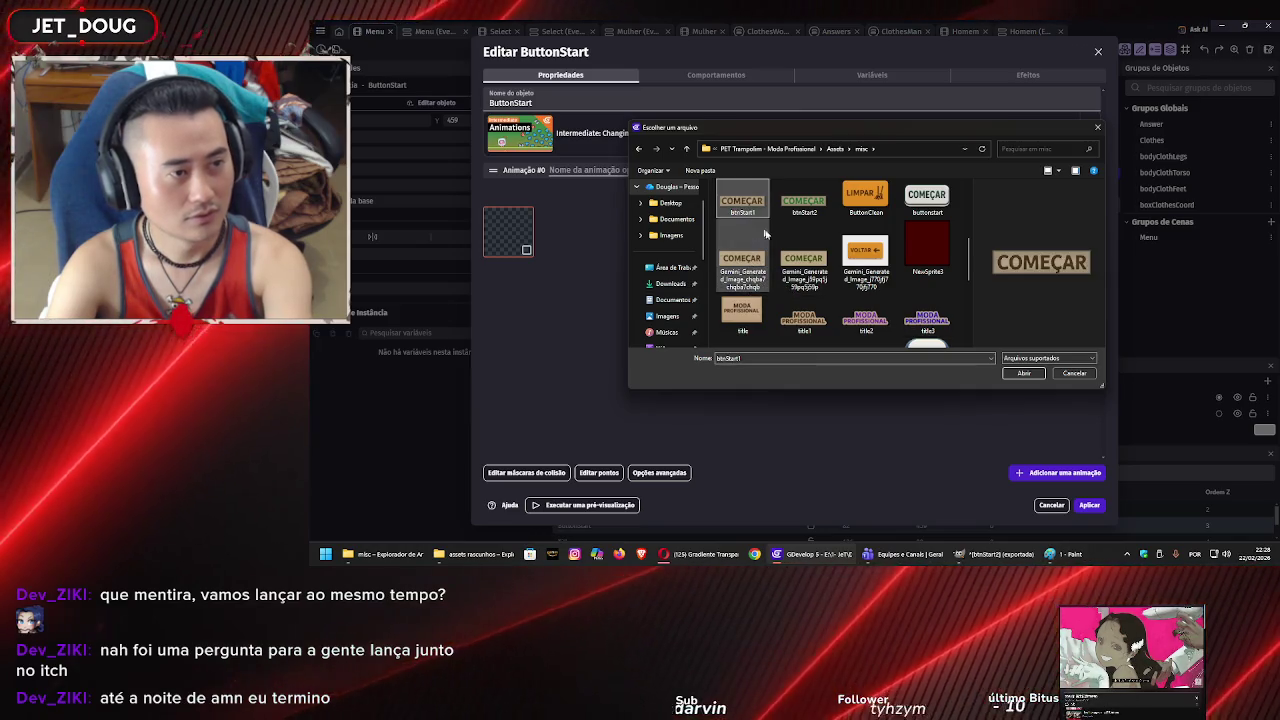
left_click(1022, 373)
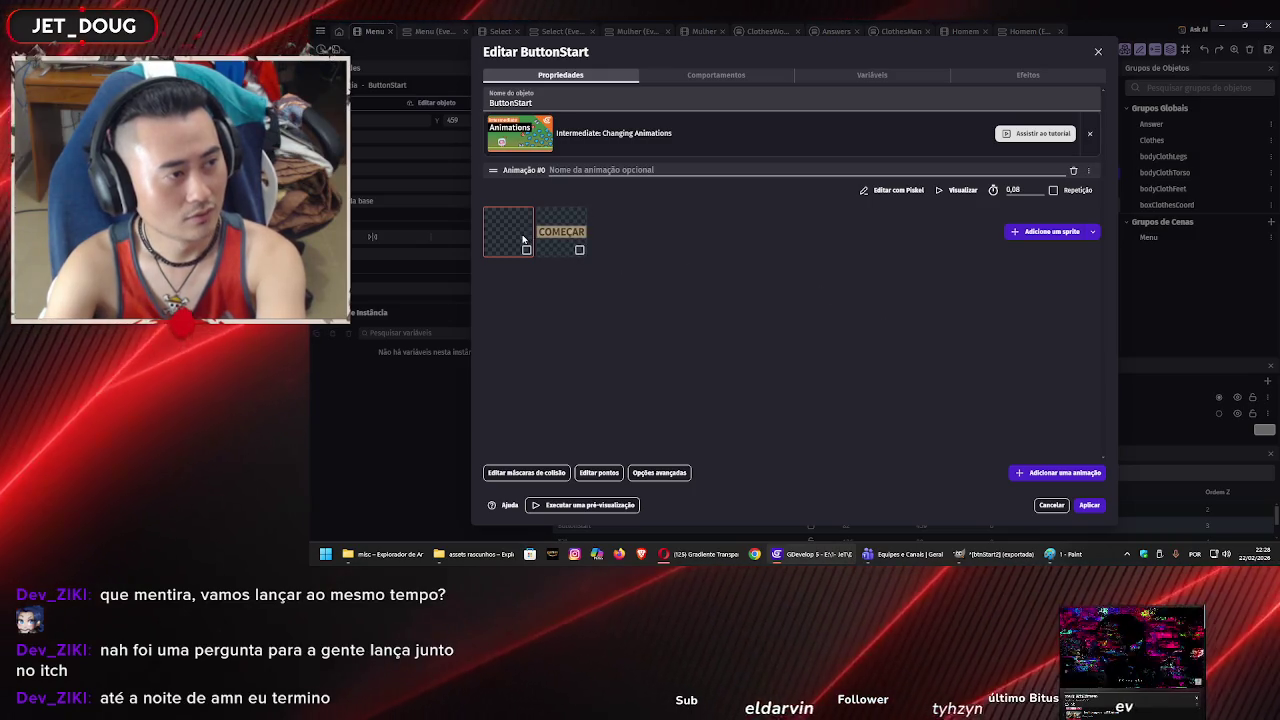
- Remove the empty frame, name Animation #0 idle, and add a mouseON animation using btnStart2
left_click(540, 246)
type("idle")
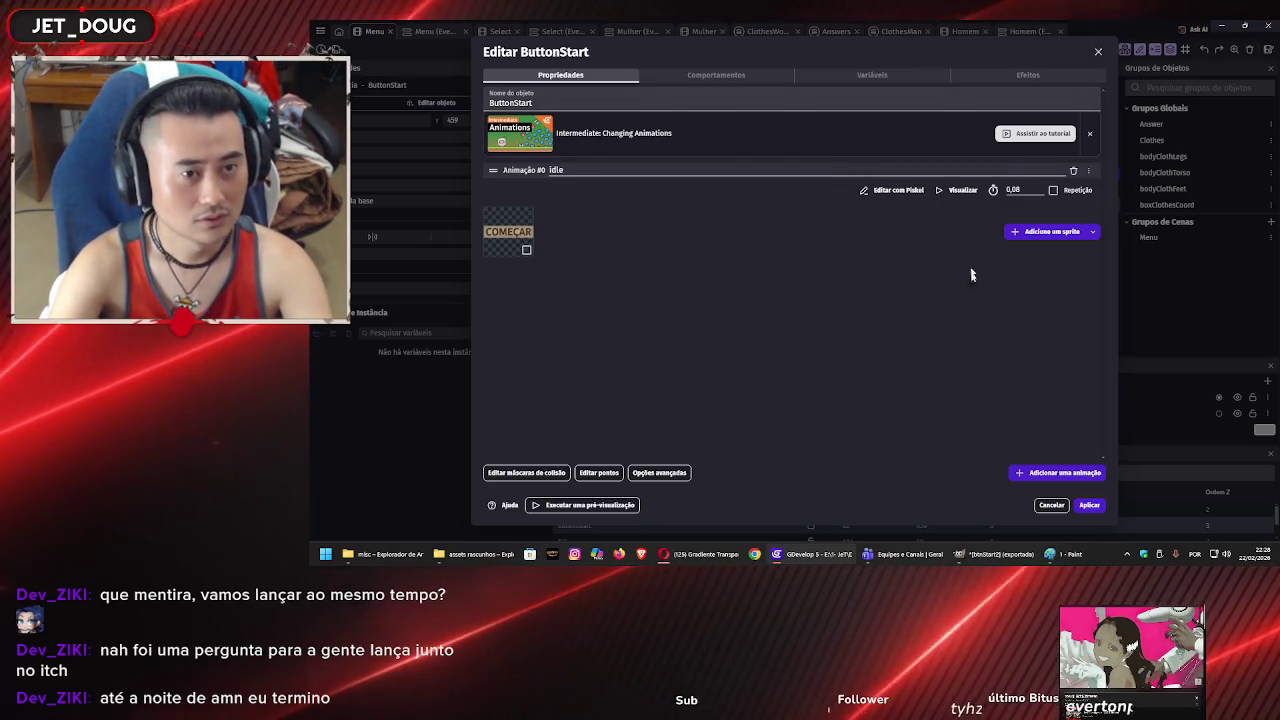
left_click(1042, 474)
type("mouseON")
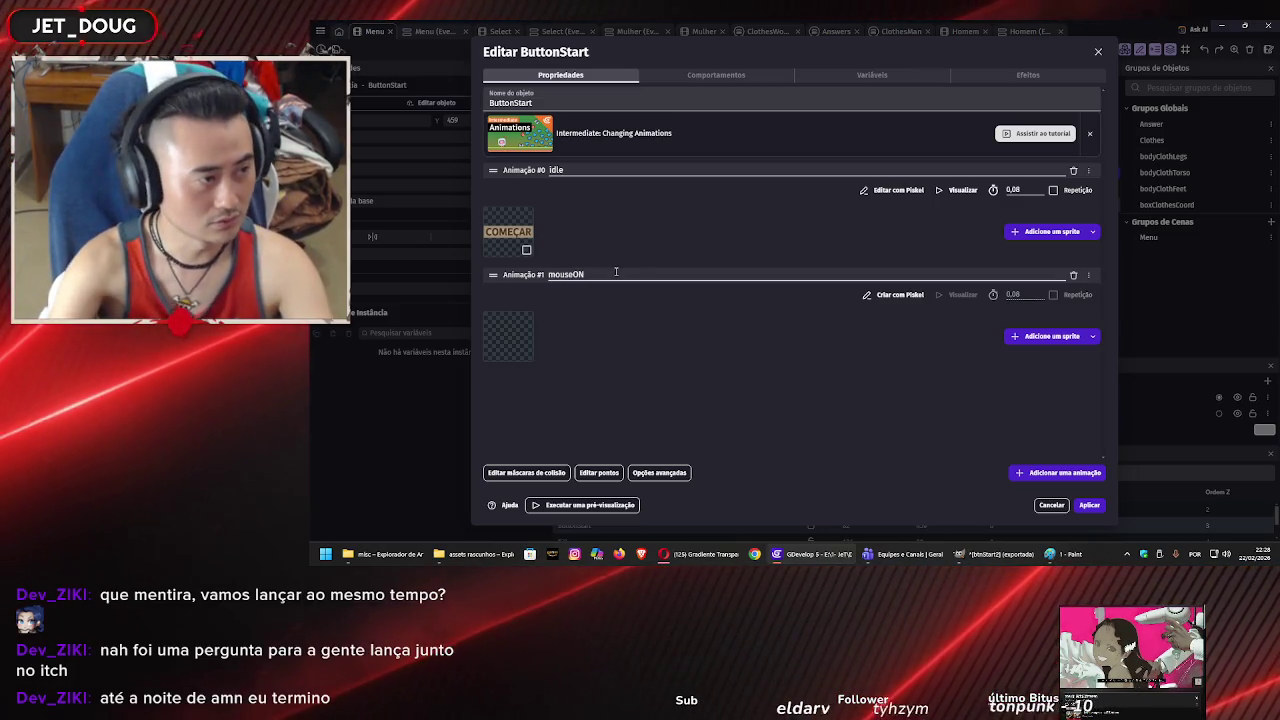
left_click(1022, 340)
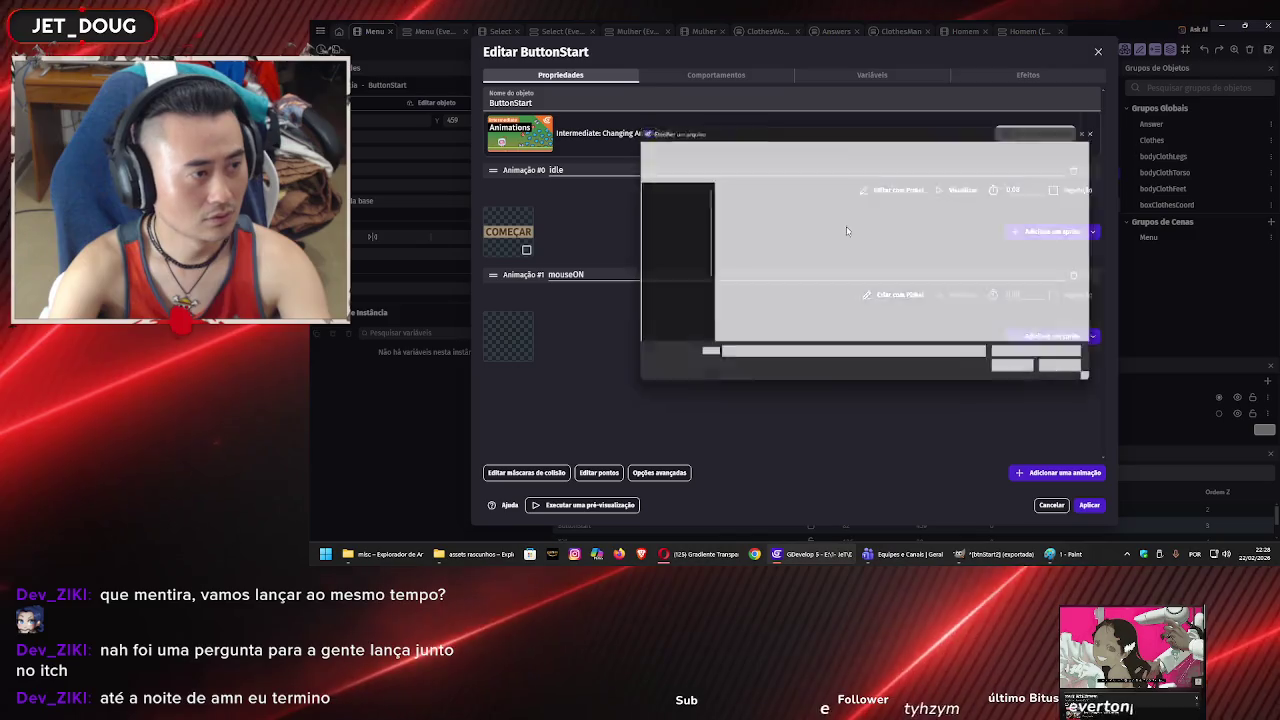
scroll(883, 252, "down", 3)
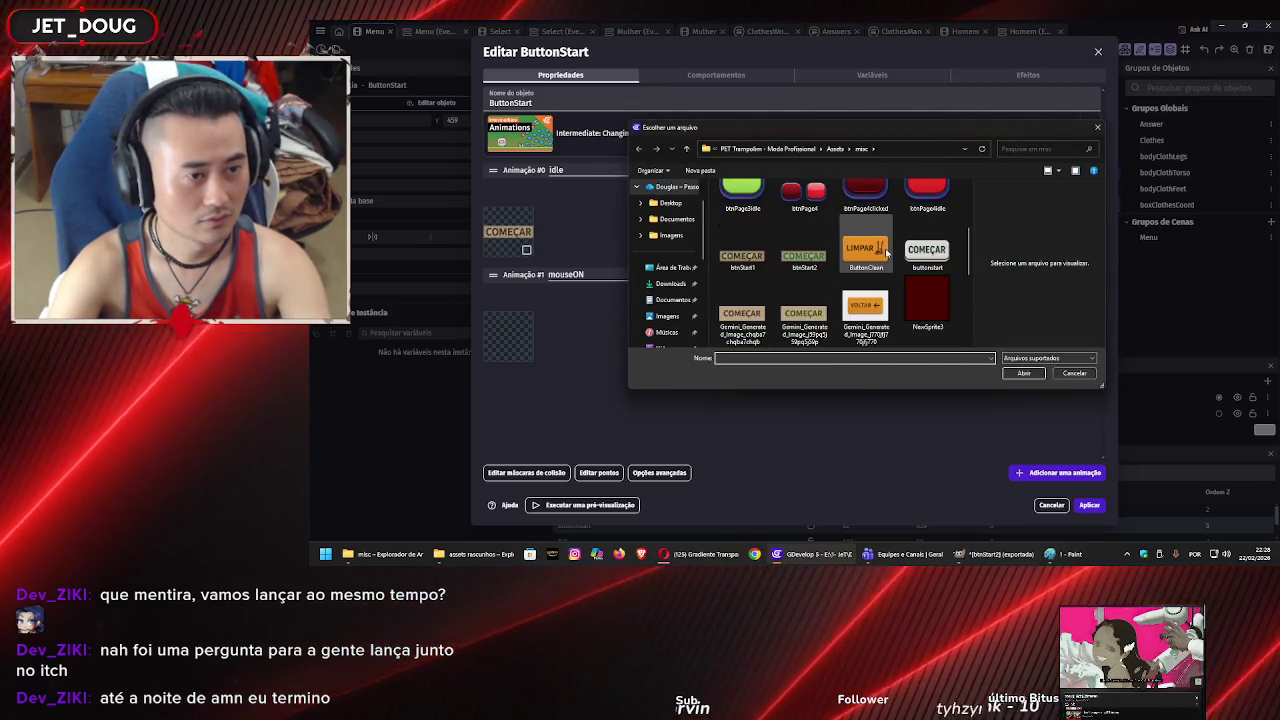
left_click(822, 268)
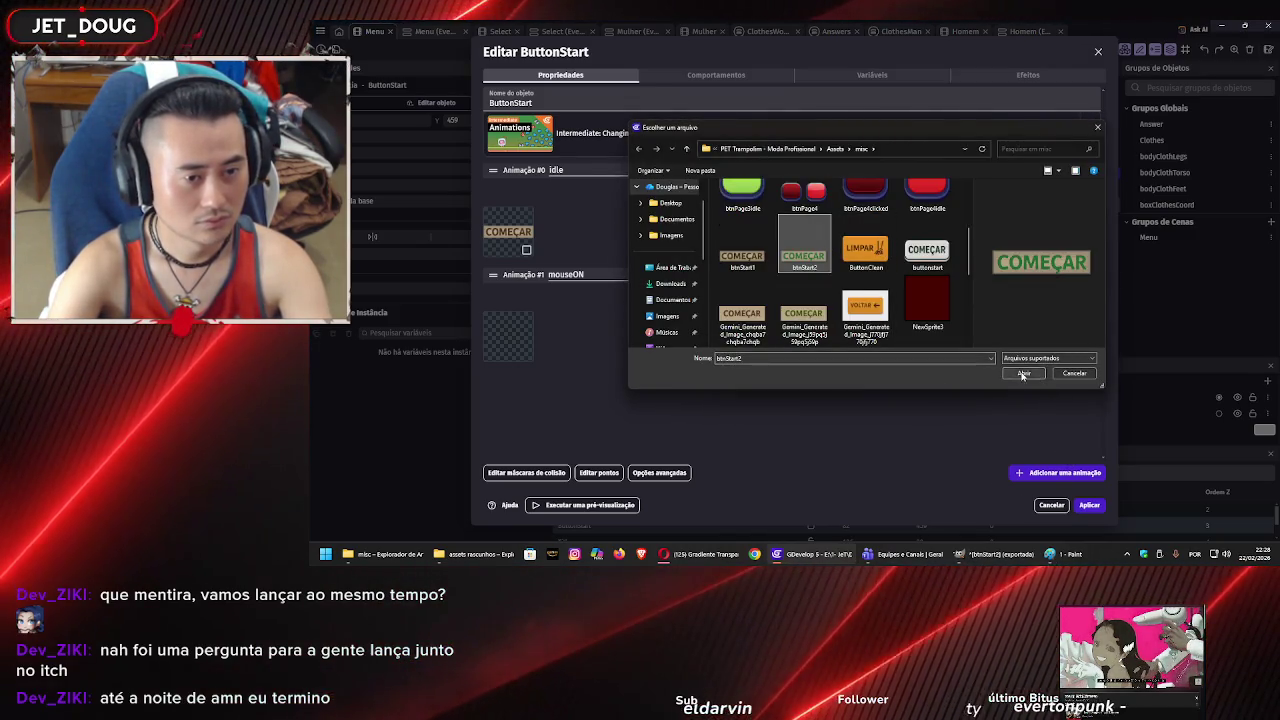
left_click(1023, 372)
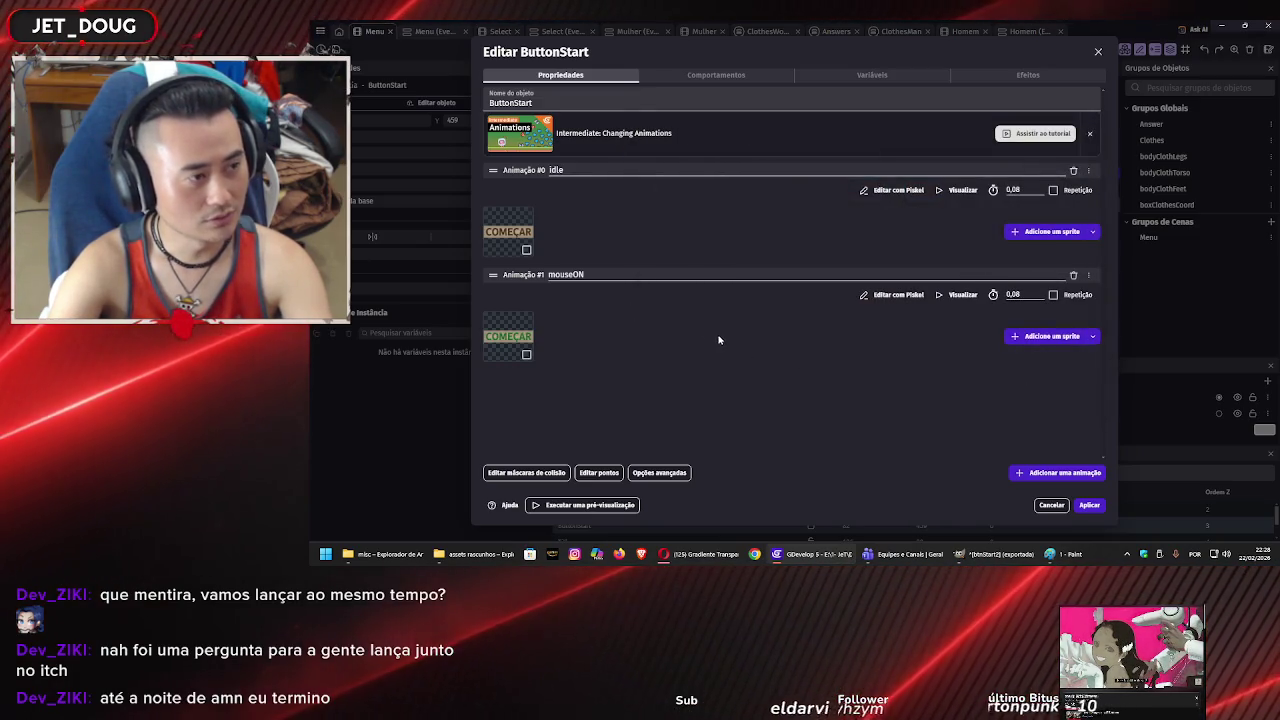
- Apply the animation changes and switch to the Menu scene's events
left_click(1089, 505)
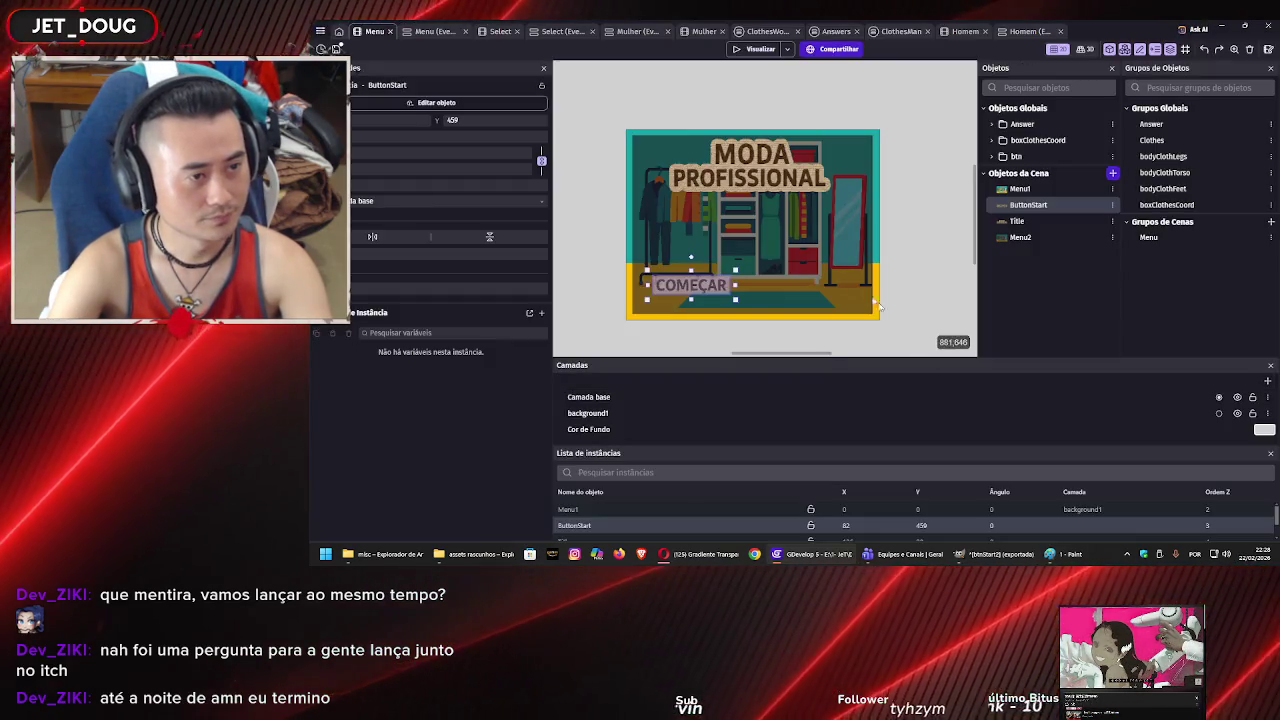
scroll(718, 247, "up", 3)
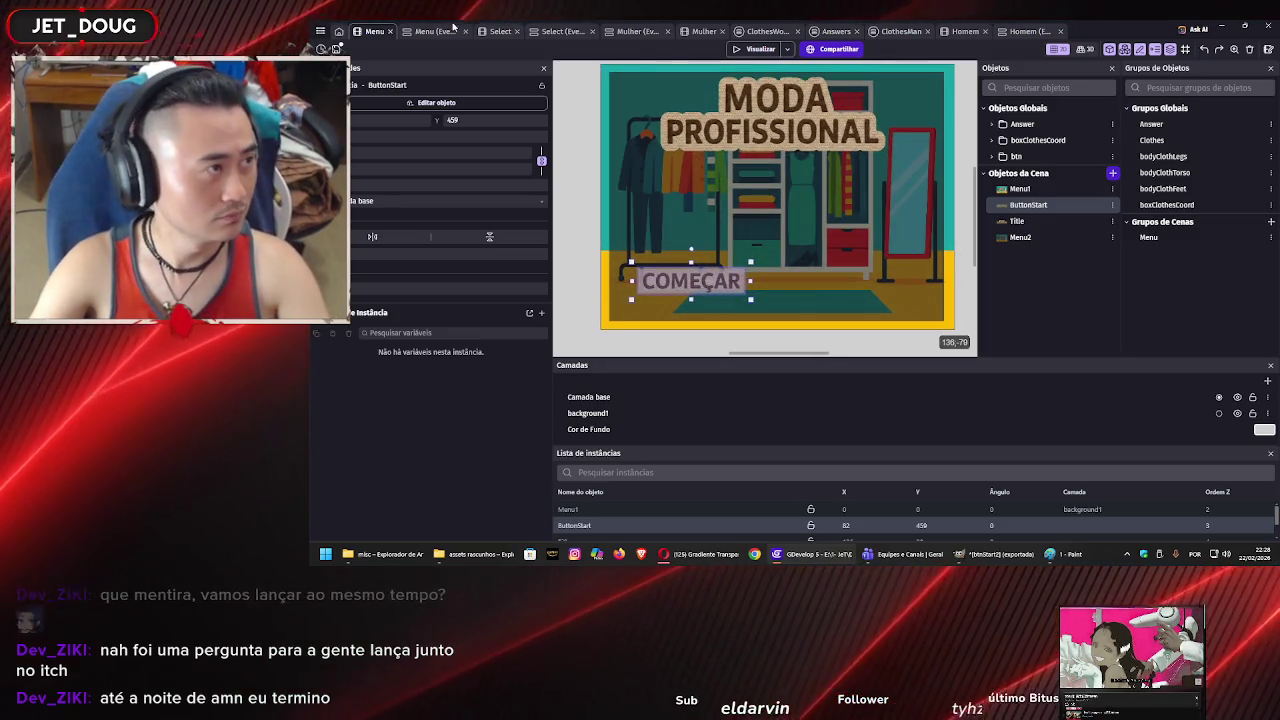
left_click(425, 32)
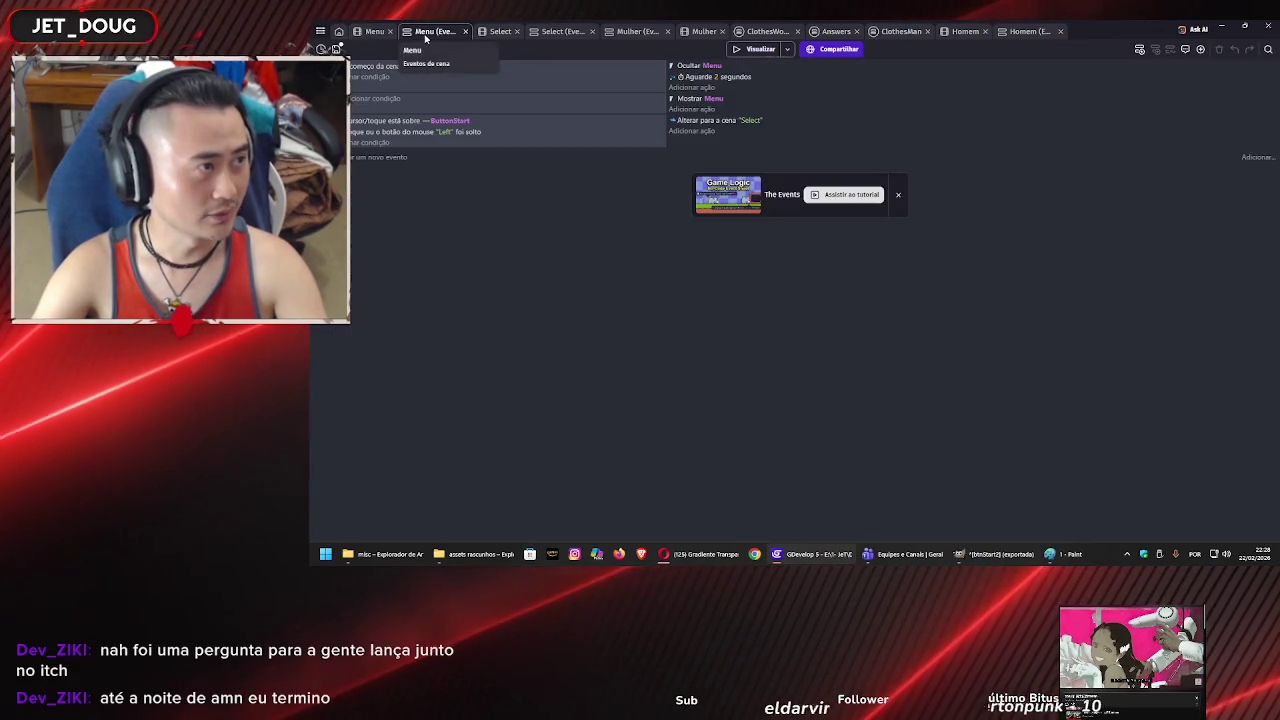
- Insert a comment and place it below the ButtonStart click event
left_click(600, 140)
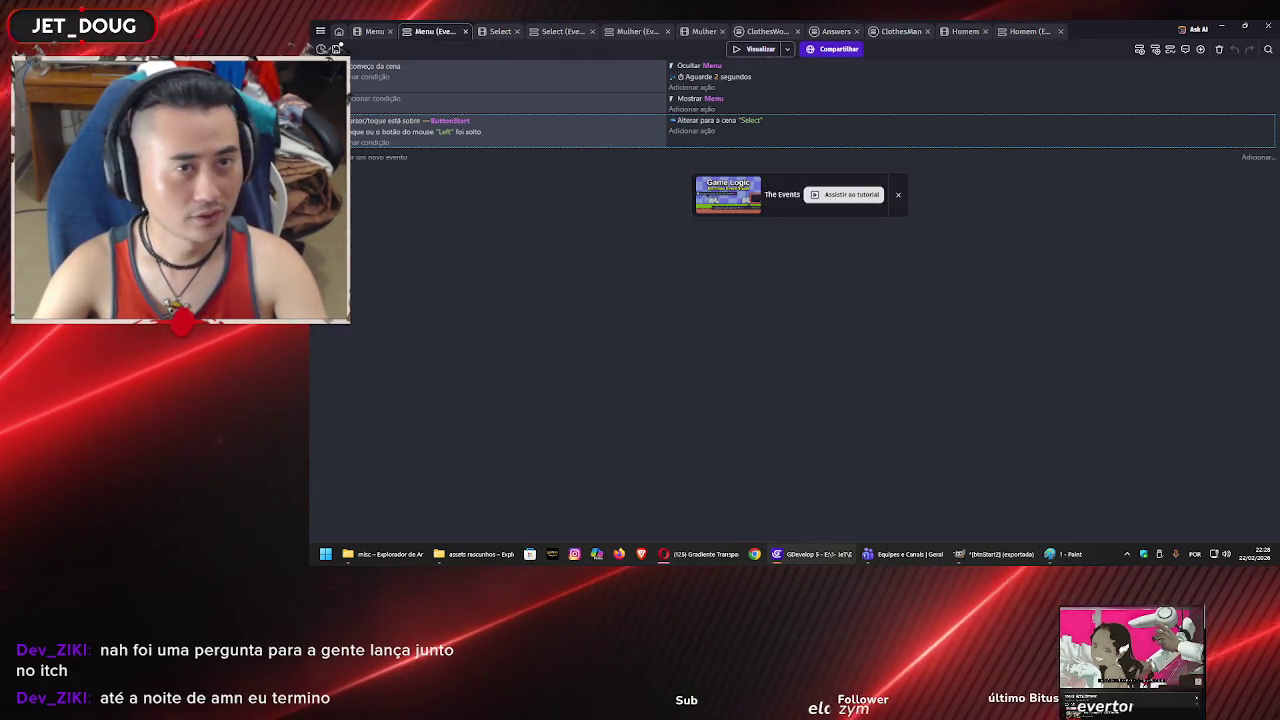
left_click(1170, 49)
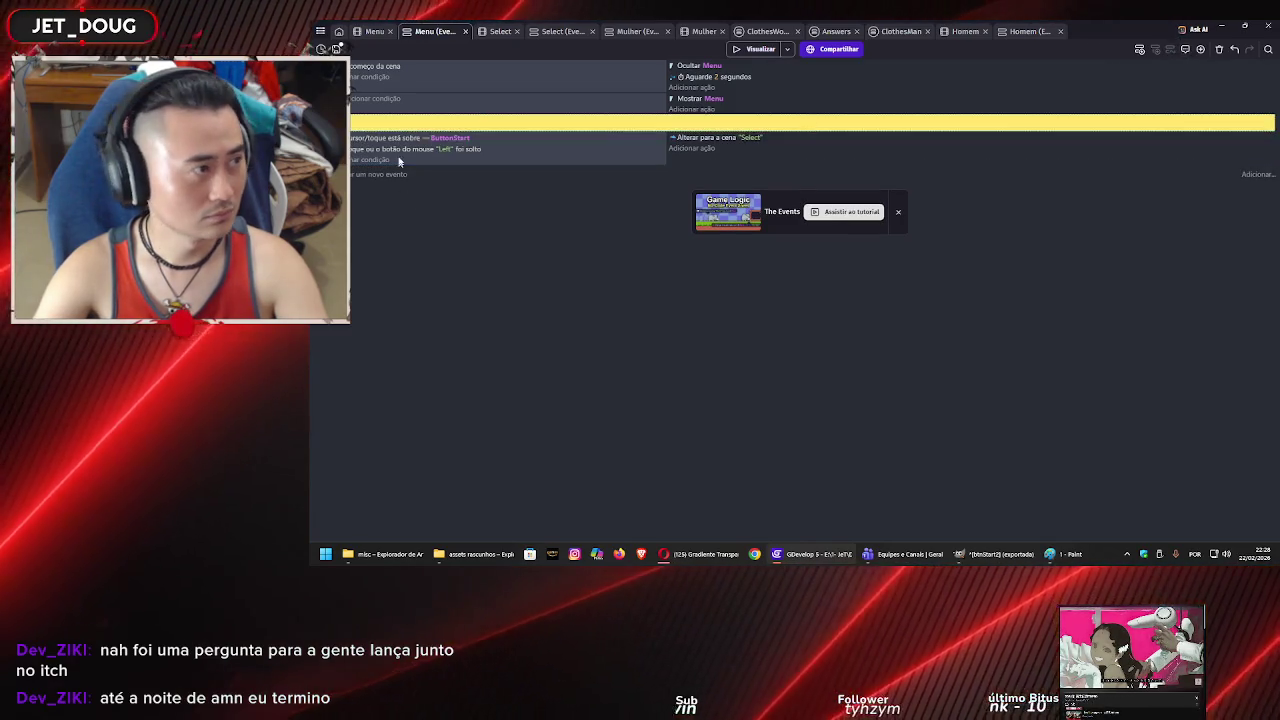
left_click_drag(356, 123, 358, 152)
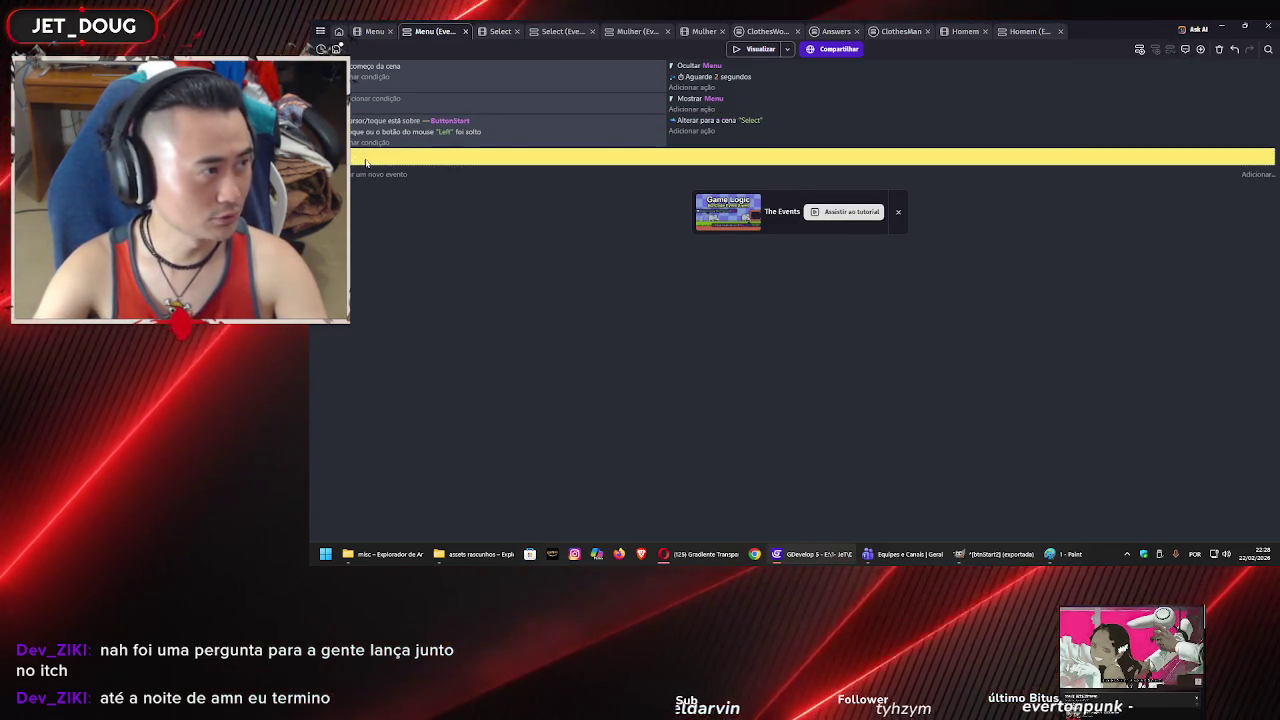
- Add a new empty basic event under the comment and make the comment read 'mouse ON'
right_click(366, 158)
mouse_move(400, 263)
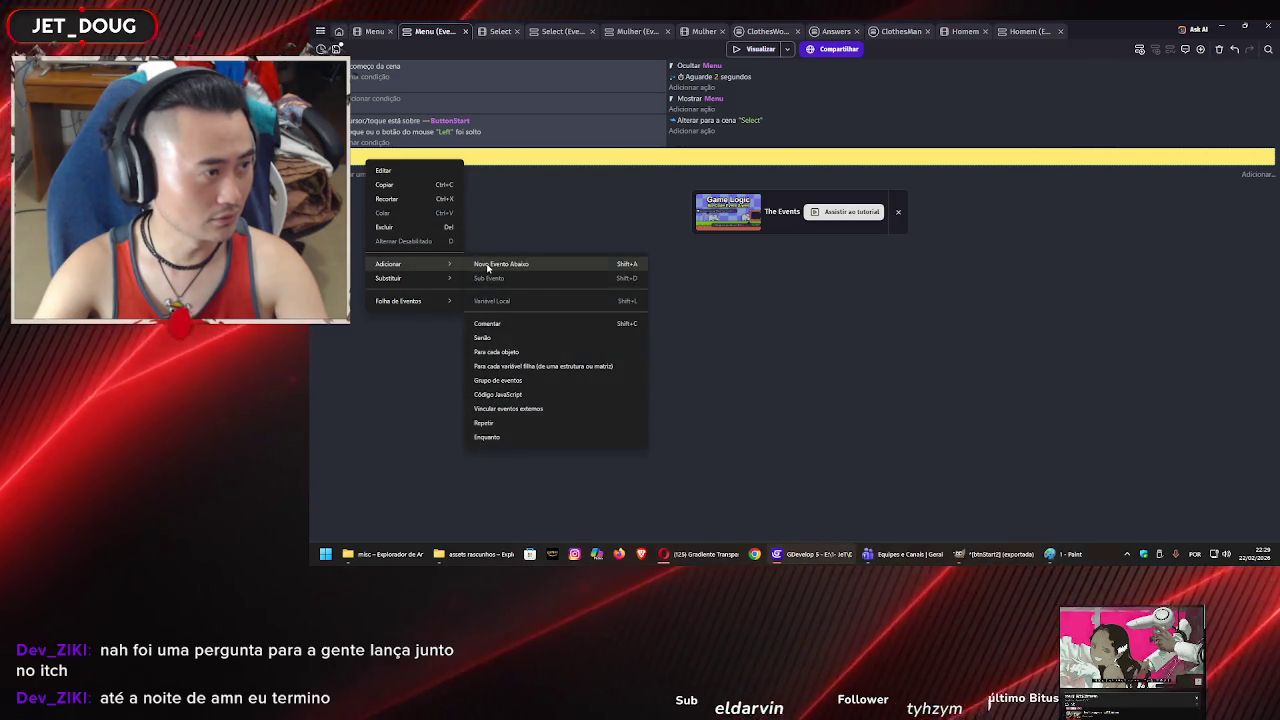
left_click(500, 263)
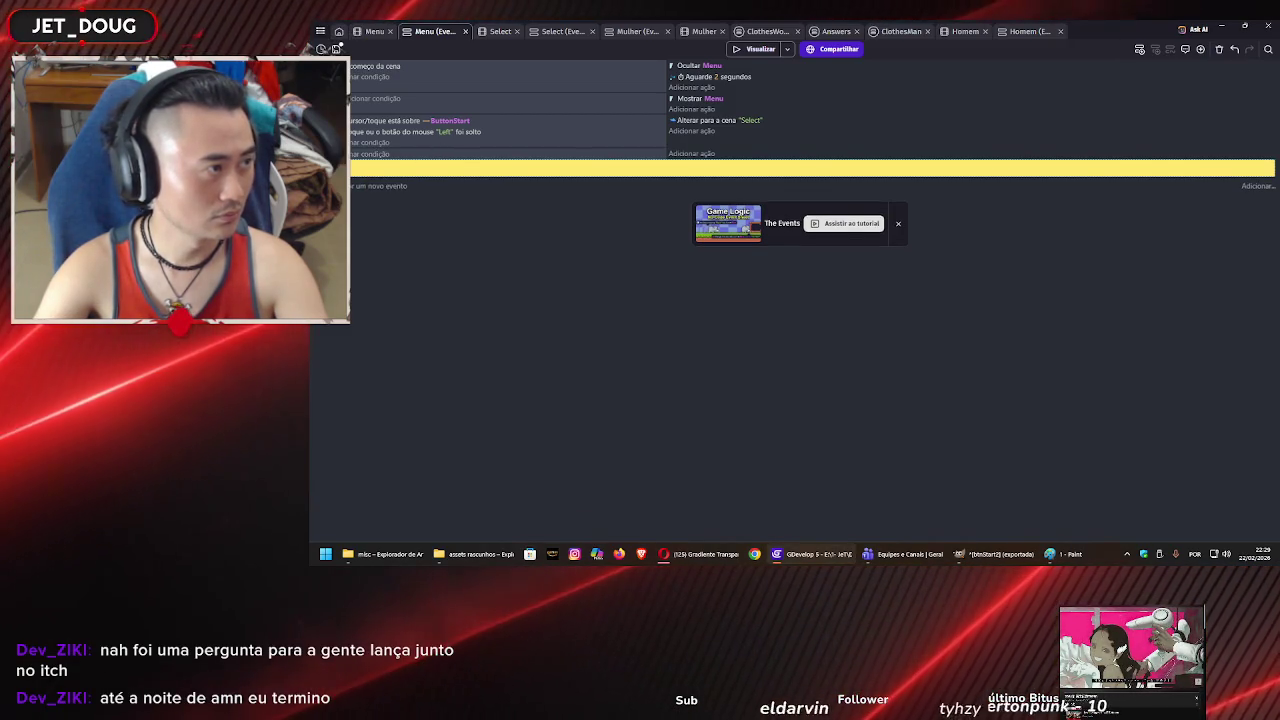
left_click_drag(356, 168, 358, 155)
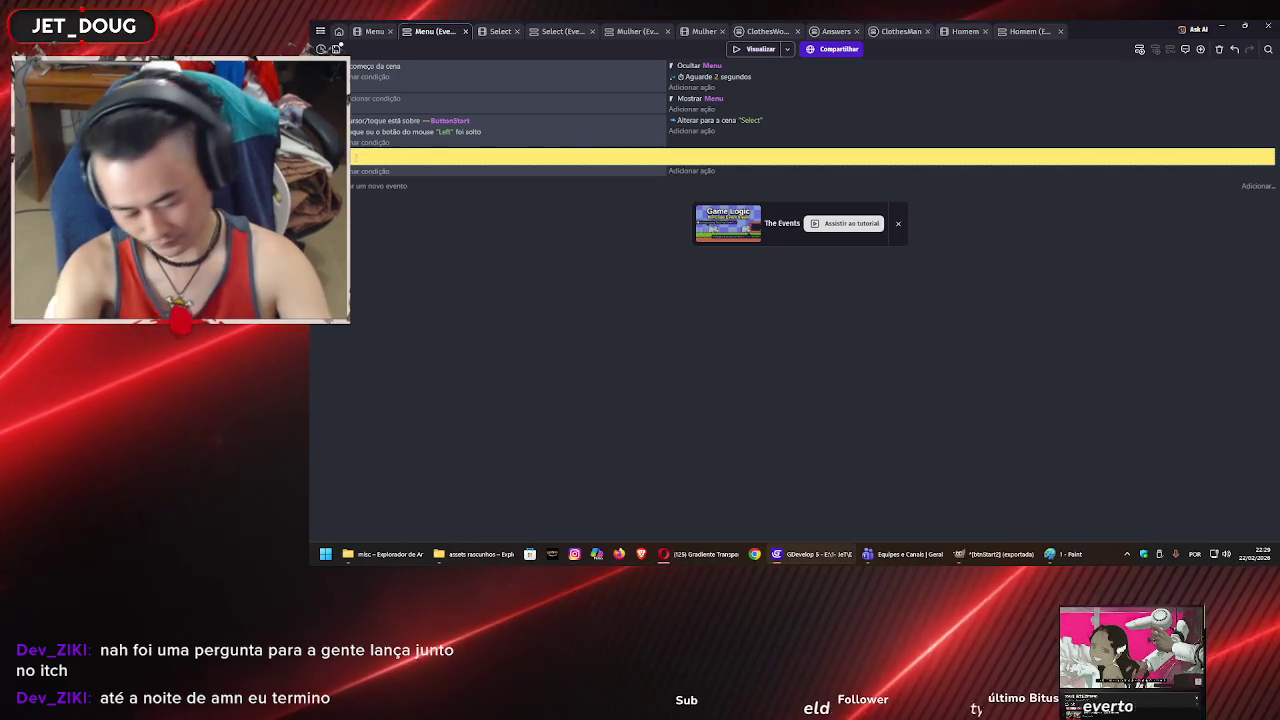
type("mouse ON")
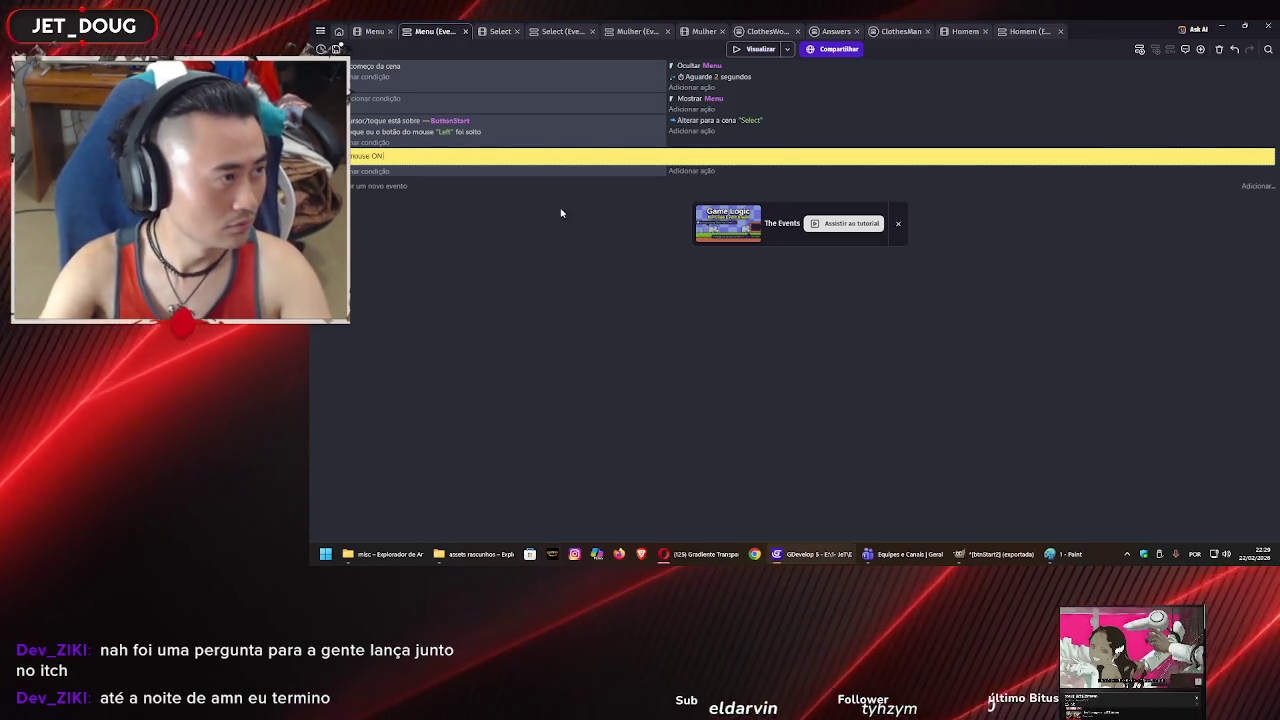
left_click(371, 172)
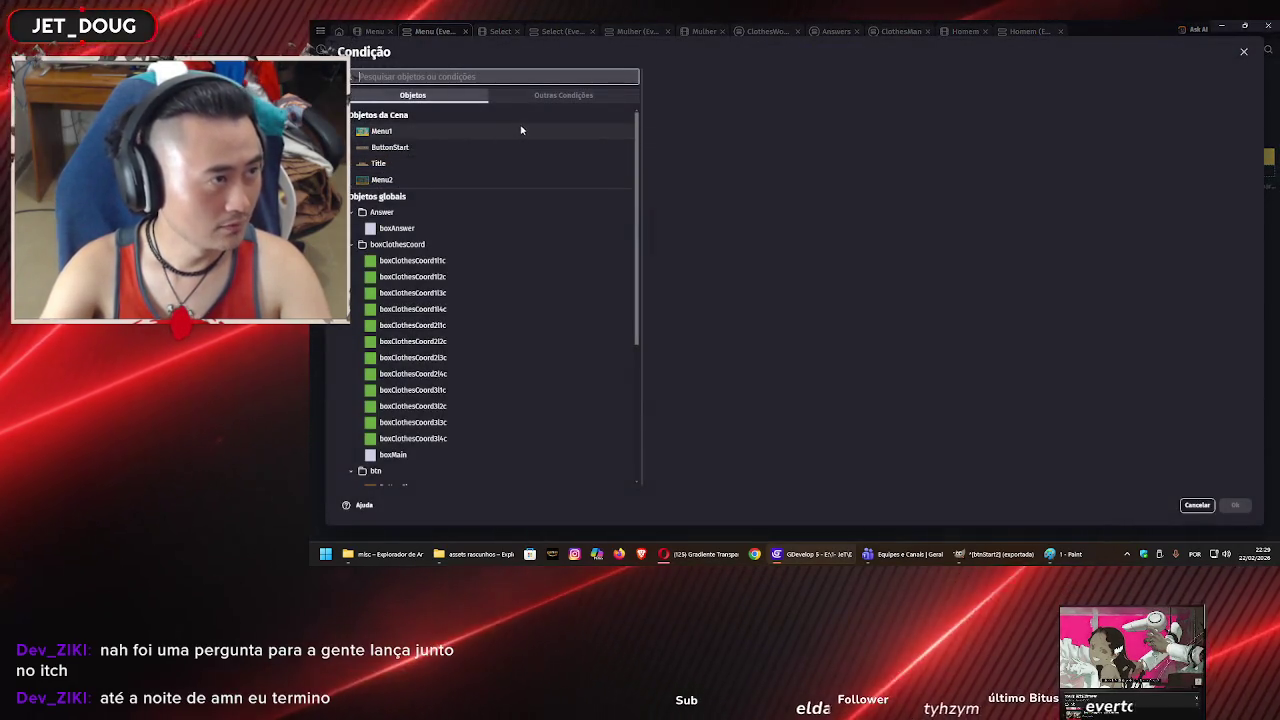
- Browse the mouse/touch and sensor conditions, then cancel without adding one
left_click(545, 95)
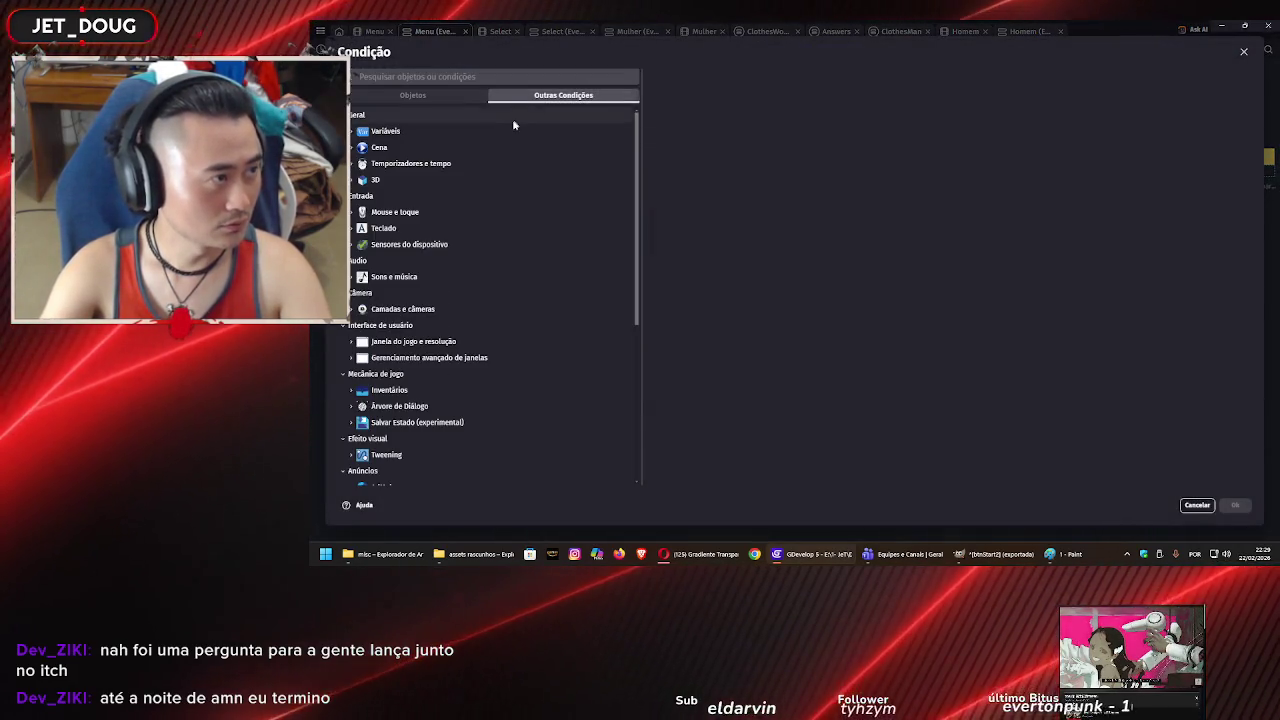
left_click(400, 211)
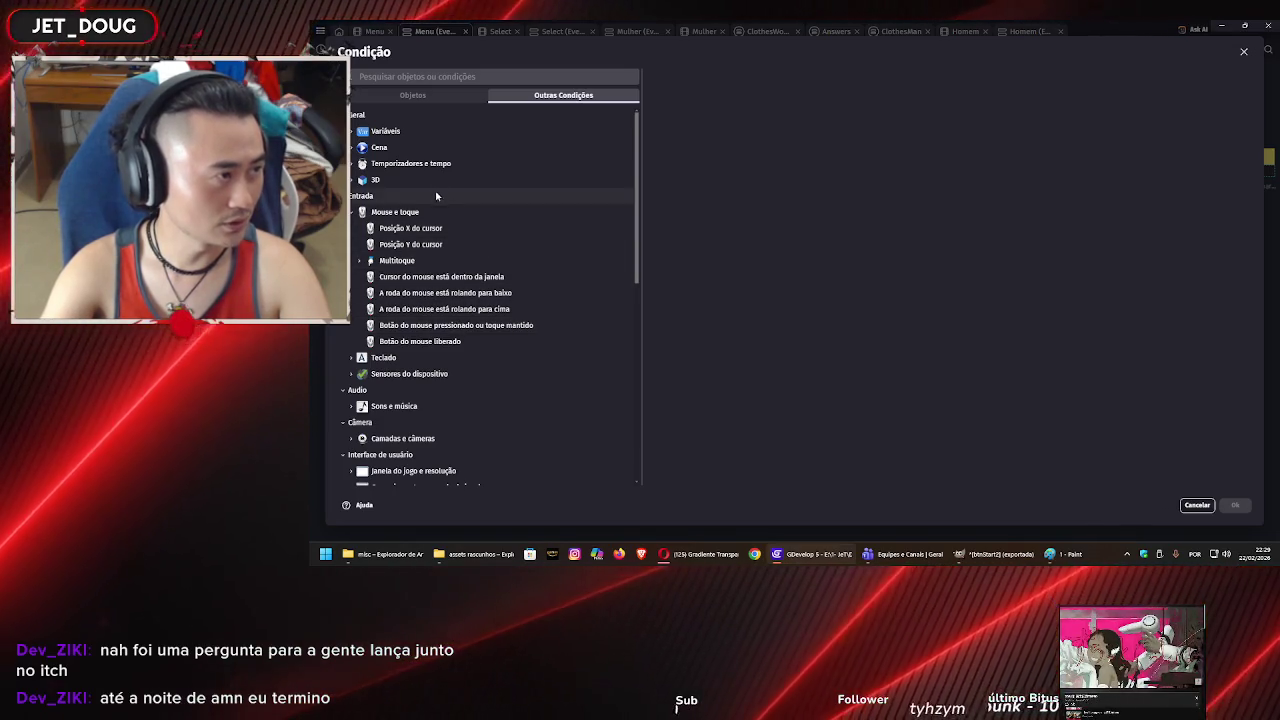
left_click(411, 373)
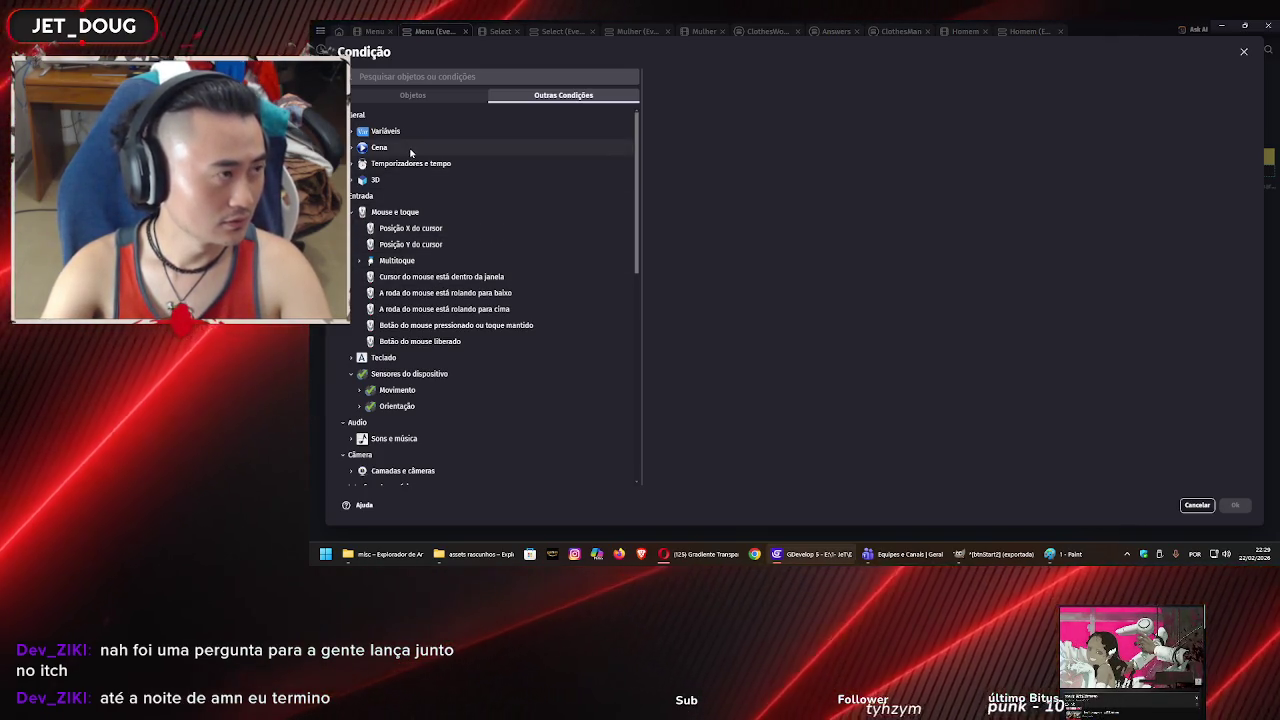
left_click(476, 277)
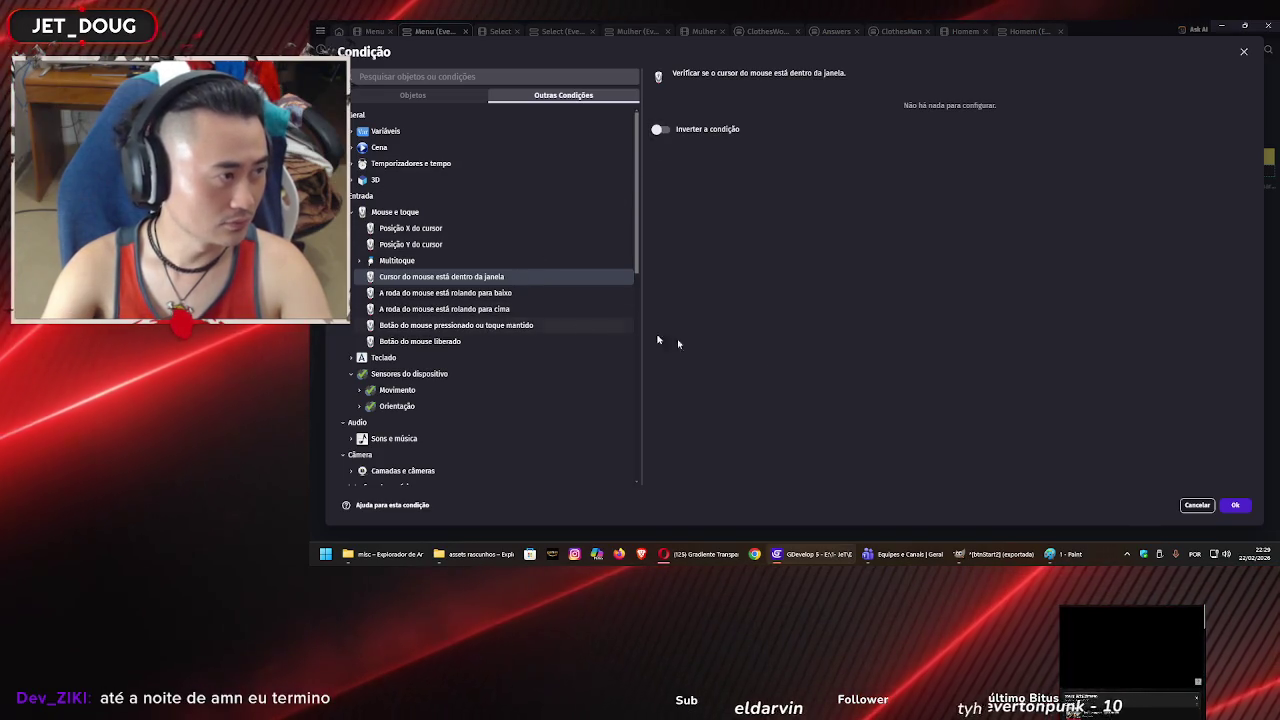
left_click(1192, 505)
- Add ButtonStart's 'cursor/touch is over an object' condition to the new event
left_click(370, 171)
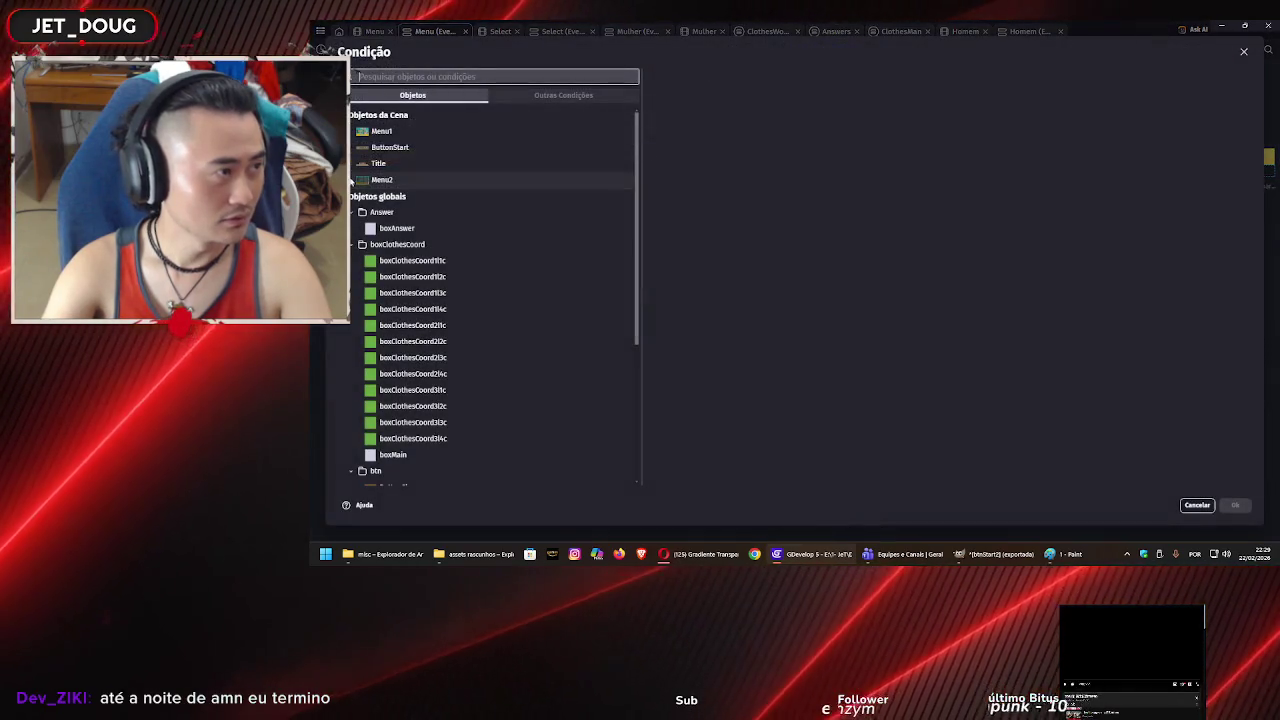
left_click(403, 150)
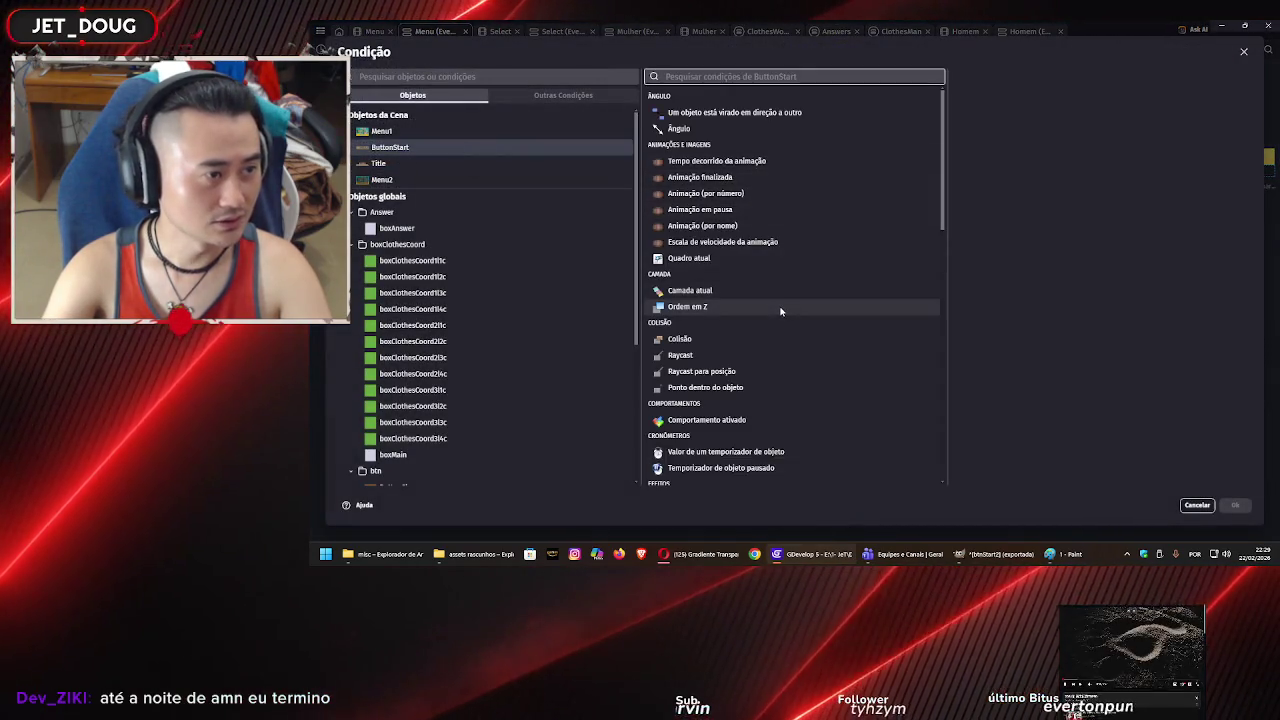
scroll(780, 314, "down", 3)
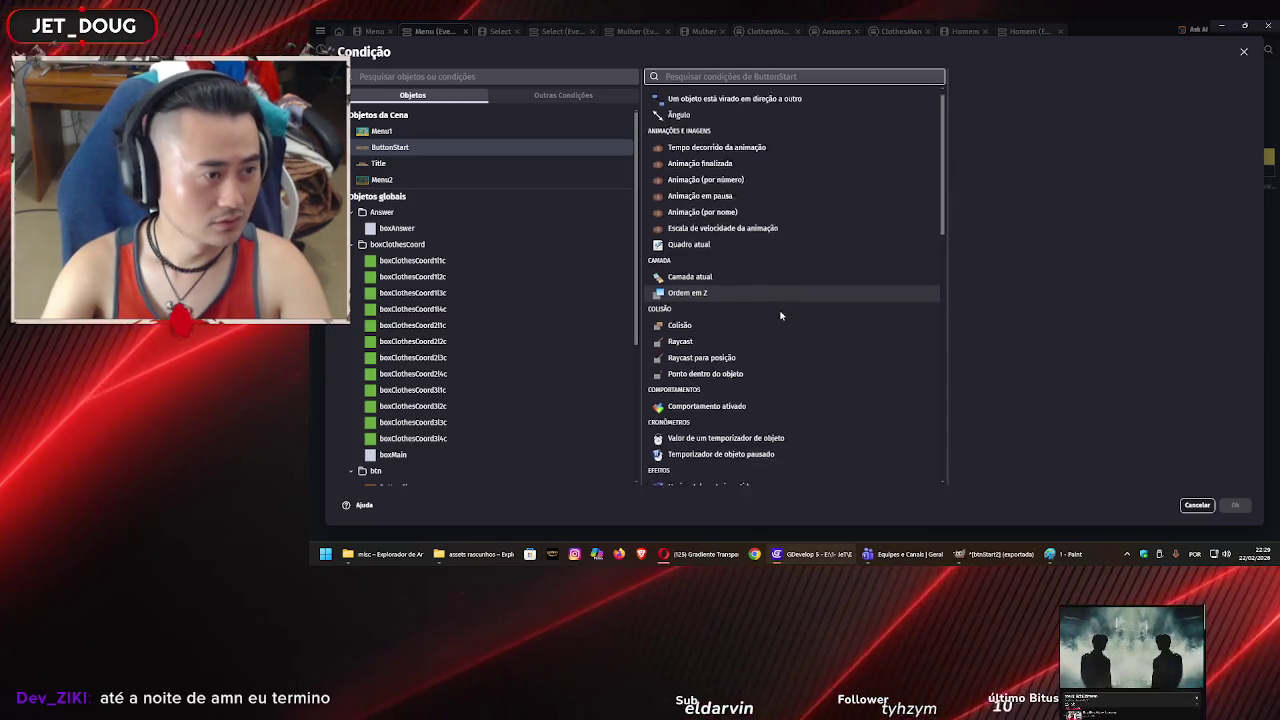
scroll(745, 300, "down", 2)
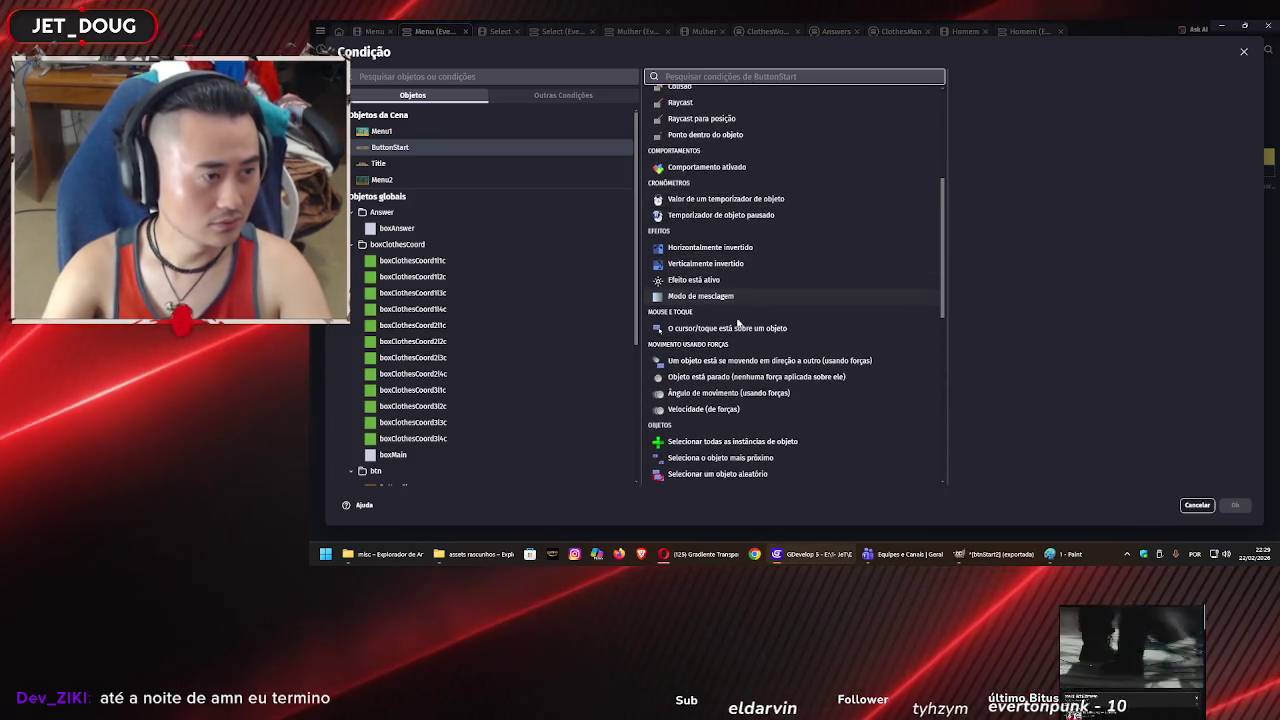
left_click(733, 330)
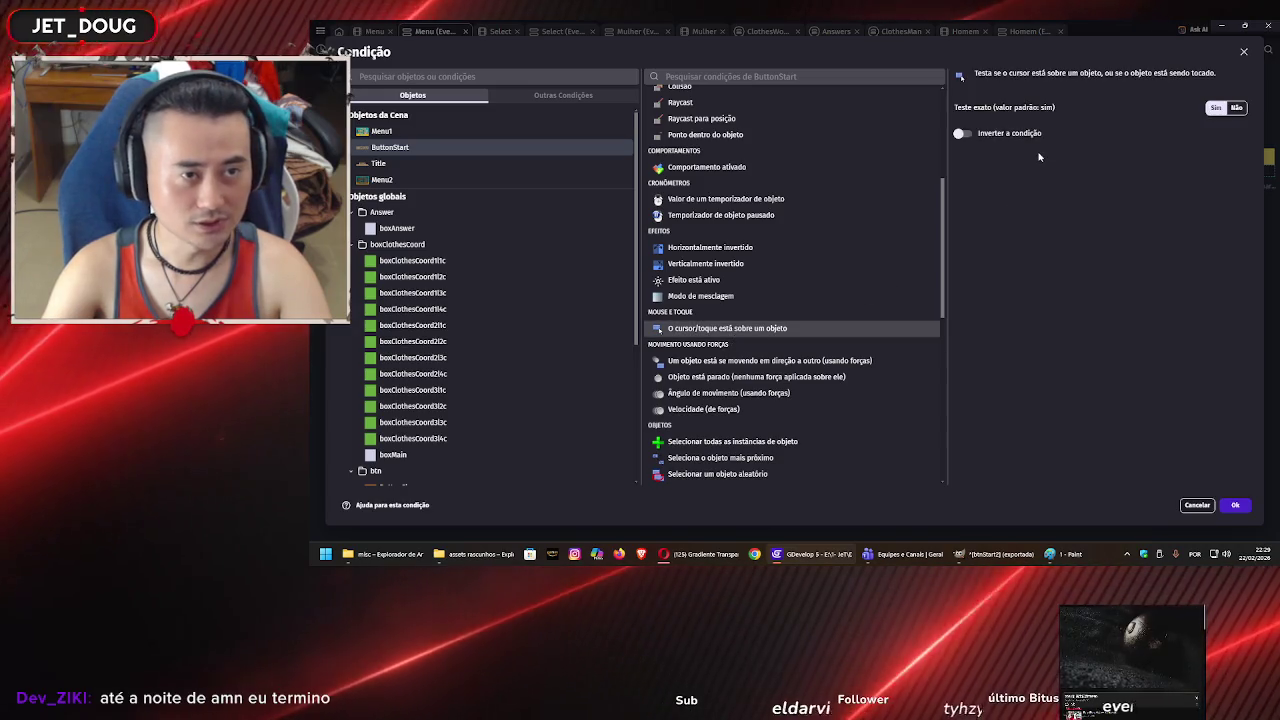
left_click(1230, 508)
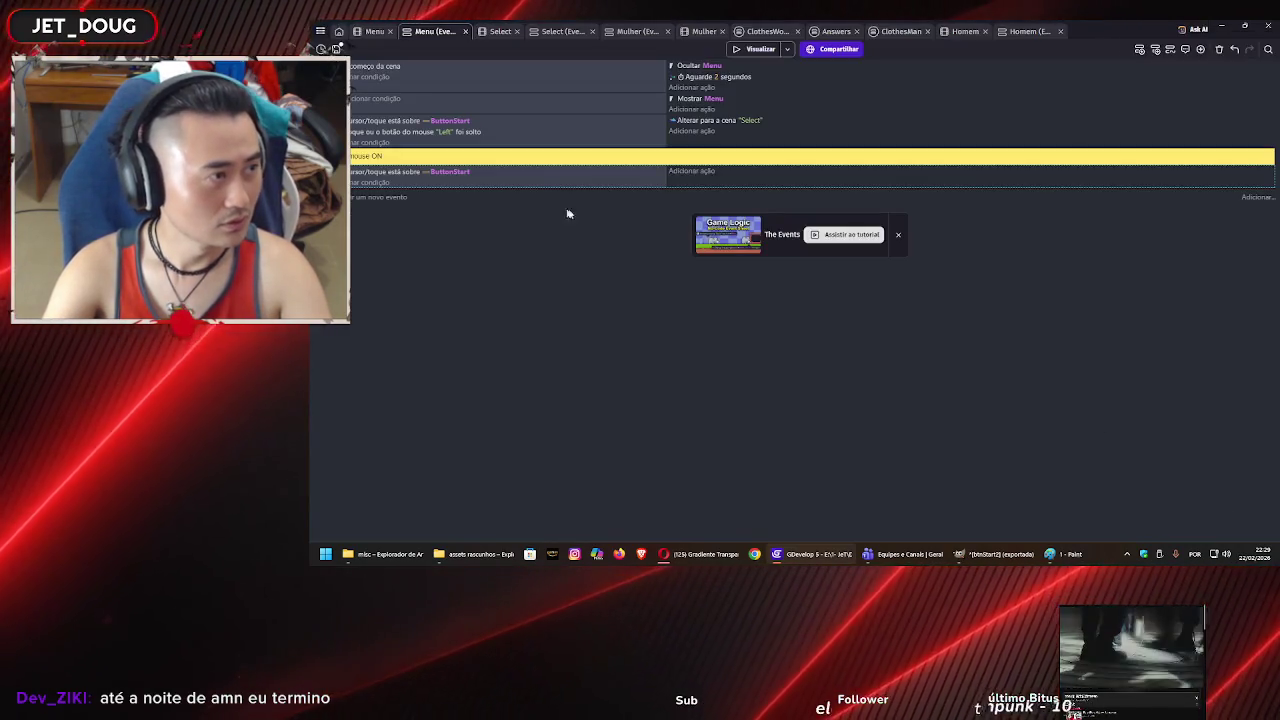
- Add a ButtonStart 'Animation (by name)' action to the hover event
left_click(684, 175)
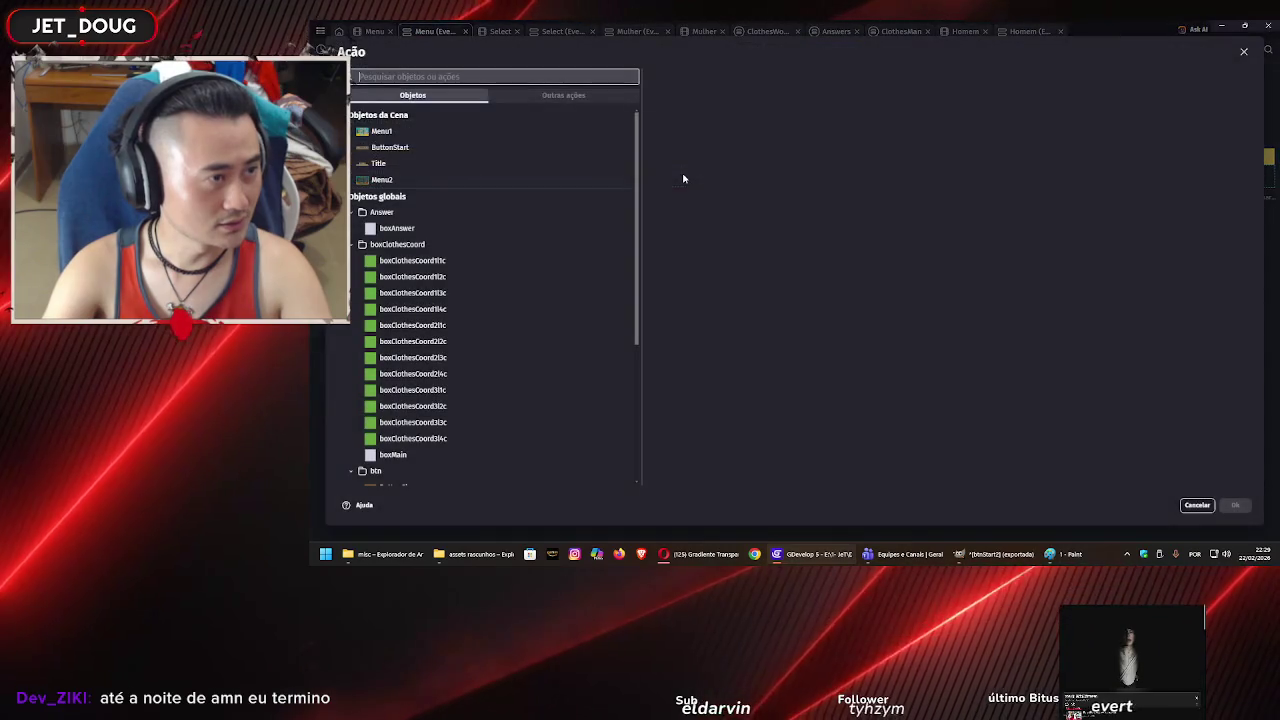
left_click(440, 147)
scroll(795, 240, "down", 2)
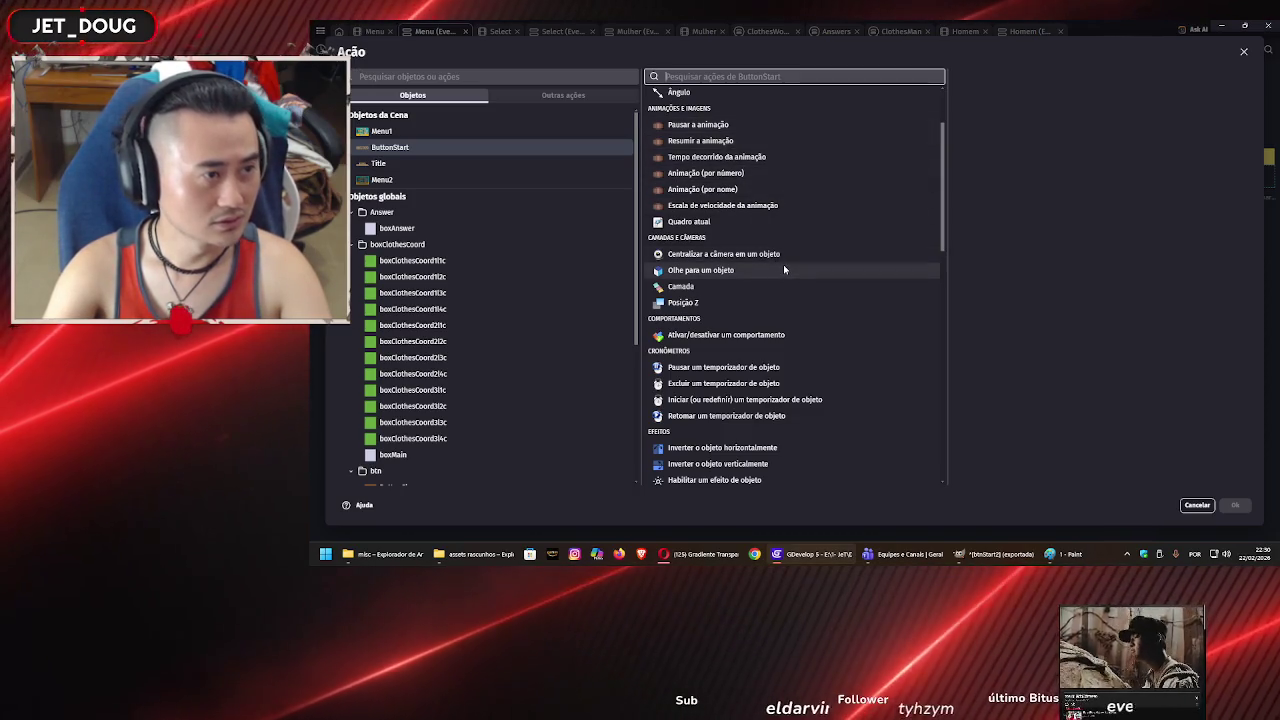
left_click(757, 193)
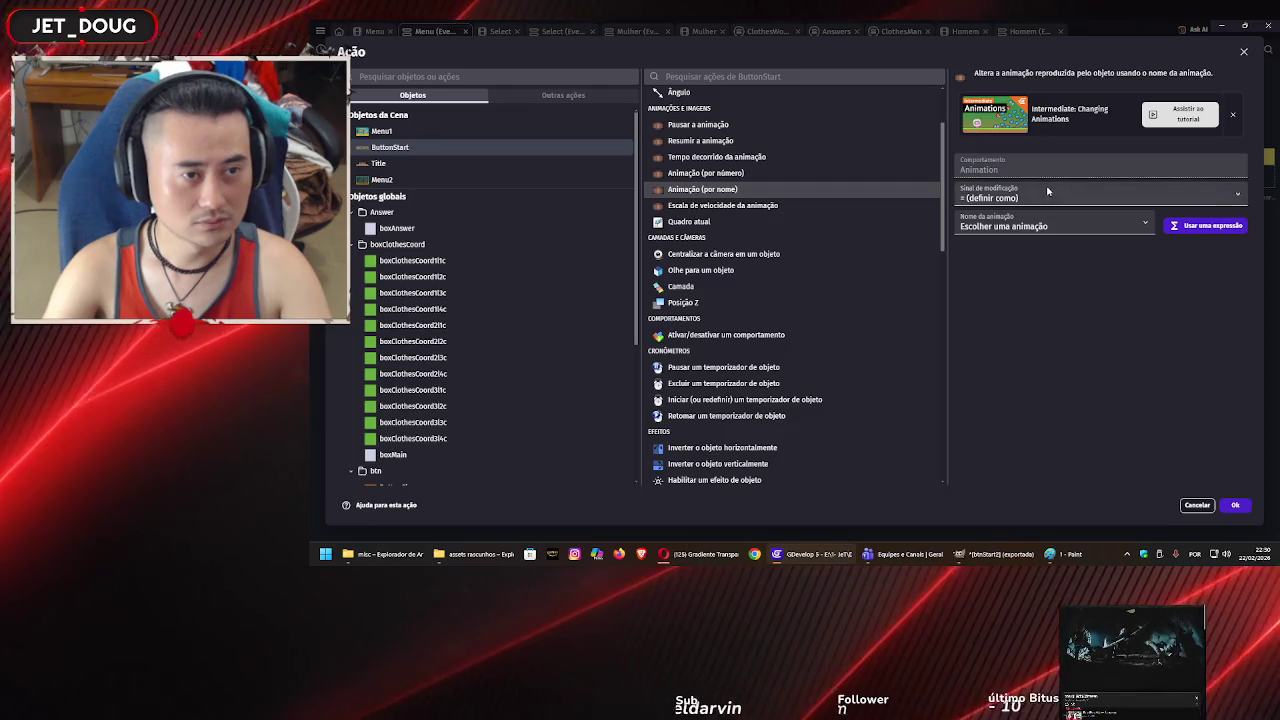
- Set the animation to '= mouseON', confirm, and try it in a game preview
left_click(1050, 205)
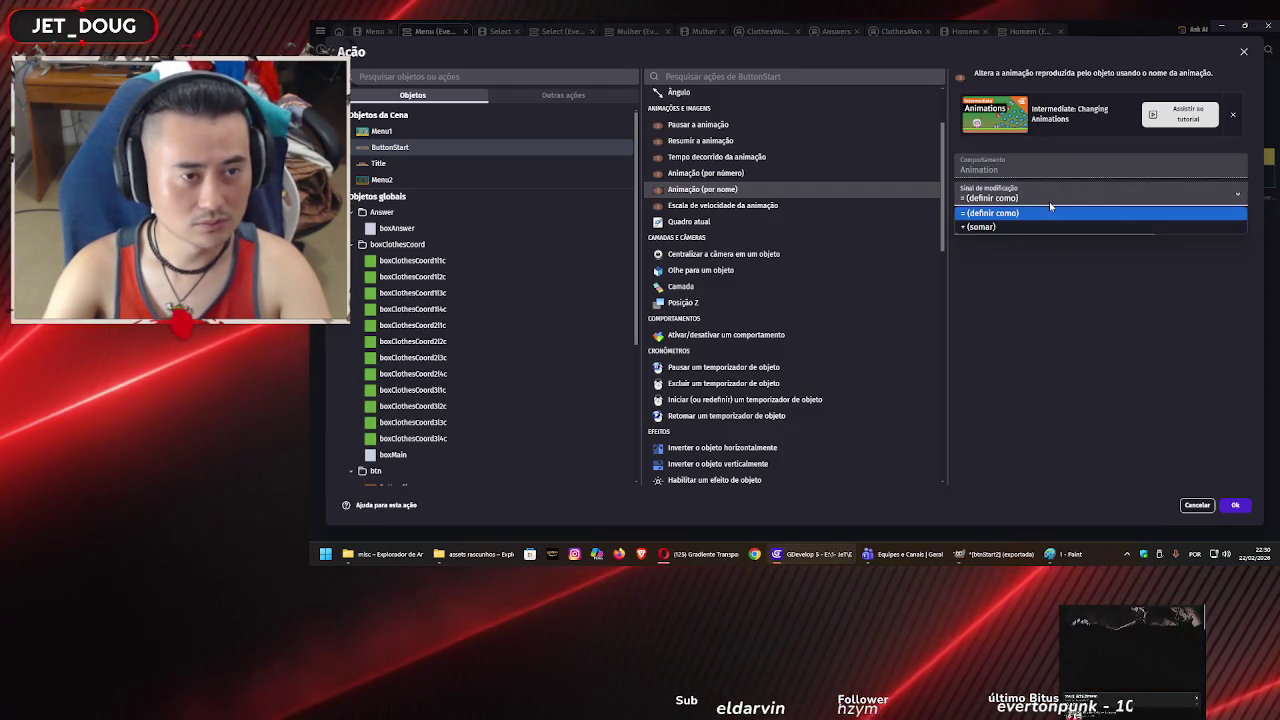
left_click(1045, 213)
left_click(1037, 229)
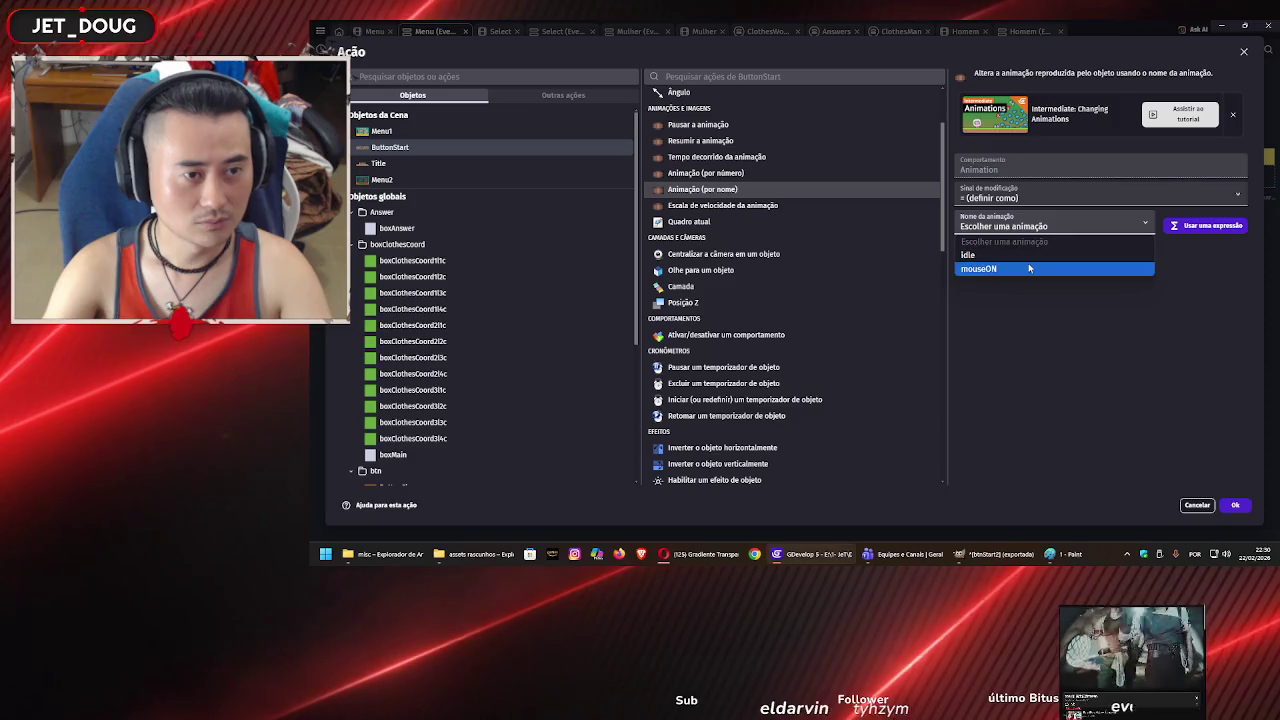
left_click(1040, 251)
key("Return")
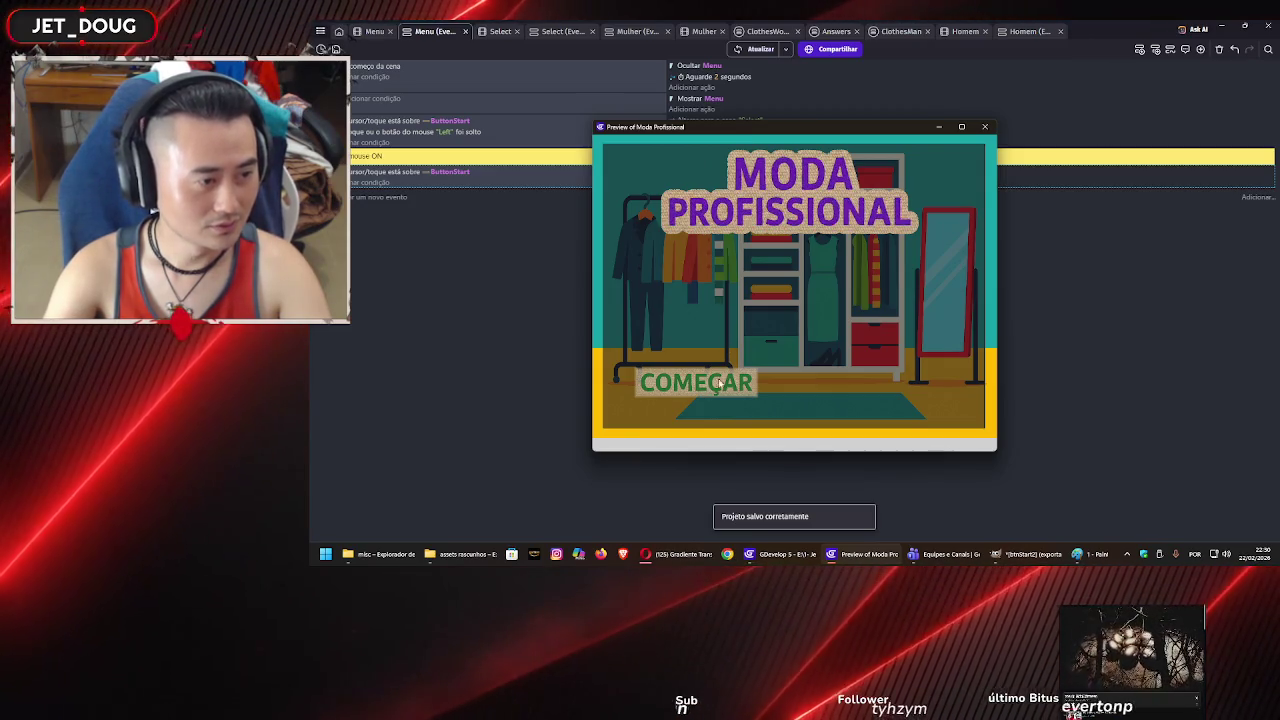
left_click(984, 127)
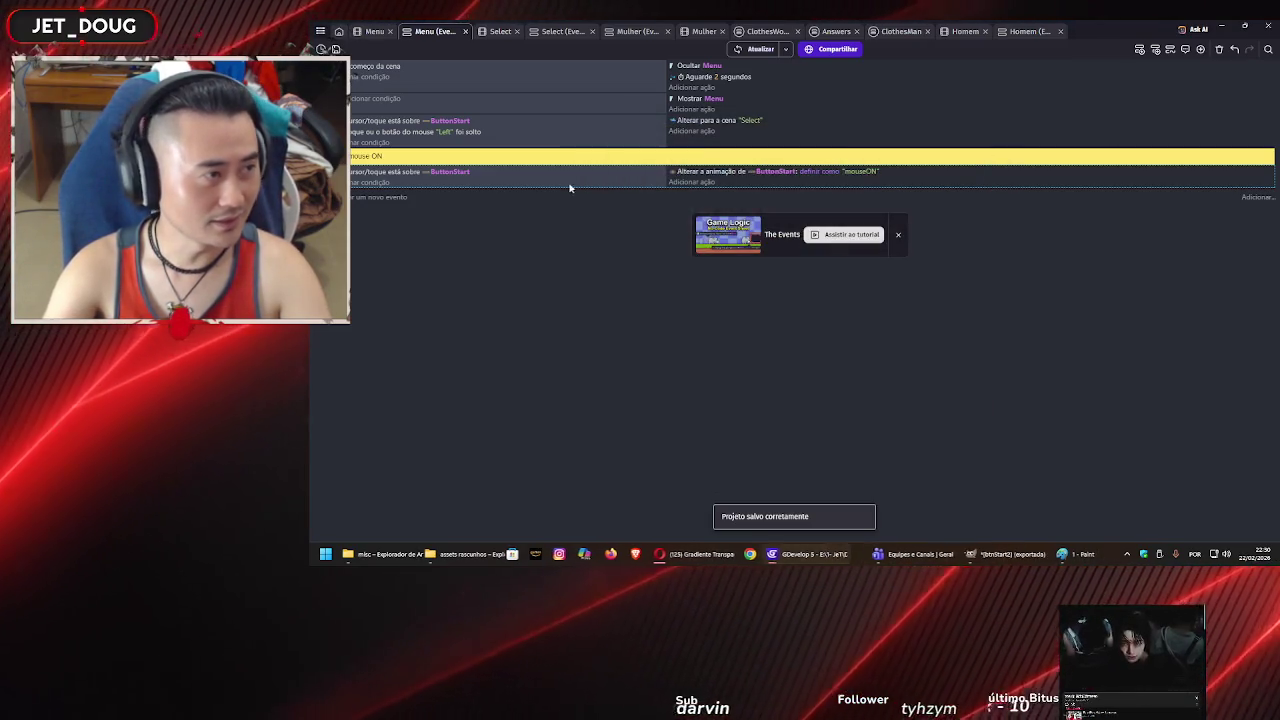
- Duplicate the hover event and invert the copy's cursor-over-ButtonStart condition
left_click(370, 200)
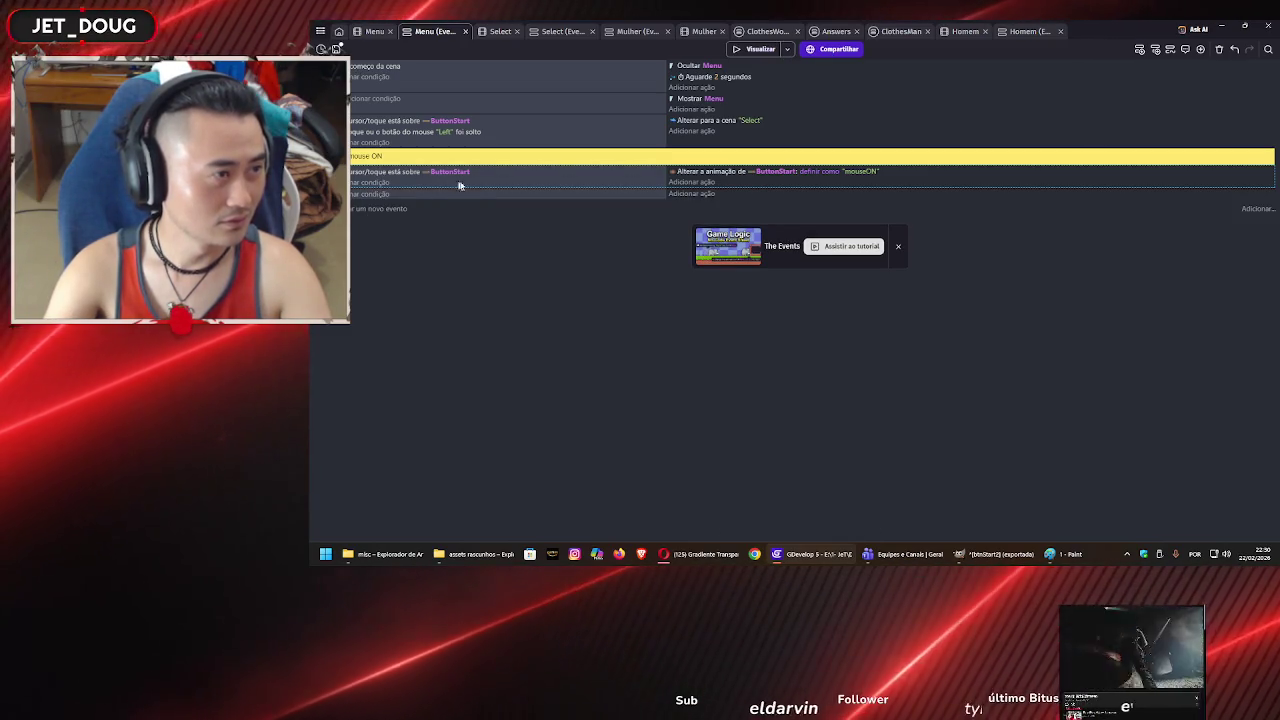
key("ctrl+v")
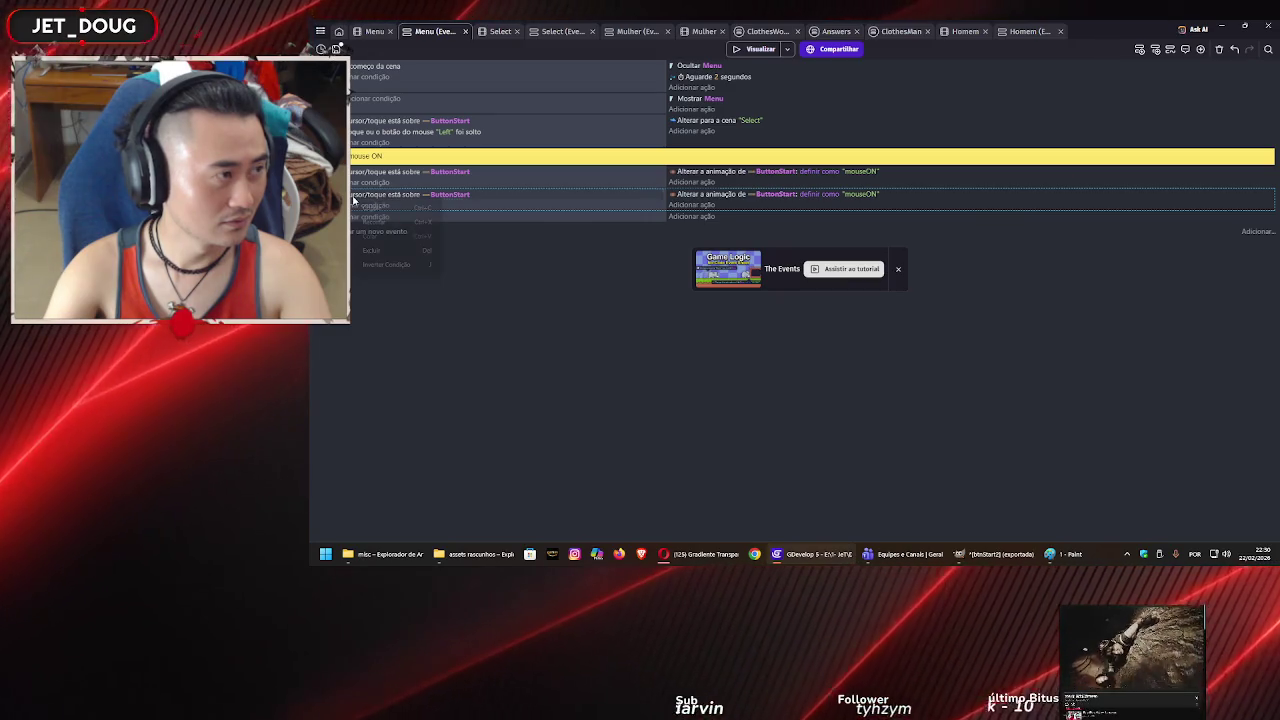
right_click(366, 198)
left_click(378, 264)
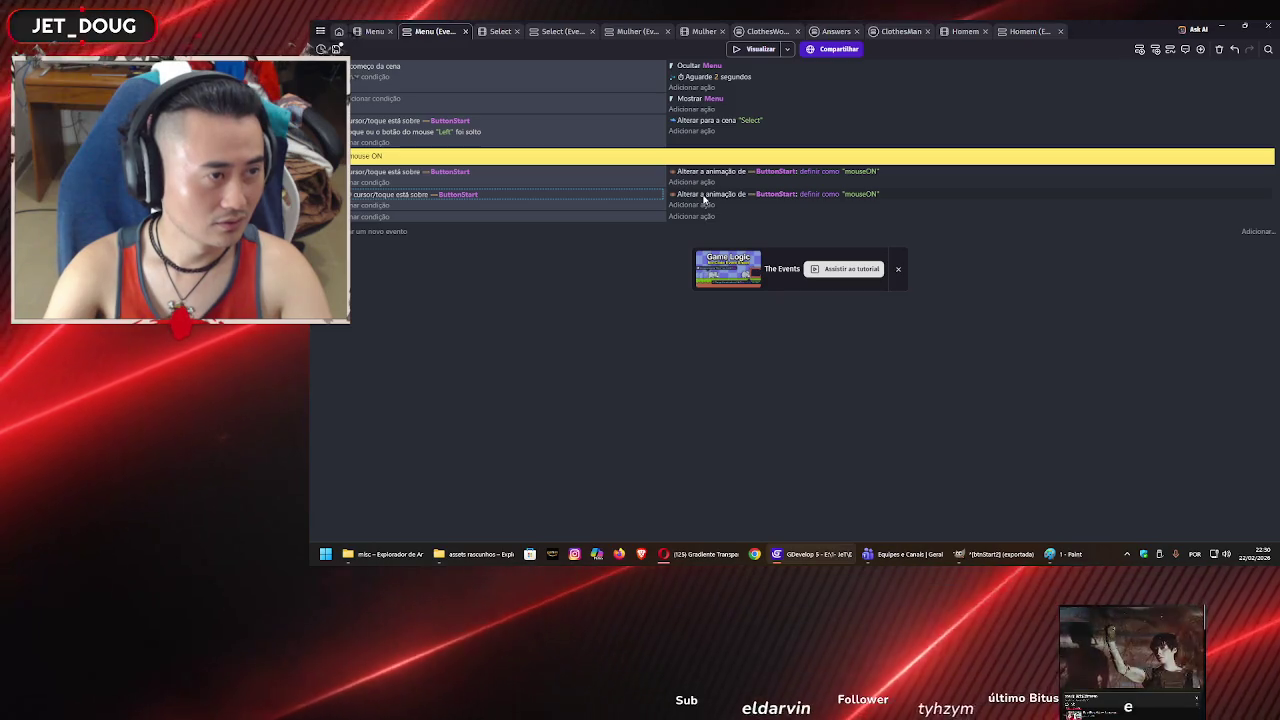
- Change the copy's animation to idle, save the project, and launch a preview
left_click(858, 194)
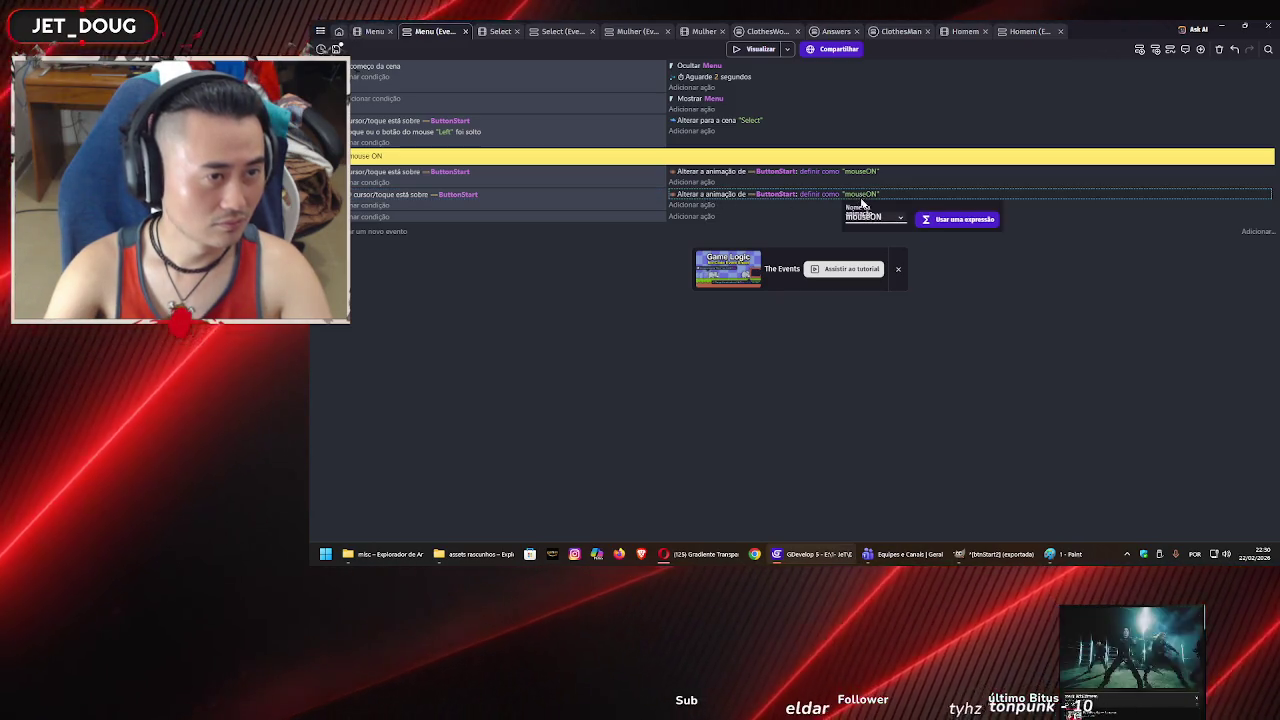
left_click(875, 218)
left_click(875, 232)
left_click(916, 336)
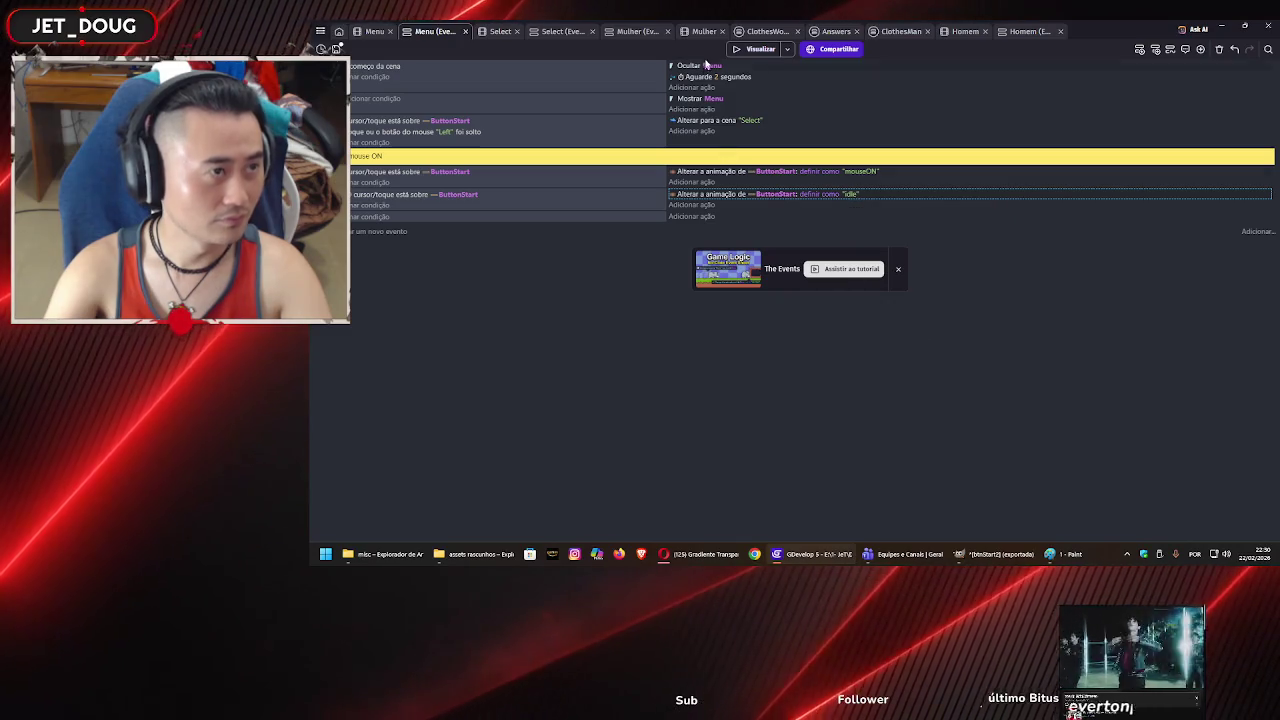
key("ctrl+s")
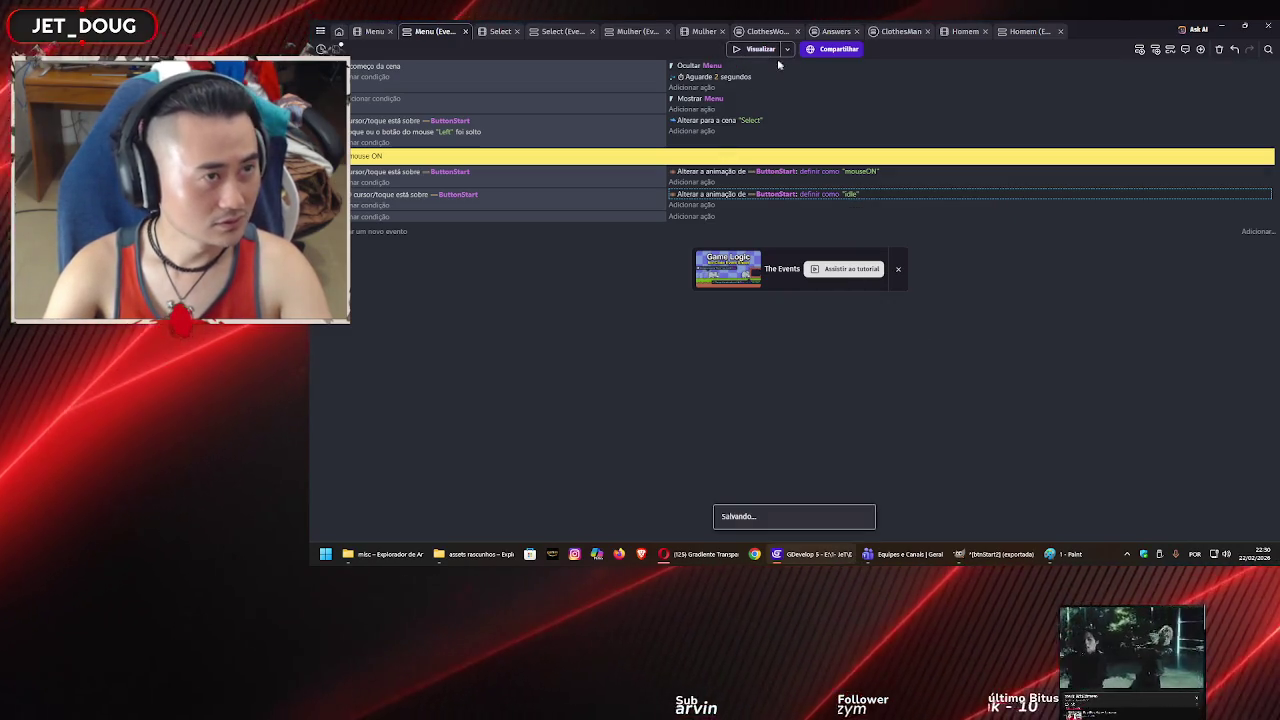
left_click(758, 50)
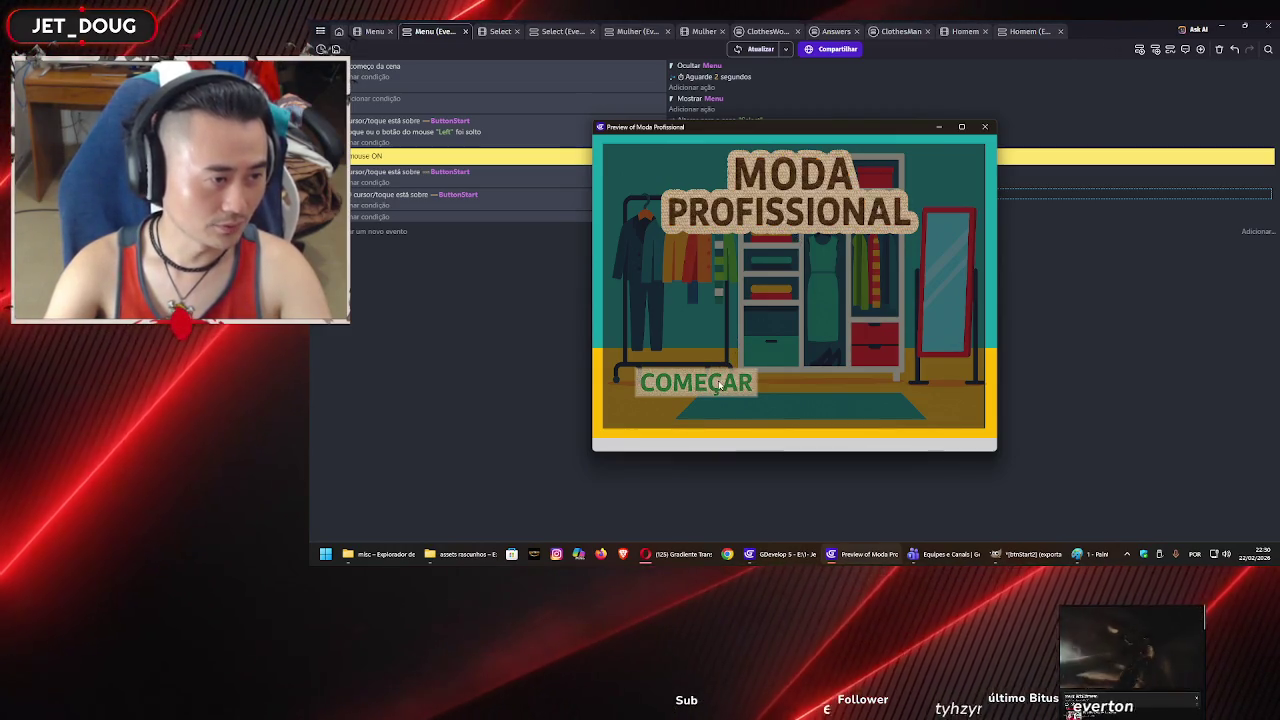
left_click(716, 385)
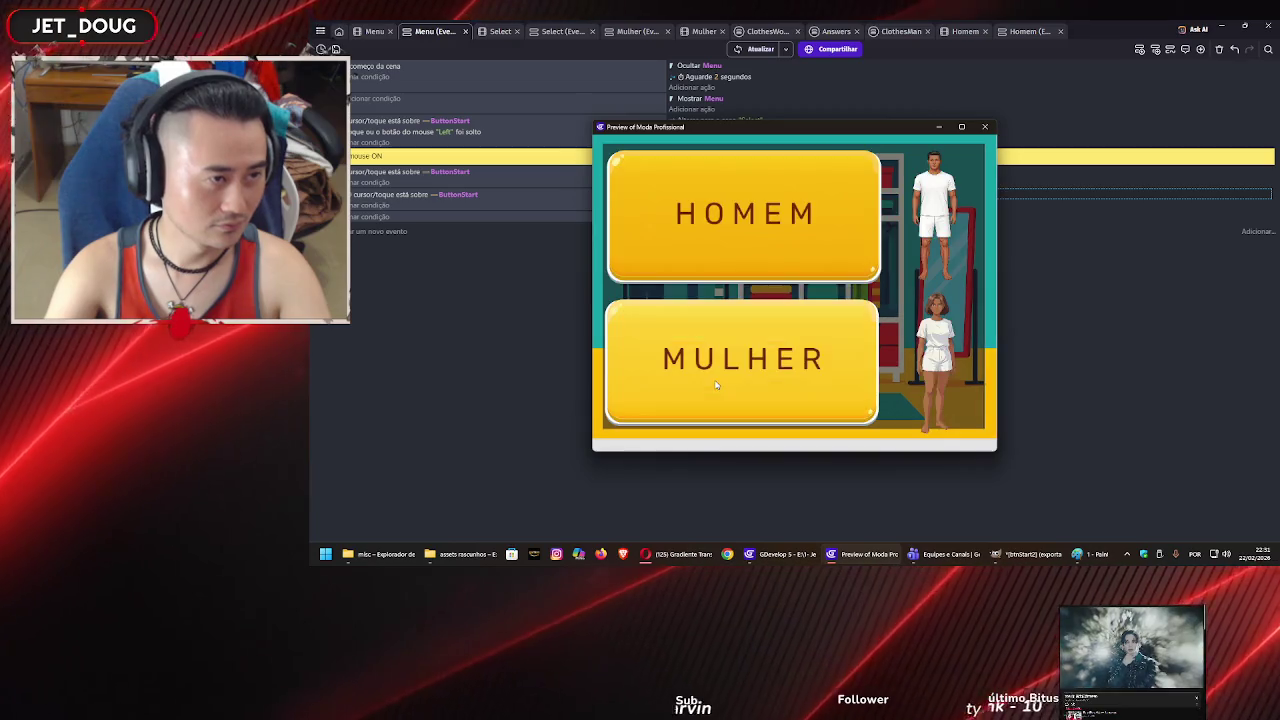
left_click(762, 242)
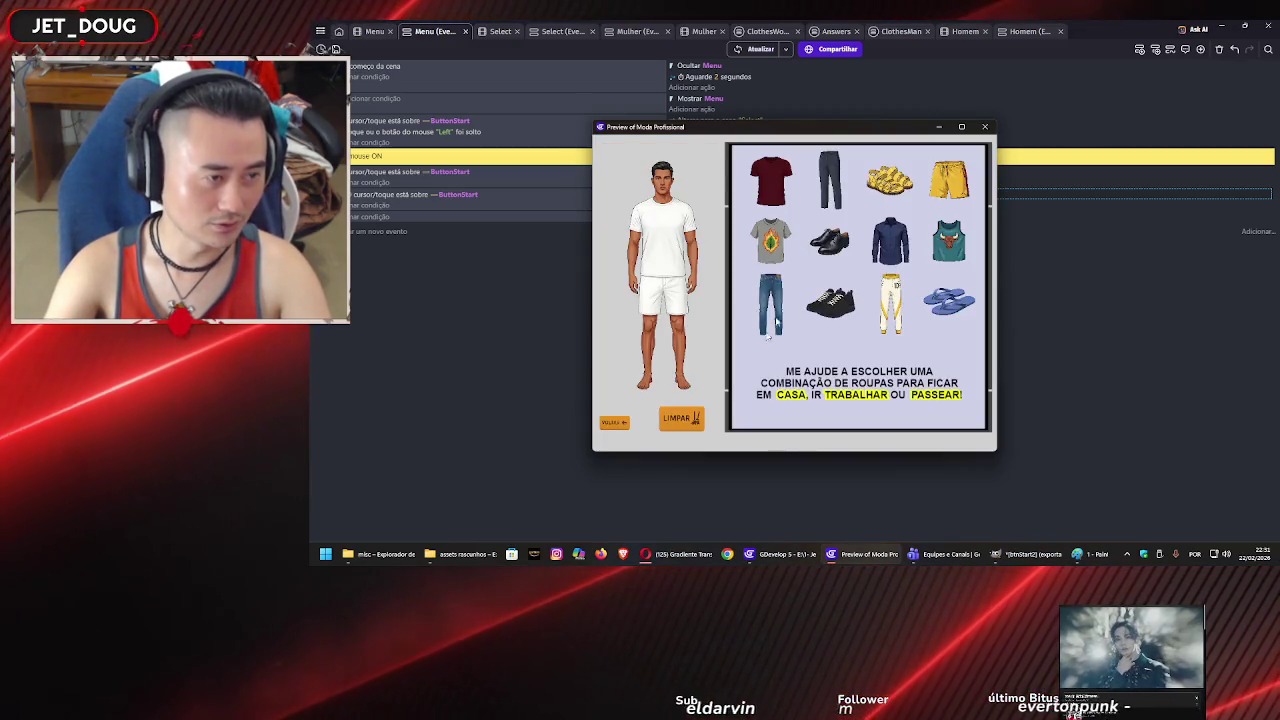
left_click(985, 127)
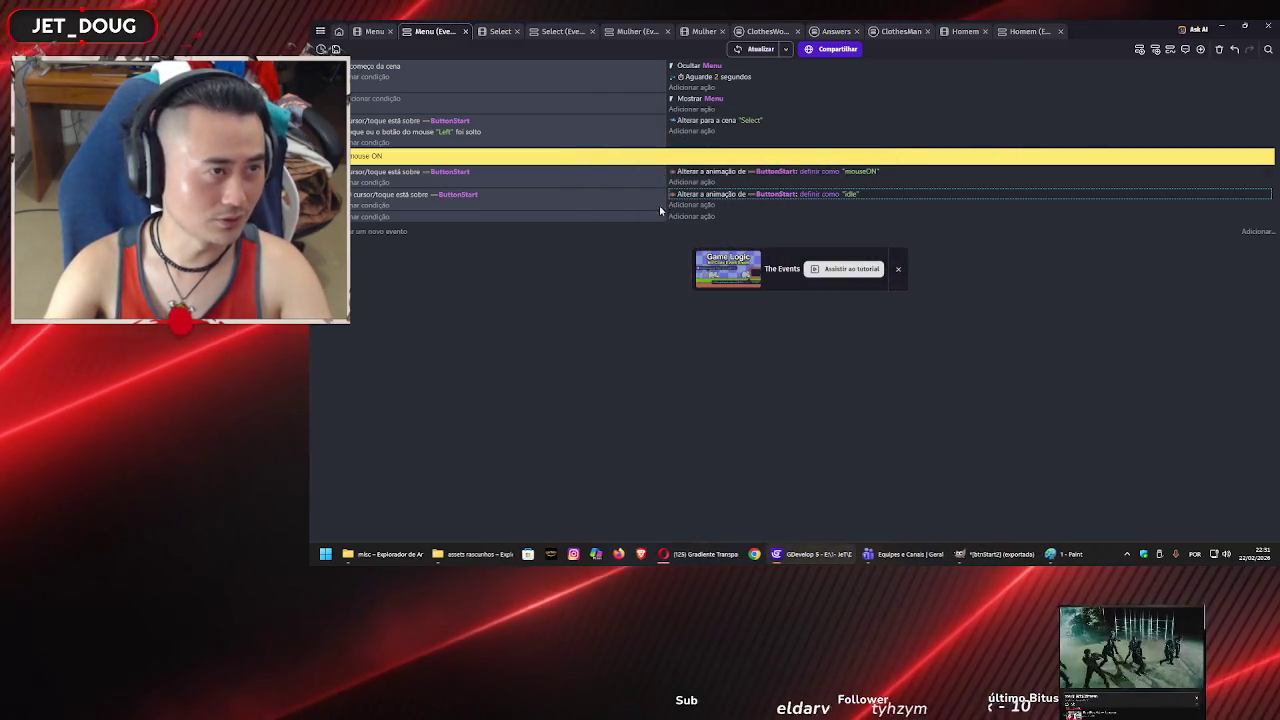
- Change 'Aguarde 2 segundos' to a 1-second wait and save the project
left_click(718, 77)
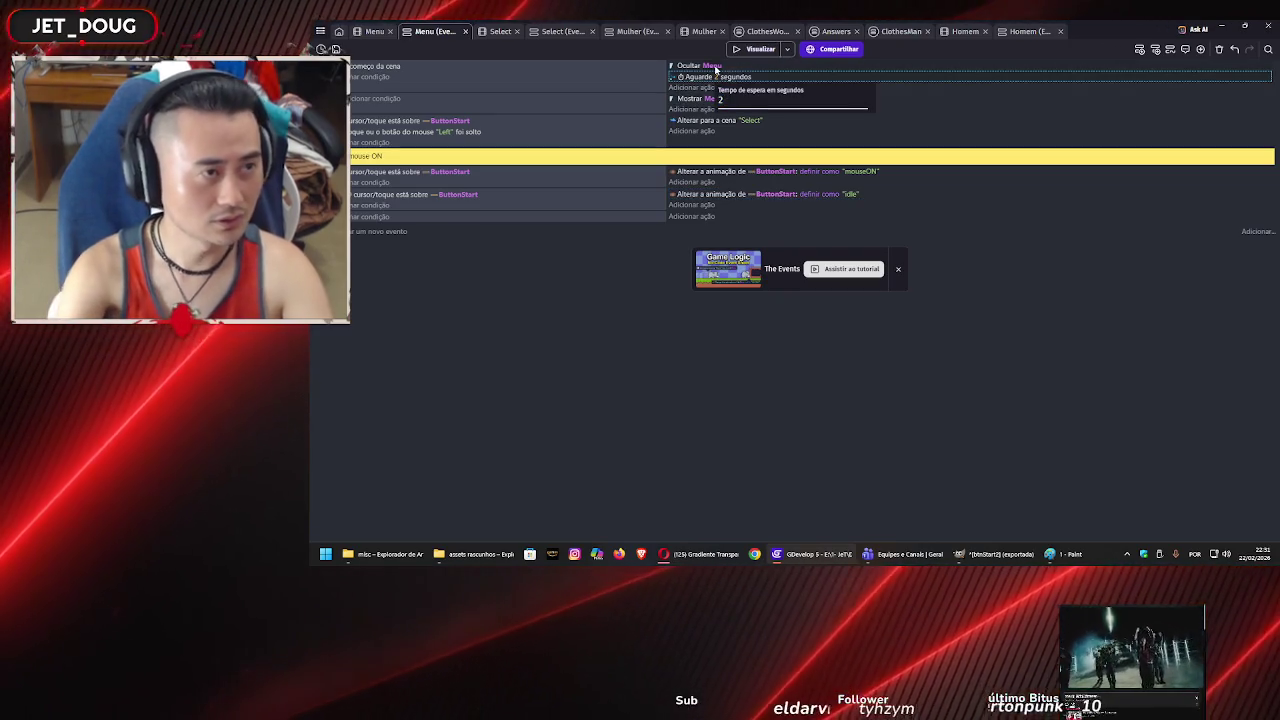
type("1")
left_click(606, 312)
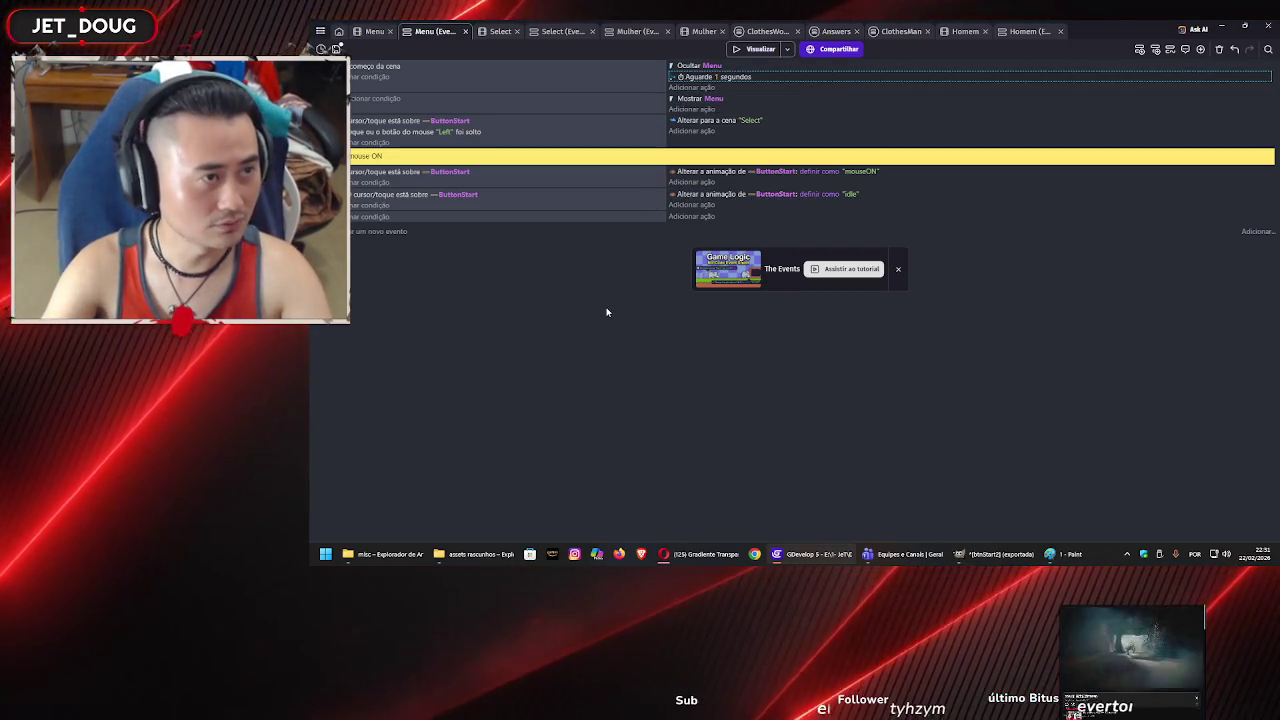
key("ctrl+s")
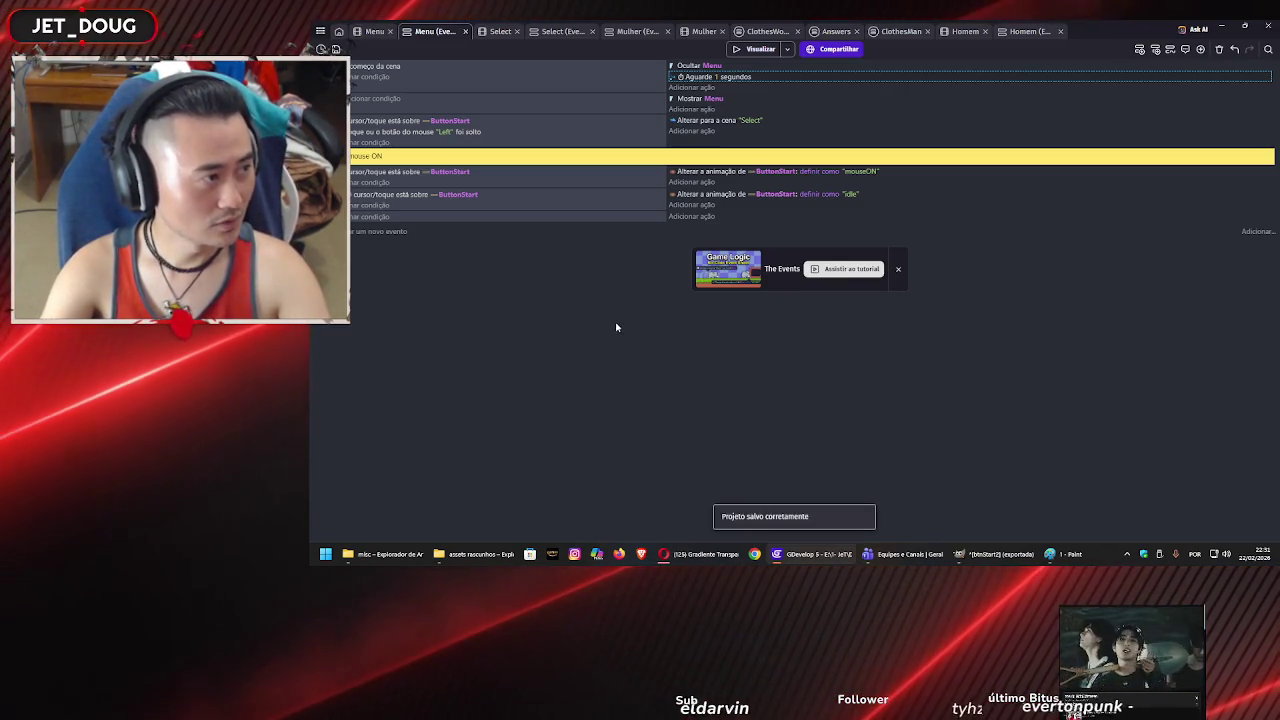
- Switch to the Menu scene layout and deselect ButtonStart
left_click(504, 33)
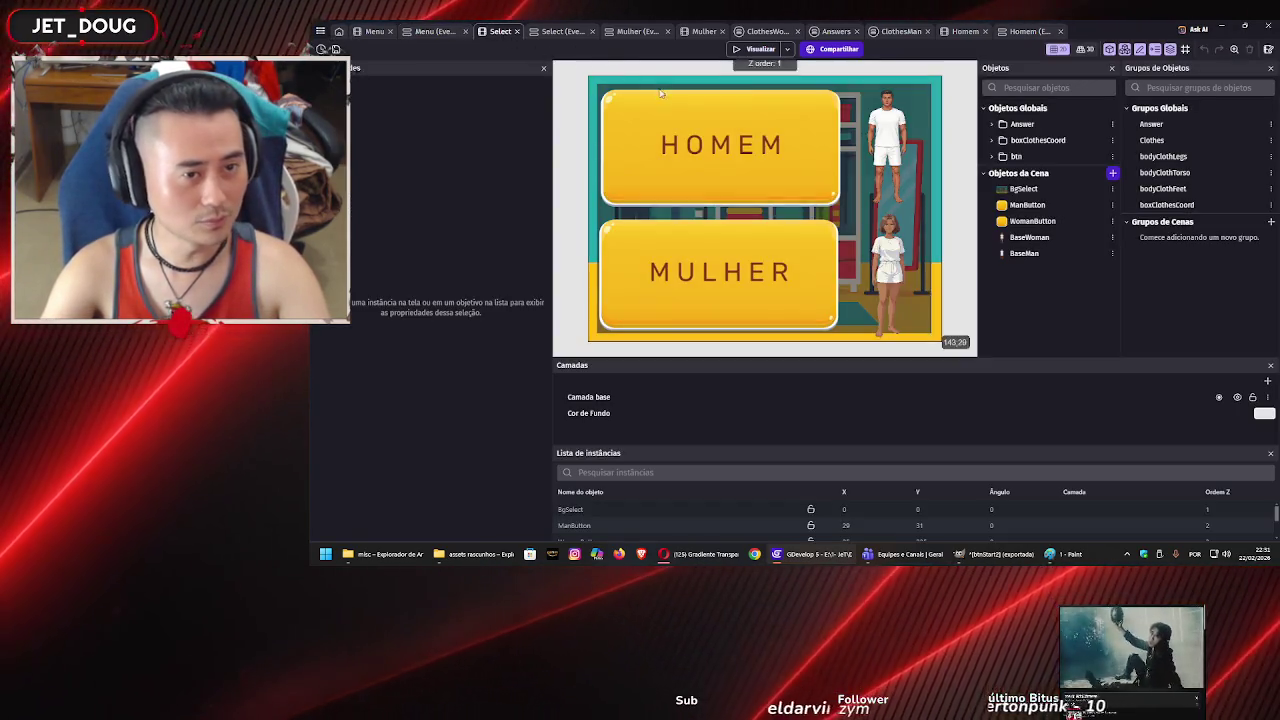
left_click(375, 33)
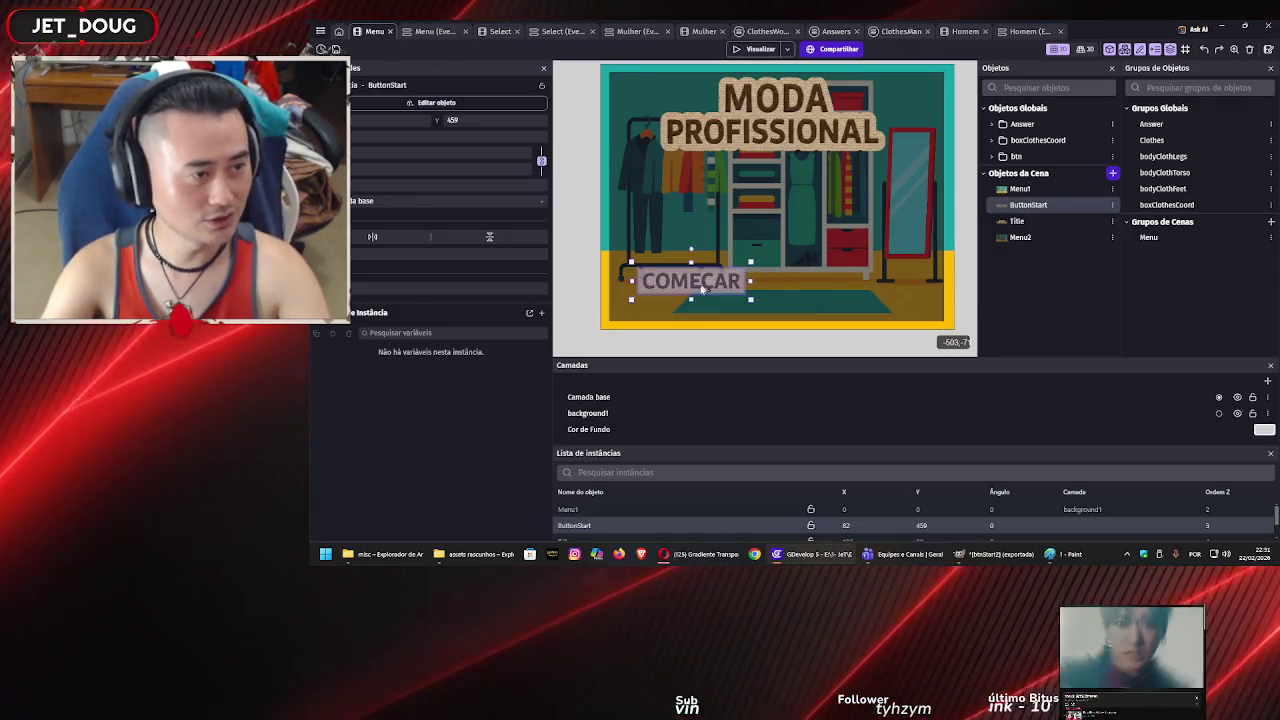
left_click(970, 286)
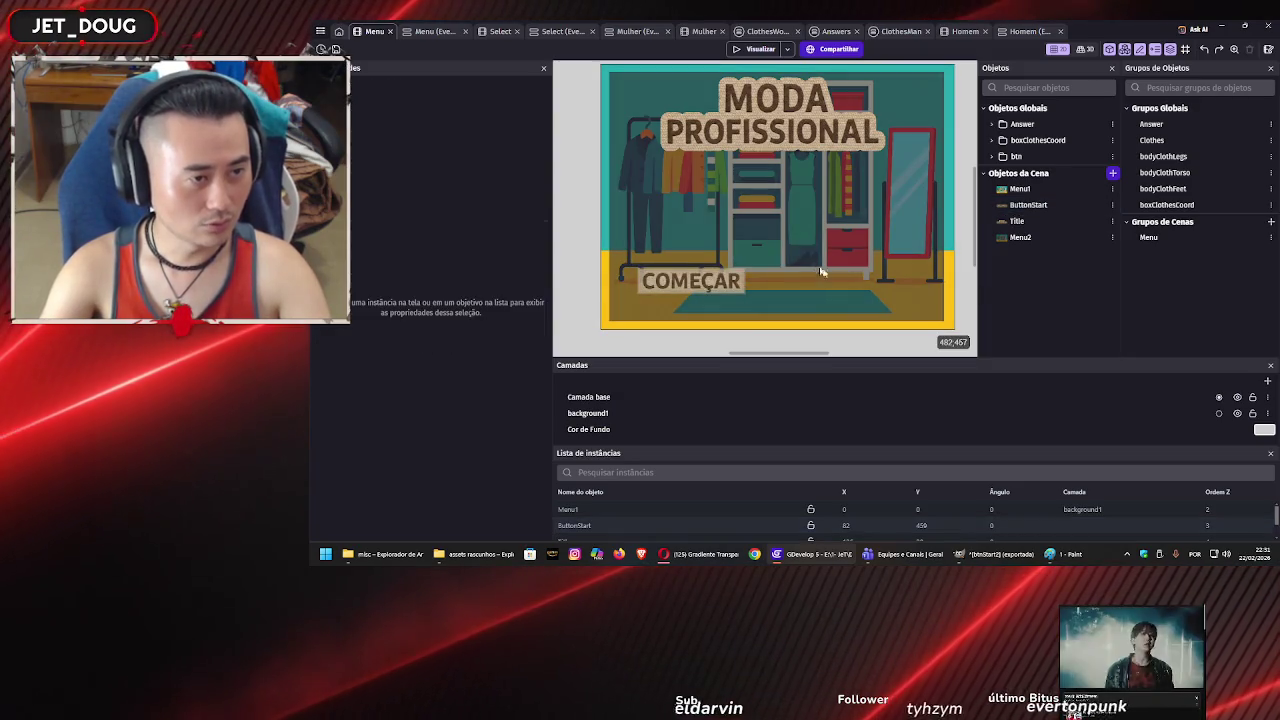